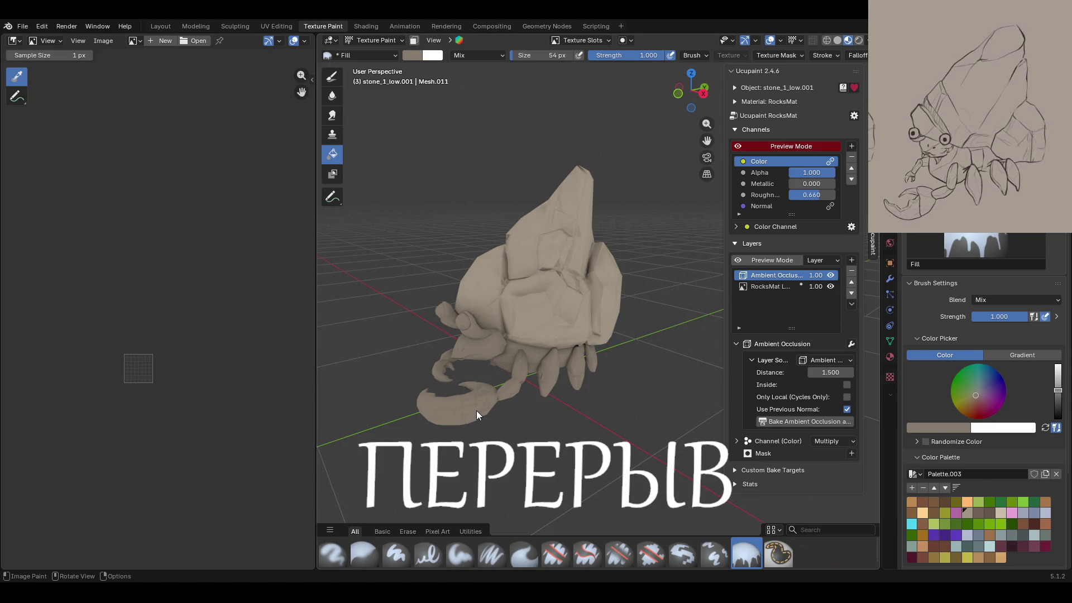
Step: Orbit around the crab and check the View Layer properties before returning to the brush settings
mouse_move(467, 398)
middle_mouse_down()
mouse_move(574, 371)
mouse_move(472, 294)
mouse_move(481, 369)
mouse_move(492, 368)
middle_mouse_up()
left_click(890, 212)
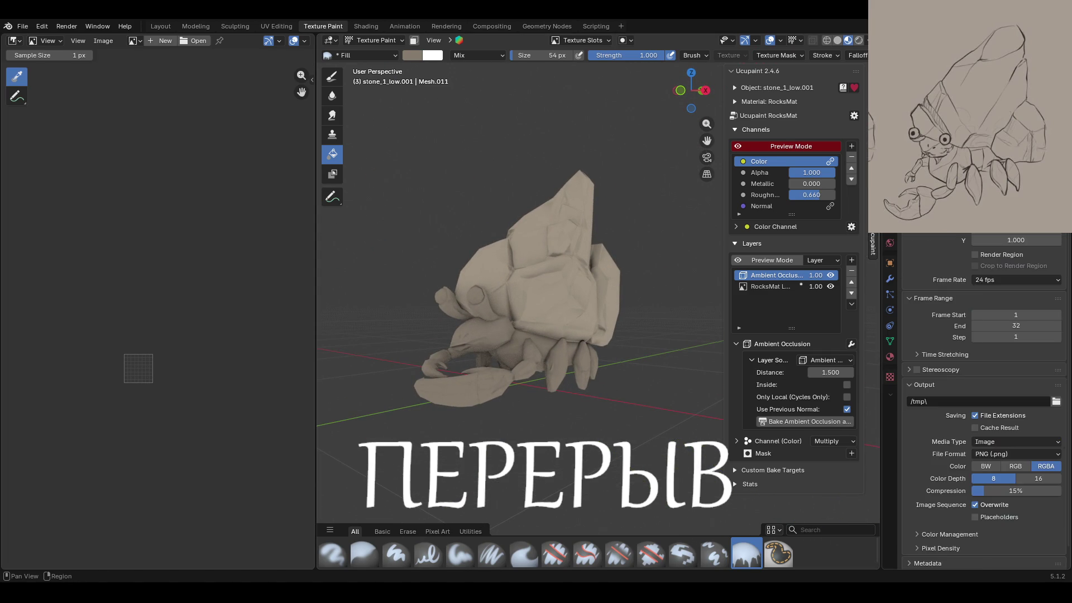
left_click(890, 196)
left_click(890, 164)
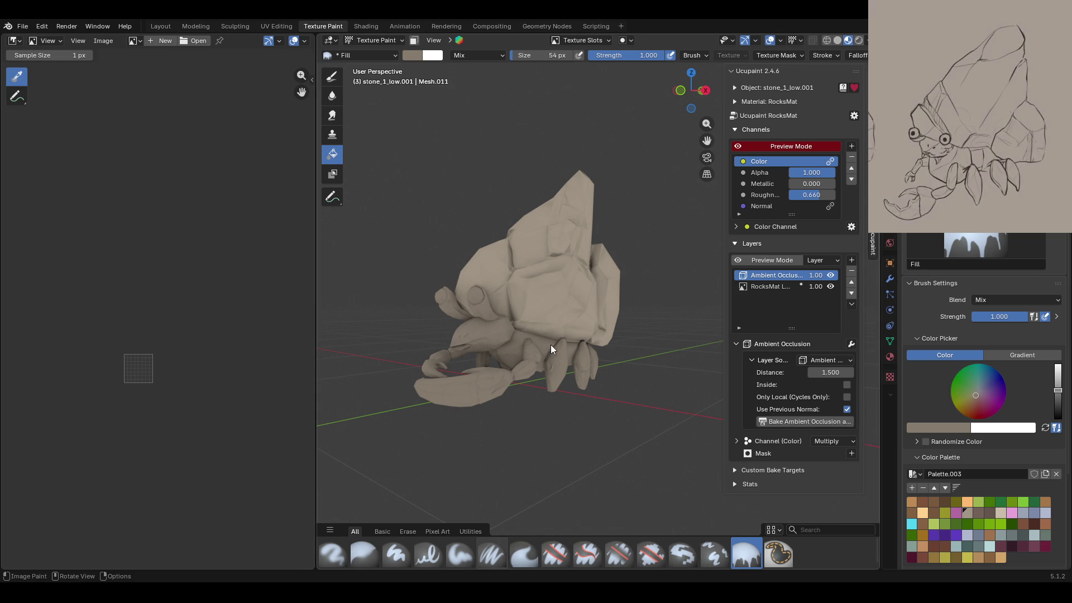
Step: Select the RocksMat layer and toggle the channel Preview Mode off and back on
middle_click_drag(553, 351, 512, 369)
scroll(219, 368, "up", 3)
scroll(220, 369, "up", 2)
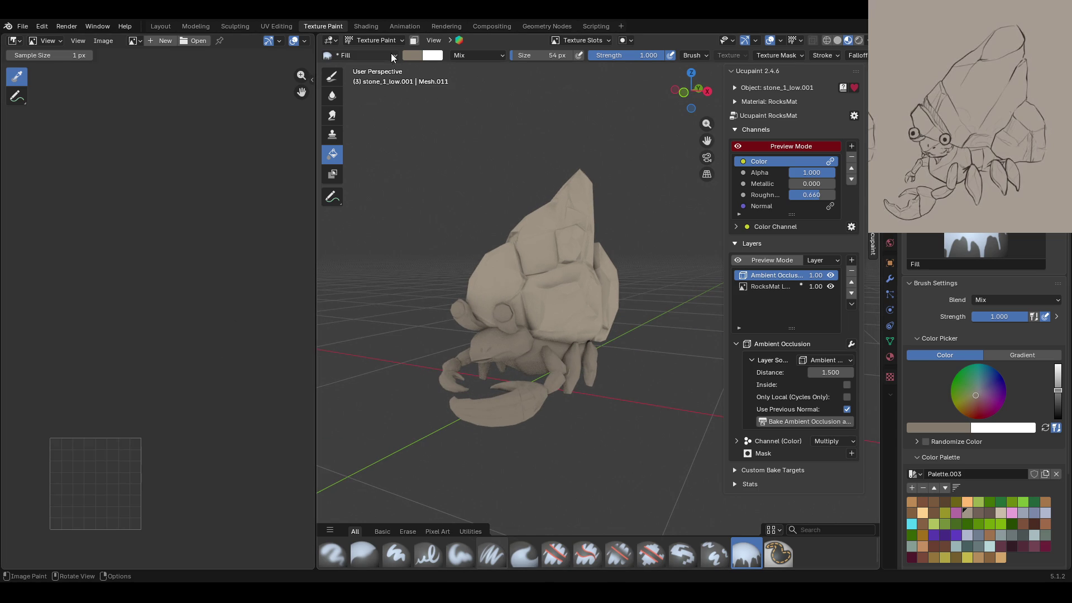
left_click(775, 287)
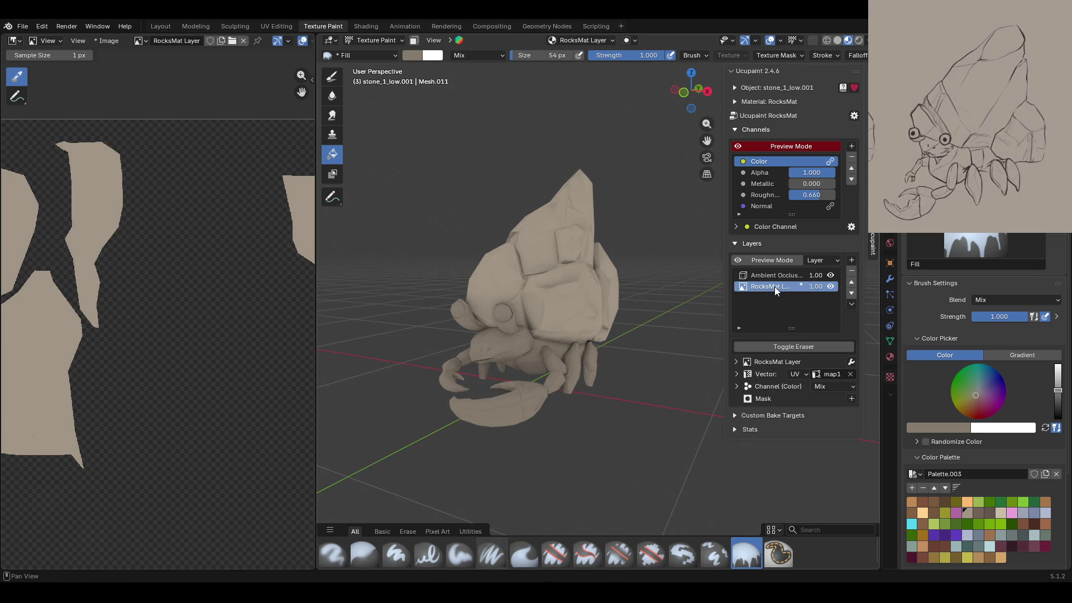
scroll(239, 455, "down", 2)
scroll(227, 443, "up", 2)
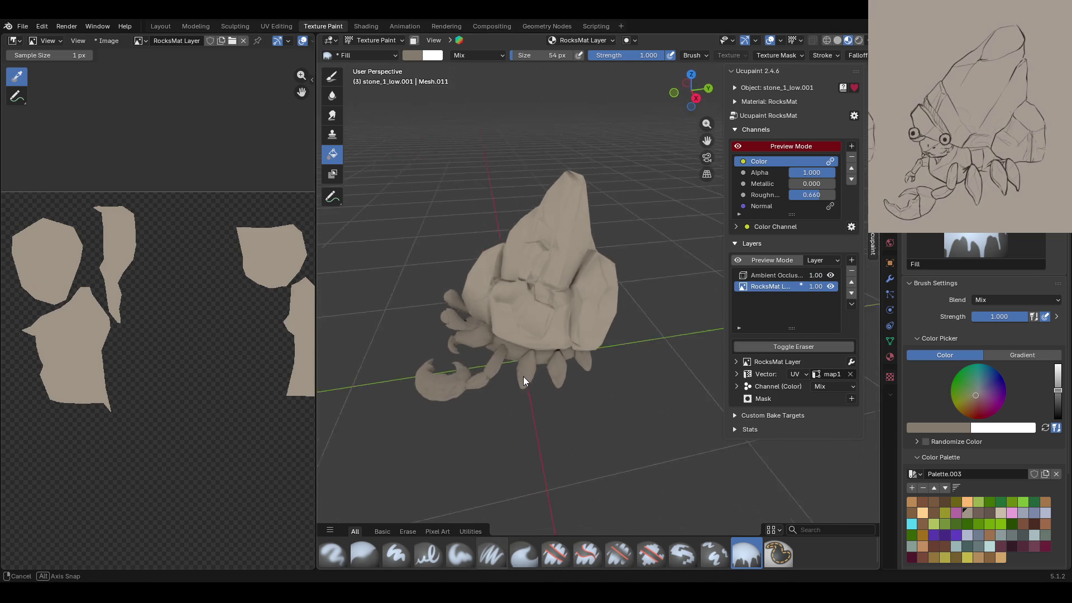
middle_click_drag(588, 349, 524, 377)
left_click(738, 146)
left_click(739, 146)
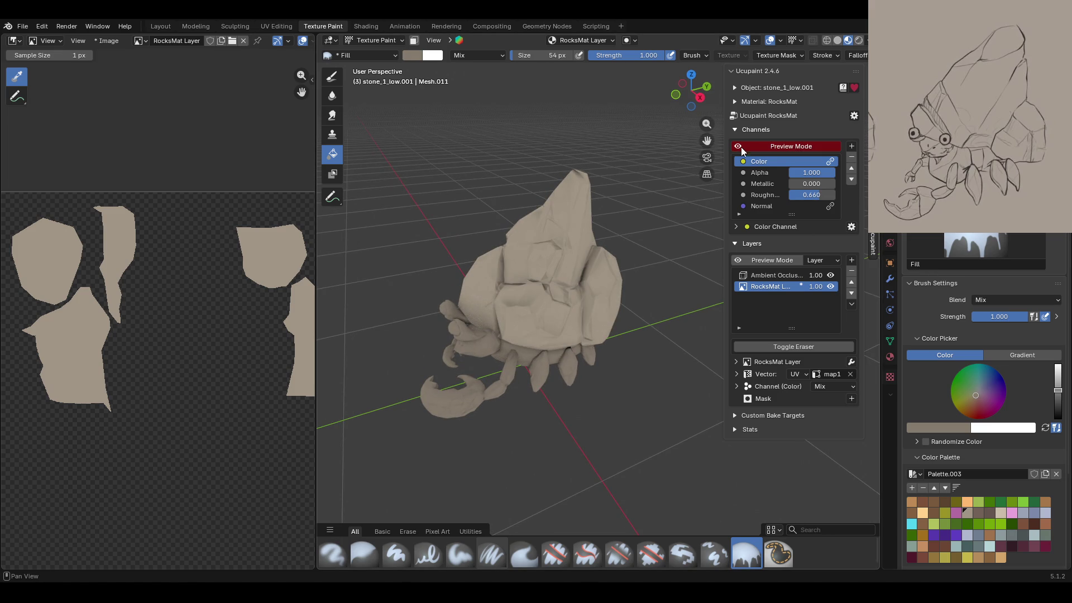
left_click(852, 261)
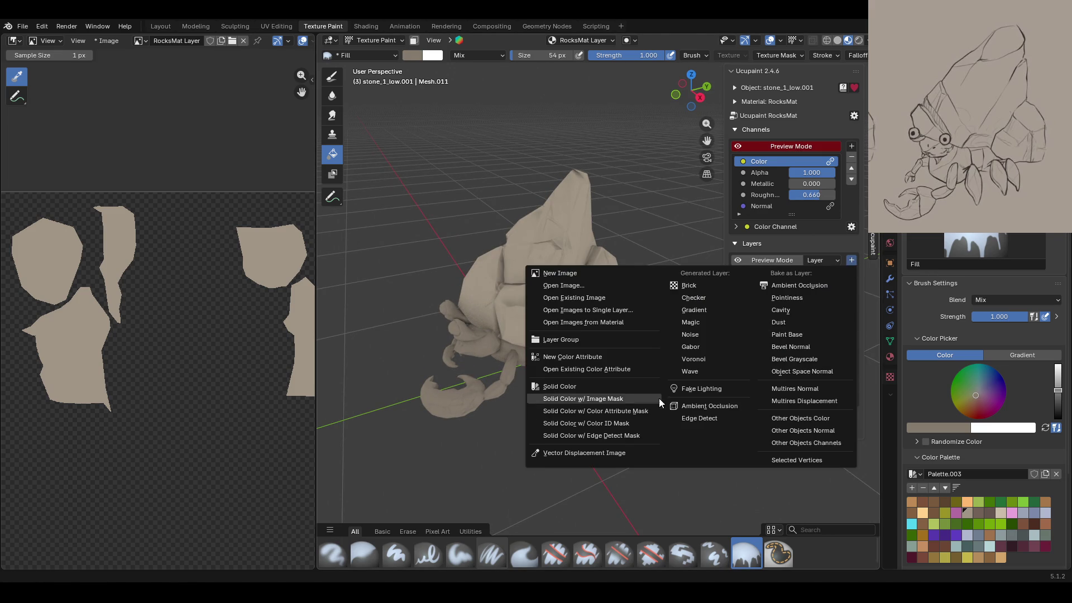
Step: Add a Solid Color layer in pale cream (#FFF0CA) to the Ucupaint stack
left_click(611, 384)
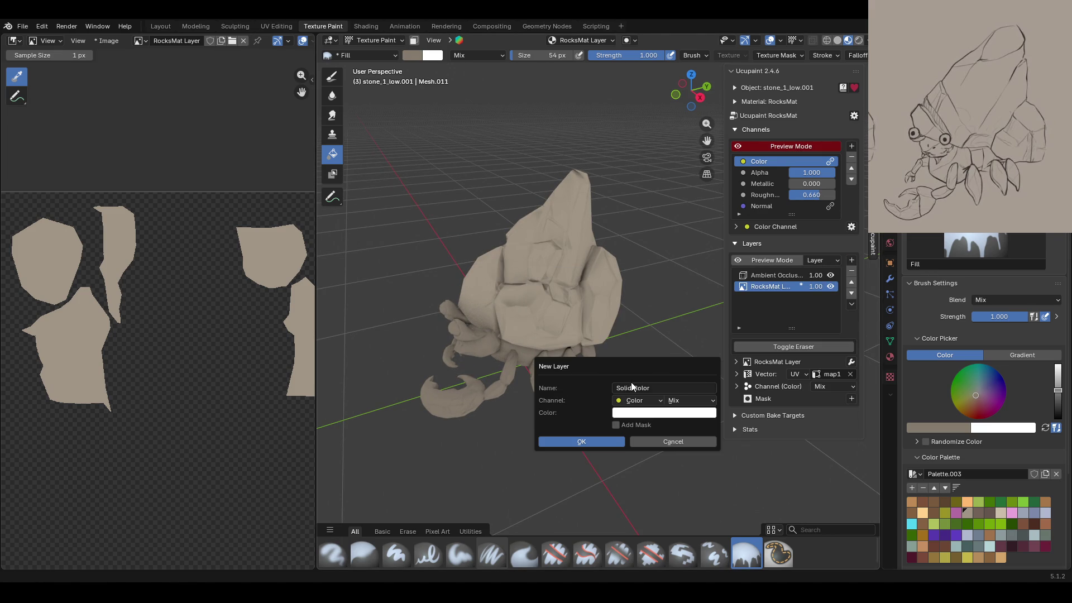
left_click(646, 413)
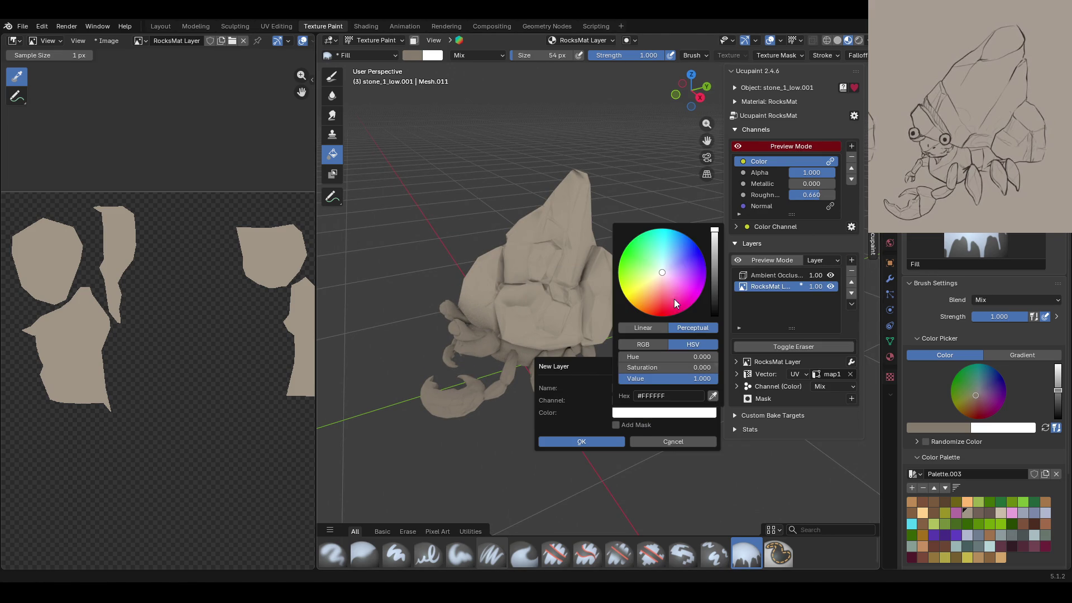
left_click_drag(662, 273, 655, 278)
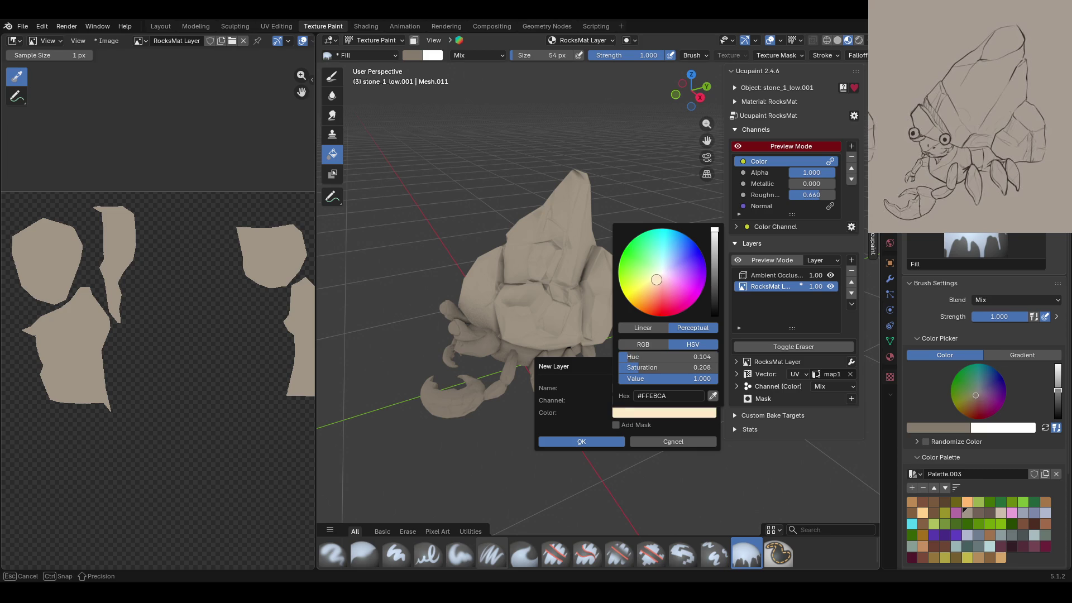
left_click_drag(657, 279, 656, 279)
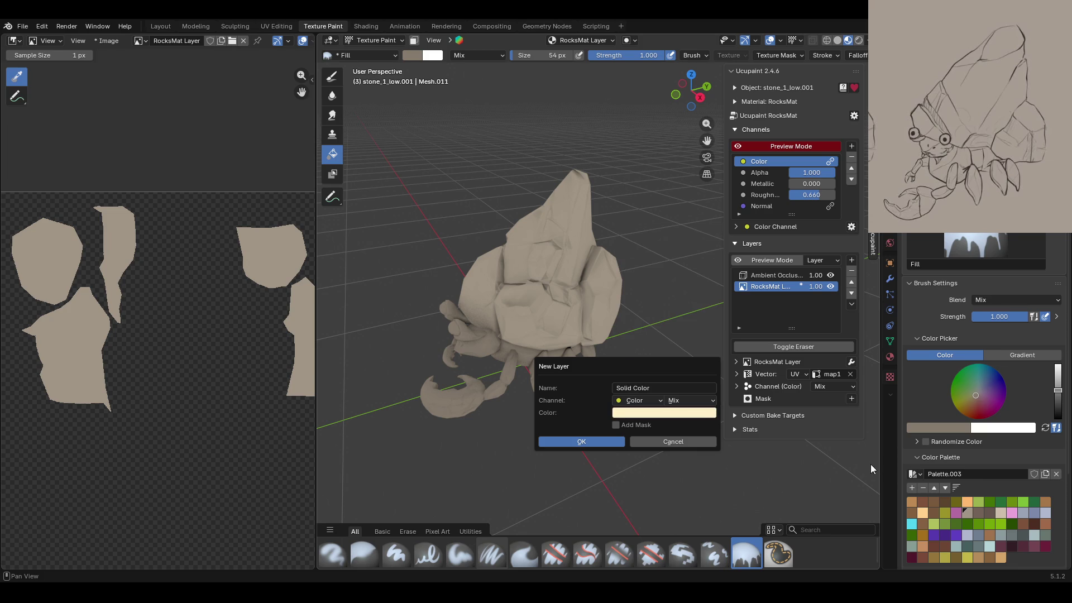
left_click(639, 414)
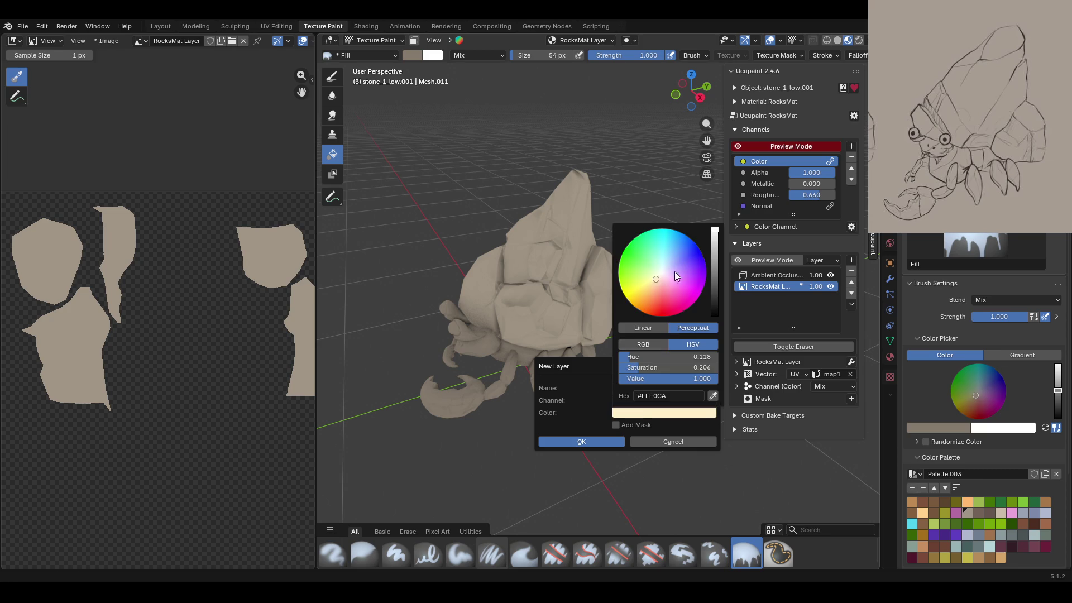
left_click(615, 441)
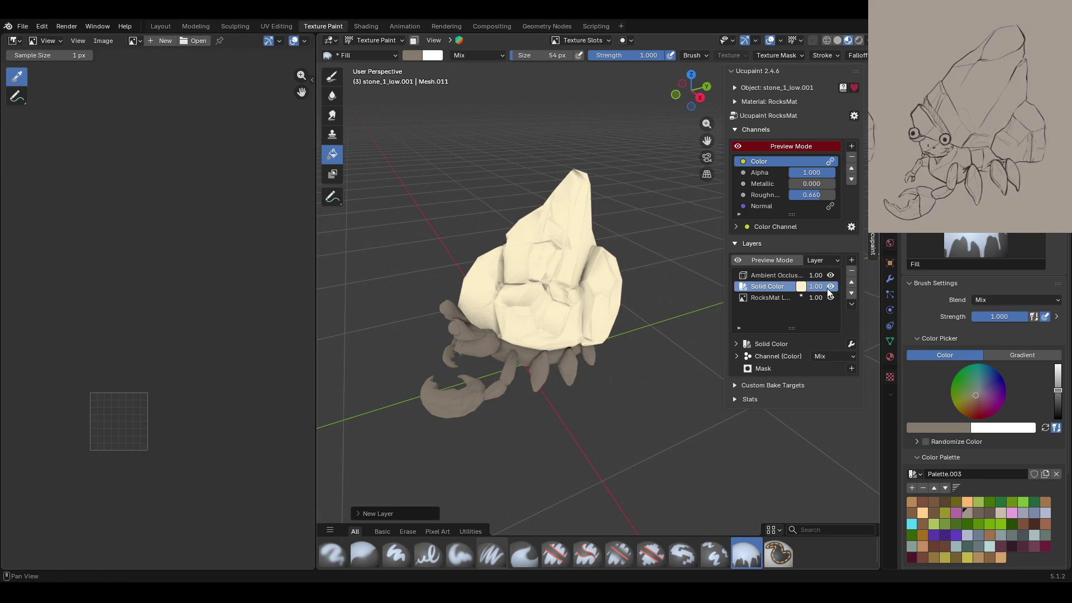
left_click(852, 368)
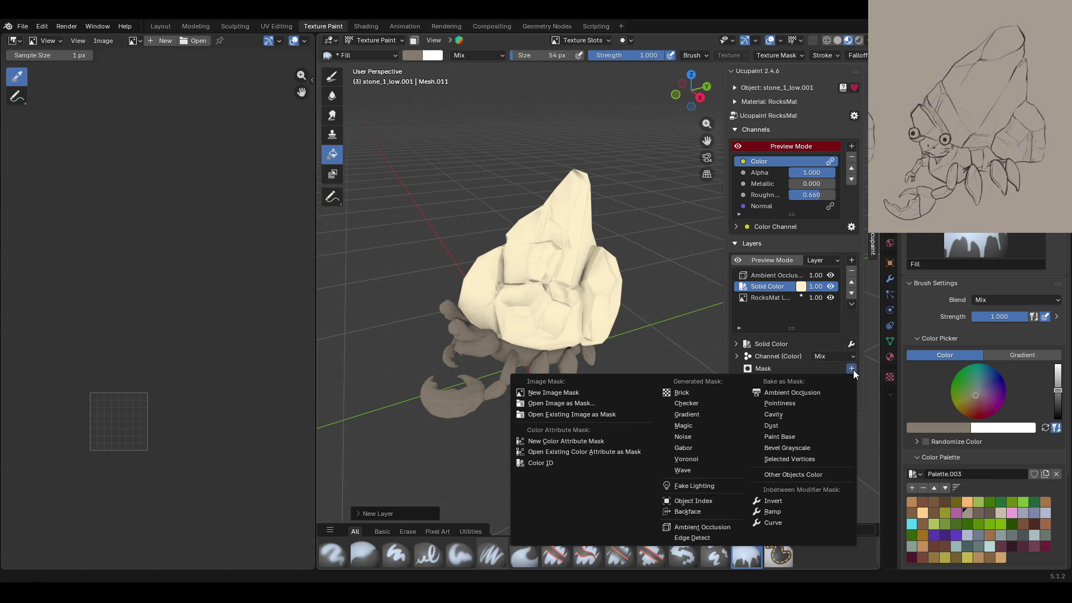
left_click(810, 448)
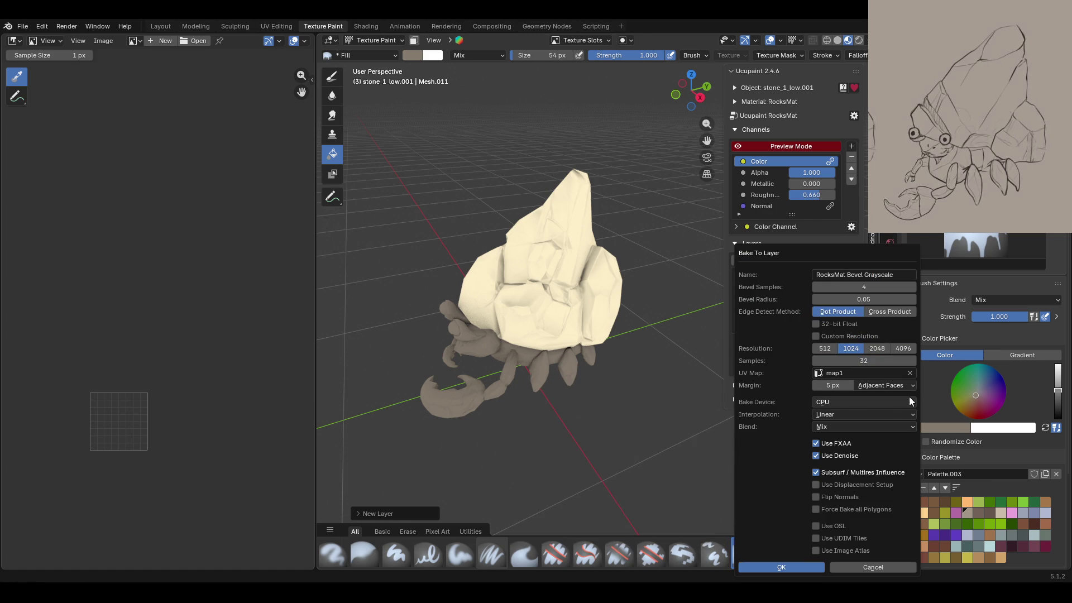
left_click(880, 349)
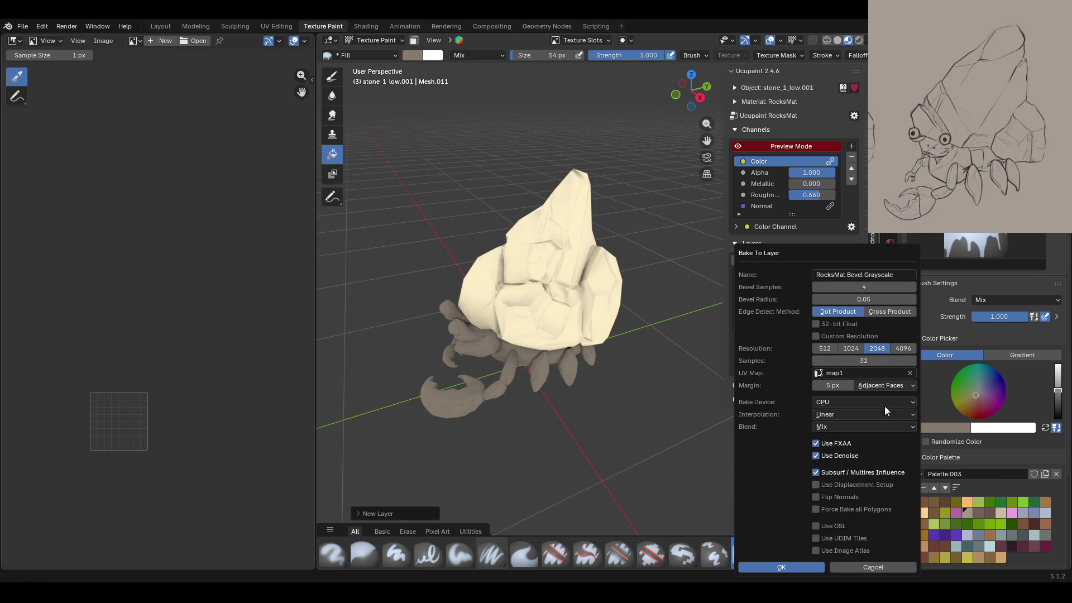
left_click(840, 405)
left_click(843, 430)
left_click(900, 360)
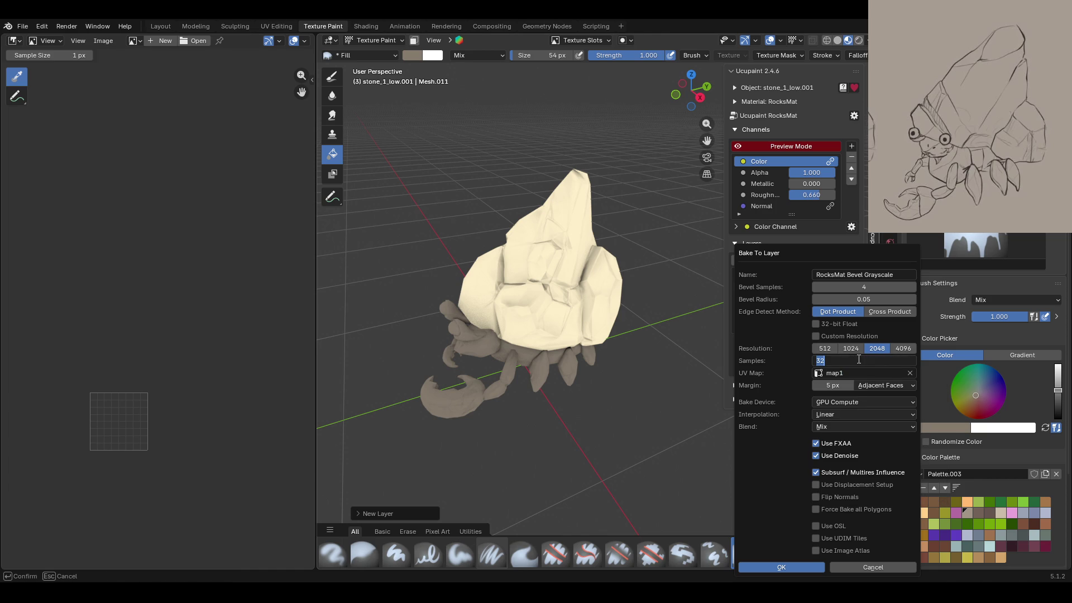
type("5")
left_click(803, 568)
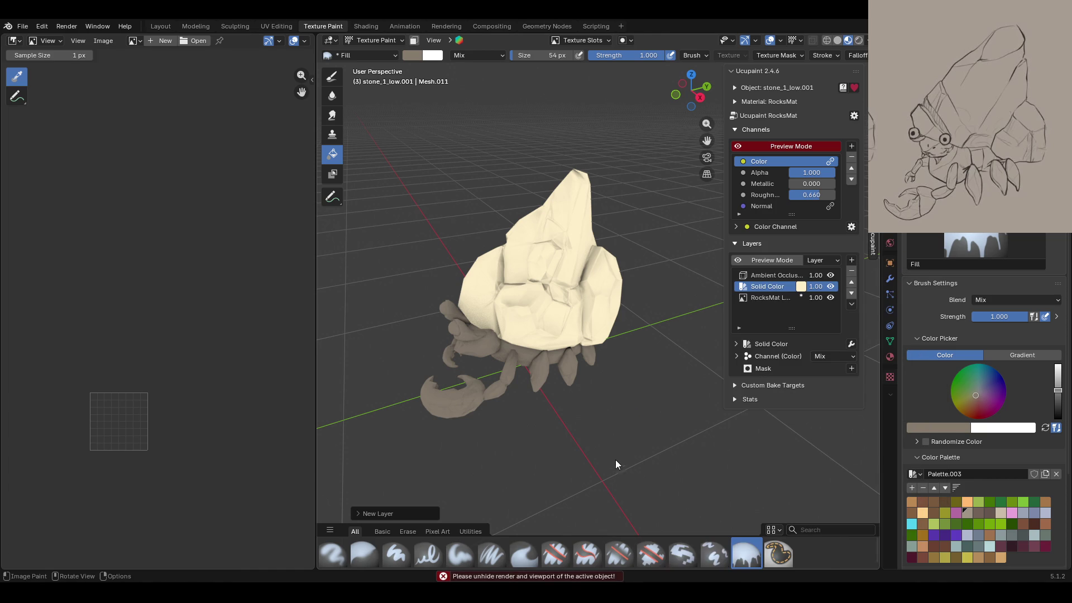
middle_click_drag(618, 441, 550, 250)
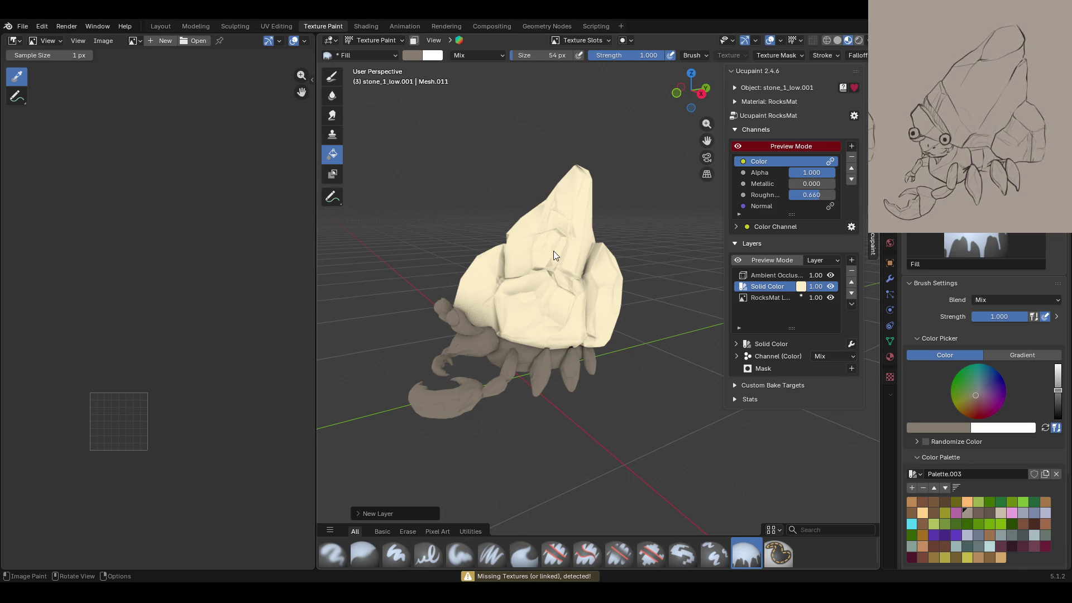
left_click(386, 41)
Step: Save the project as crab_rig.blend from Object Mode, then return to Texture Paint mode
left_click(385, 52)
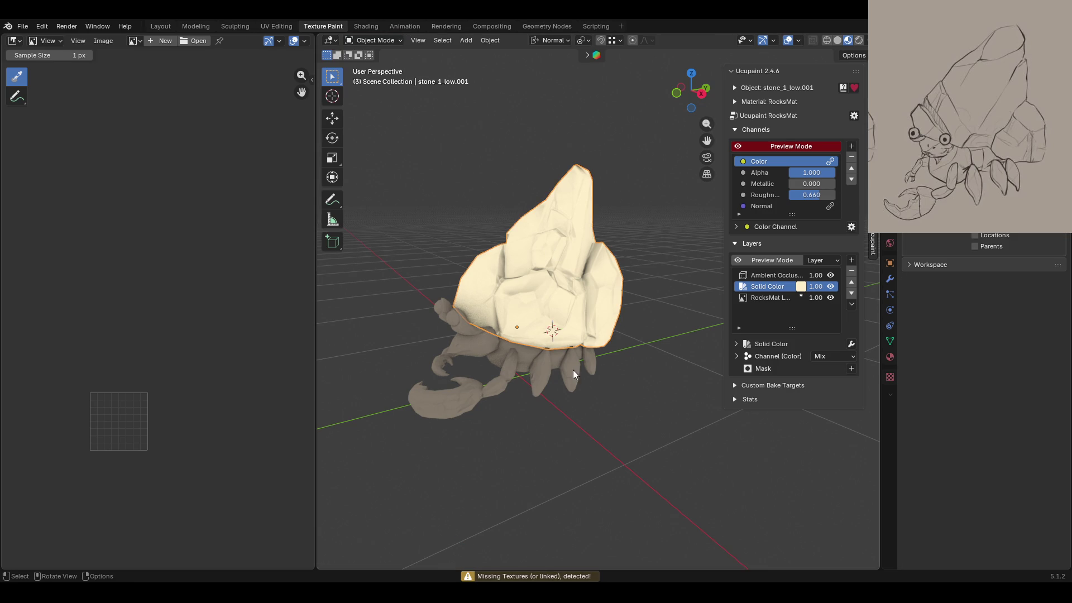
key("ctrl+s")
left_click(768, 296)
left_click(769, 287)
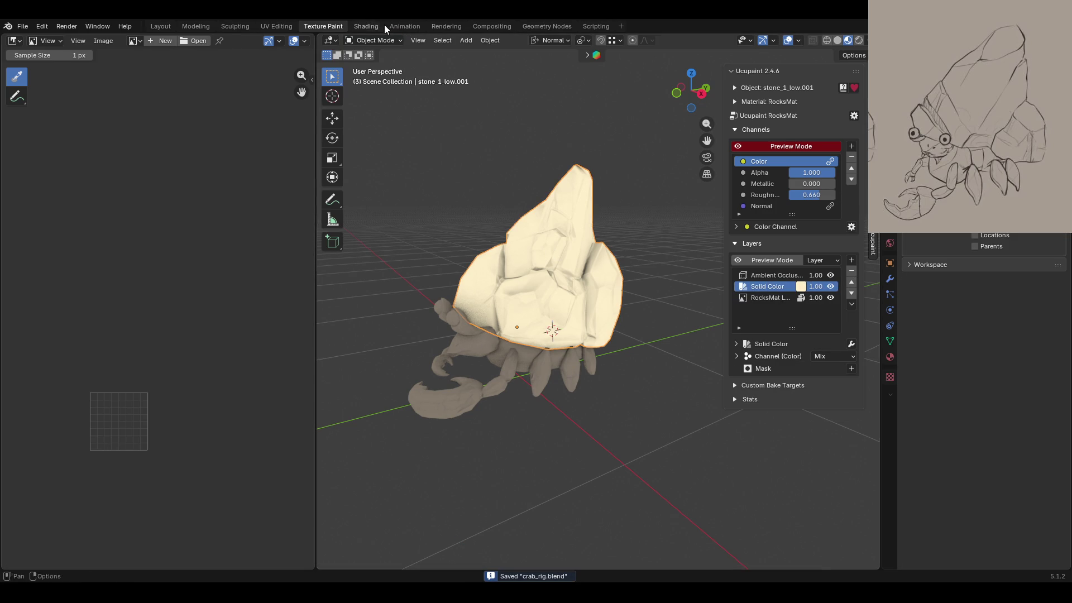
left_click(375, 41)
left_click(371, 116)
Step: Bake a Bevel Grayscale mask with 5 samples, GPU Compute and 2048 resolution
left_click(852, 261)
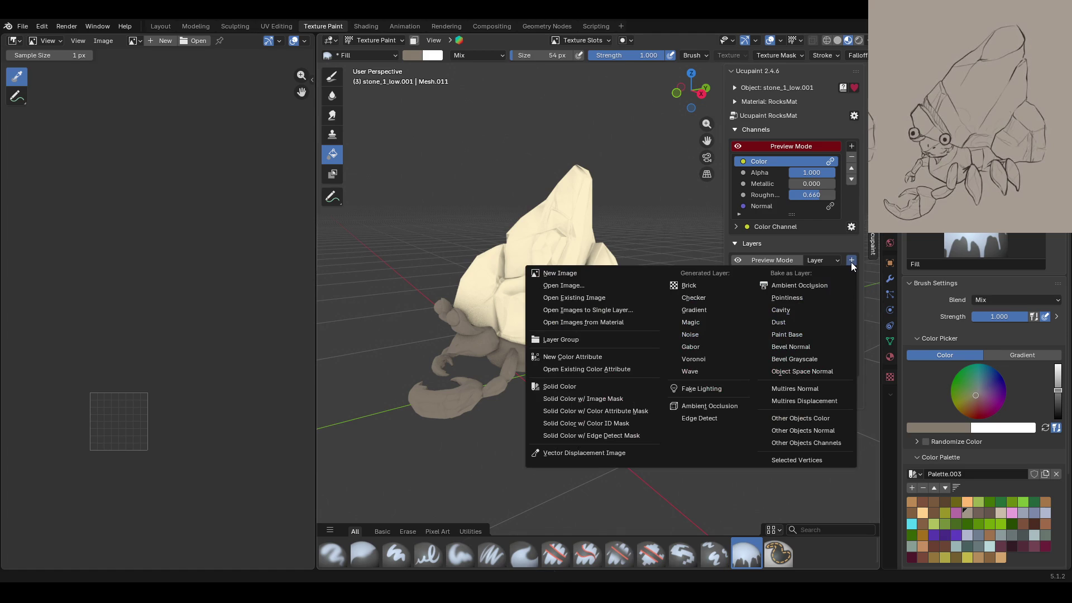
left_click(804, 286)
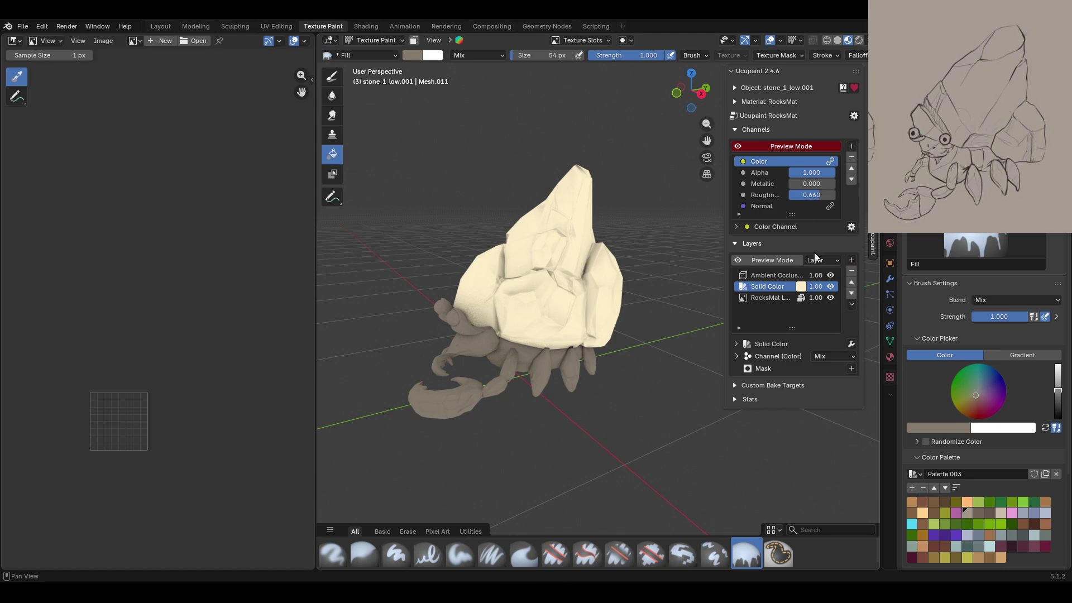
left_click(850, 369)
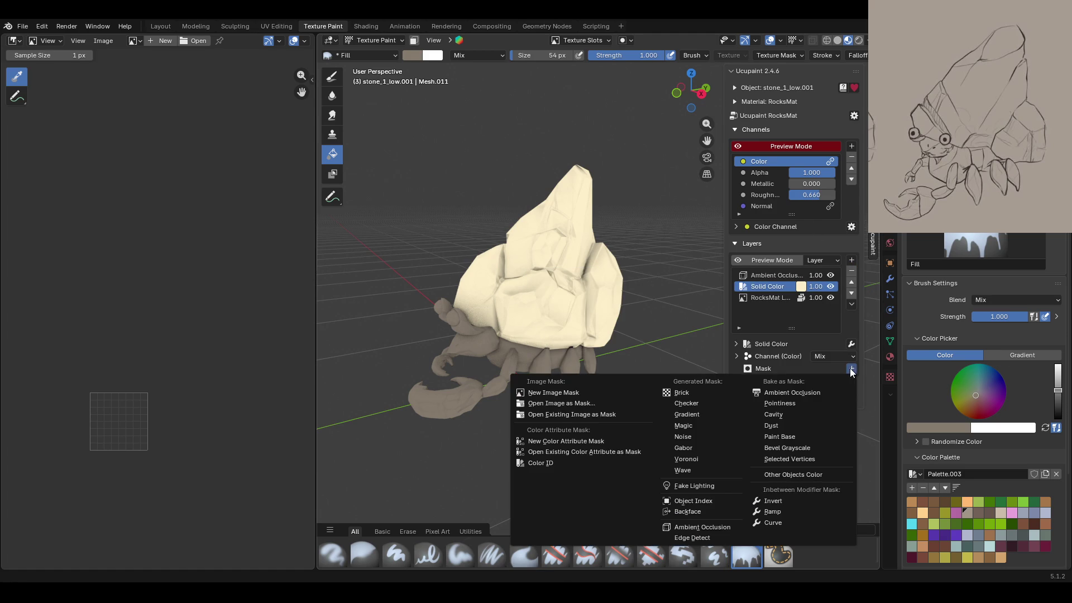
left_click(796, 450)
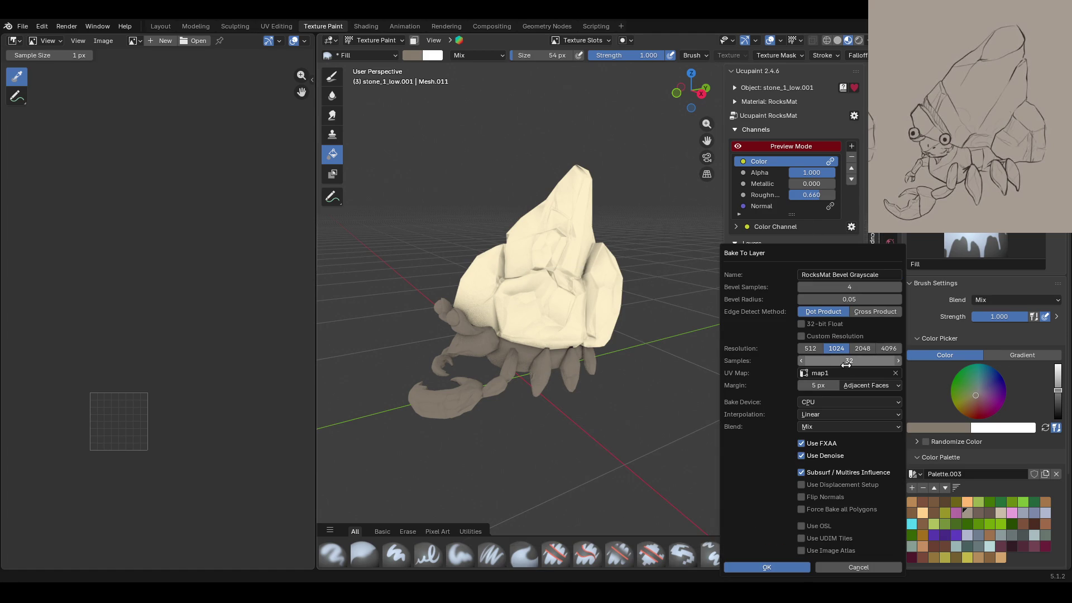
left_click(850, 361)
type("5")
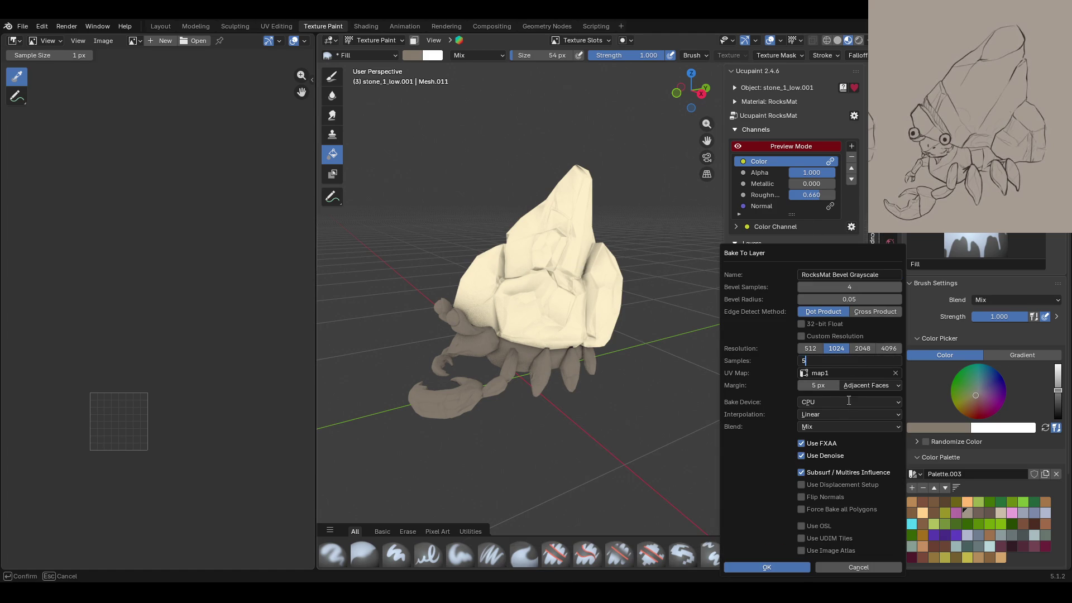
key("Return")
left_click(833, 402)
left_click(836, 428)
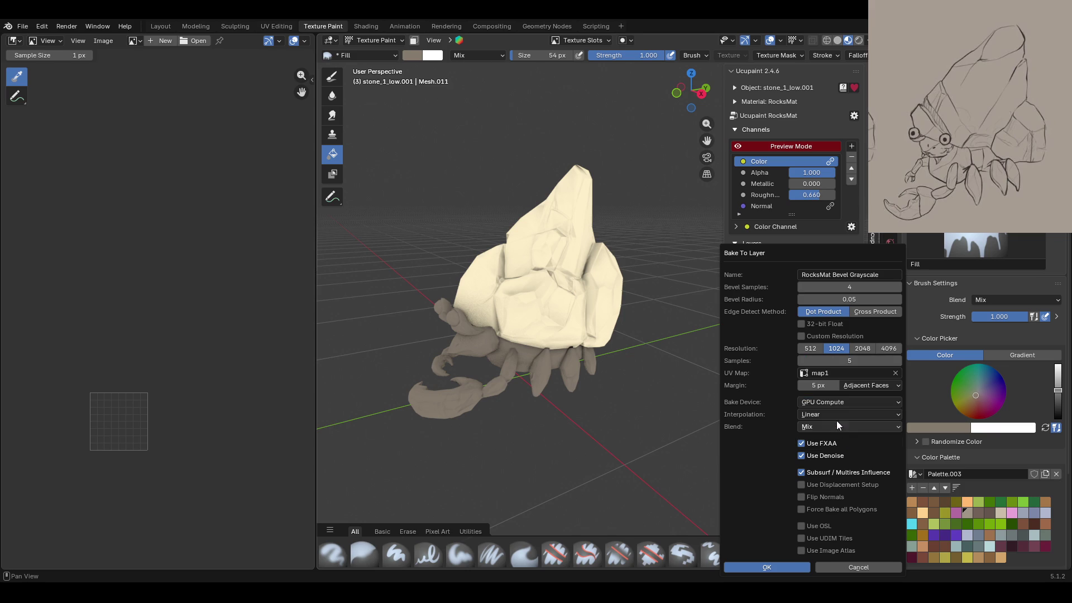
left_click(860, 348)
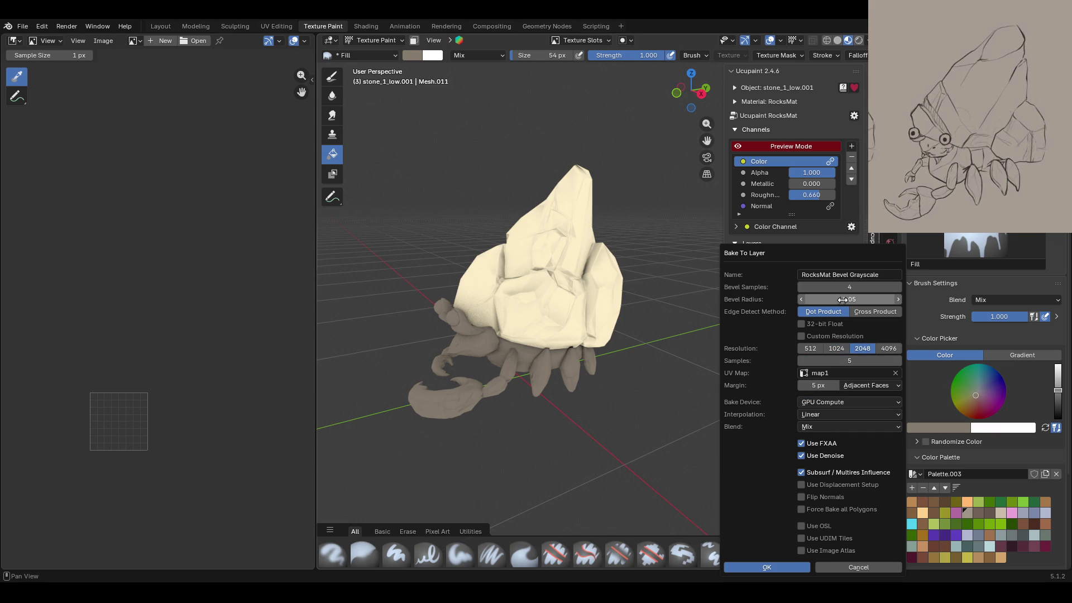
left_click(783, 562)
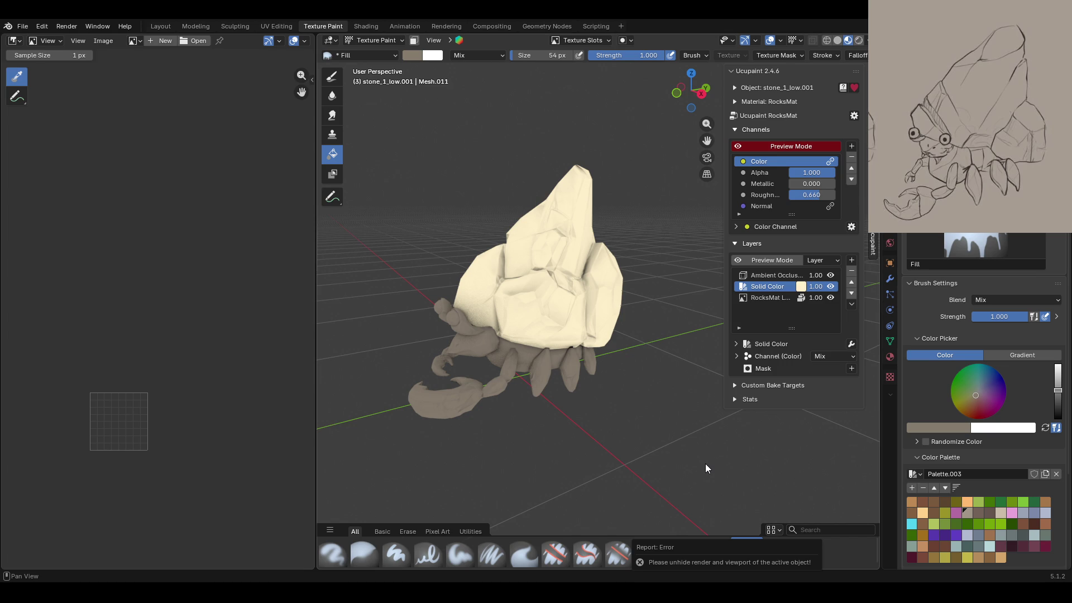
Step: Orbit the view to inspect the crab's cream shell from the front
mouse_move(681, 407)
middle_mouse_down()
mouse_move(649, 390)
mouse_move(684, 383)
middle_mouse_up()
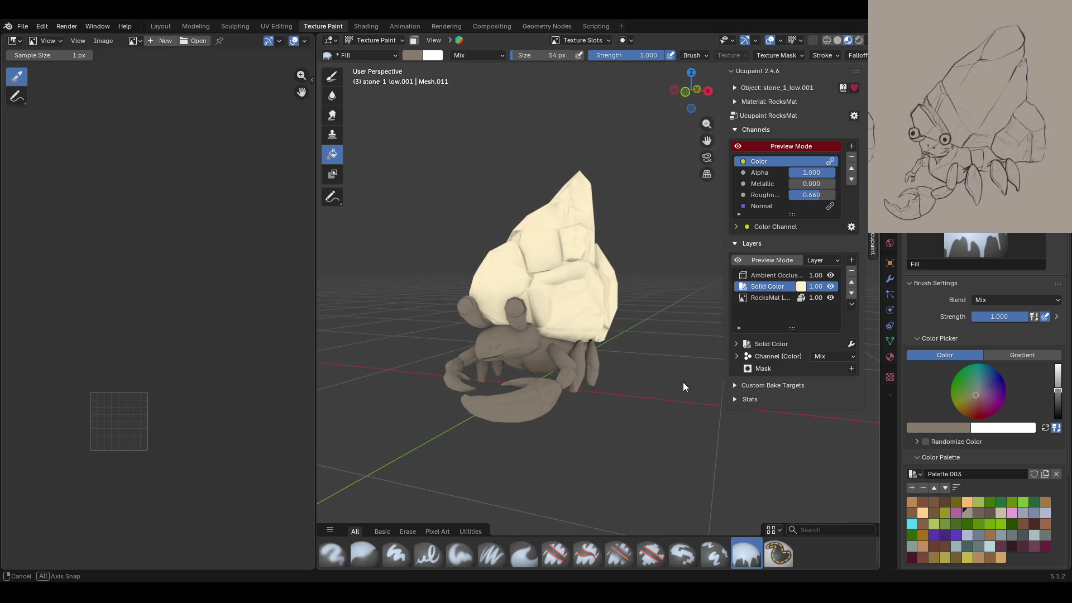
mouse_move(685, 383)
middle_mouse_down()
mouse_move(616, 405)
mouse_move(602, 394)
middle_mouse_up()
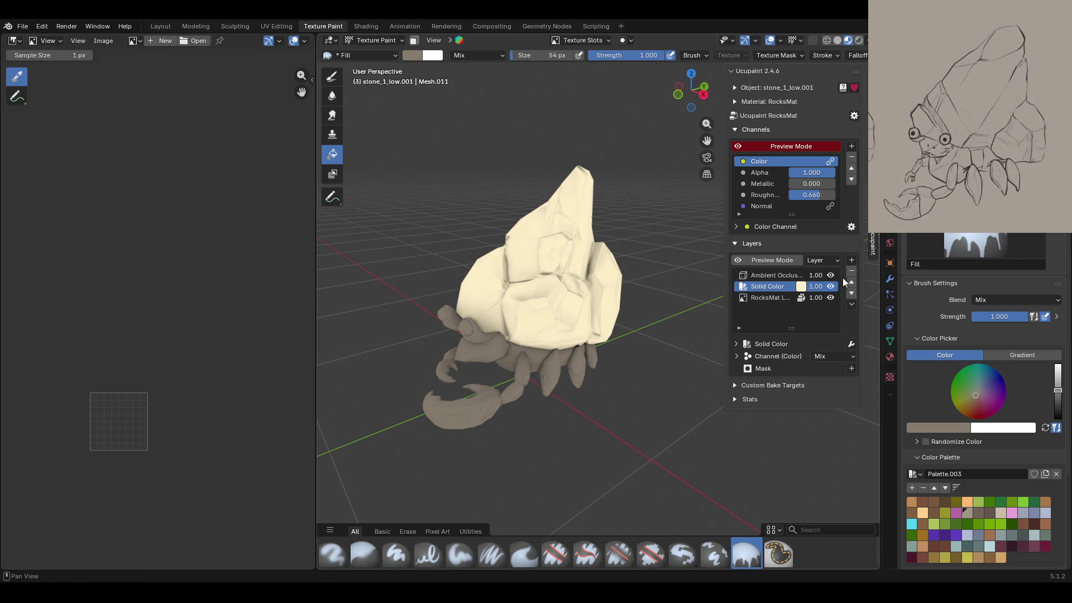
left_click(852, 369)
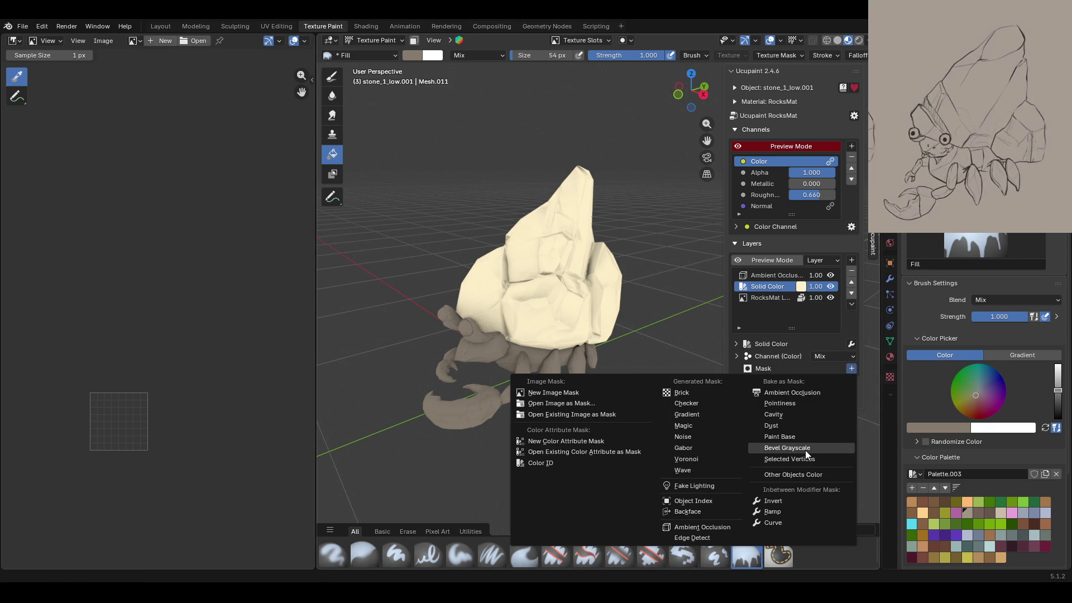
left_click(807, 451)
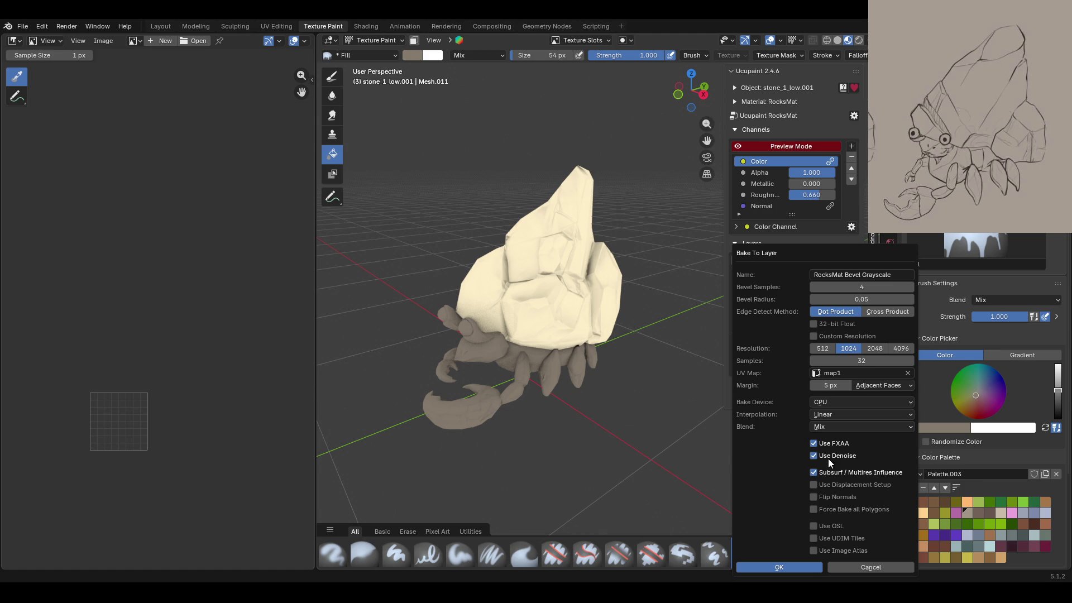
left_click_drag(819, 361, 776, 361)
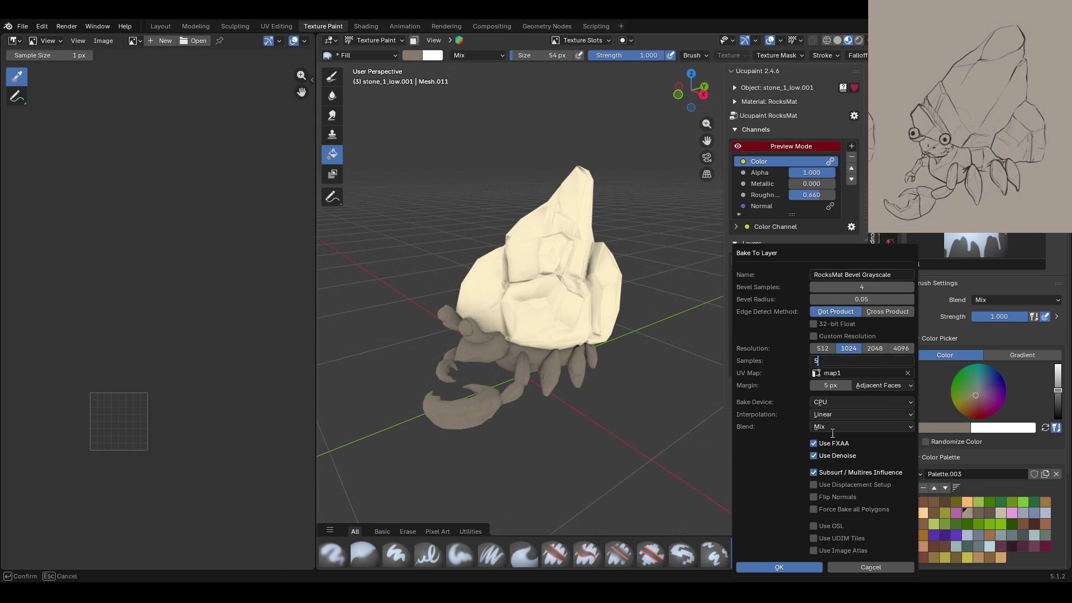
left_click(843, 402)
left_click(845, 429)
left_click(748, 565)
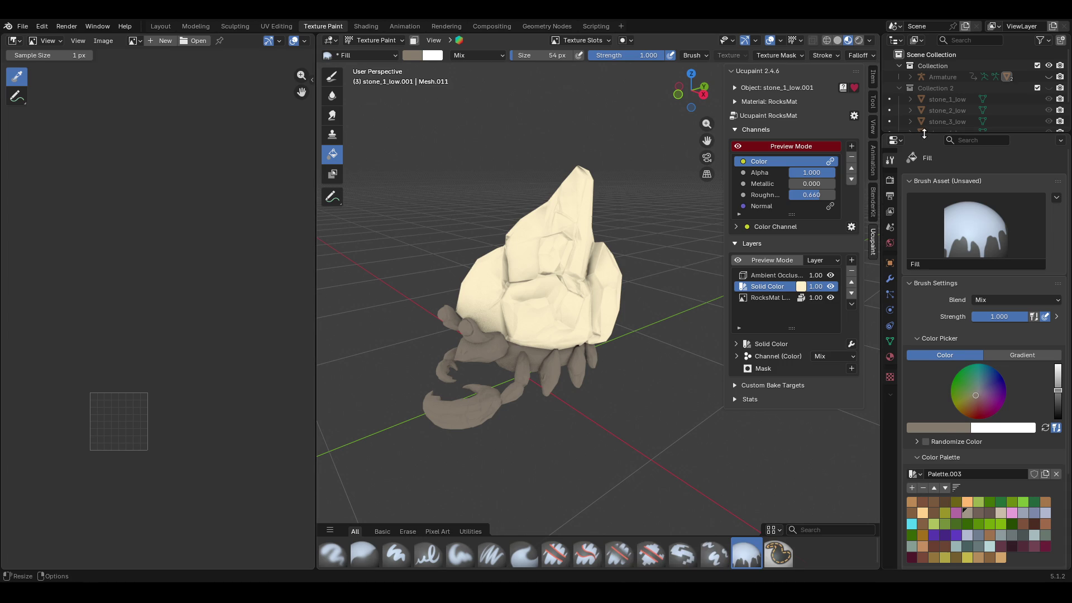
Step: In Object Mode, review the Armature modifiers on stone_1_low.001 and crab_body_low
left_click_drag(938, 133, 938, 217)
left_click(899, 155)
left_click(528, 303)
left_click(373, 40)
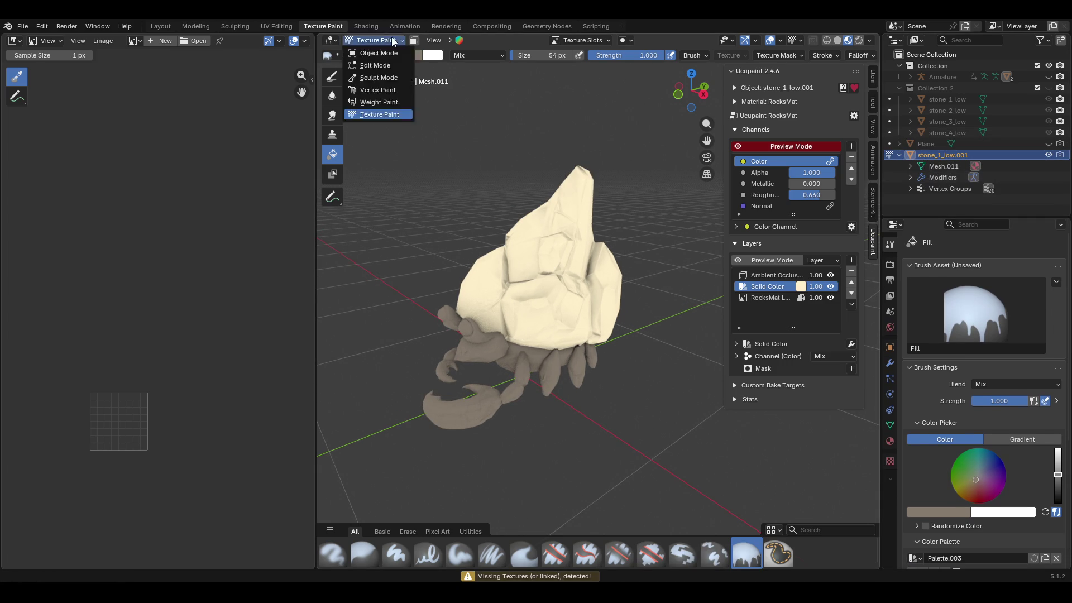
left_click(371, 51)
mouse_move(557, 246)
middle_mouse_down()
mouse_move(619, 286)
mouse_move(636, 267)
middle_mouse_up()
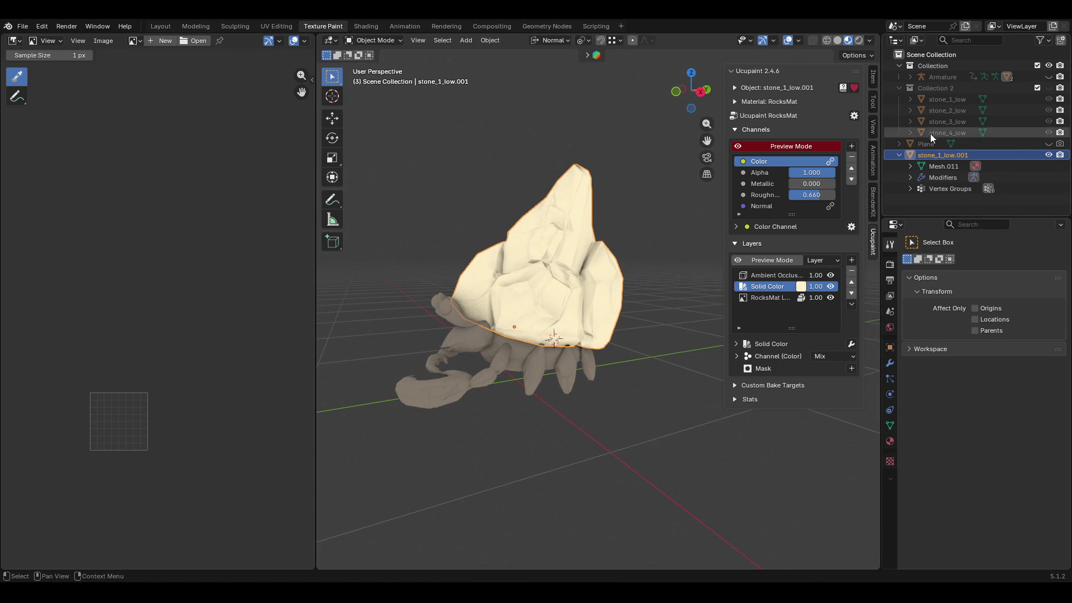
left_click(523, 357)
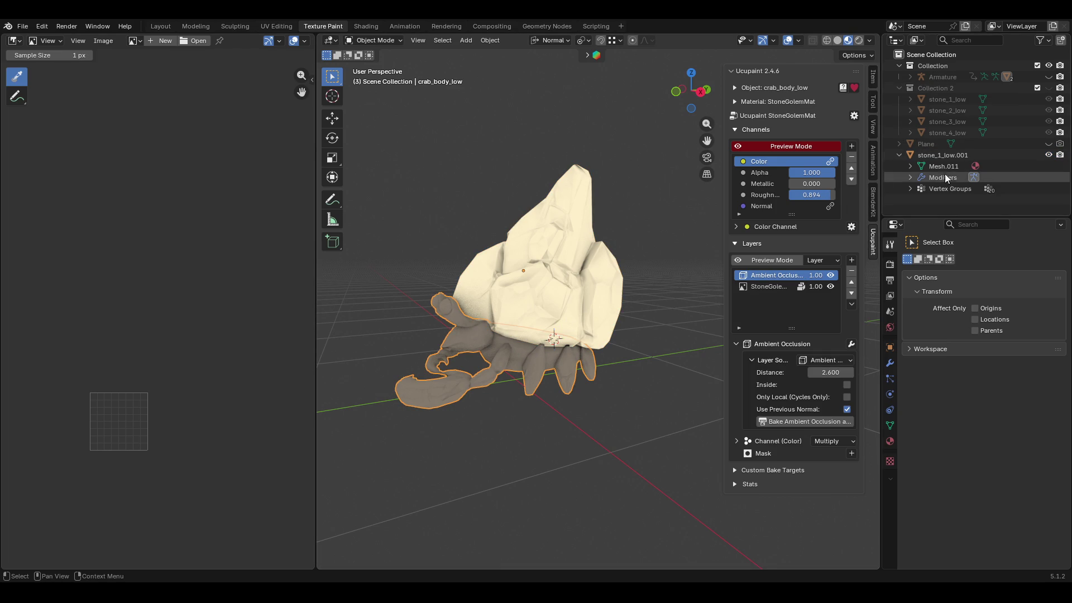
left_click(911, 77)
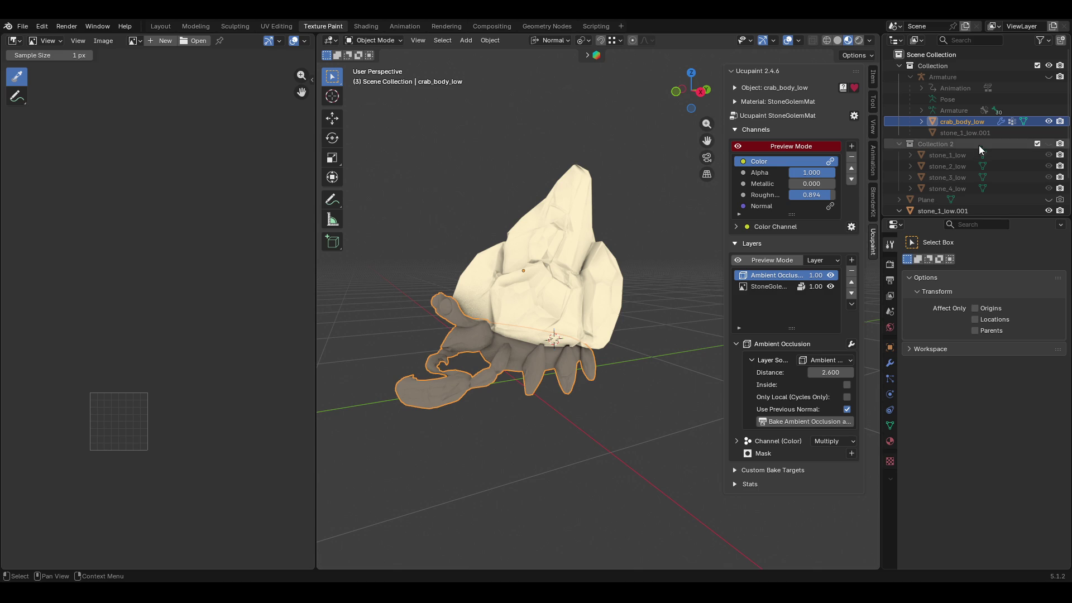
left_click(1001, 122)
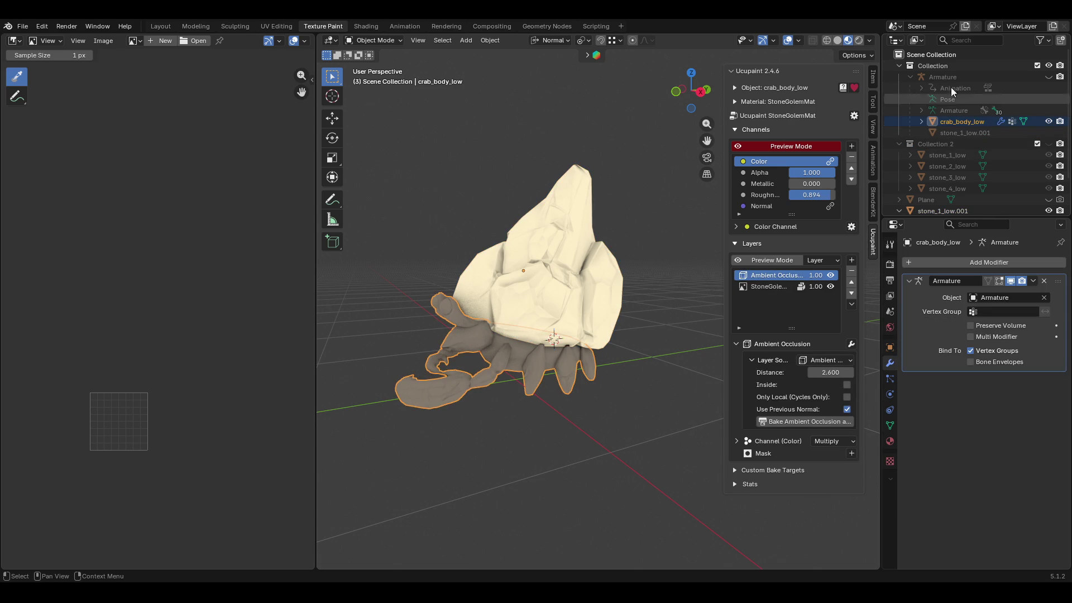
left_click(911, 77)
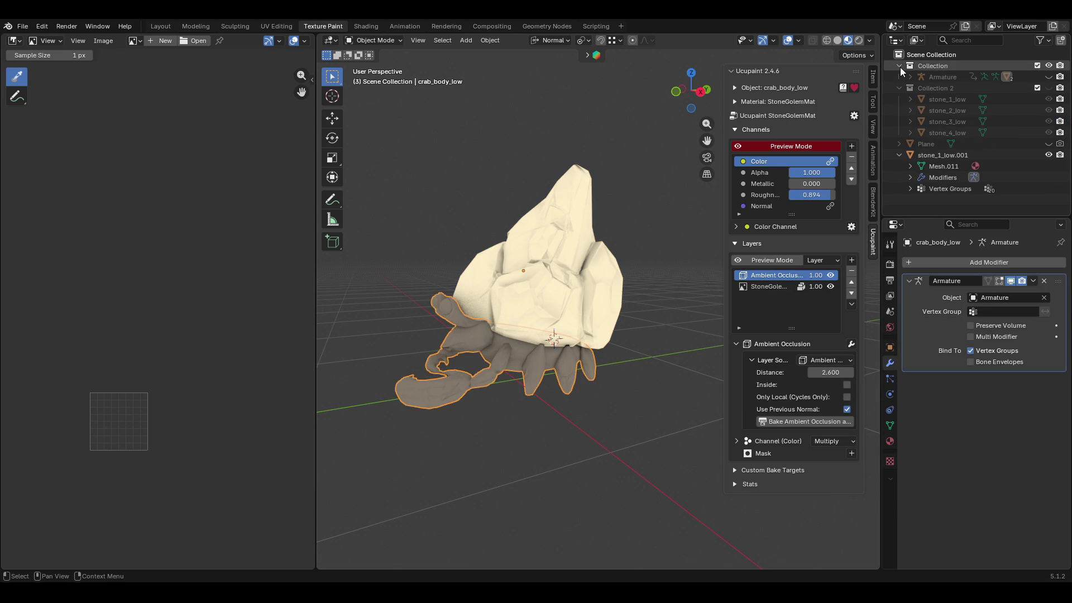
left_click(900, 66)
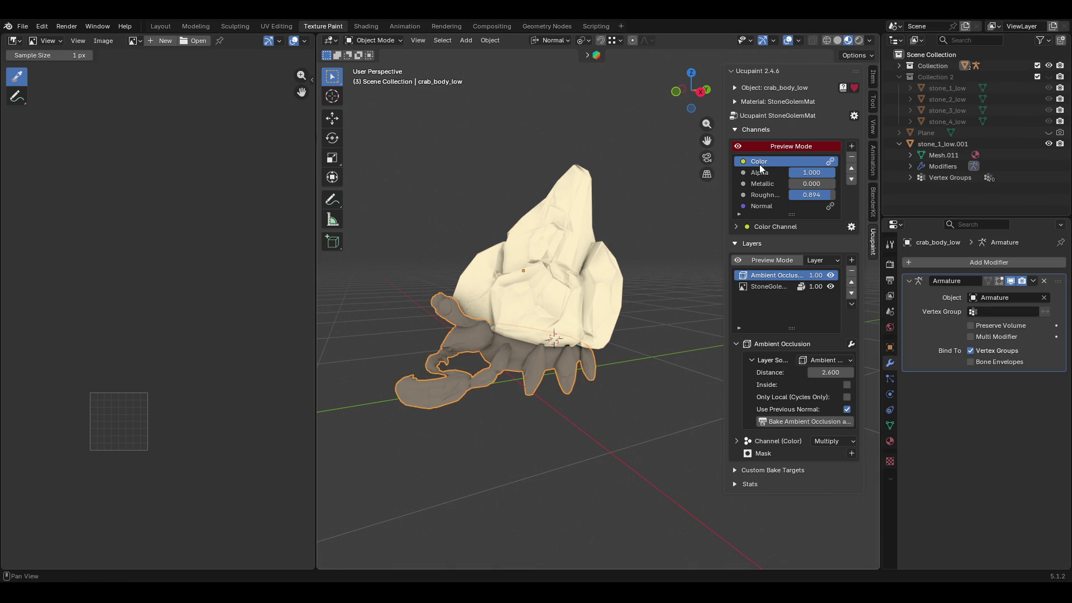
Step: Reselect the rock shell and switch back to Texture Paint mode
left_click(483, 318)
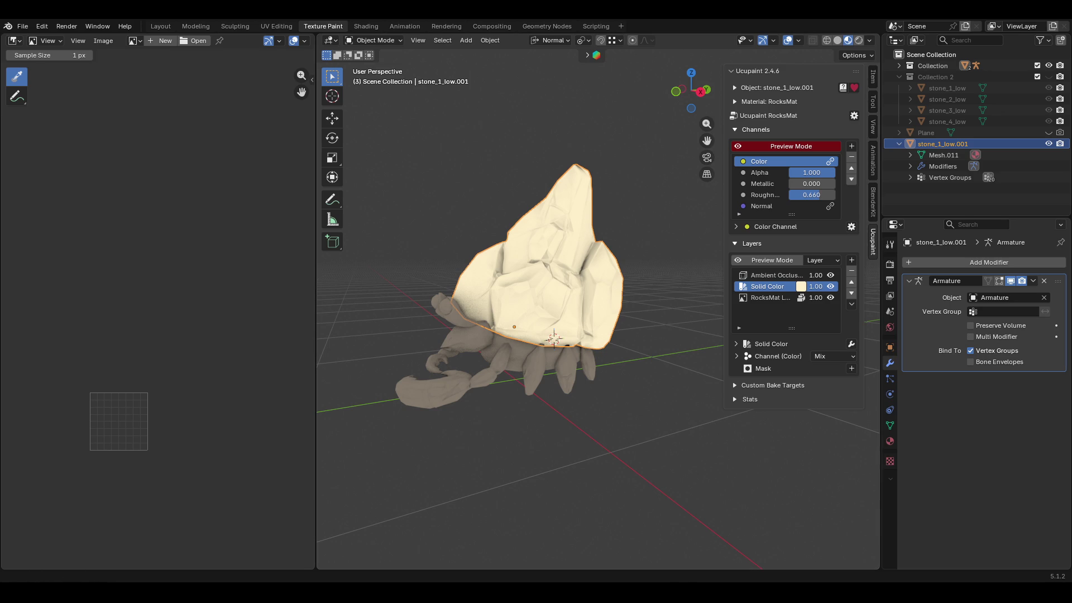
middle_click_drag(553, 408, 574, 411)
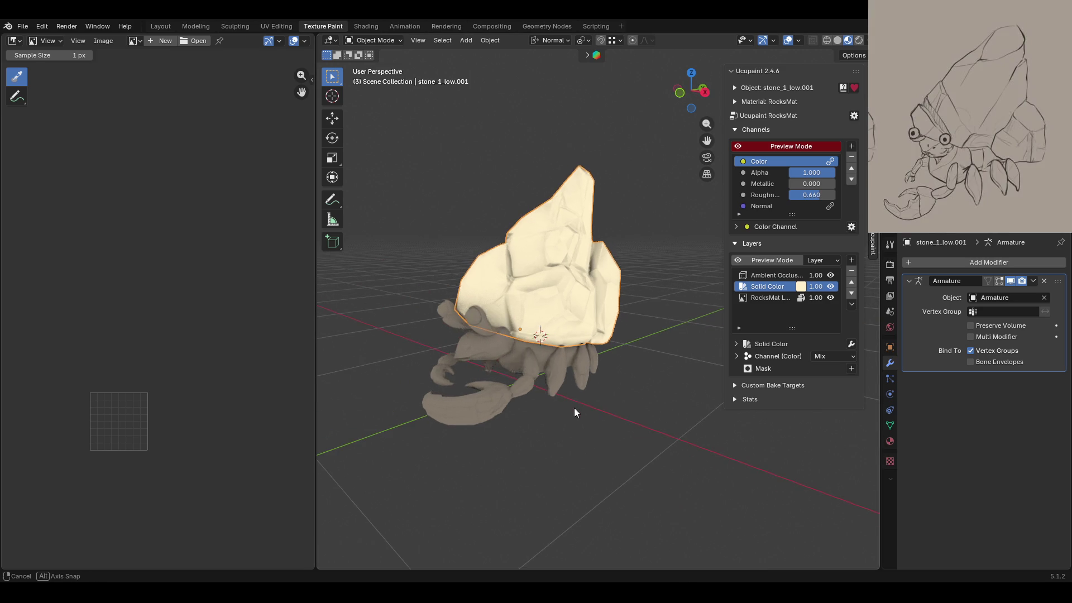
left_click(375, 40)
left_click(369, 116)
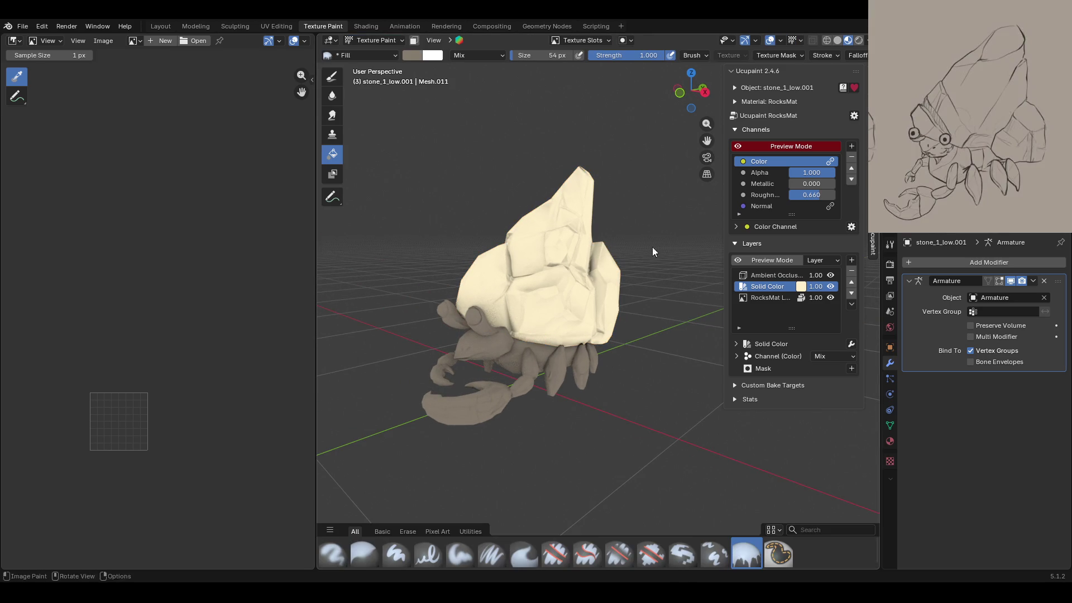
left_click(851, 369)
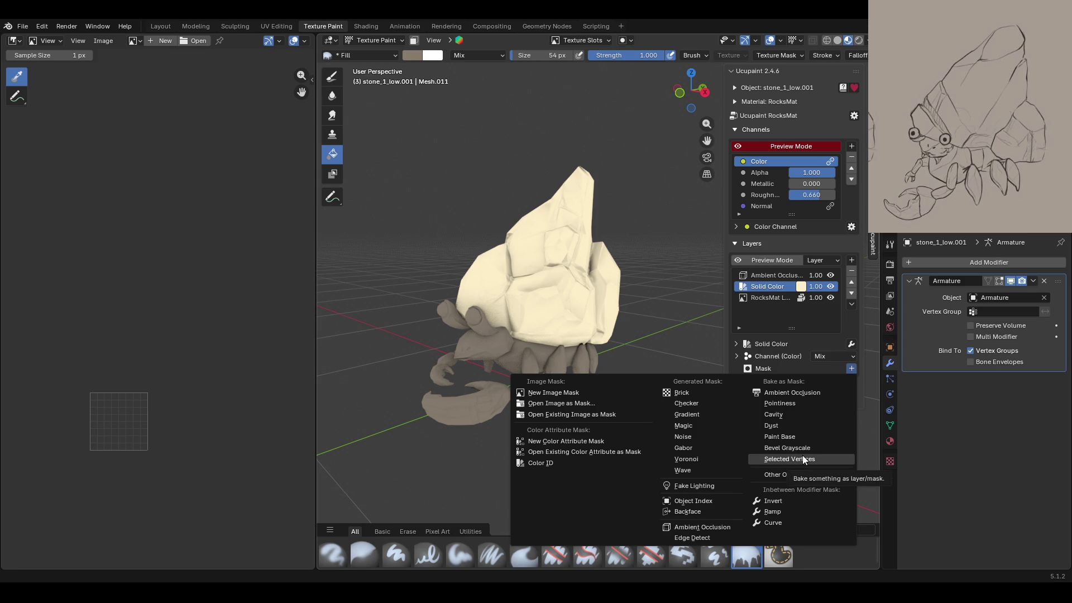
Step: Bake a Bevel Grayscale mask on the Solid Color layer: 5 samples, GPU Compute, 2048 resolution
left_click(802, 449)
left_click(843, 361)
type("5")
key("Return")
left_click(849, 402)
left_click(843, 421)
left_click(872, 348)
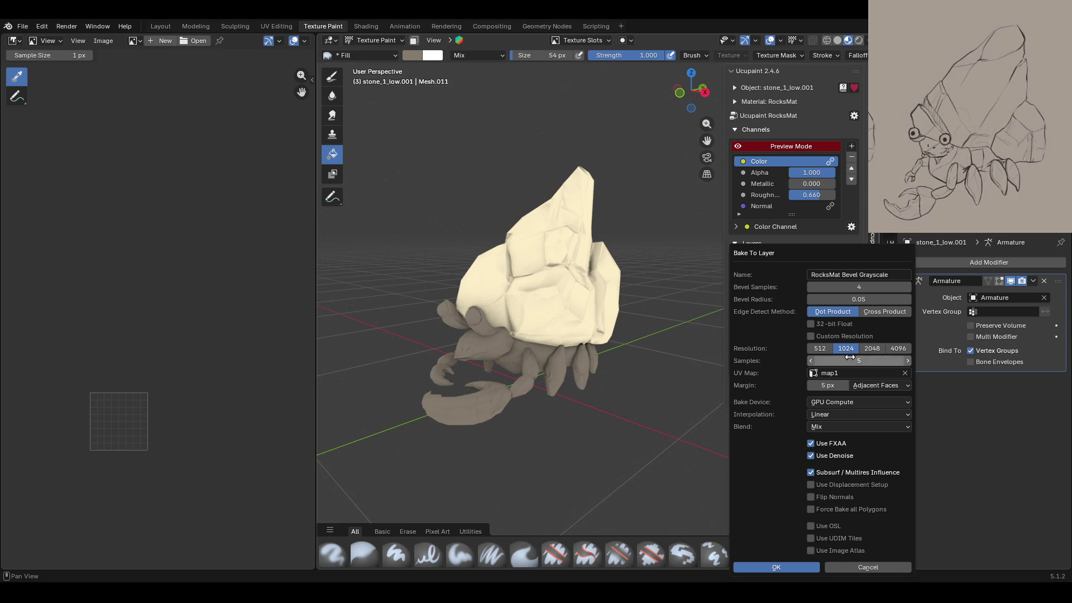
left_click(784, 567)
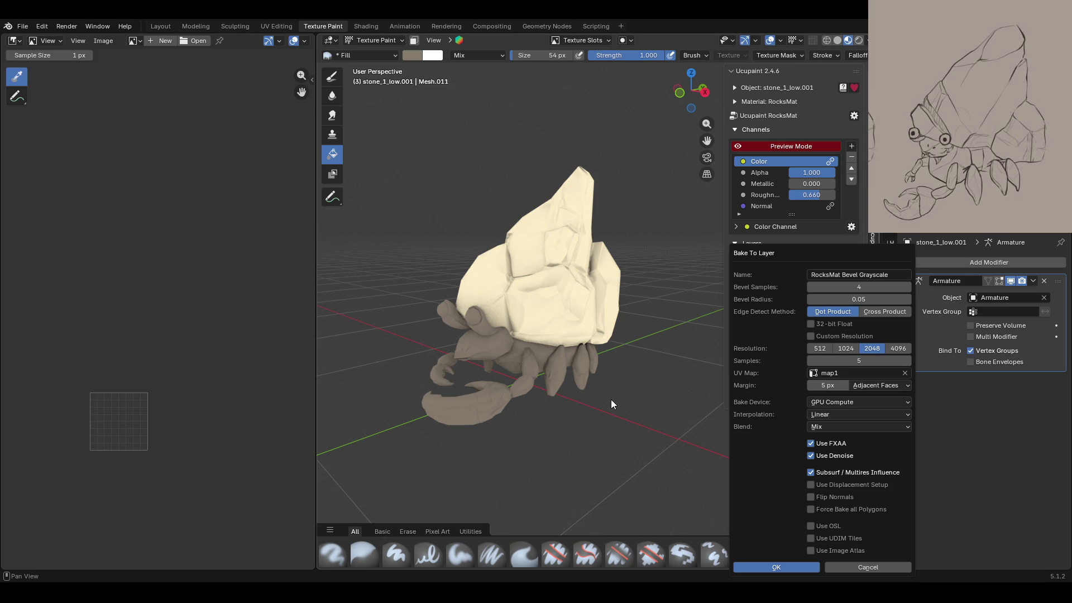
scroll(174, 335, "down", 3)
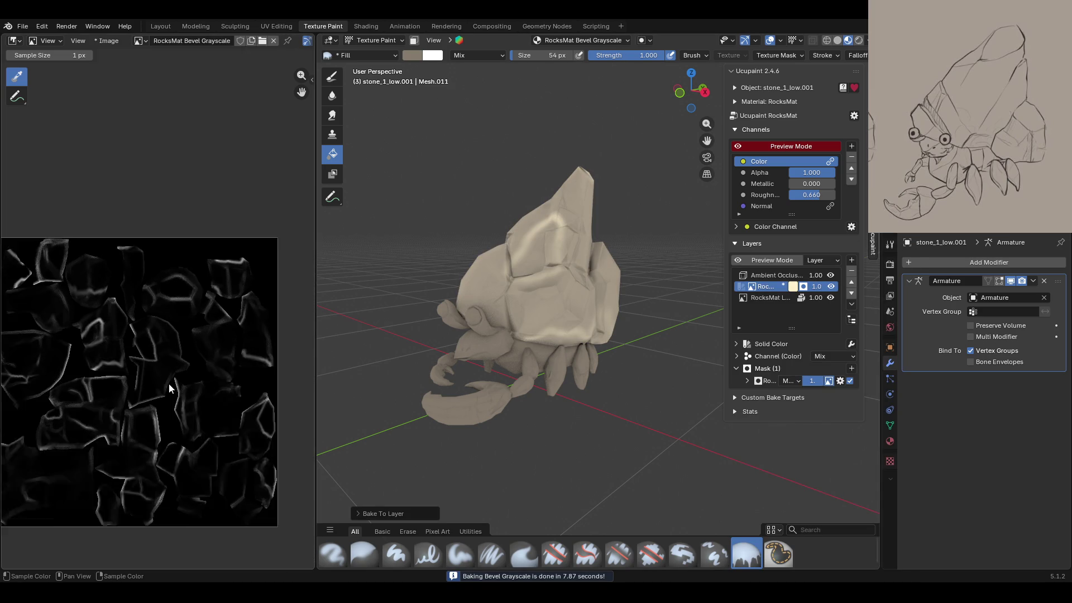
Step: Inspect the baked bevel shading and mask settings, then undo the bake with Ctrl+Z
mouse_move(493, 404)
middle_mouse_down()
mouse_move(651, 448)
mouse_move(473, 261)
middle_mouse_up()
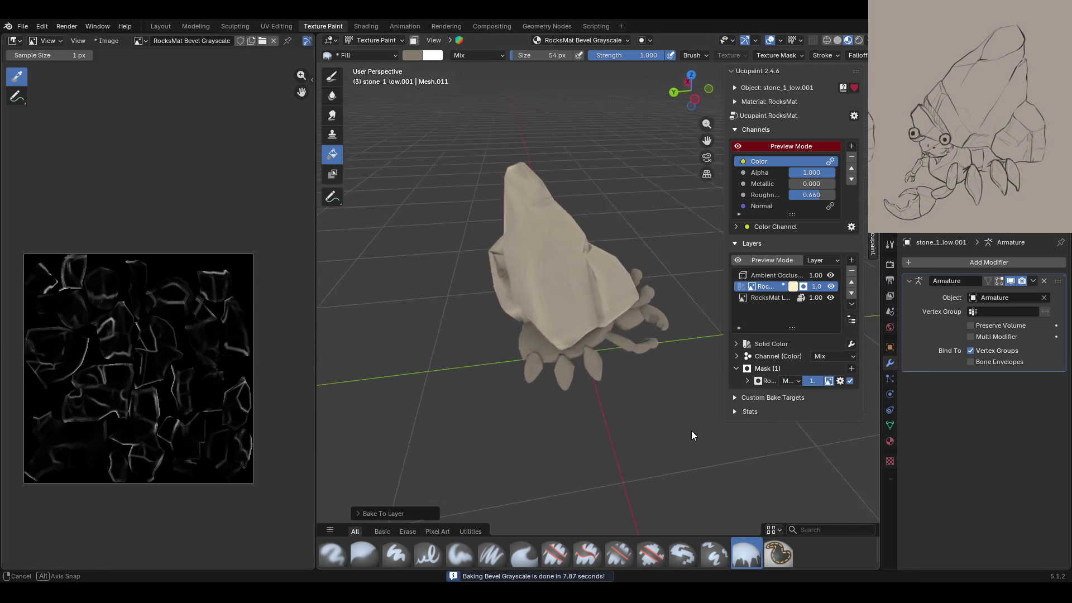
scroll(476, 249, "up", 5)
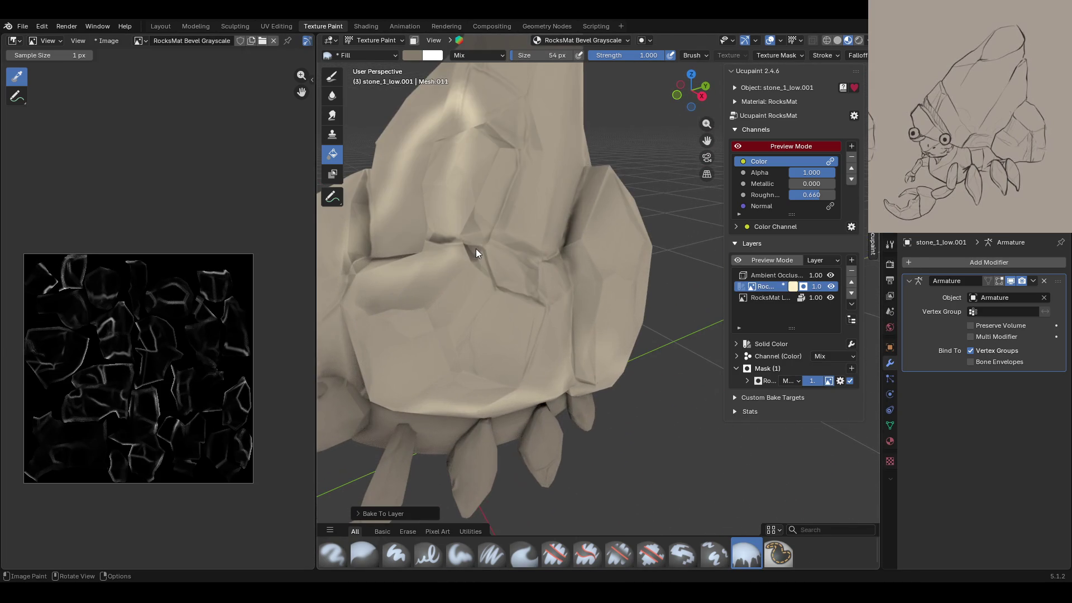
mouse_move(488, 263)
middle_mouse_down()
mouse_move(554, 336)
mouse_move(480, 229)
mouse_move(559, 259)
mouse_move(764, 230)
middle_mouse_up()
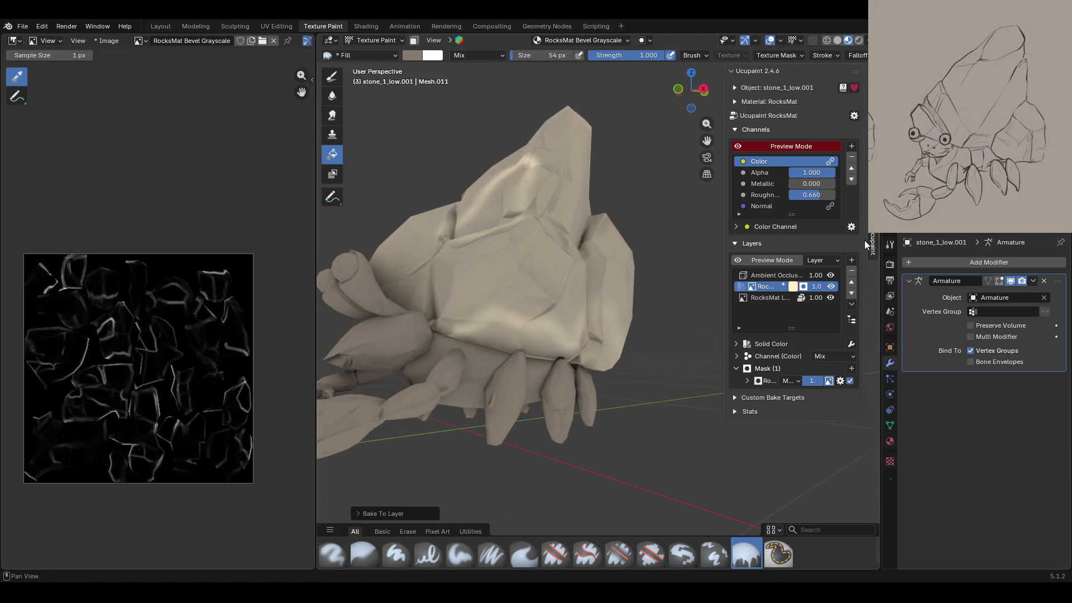
mouse_move(668, 281)
middle_mouse_down()
mouse_move(686, 336)
mouse_move(641, 313)
middle_mouse_up()
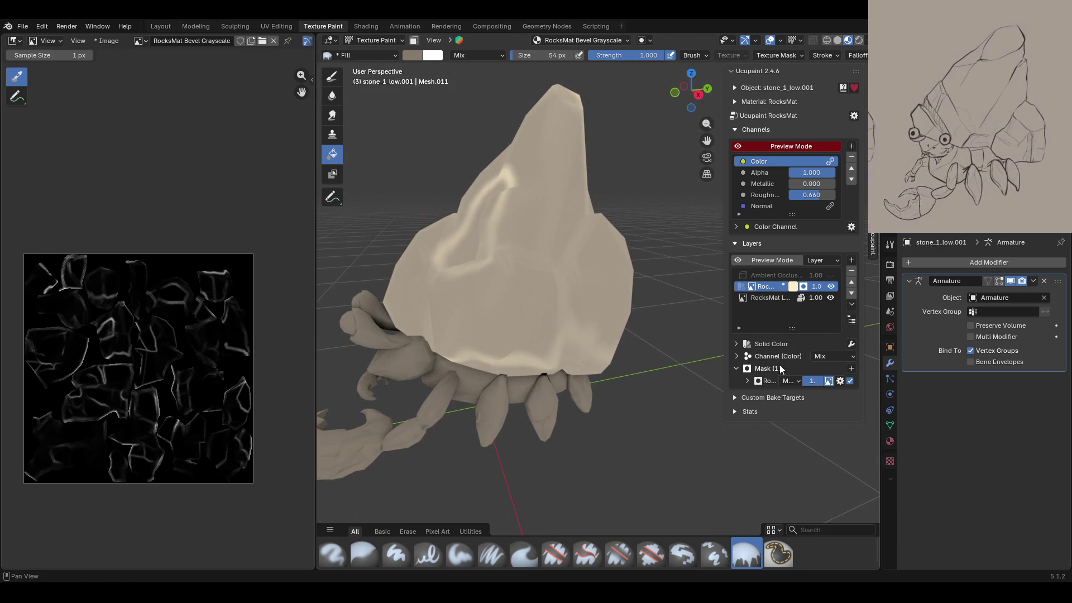
left_click(747, 381)
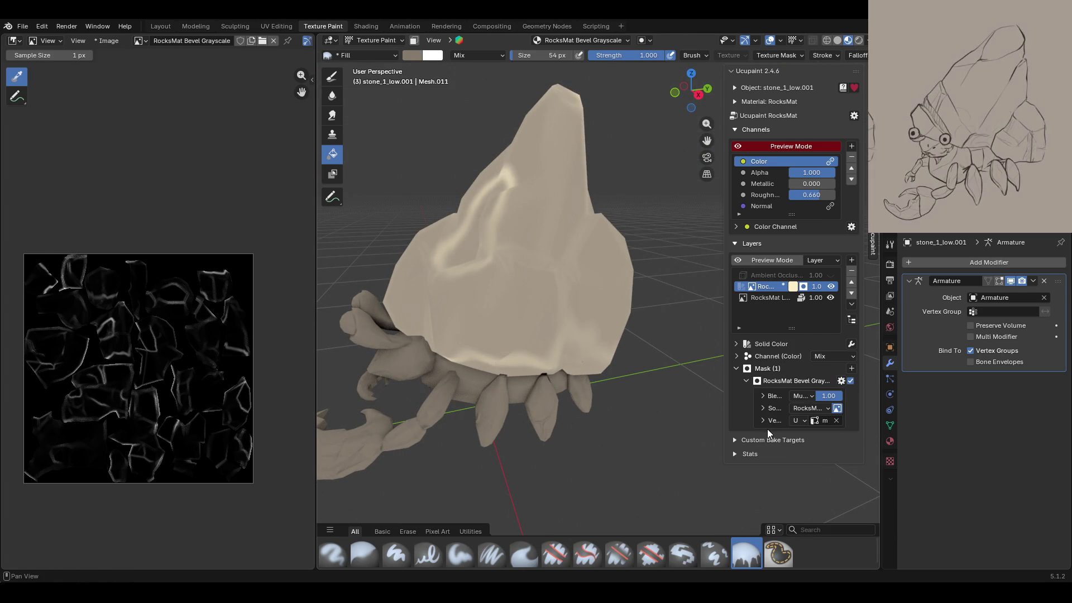
mouse_move(725, 396)
left_mouse_down()
mouse_move(648, 400)
mouse_move(674, 400)
left_mouse_up()
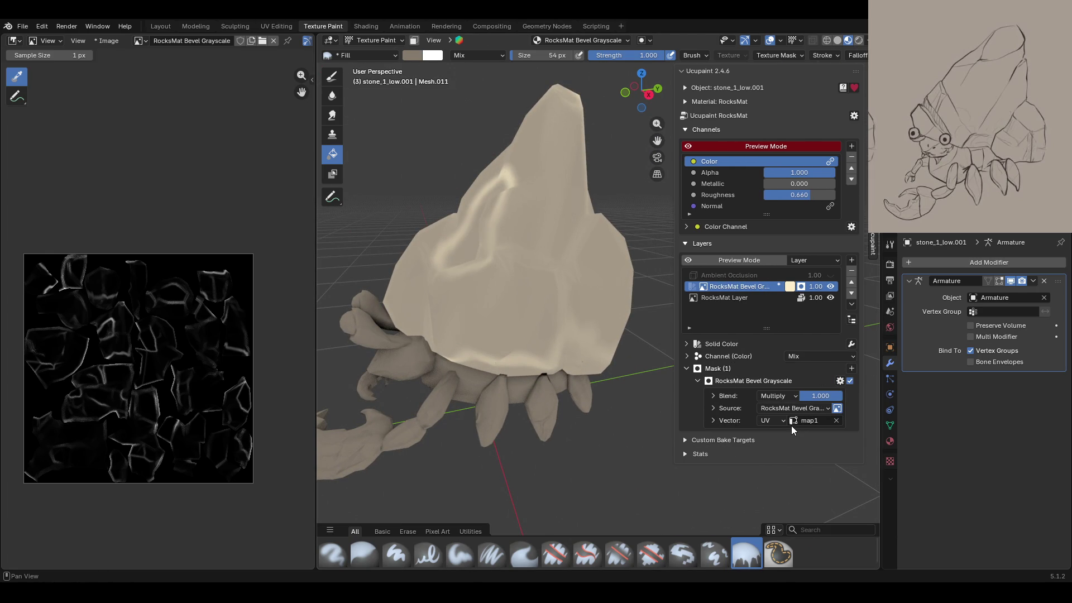
middle_click_drag(588, 440, 662, 440)
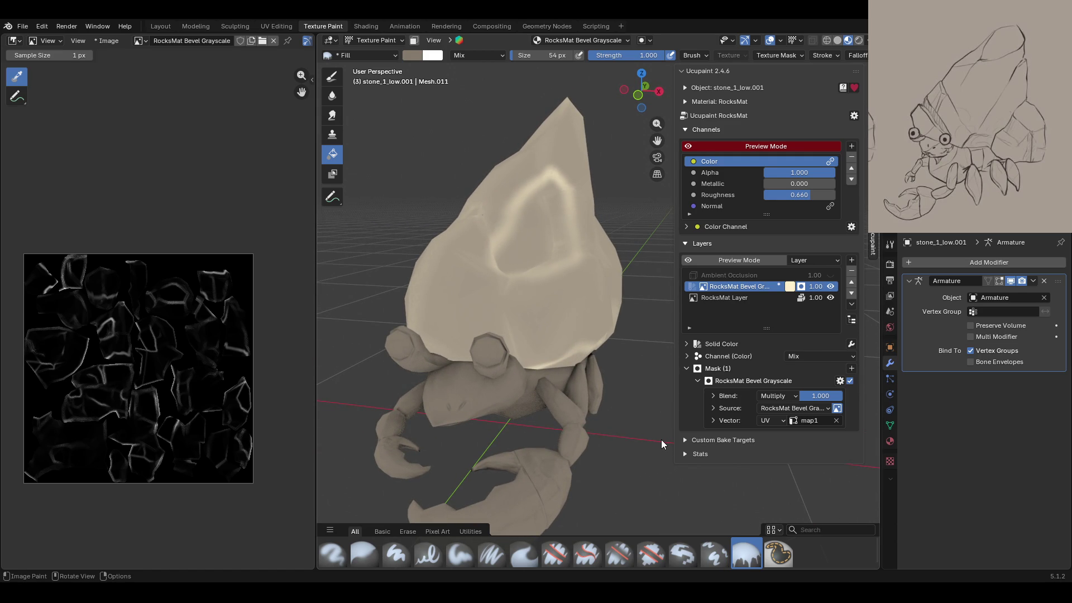
key("ctrl+z")
key("ctrl+z")
key("ctrl+z")
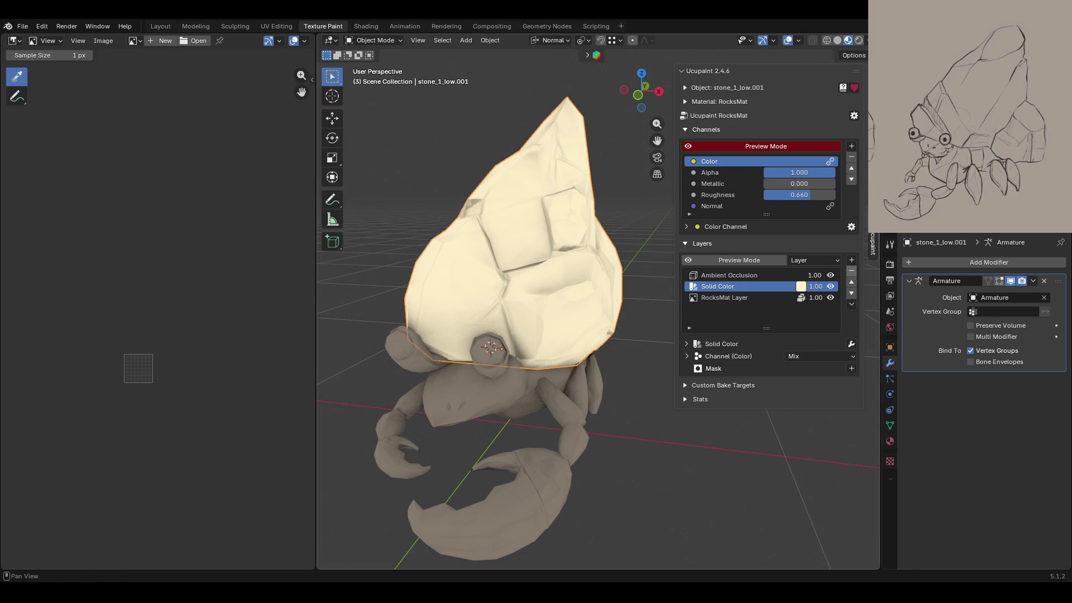
Step: Start a Bevel Grayscale mask bake with bake samples set to 5
left_click(852, 369)
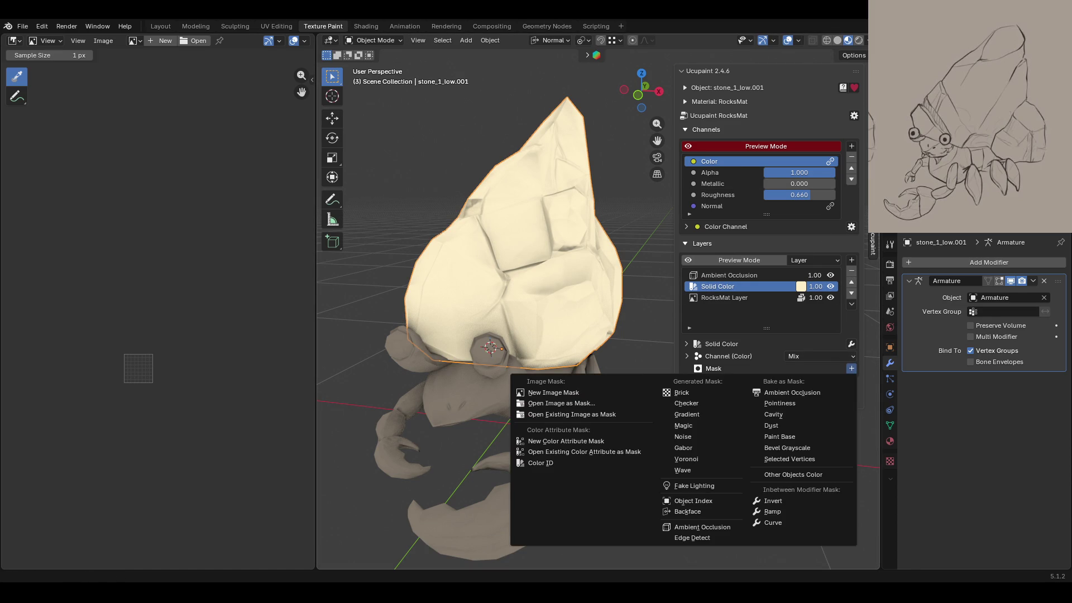
left_click(841, 448)
left_click(905, 362)
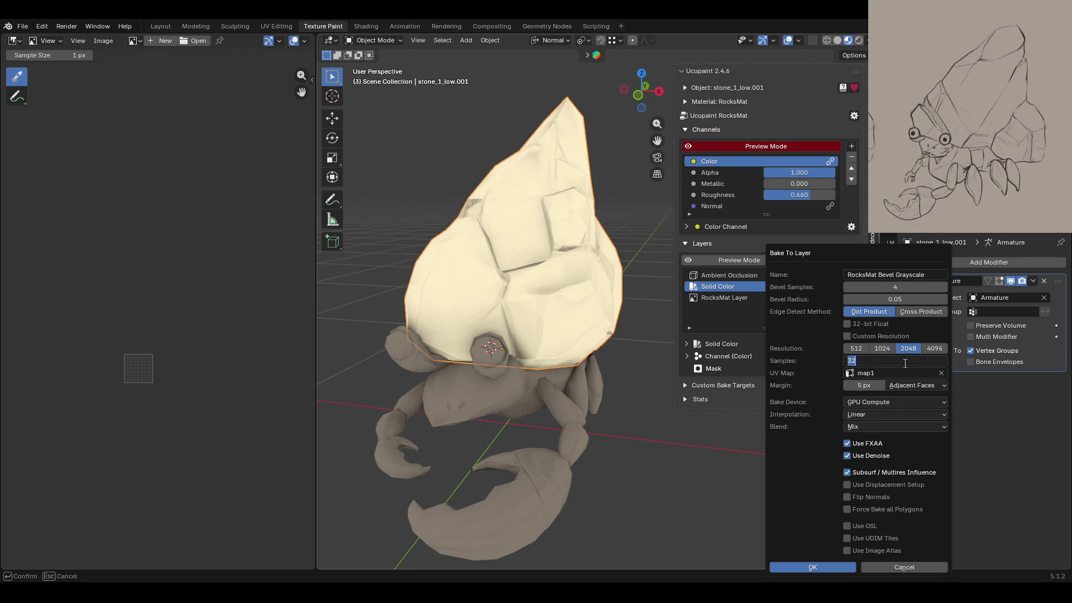
type("5")
key("Return")
Step: Raise the bevel radius from 0.05 and fine-tune the bevel and bake sample counts
left_click(910, 299)
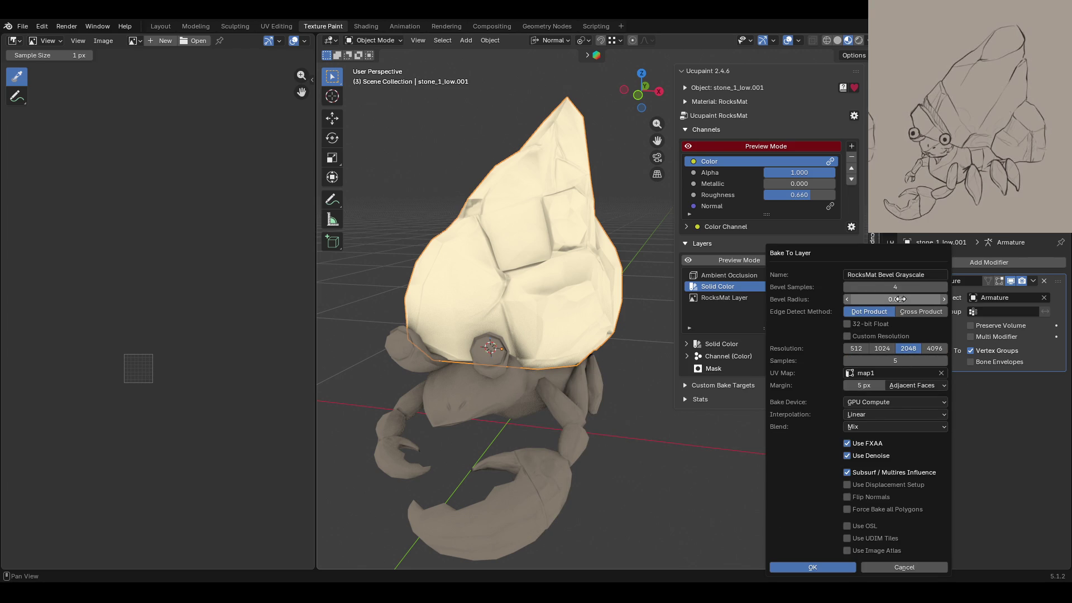
left_click(914, 326)
left_click_drag(896, 299, 927, 300)
left_click(940, 288)
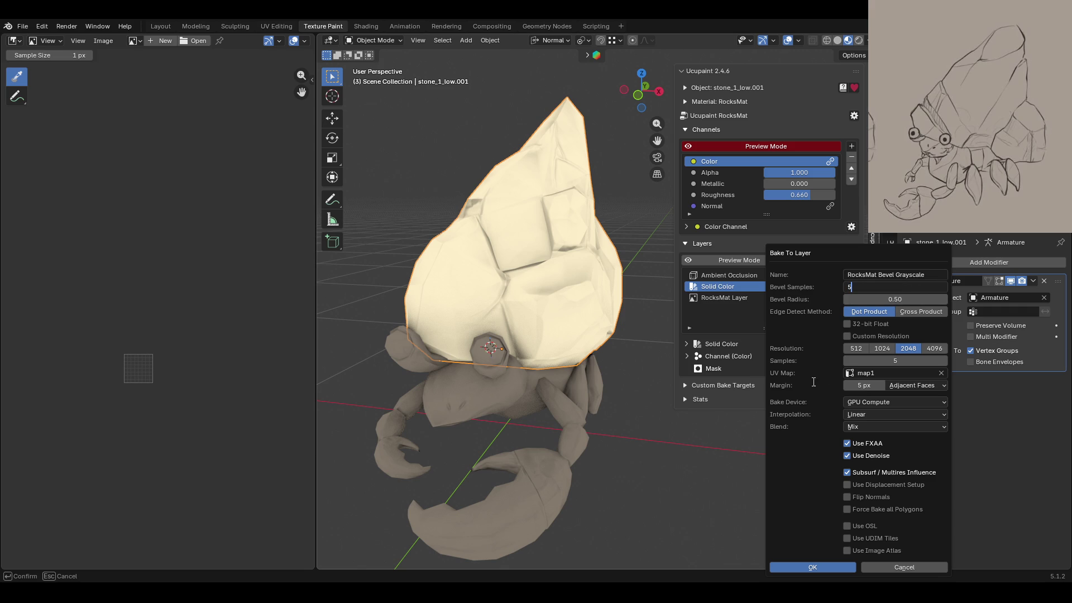
key("Return")
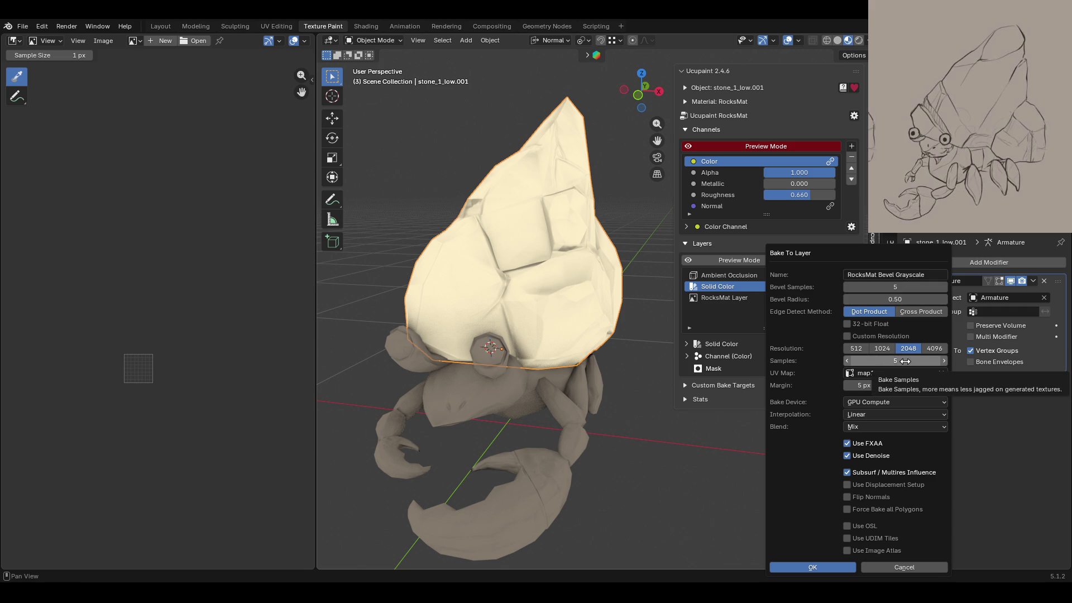
left_click_drag(906, 362, 927, 361)
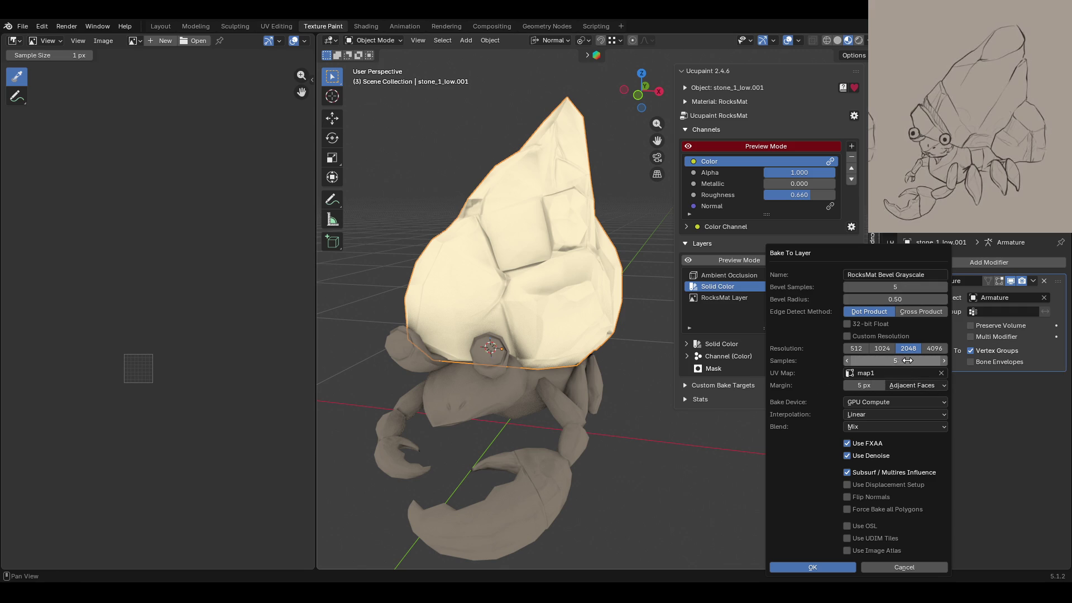
left_click_drag(906, 362, 895, 361)
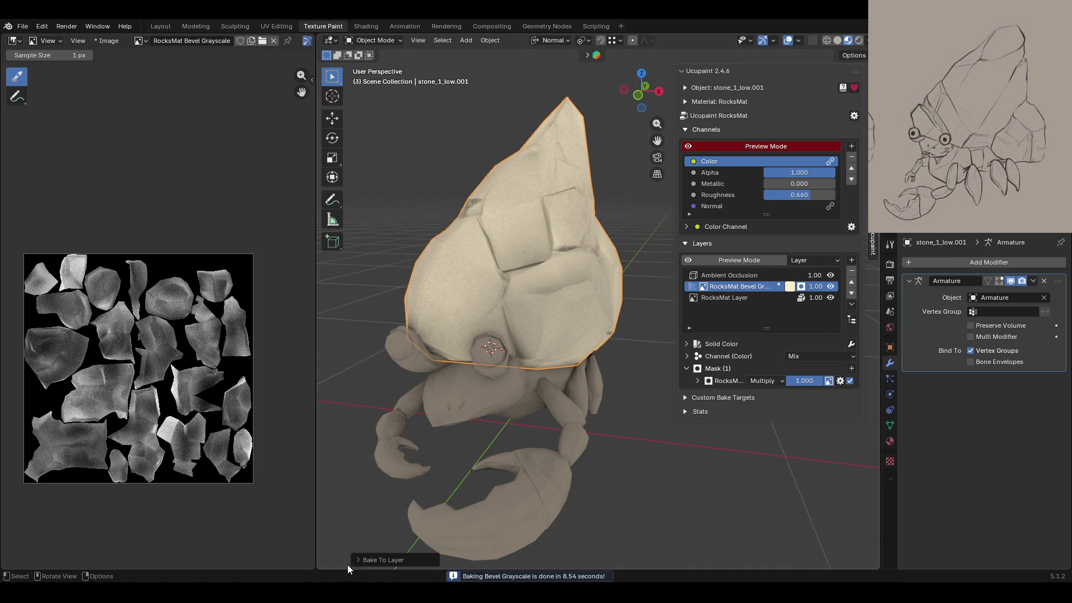
Step: Reopen the Bake To Layer redo panel and lower the bevel radius from 0.50 to 0.47
left_click(361, 558)
left_click_drag(499, 371, 499, 370)
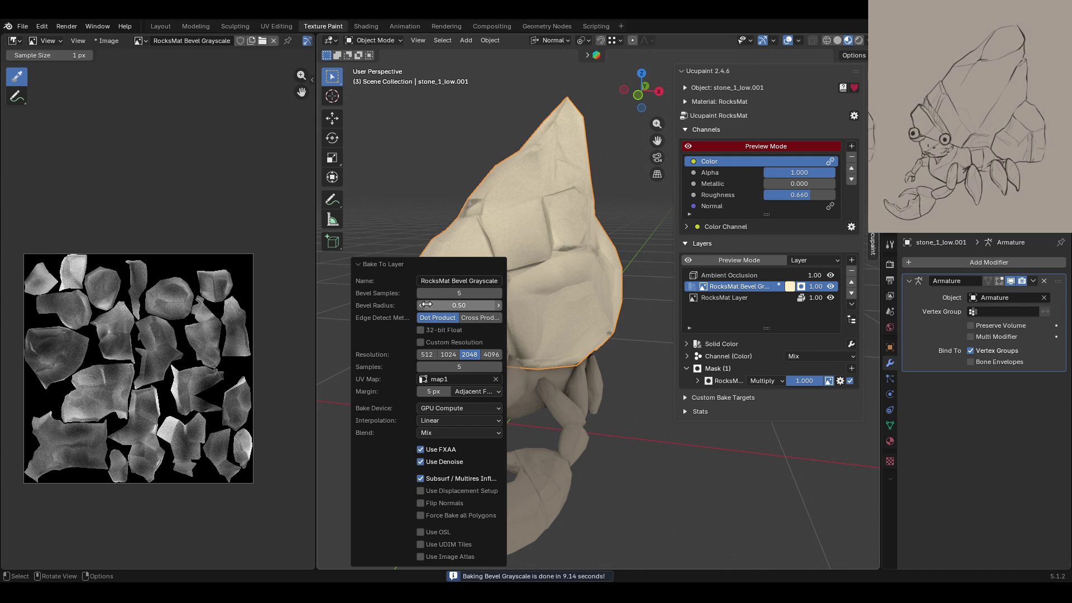
left_click_drag(421, 308, 421, 309)
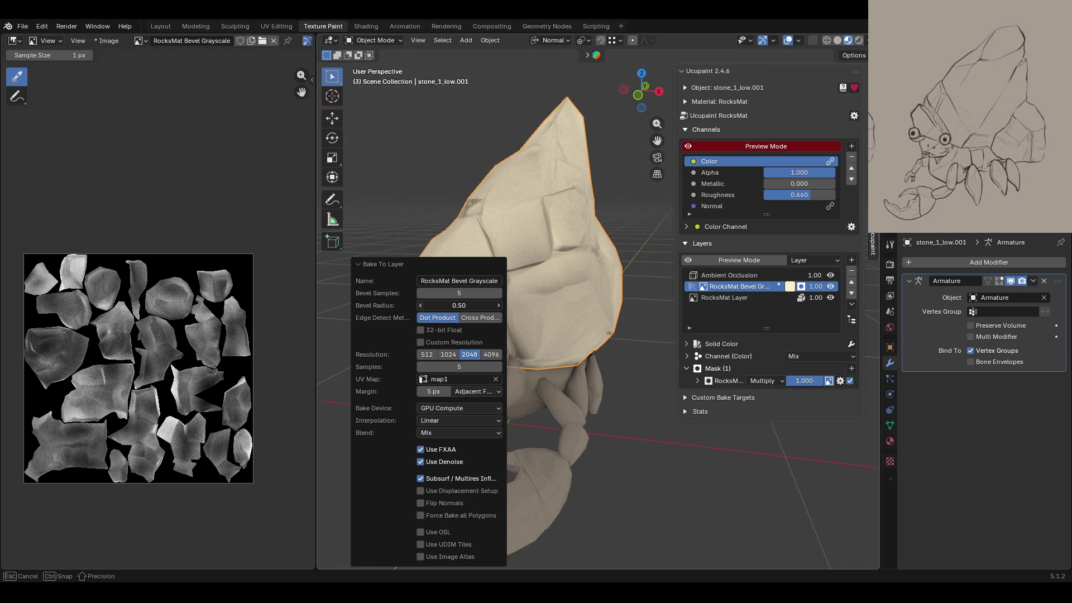
left_click_drag(420, 306, 413, 306)
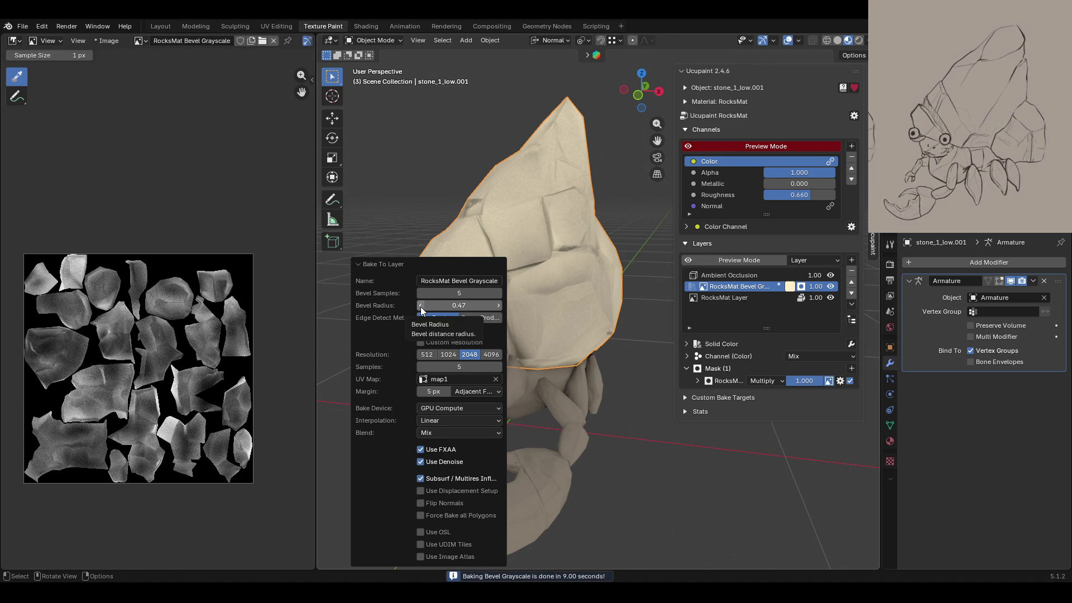
left_click_drag(421, 307, 420, 307)
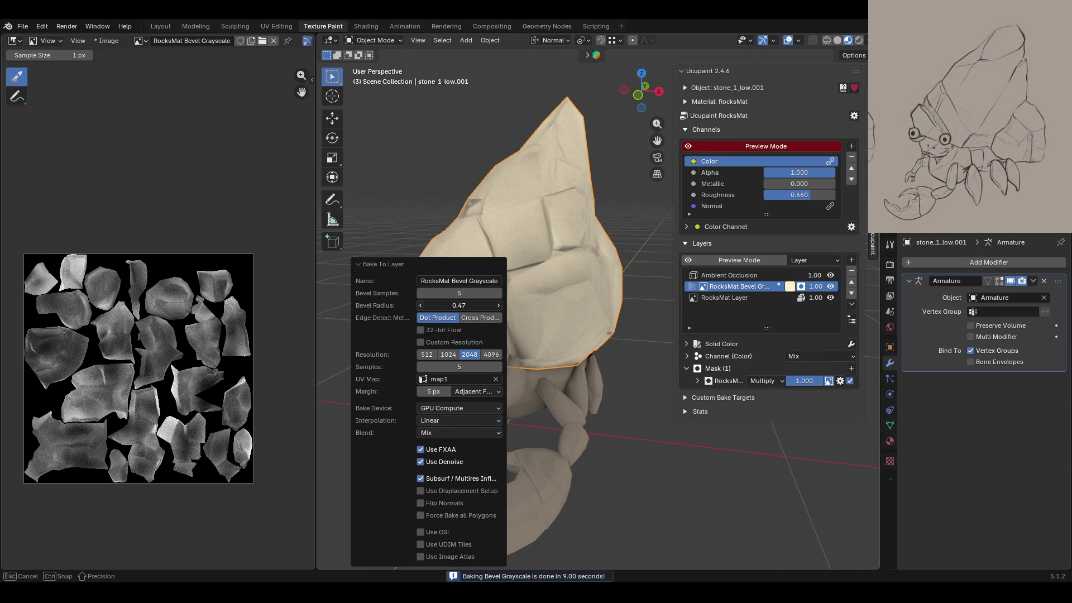
left_click_drag(459, 305, 464, 305)
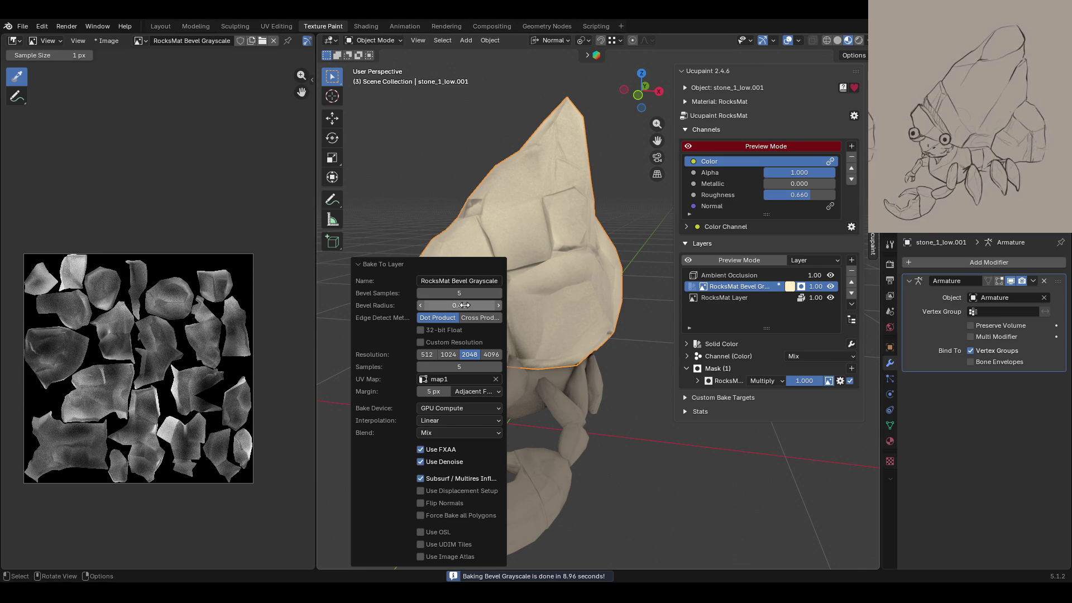
Step: Enter a 0.20 bevel radius in the redo panel and orbit to check the thinner edges
left_click(465, 305)
left_click_drag(426, 305, 435, 305)
type("2")
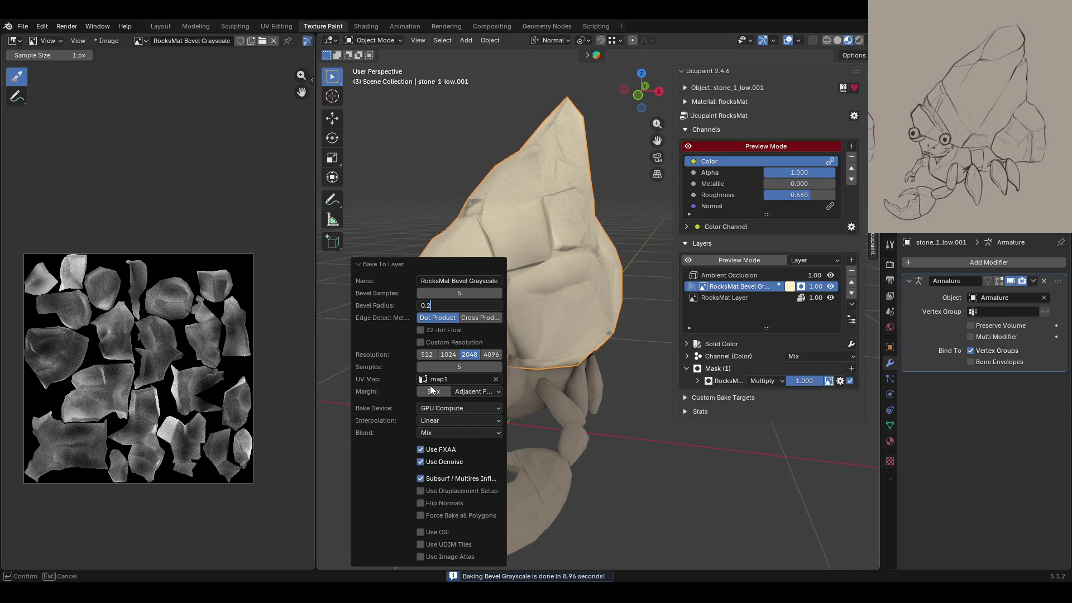
key("Return")
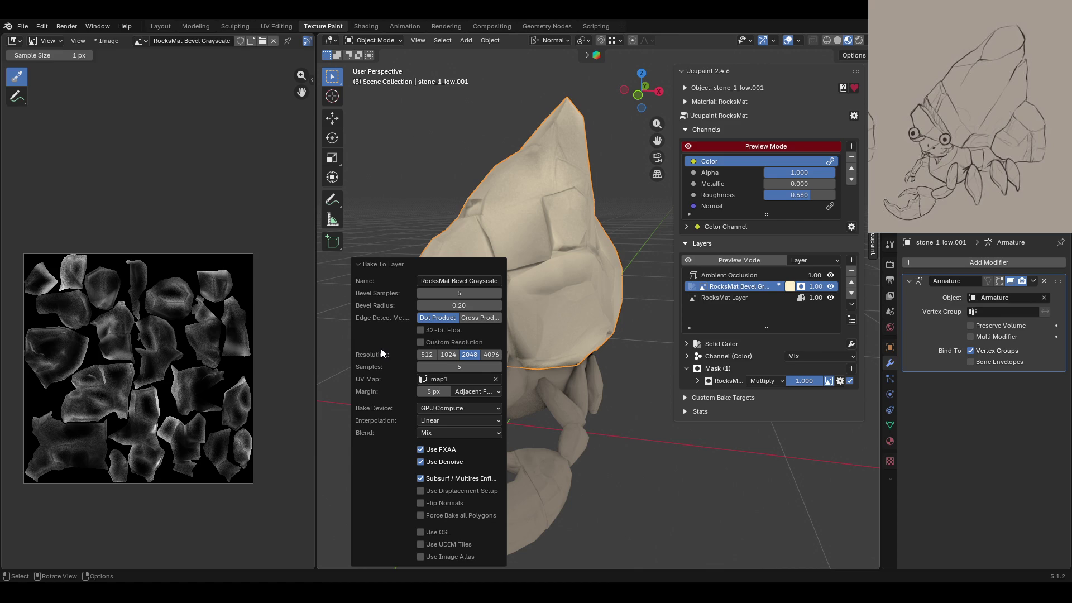
middle_click_drag(618, 384, 539, 429)
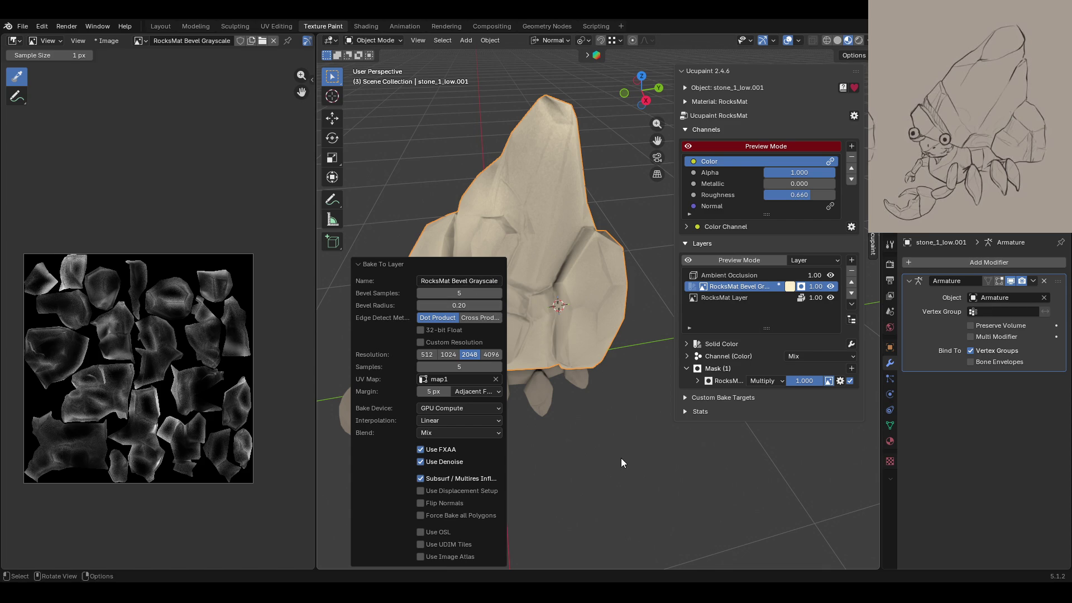
Step: Remove the RocksMat Bevel Grayscale layer from the rock shell
middle_click_drag(622, 457, 602, 429)
left_click(851, 270)
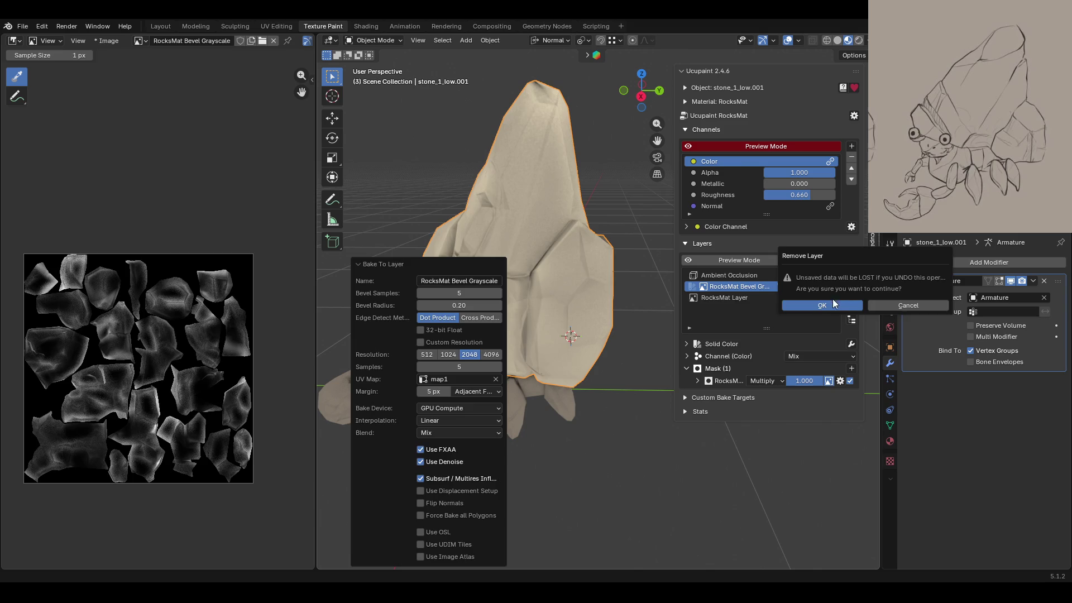
left_click(816, 305)
Step: Select crab_body_low, enable Preview Mode, and add a cream Solid Color layer above Ambient Occlusion
left_click(494, 412)
middle_click_drag(545, 386, 546, 392)
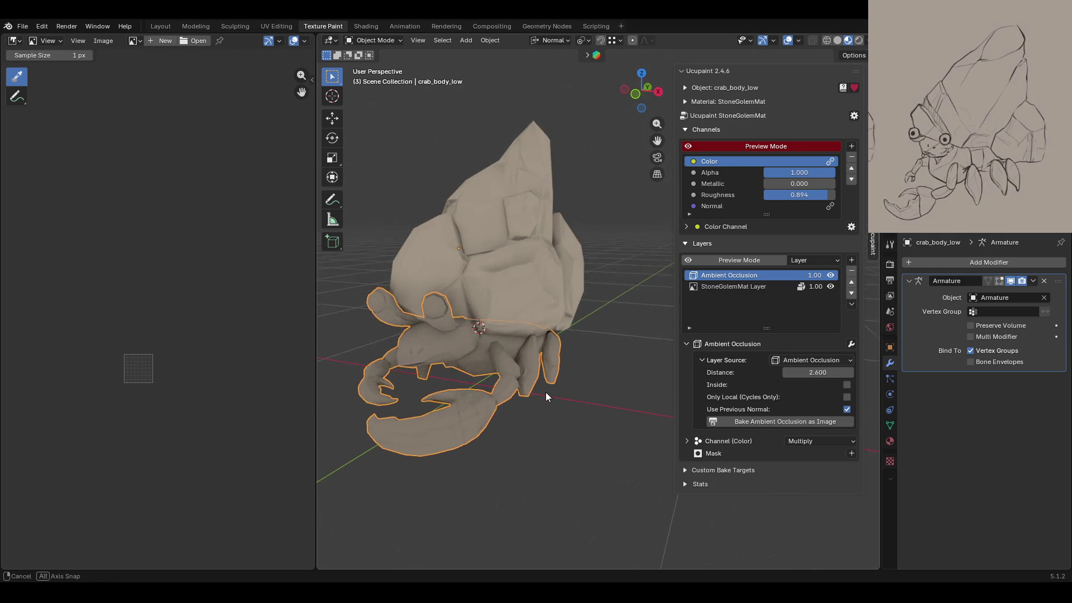
left_click(690, 147)
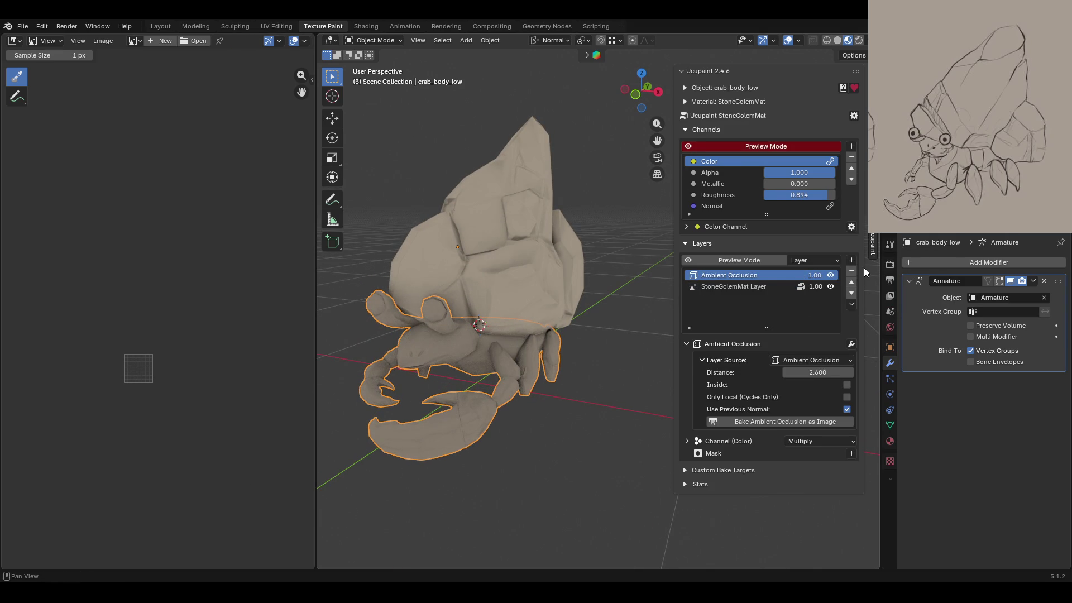
left_click(851, 261)
left_click(576, 383)
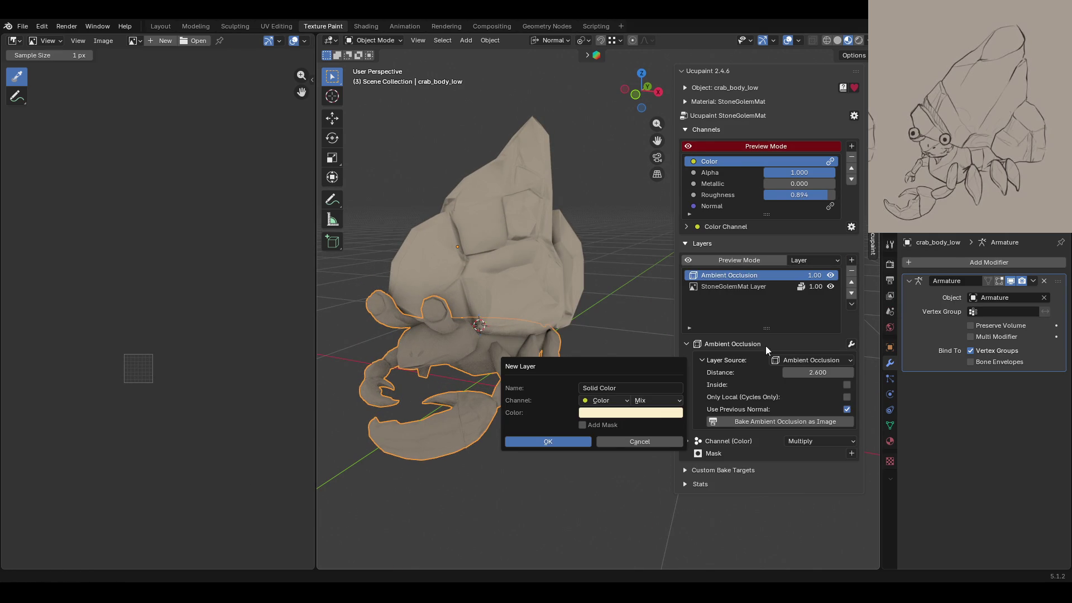
left_click(561, 441)
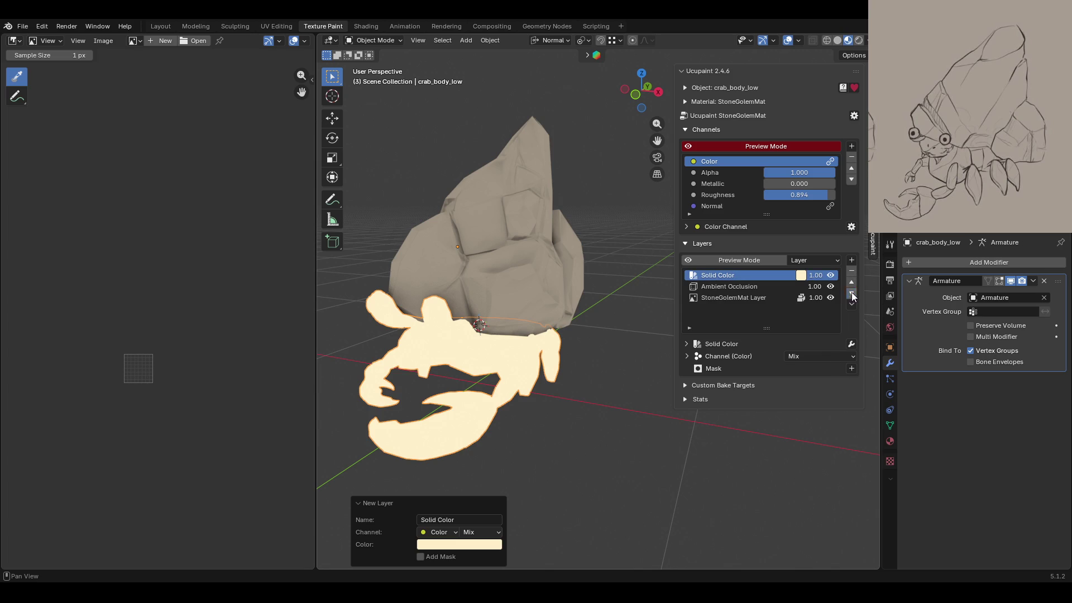
left_click(852, 294)
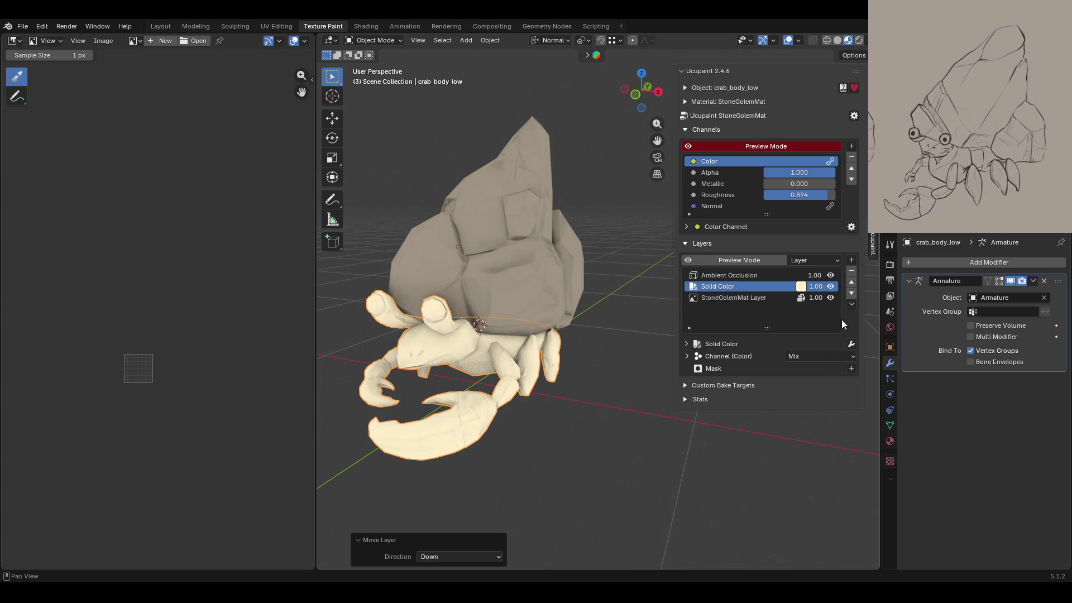
left_click(853, 282)
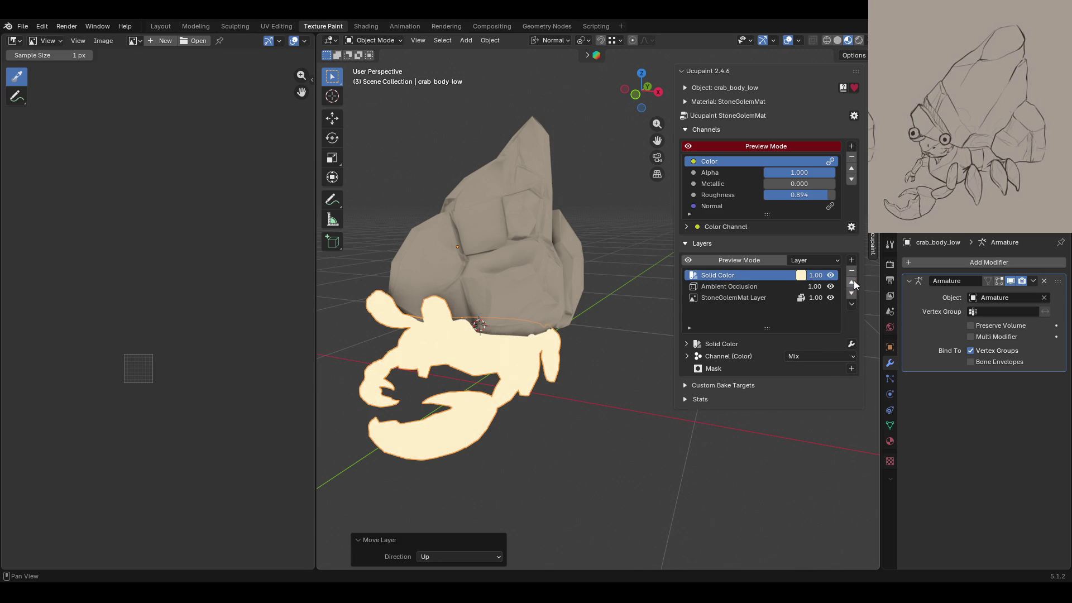
Step: Bake a Bevel Grayscale mask onto the cream Solid Color layer using 5 samples
left_click(852, 369)
left_click(819, 447)
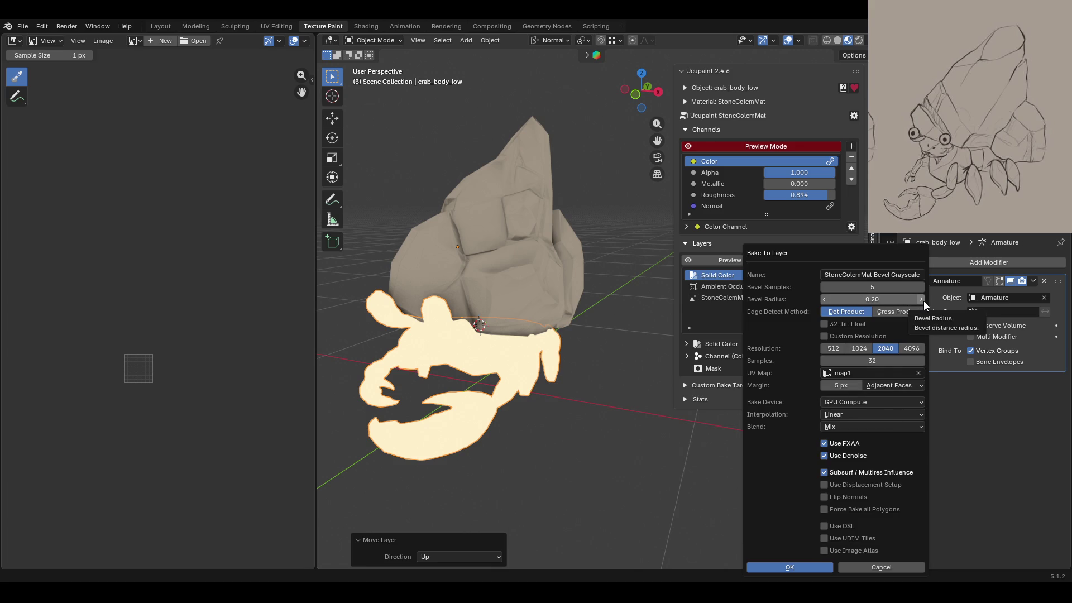
left_click(884, 360)
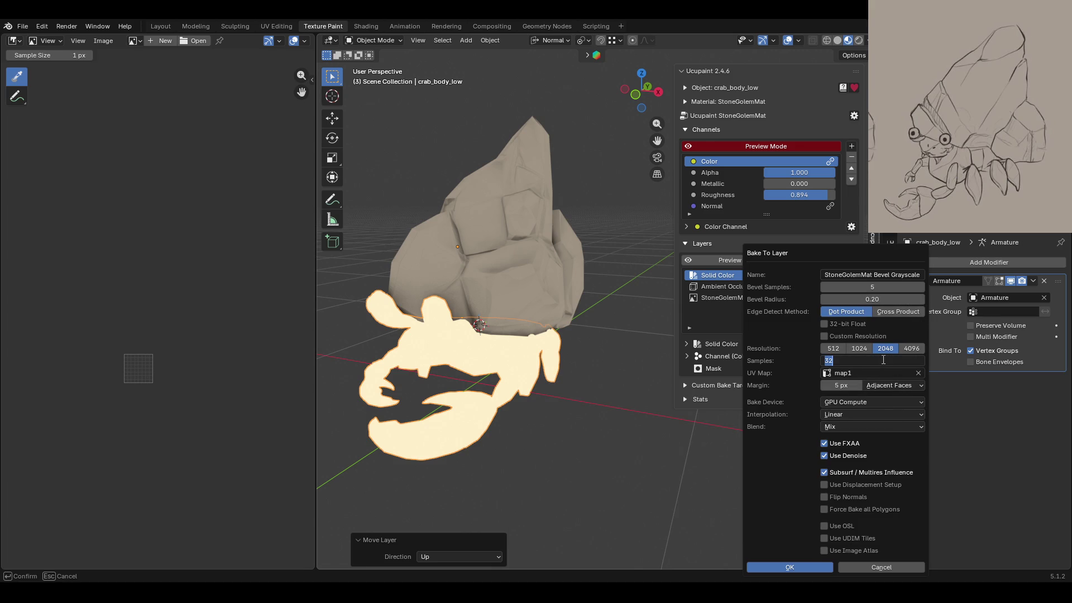
type("5")
key("Return")
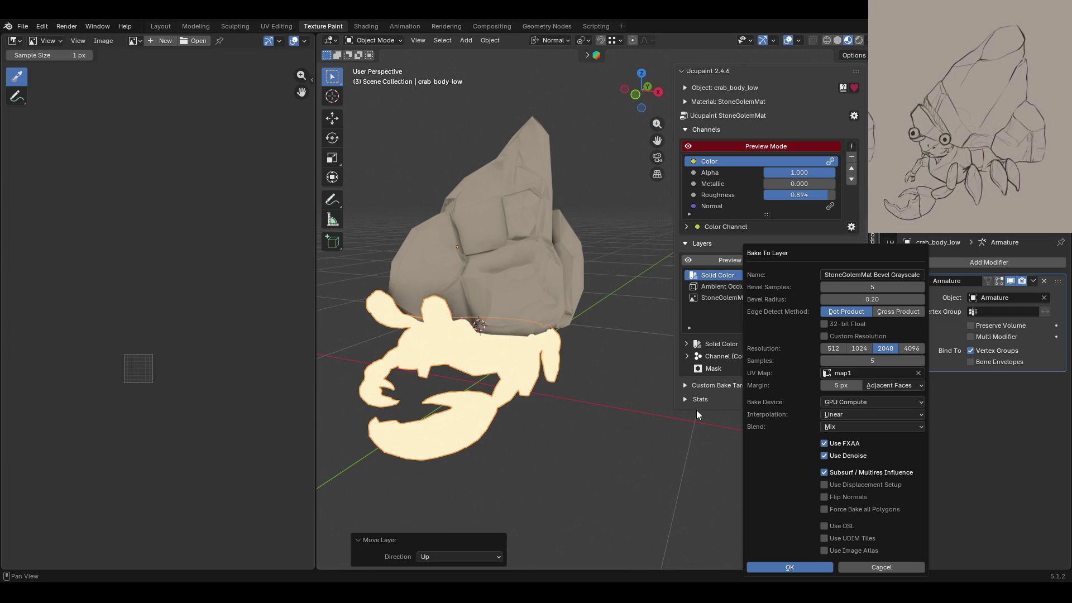
mouse_move(516, 381)
middle_mouse_down()
mouse_move(598, 407)
mouse_move(674, 279)
middle_mouse_up()
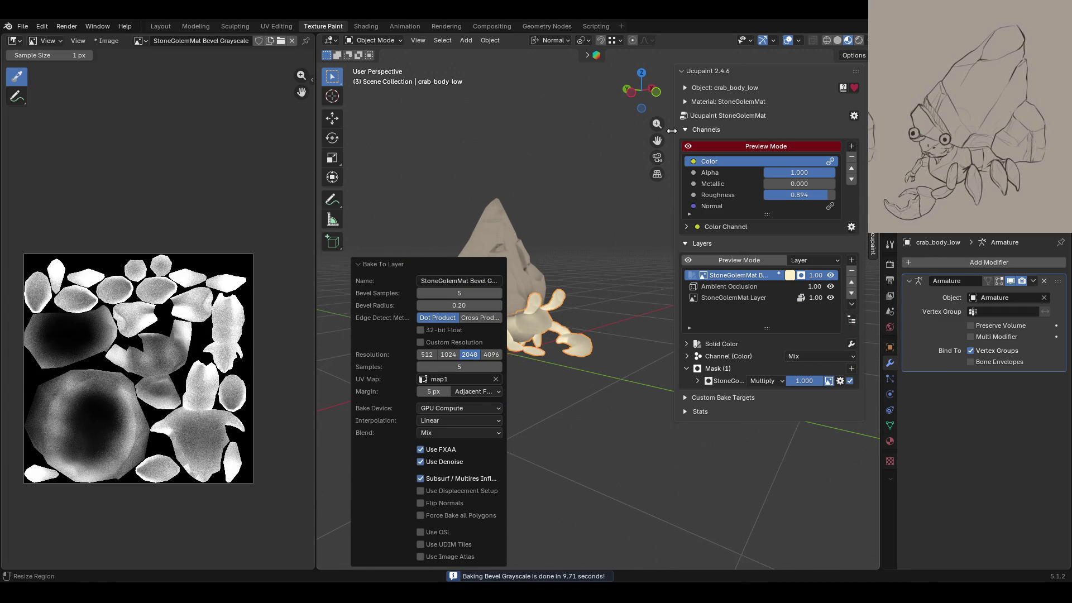
Step: Narrow the sidebar and lower the redo panel's Bevel Radius from 0.20 to 0.17
middle_click_drag(657, 140, 514, 400)
scroll(575, 418, "up", 3)
middle_click_drag(635, 438, 490, 458)
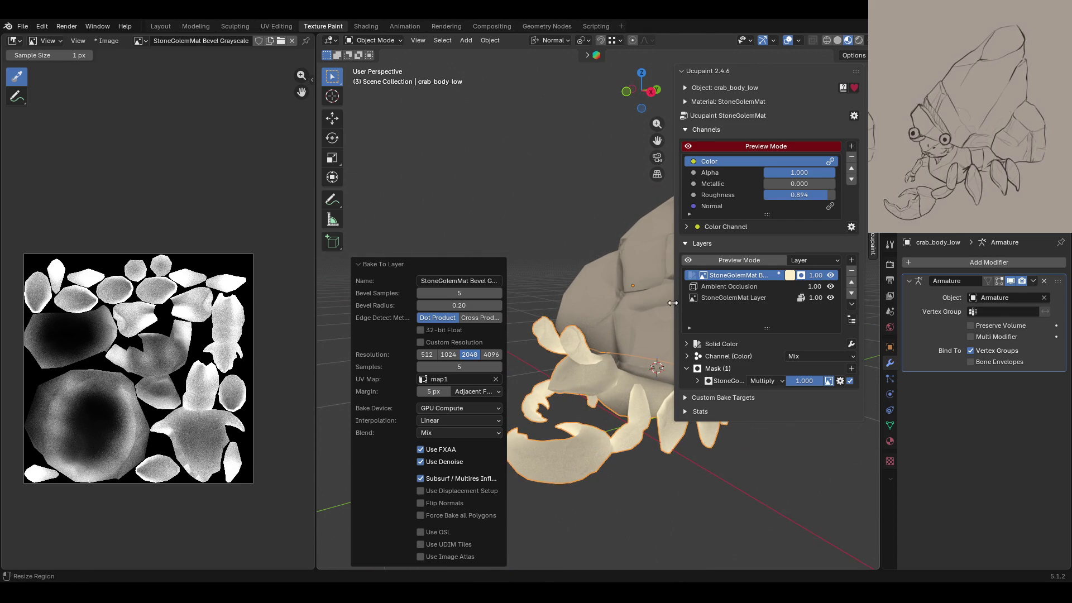
left_click_drag(676, 324, 762, 324)
mouse_move(640, 489)
middle_mouse_down()
mouse_move(673, 522)
mouse_move(875, 449)
mouse_move(656, 476)
mouse_move(649, 460)
mouse_move(706, 396)
mouse_move(670, 450)
mouse_move(662, 489)
mouse_move(645, 490)
middle_mouse_up()
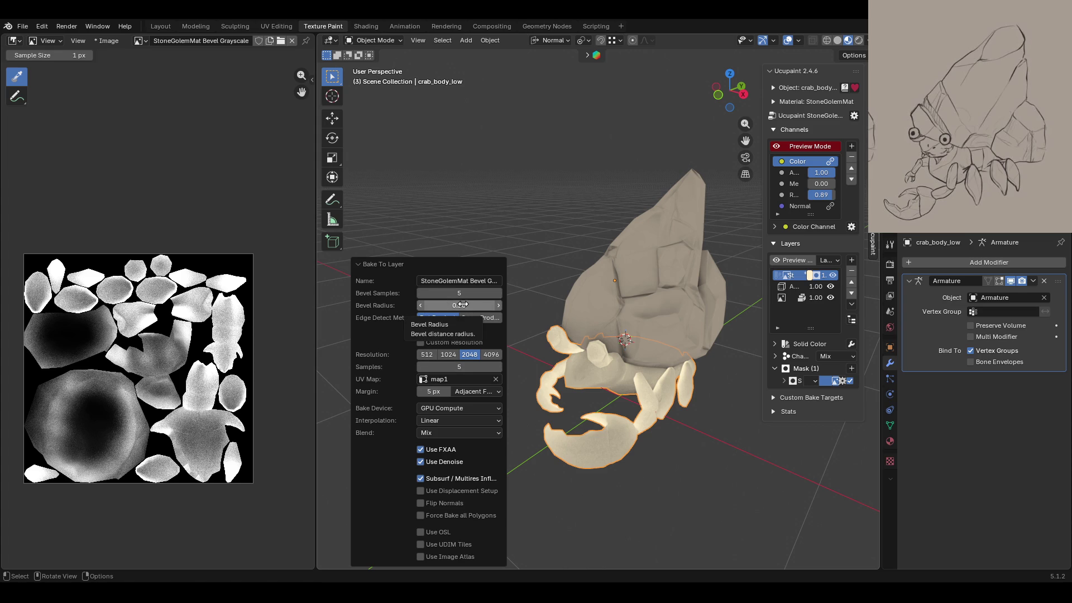
left_click_drag(420, 306, 420, 306)
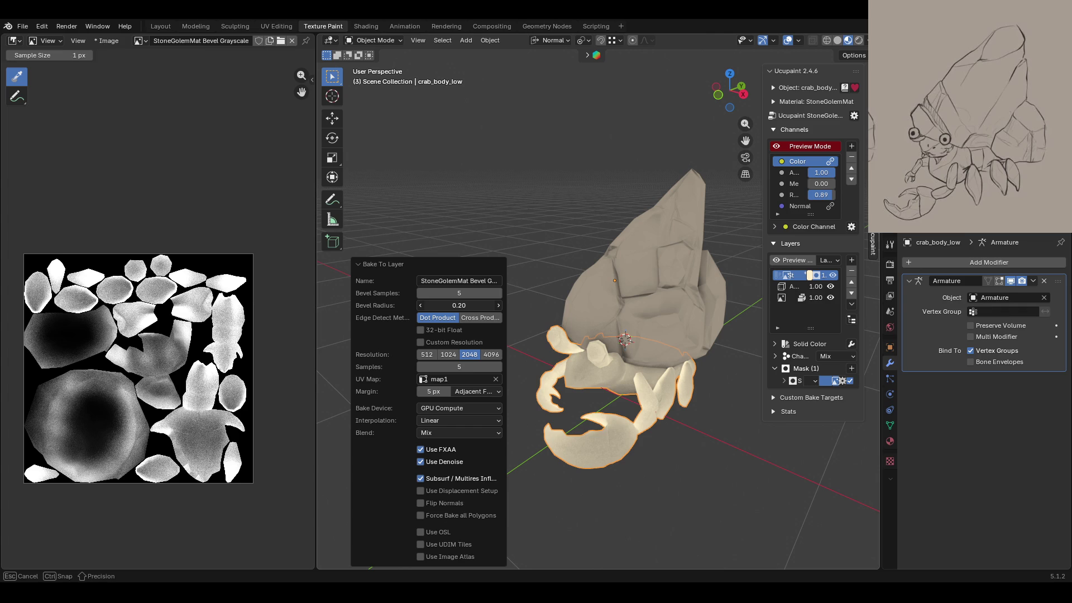
left_click_drag(459, 306, 449, 305)
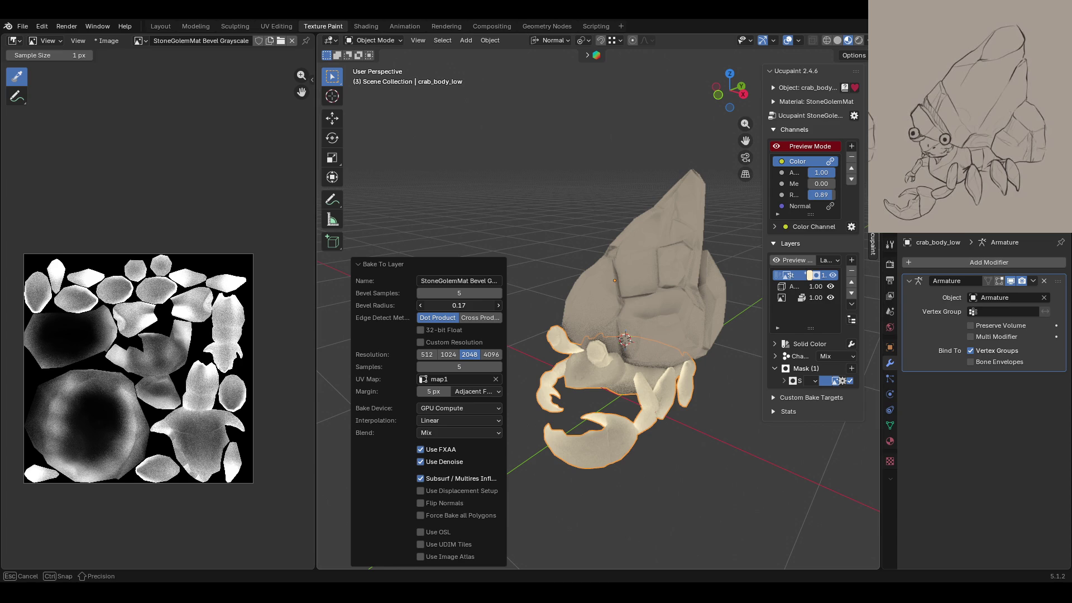
left_click_drag(450, 305, 425, 305)
Step: Enter a 0.025 Bevel Radius, then nudge it up to 0.06 to rebake
left_click(467, 306)
left_click(433, 305)
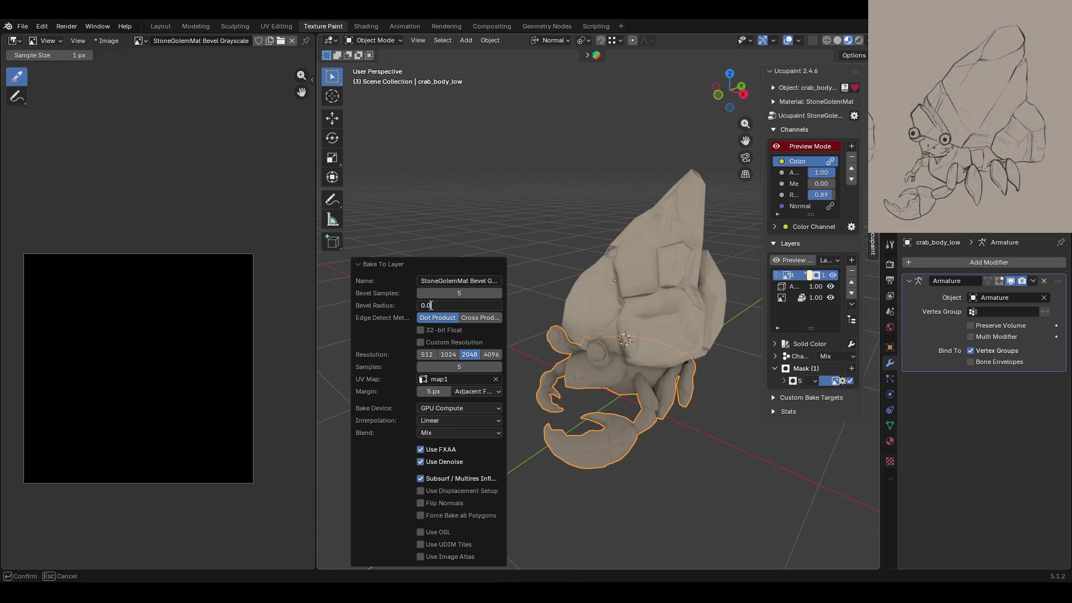
type("25")
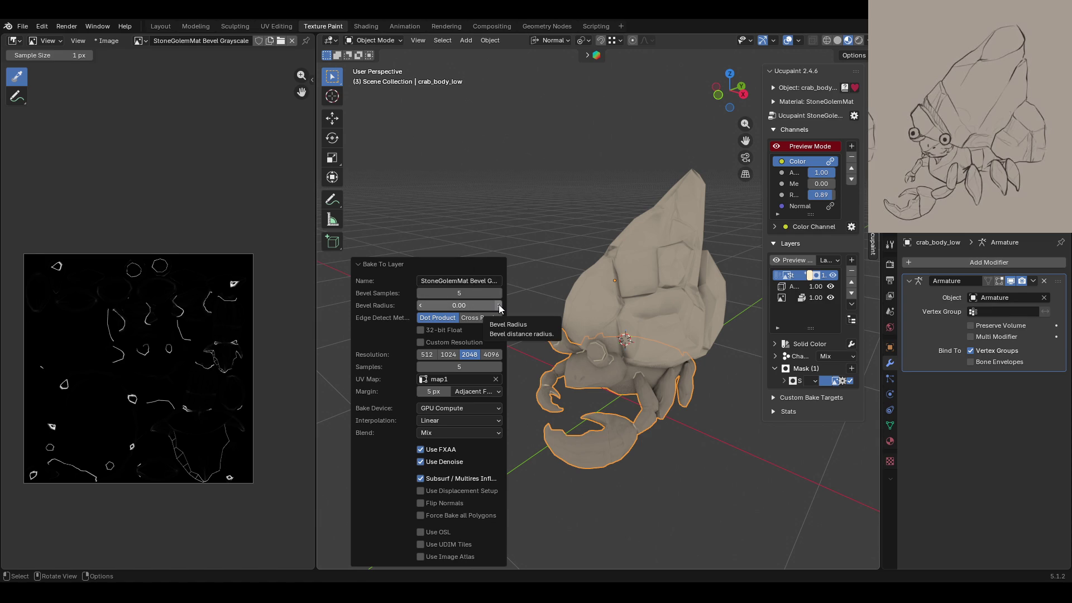
left_click_drag(500, 309, 492, 309)
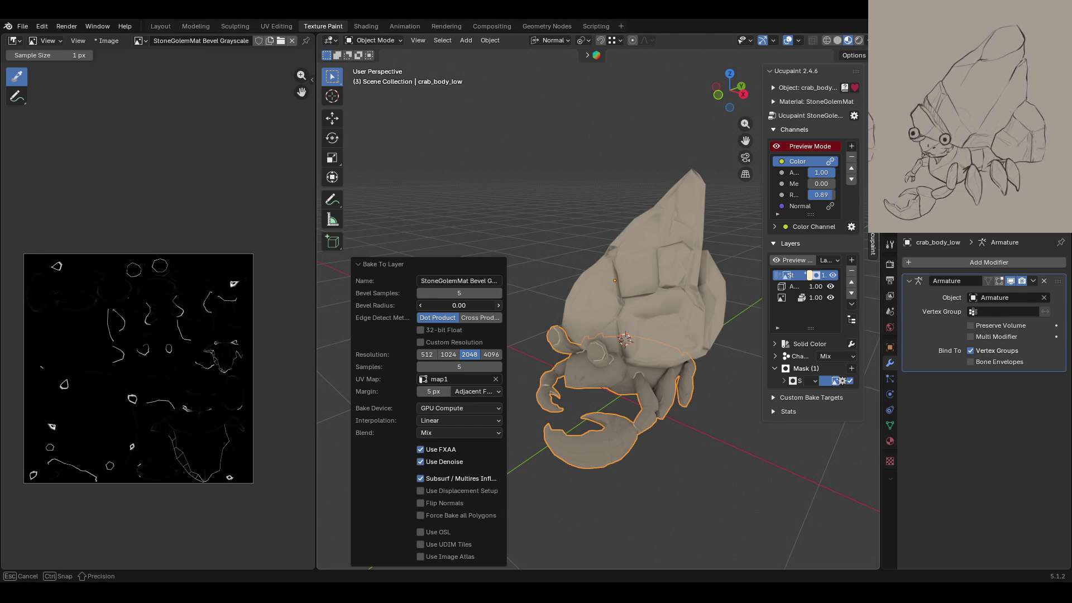
left_click_drag(459, 305, 628, 393)
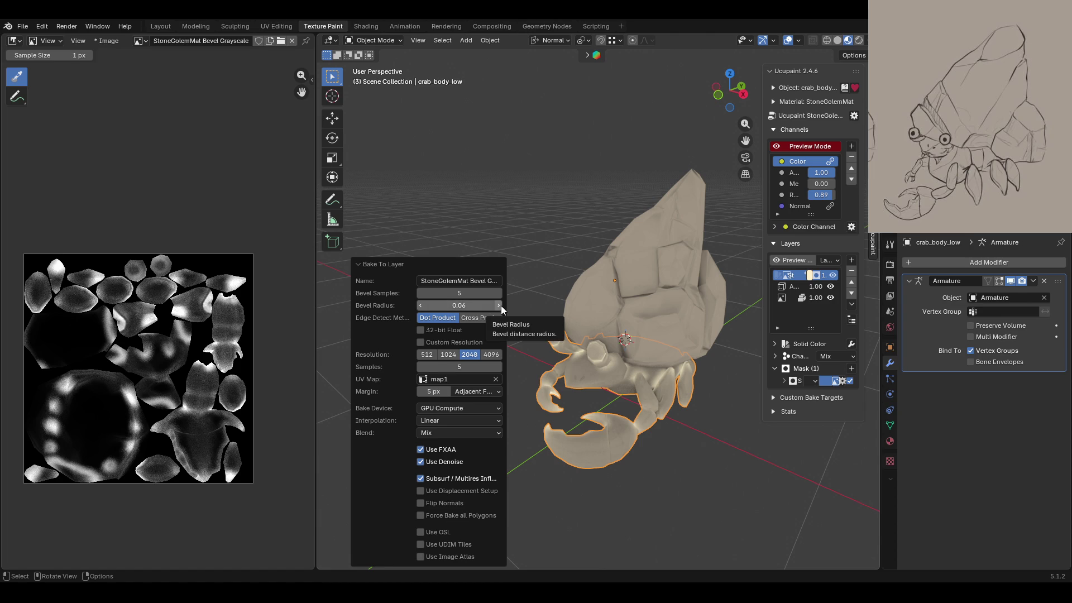
Step: Raise the Bevel Radius to 0.09 for brighter edges, then remove the baked bevel layer
left_click_drag(501, 306, 501, 306)
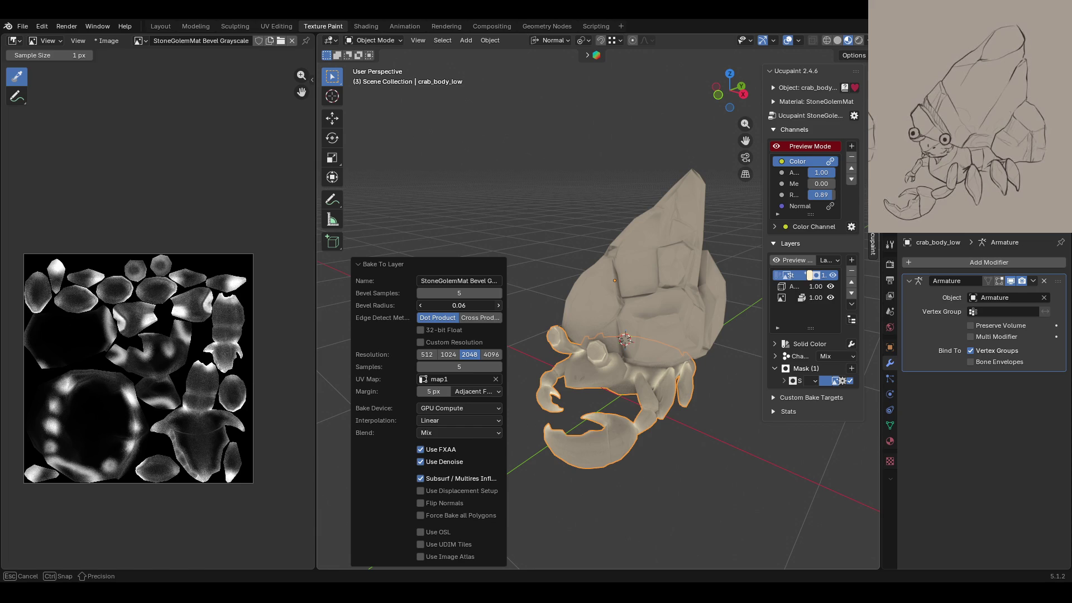
left_click_drag(459, 305, 469, 305)
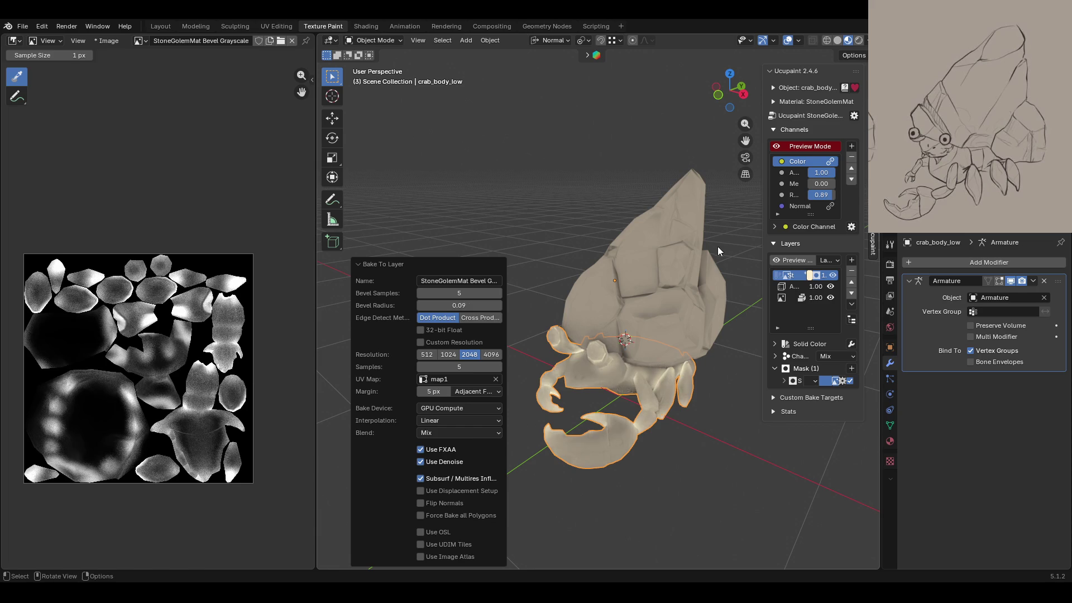
mouse_move(705, 411)
middle_mouse_down()
mouse_move(735, 400)
mouse_move(395, 382)
mouse_move(511, 448)
middle_mouse_up()
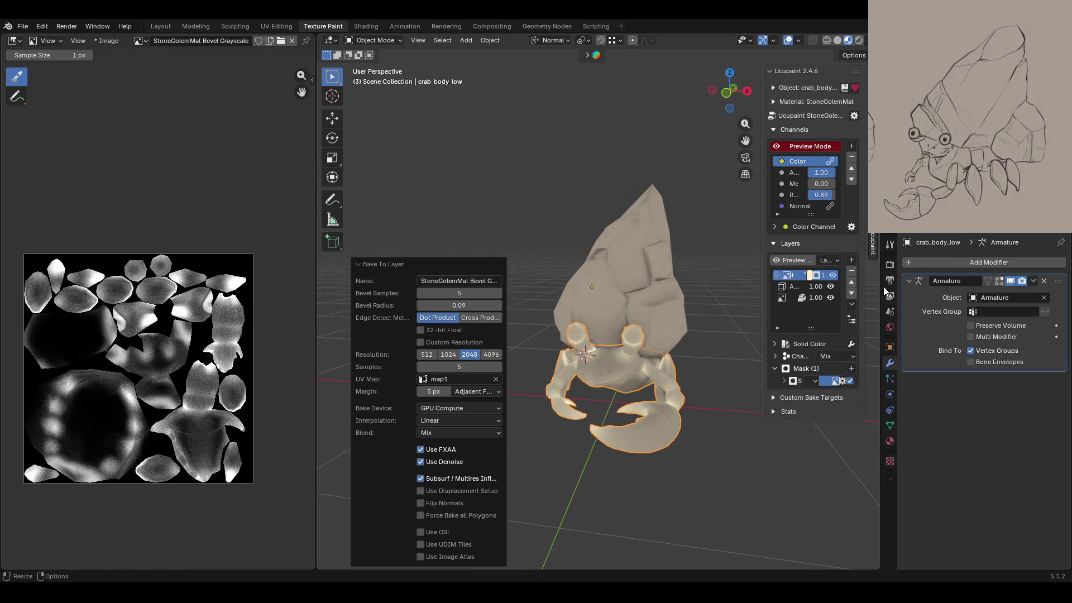
left_click(852, 271)
Step: Confirm deleting the bevel layer, widen the Ucupaint sidebar, and bring up the add-layer menu
left_click(852, 304)
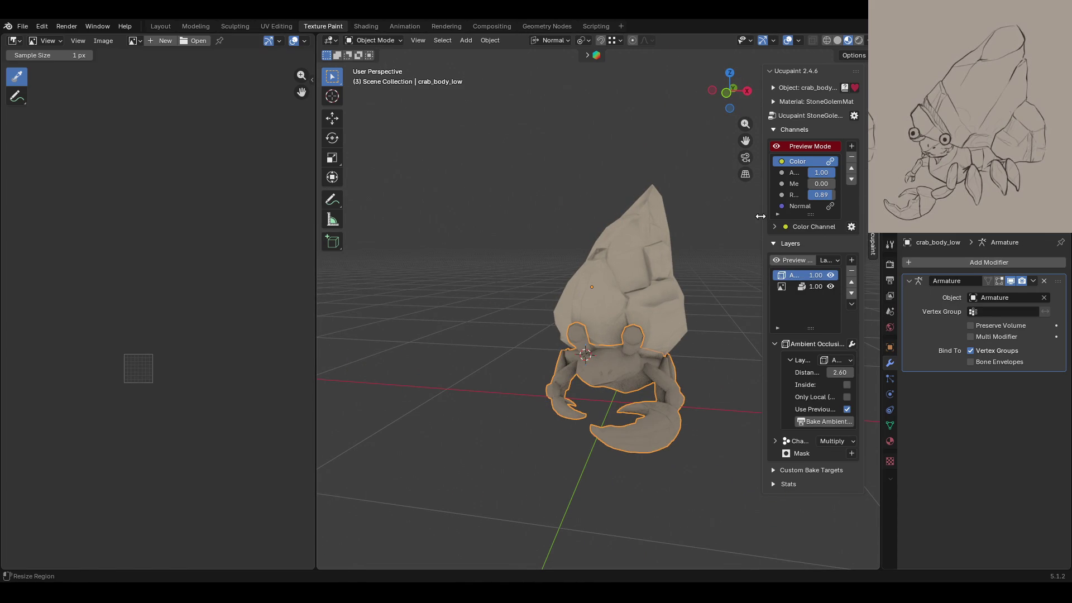
left_click_drag(768, 226, 702, 226)
middle_click_drag(643, 268, 446, 291)
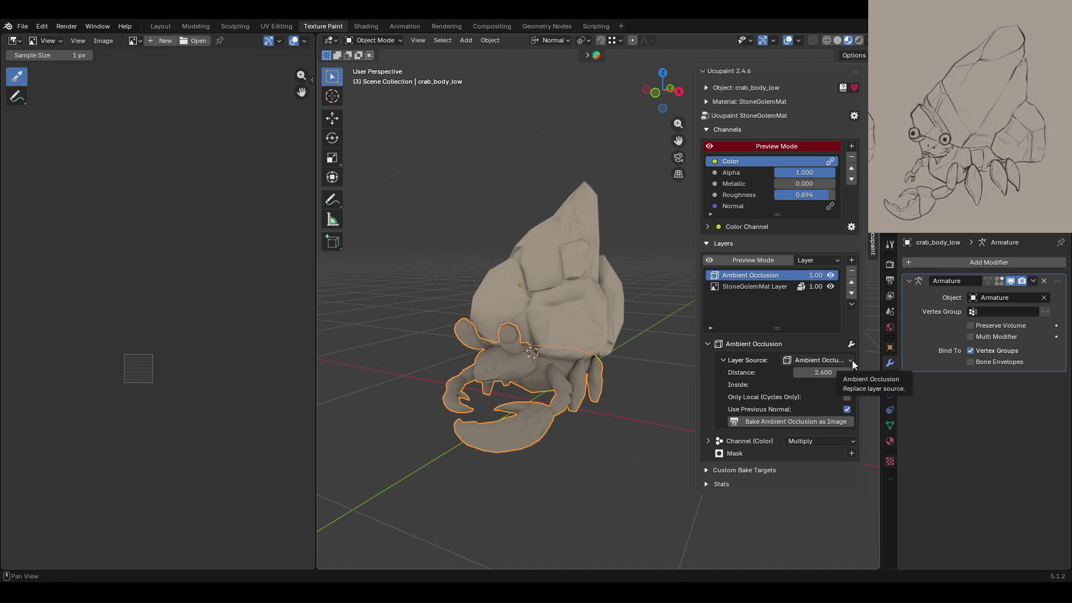
left_click(851, 261)
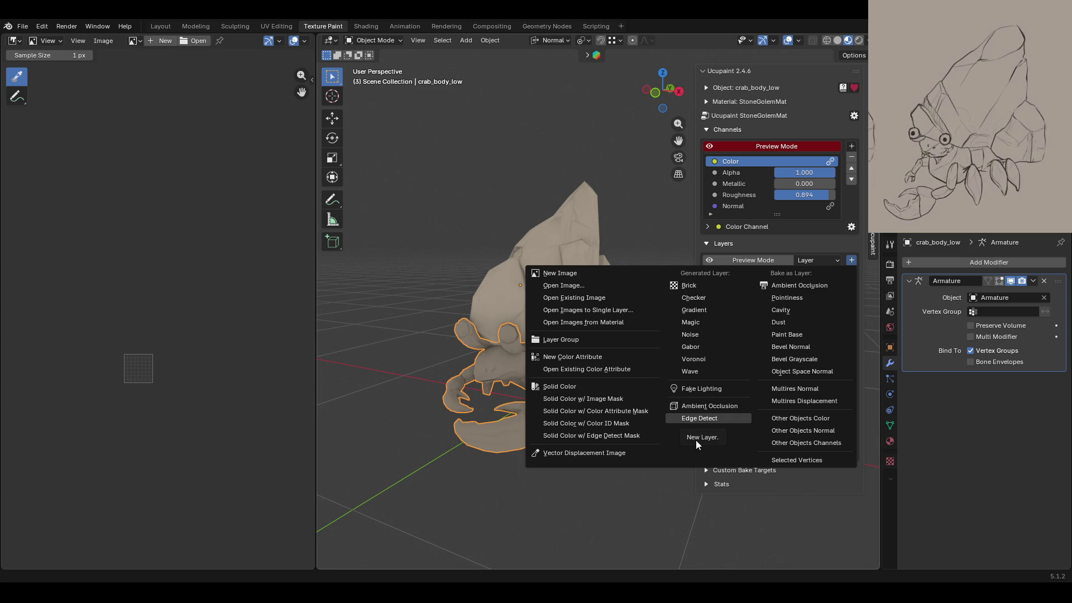
mouse_move(423, 431)
middle_mouse_down()
mouse_move(616, 411)
mouse_move(457, 410)
middle_mouse_up()
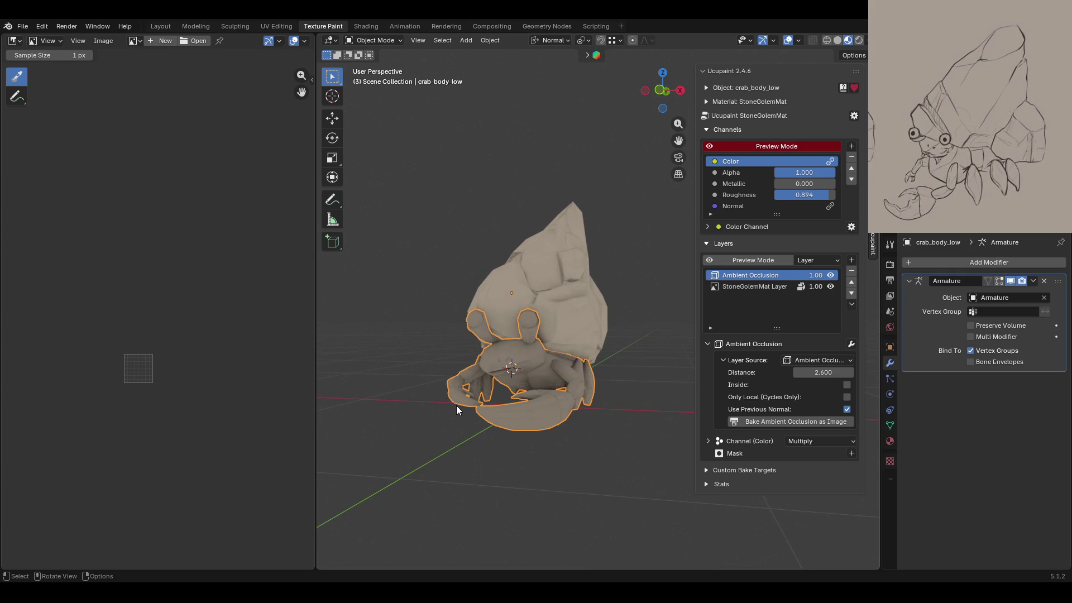
left_click(852, 260)
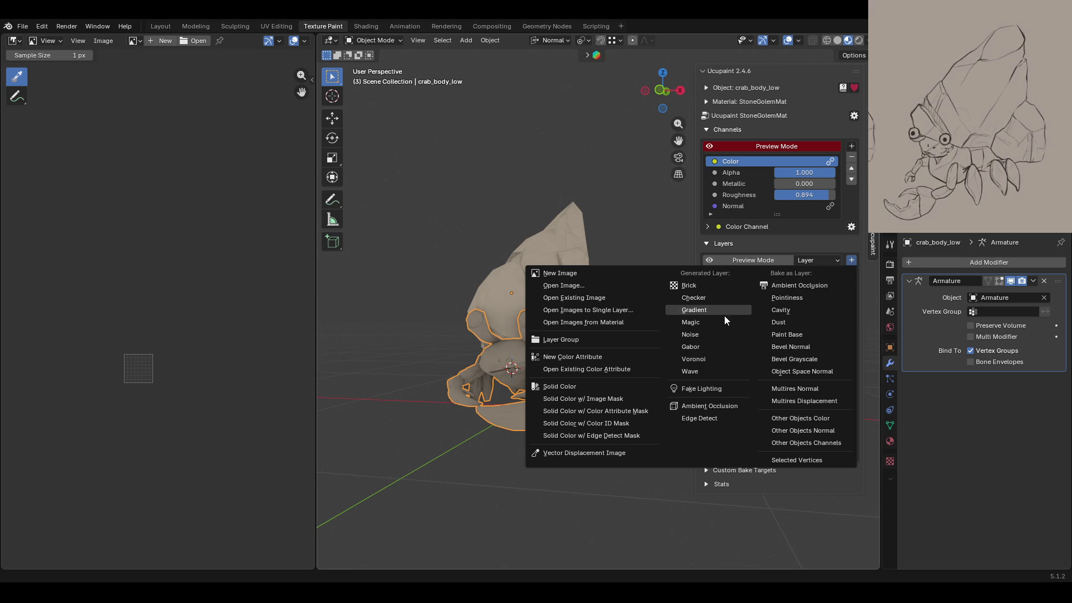
Step: Add a generated Edge Detect layer, trying Add and Color blends before settling on Mix
left_click(705, 419)
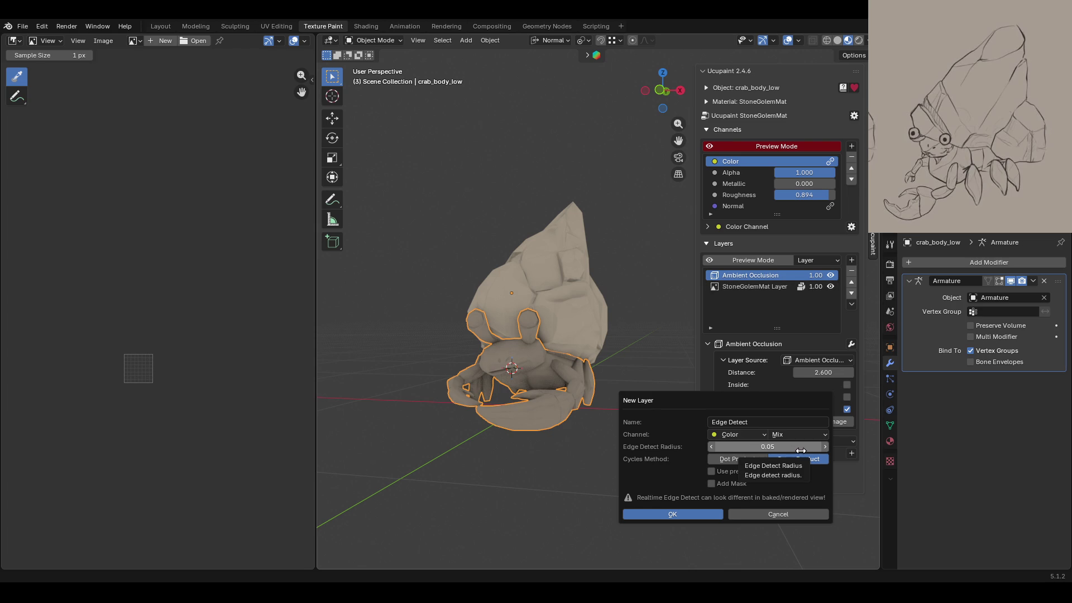
left_click(701, 512)
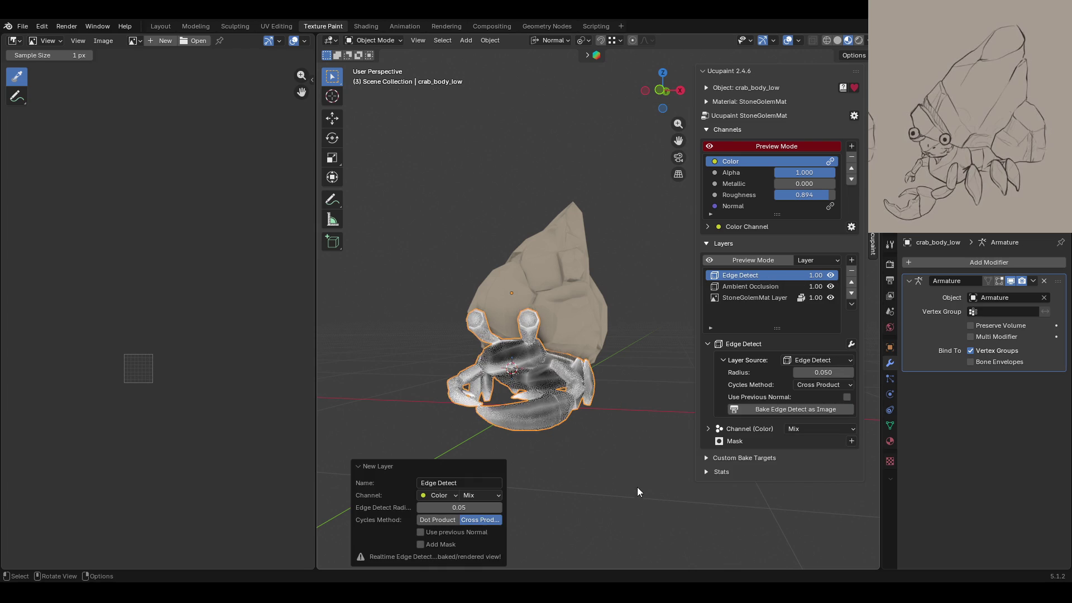
middle_click_drag(639, 470, 537, 488)
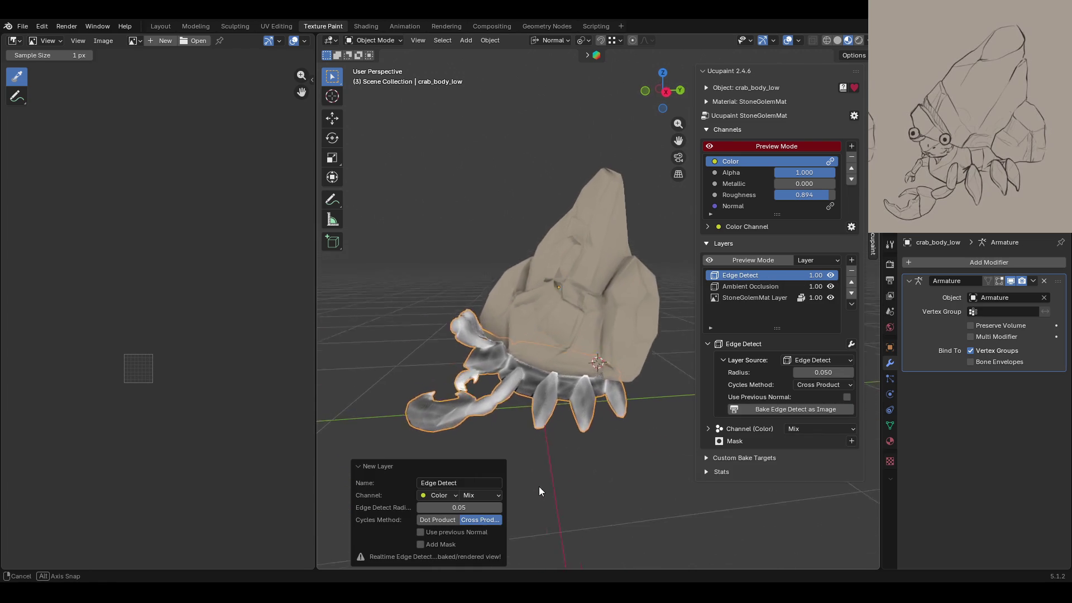
middle_click_drag(537, 488, 502, 494)
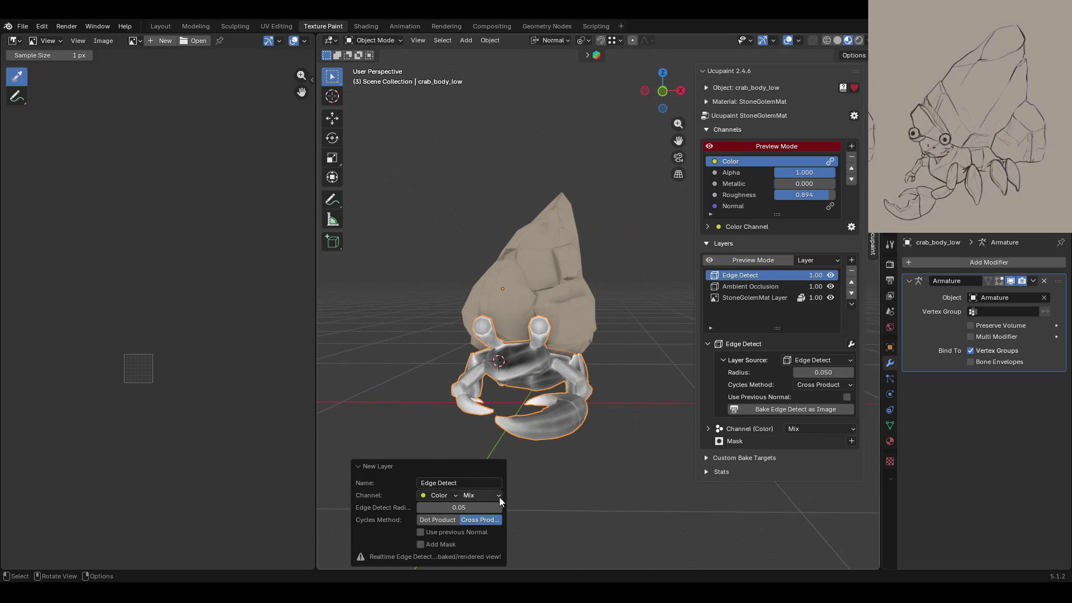
left_click(501, 495)
left_click(497, 272)
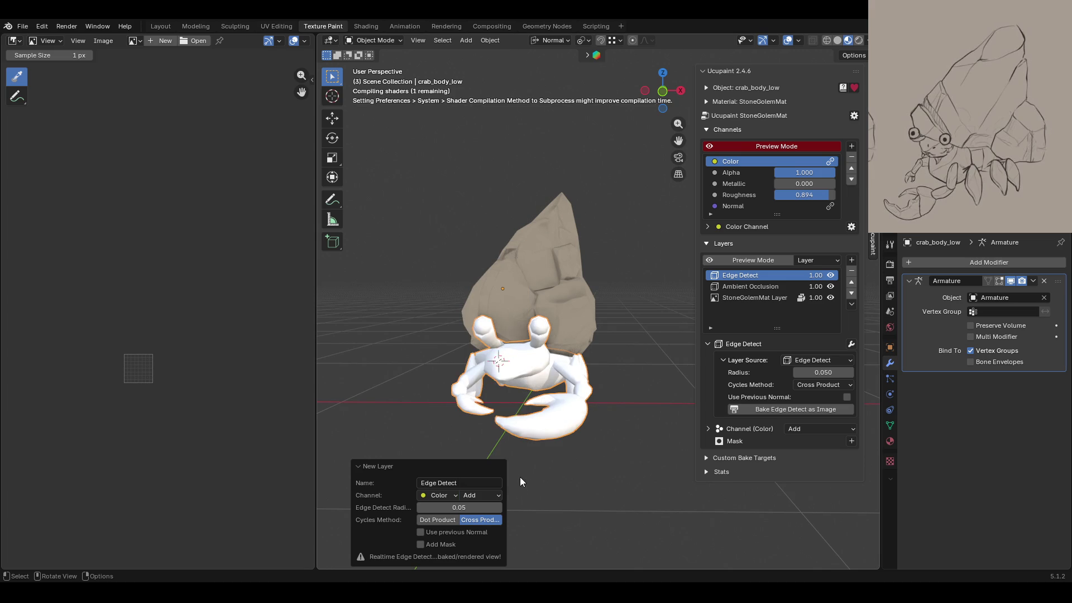
left_click(499, 495)
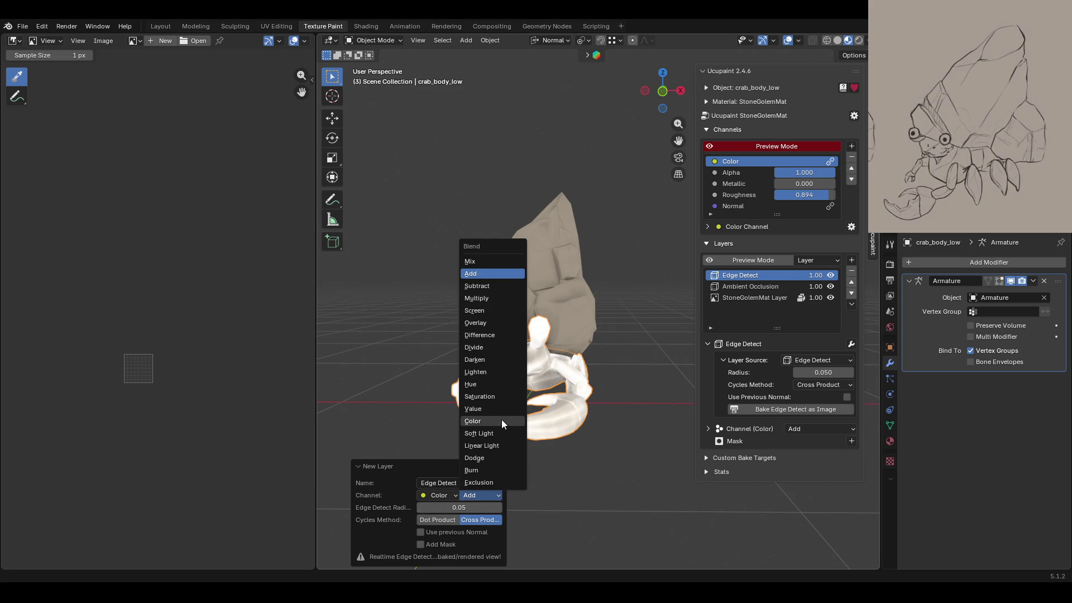
left_click(501, 422)
mouse_move(589, 460)
middle_mouse_down()
mouse_move(550, 457)
mouse_move(574, 454)
middle_mouse_up()
left_click(481, 495)
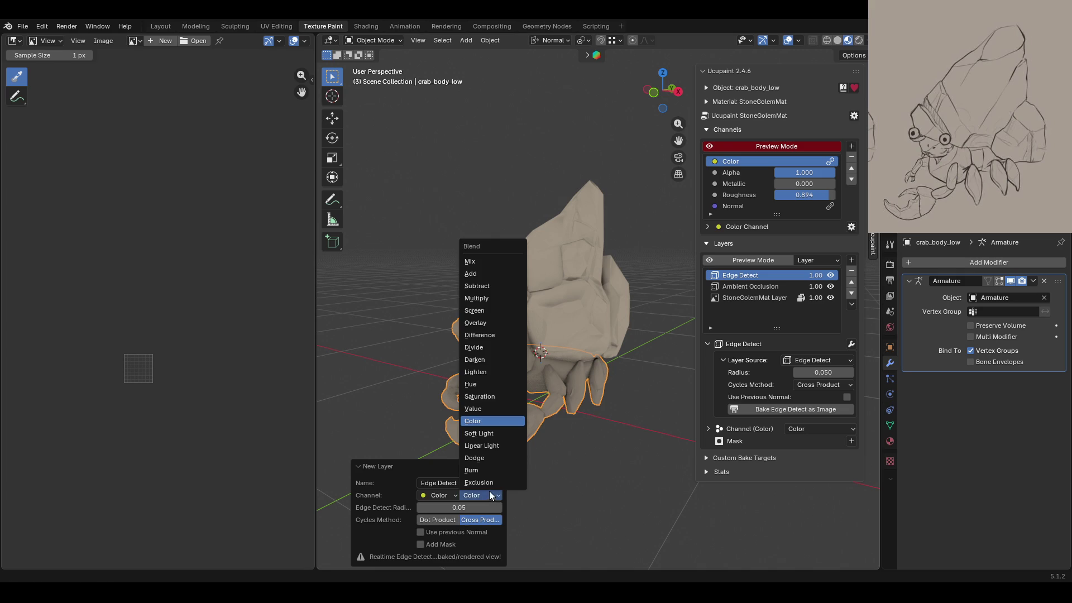
left_click(487, 259)
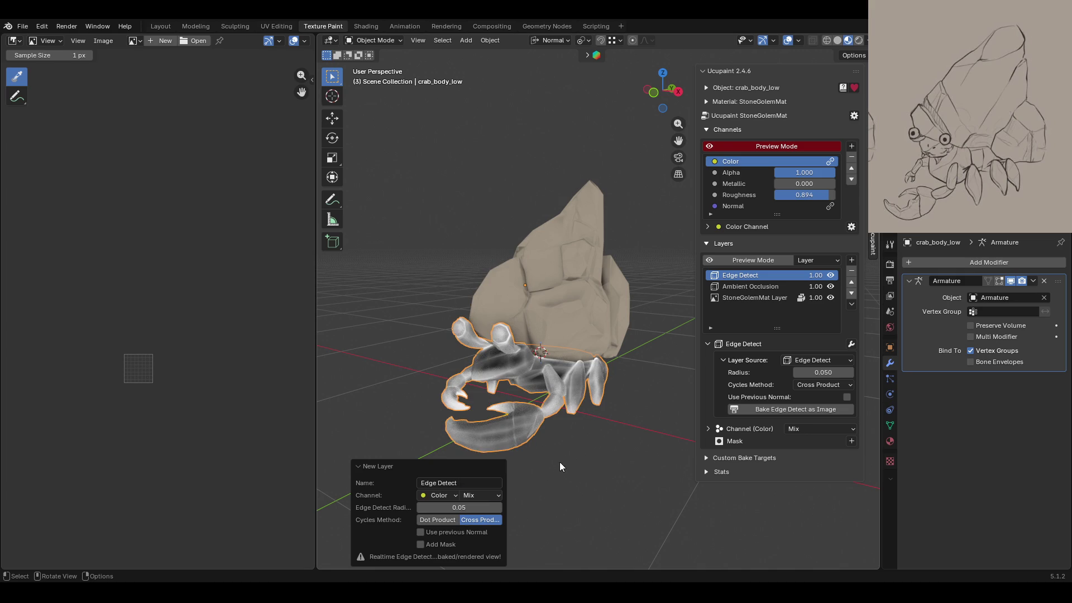
Step: Set the Edge Detect Radius to 0, keeping the Cross Product cycles method
left_click_drag(486, 507, 495, 508)
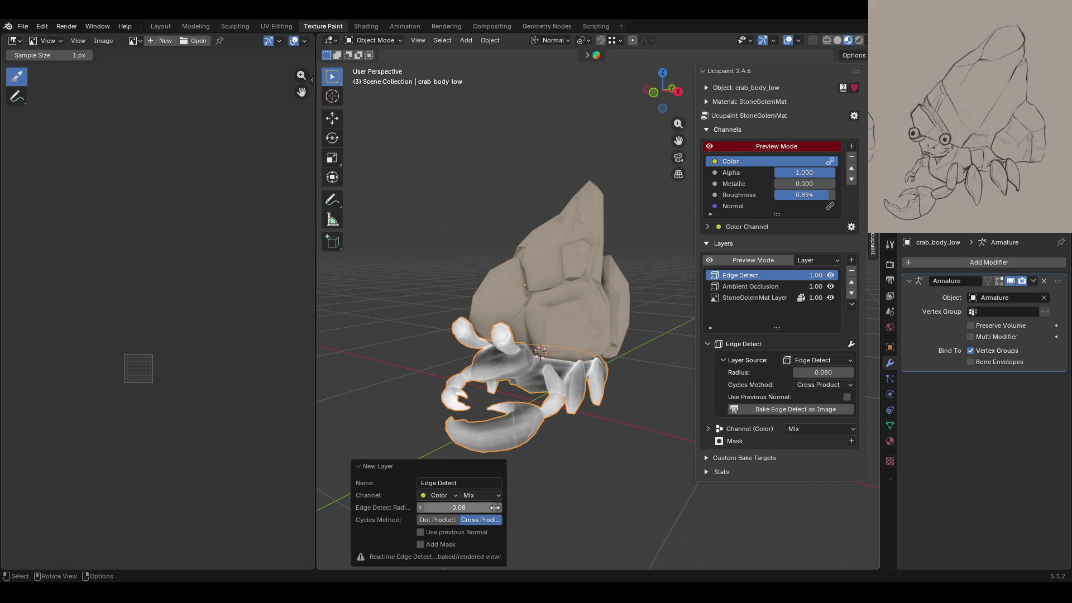
left_click(421, 508)
left_click(420, 508)
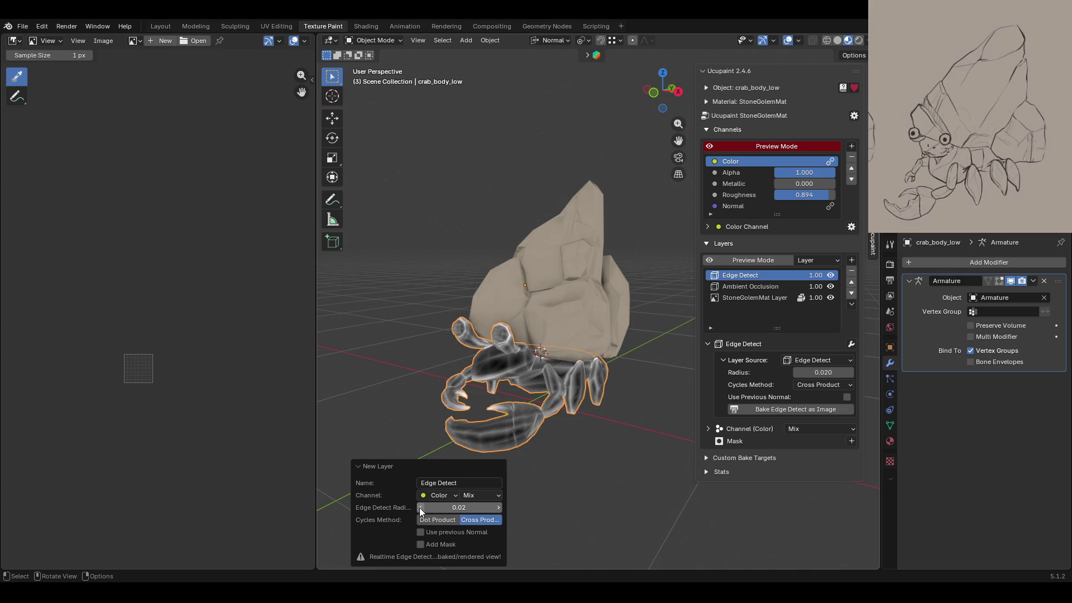
left_click(419, 507)
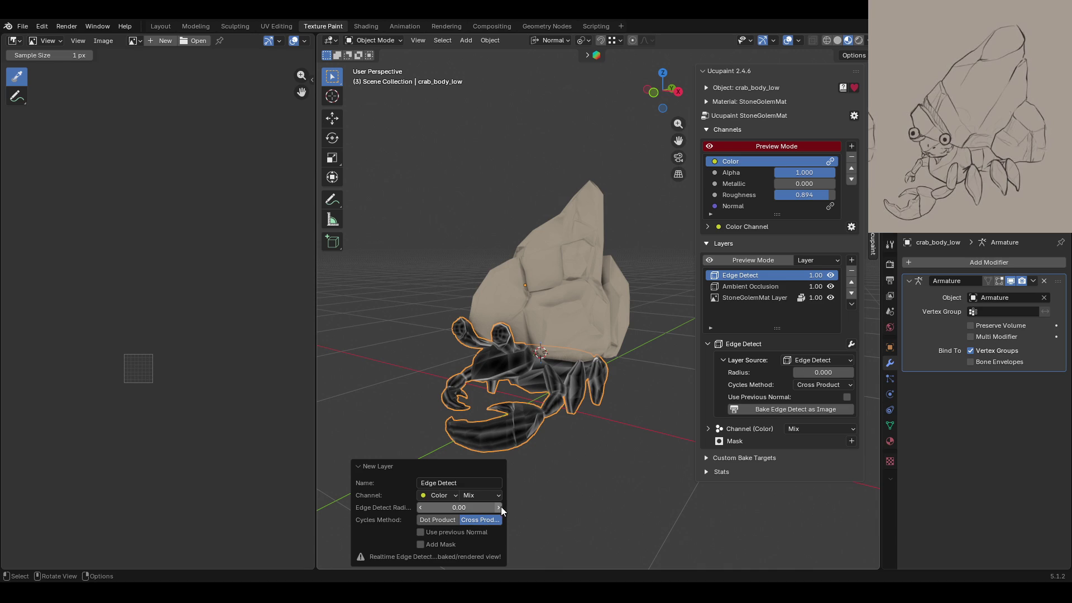
mouse_move(628, 473)
middle_mouse_down()
mouse_move(737, 485)
mouse_move(591, 473)
middle_mouse_up()
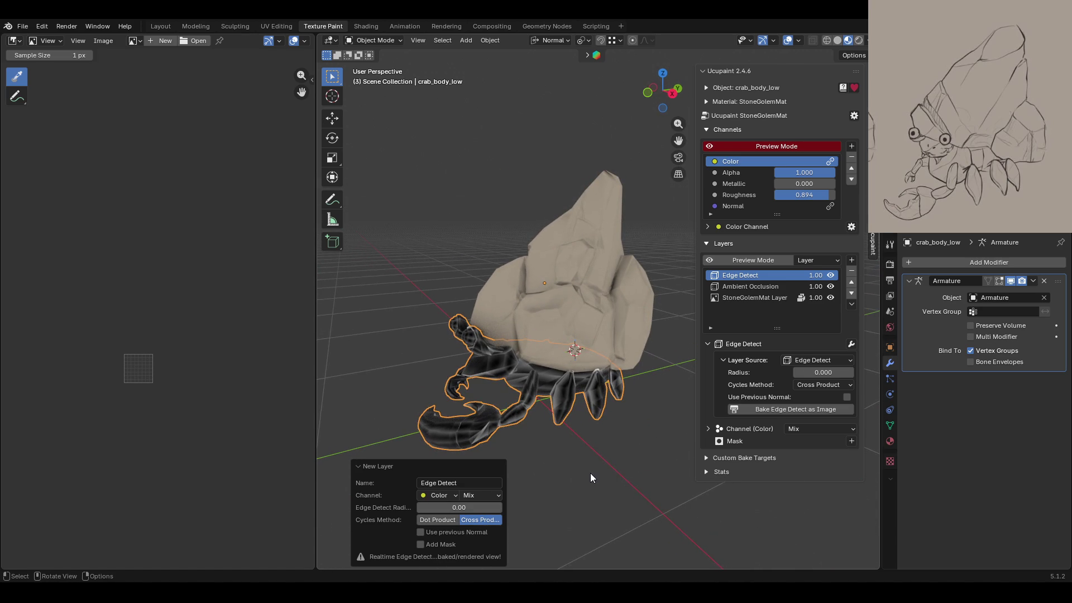
mouse_move(574, 467)
middle_mouse_down()
mouse_move(483, 451)
mouse_move(607, 458)
middle_mouse_up()
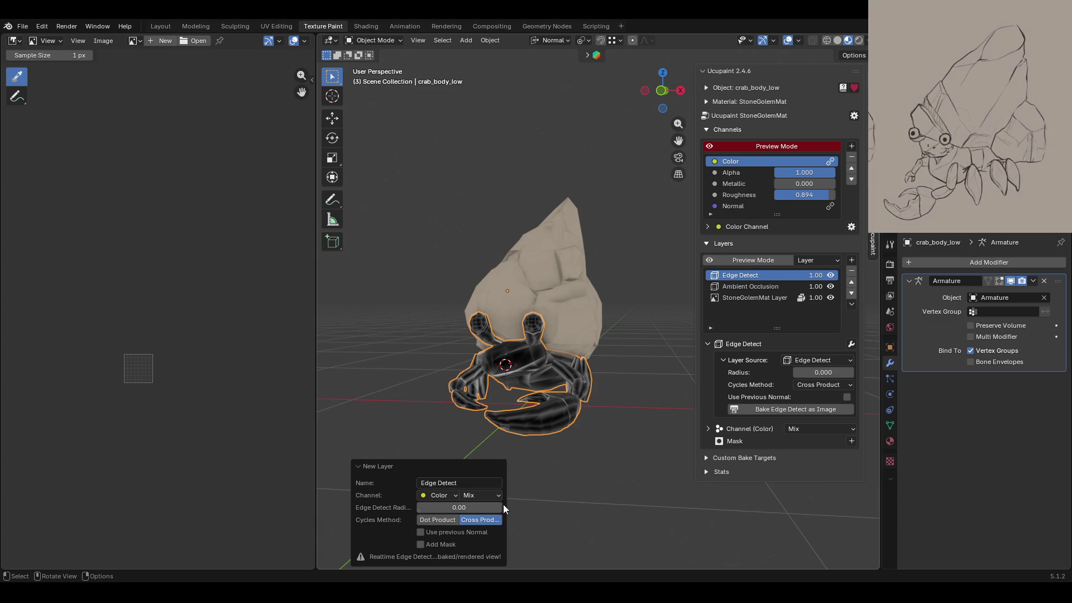
left_click(447, 521)
left_click(471, 523)
Step: Remove the crab body's Edge Detect layer and inspect the plain tan shading from above
left_click(852, 272)
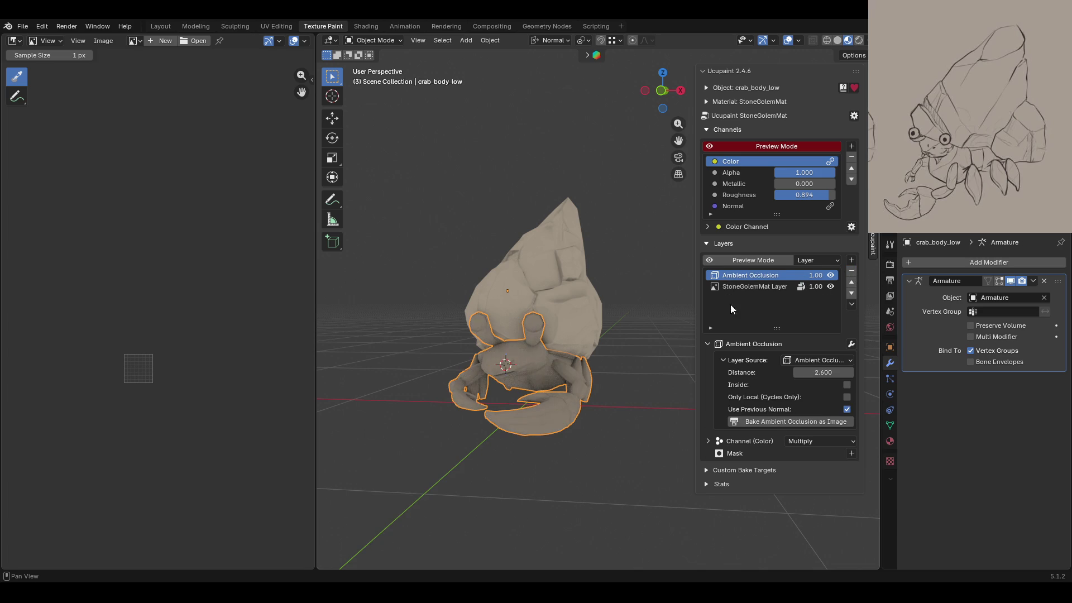
middle_click_drag(645, 356, 565, 386)
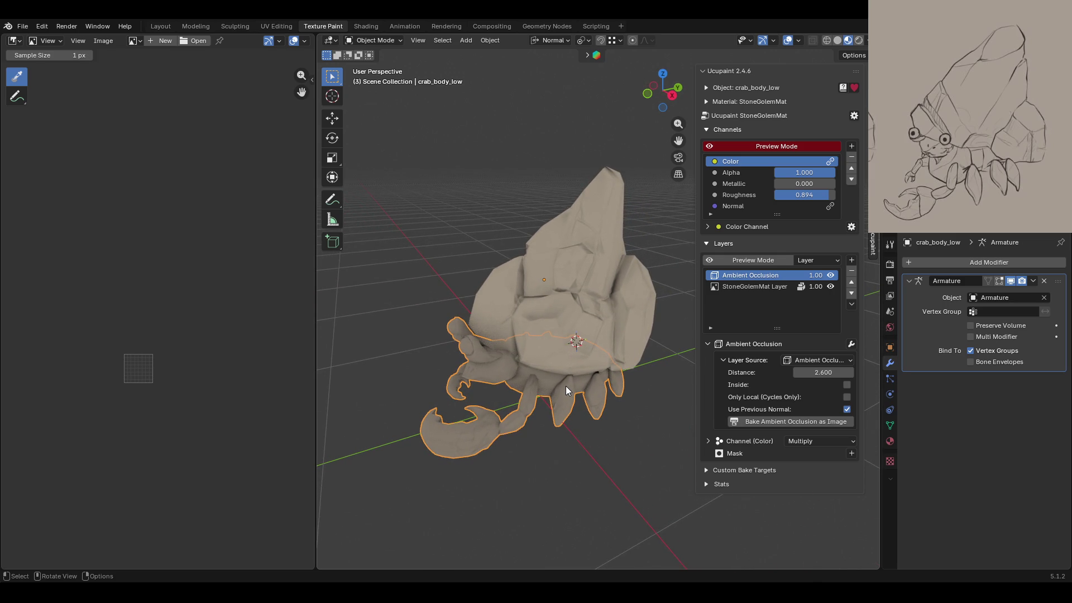
mouse_move(571, 377)
middle_mouse_down()
mouse_move(488, 319)
mouse_move(651, 254)
middle_mouse_up()
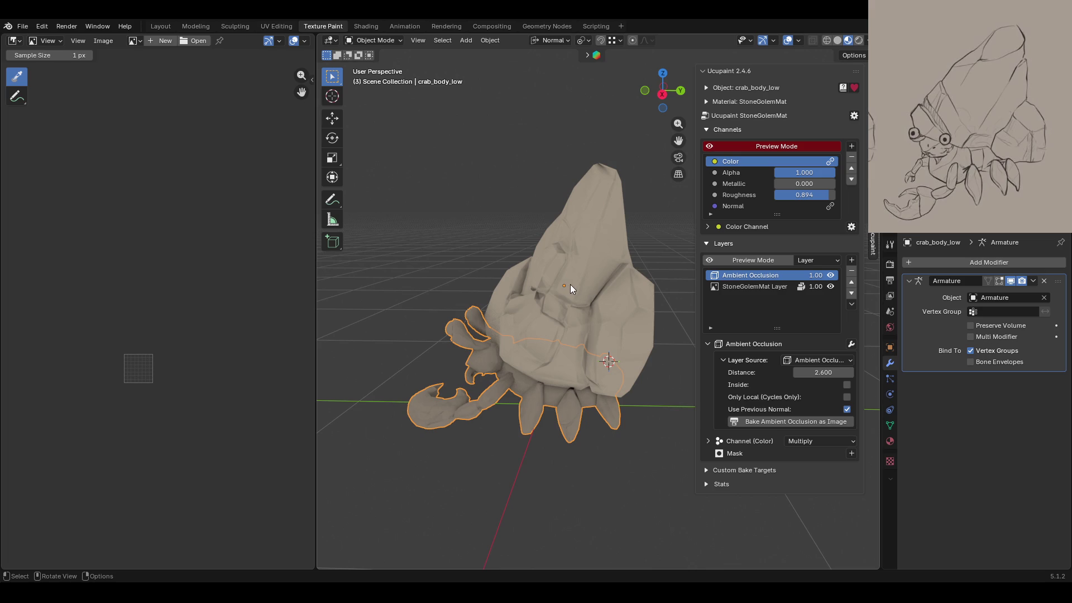
Step: Select stone_1_low.001 and add an Edge Detect layer that uses the previous normal
left_click(565, 331)
middle_click_drag(635, 373, 668, 374)
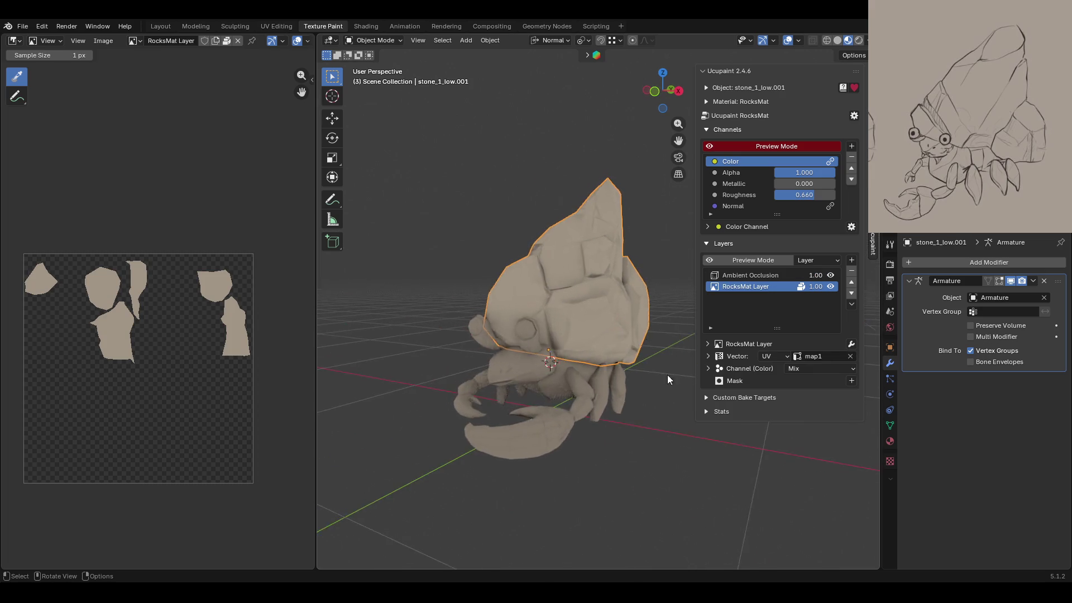
scroll(604, 267, "up", 5)
scroll(605, 267, "down", 5)
mouse_move(613, 323)
middle_mouse_down()
mouse_move(596, 384)
mouse_move(622, 324)
middle_mouse_up()
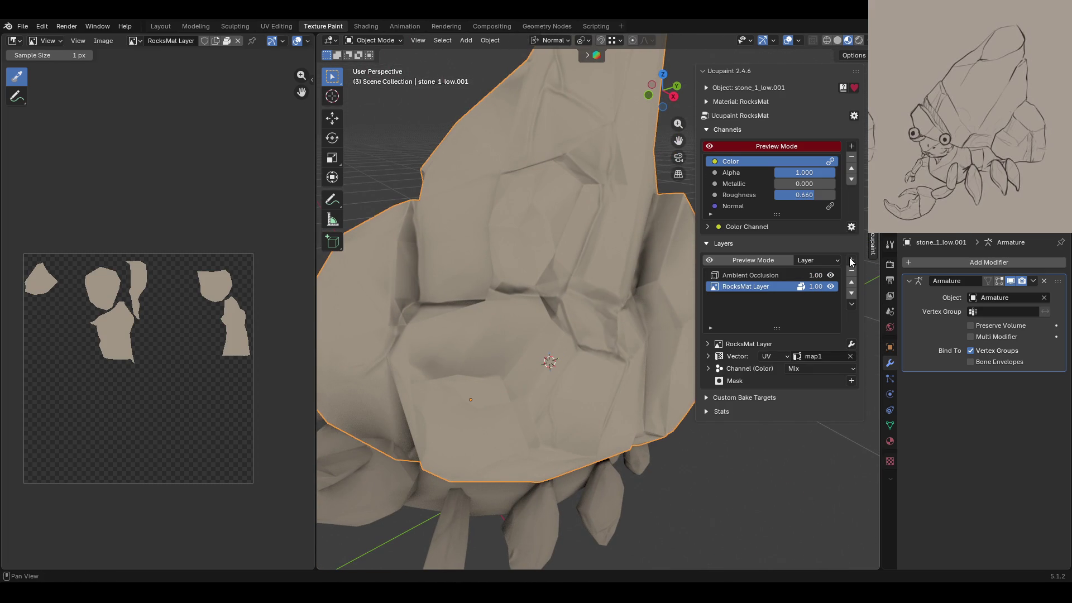
left_click(852, 260)
left_click(700, 418)
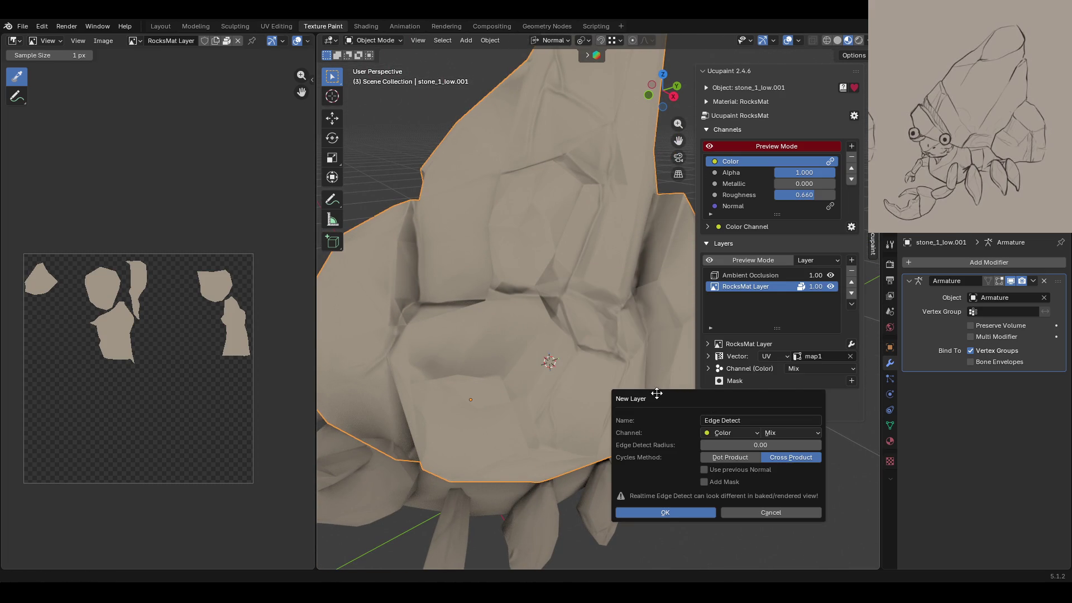
left_click(760, 470)
left_click(676, 515)
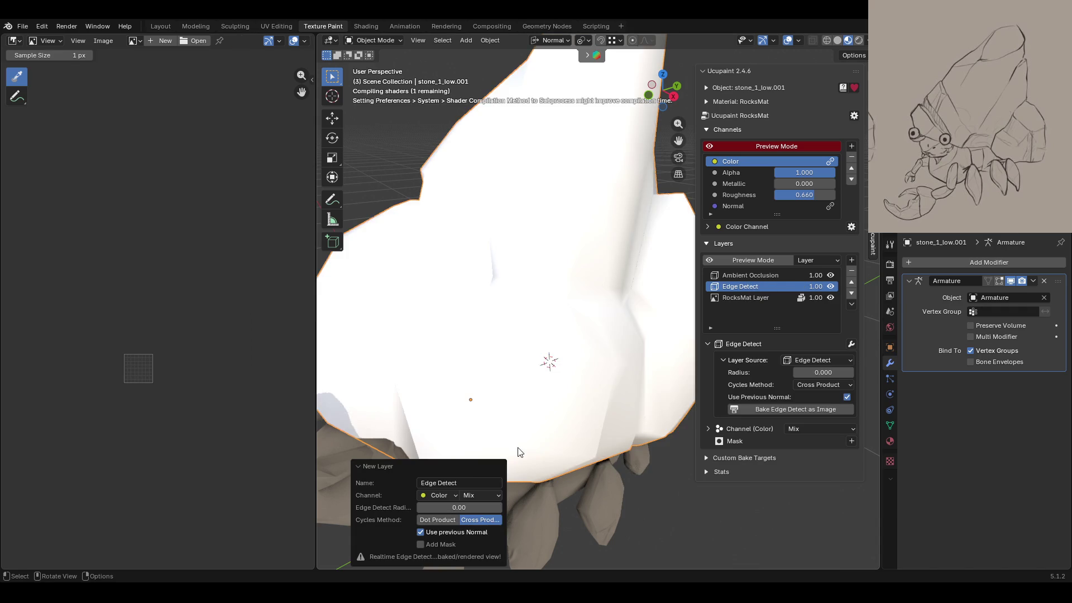
Step: Set the Edge Detect radius to 0.01
scroll(597, 391, "down", 5)
middle_click_drag(597, 384, 598, 363)
scroll(581, 337, "up", 3)
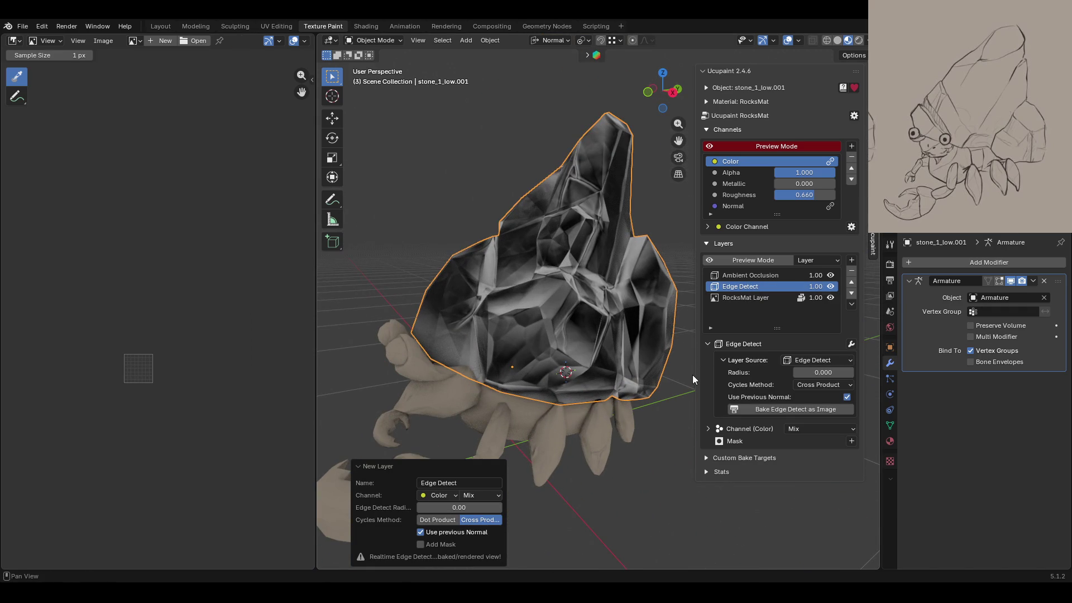
left_click(500, 508)
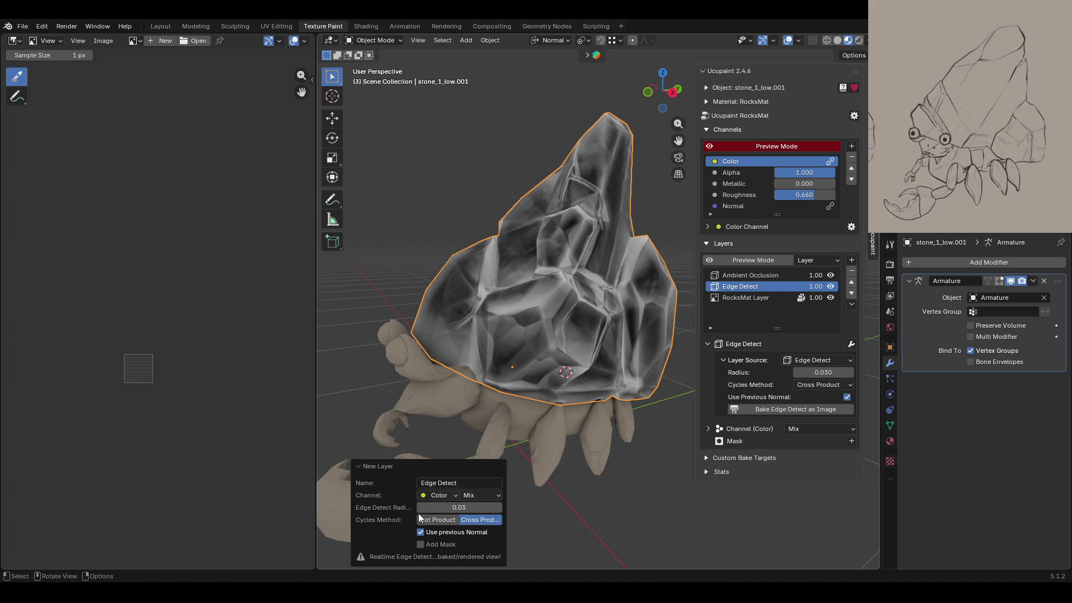
left_click(474, 510)
type("0.01")
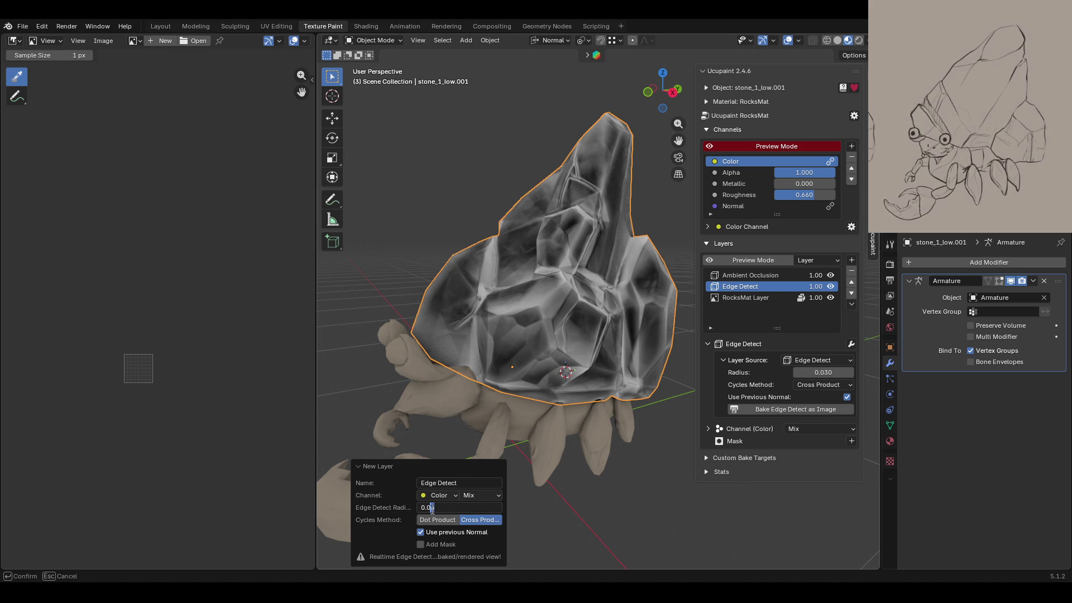
key("Return")
Step: Blend the Edge Detect layer as Soft Light and judge the rock deselected
middle_click_drag(544, 537, 491, 500)
left_click(489, 496)
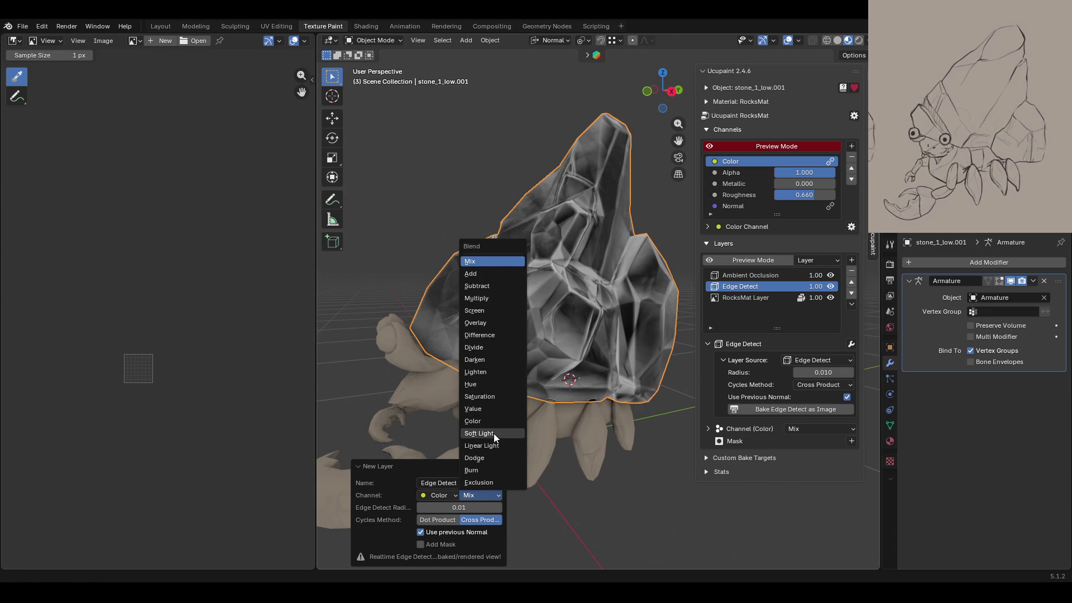
left_click(494, 433)
mouse_move(473, 483)
middle_mouse_down()
mouse_move(677, 450)
mouse_move(546, 454)
middle_mouse_up()
left_click(675, 446)
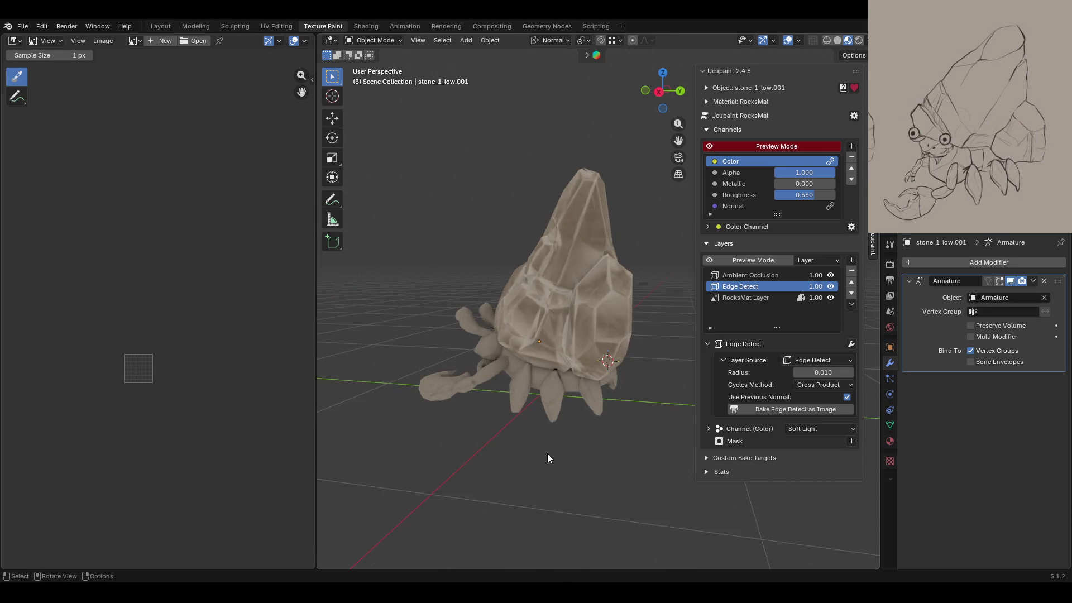
scroll(607, 383, "up", 5)
mouse_move(551, 323)
middle_mouse_down()
mouse_move(507, 291)
mouse_move(603, 293)
mouse_move(672, 315)
mouse_move(491, 285)
mouse_move(511, 276)
middle_mouse_up()
scroll(612, 280, "down", 3)
left_click(852, 441)
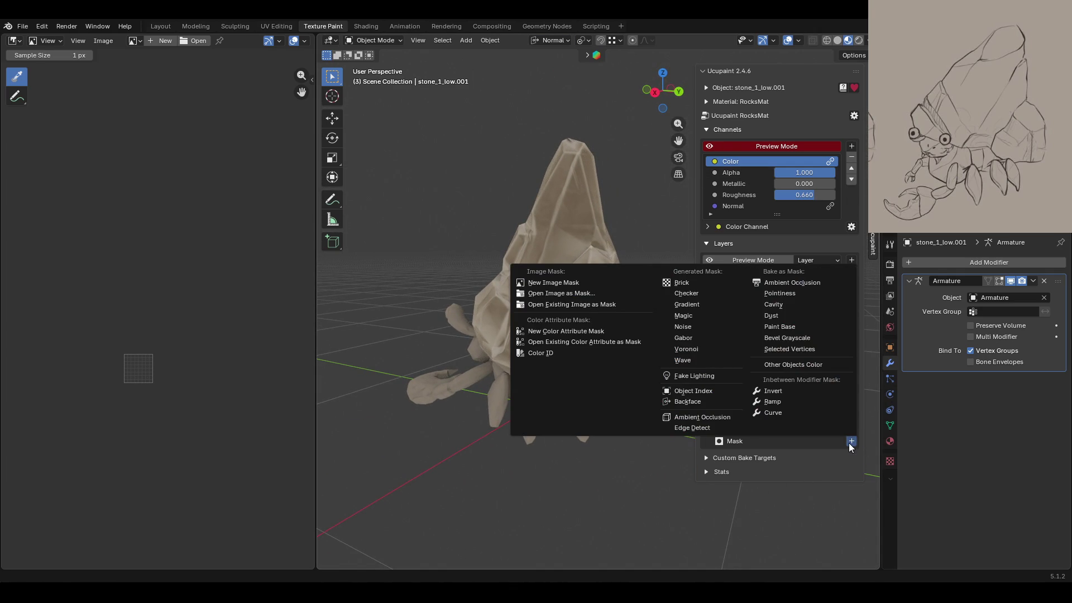
Step: Create a 2048-resolution Cubic image mask for Edge Detect, then reselect the Edge Detect layer
left_click(560, 283)
left_click(624, 313)
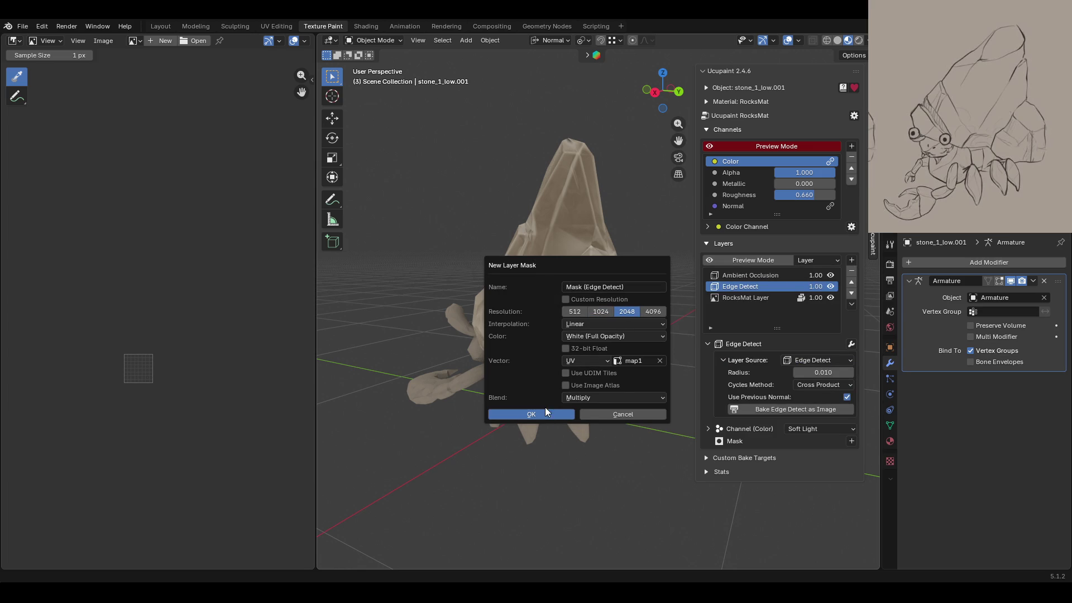
left_click(580, 325)
left_click(579, 376)
left_click(554, 415)
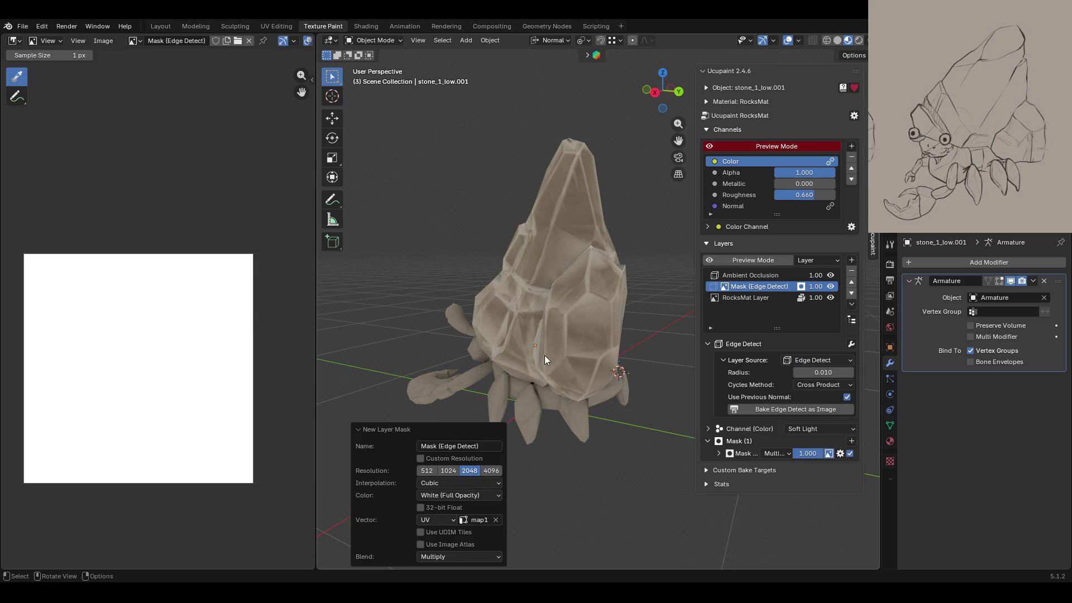
middle_click_drag(545, 355, 689, 356)
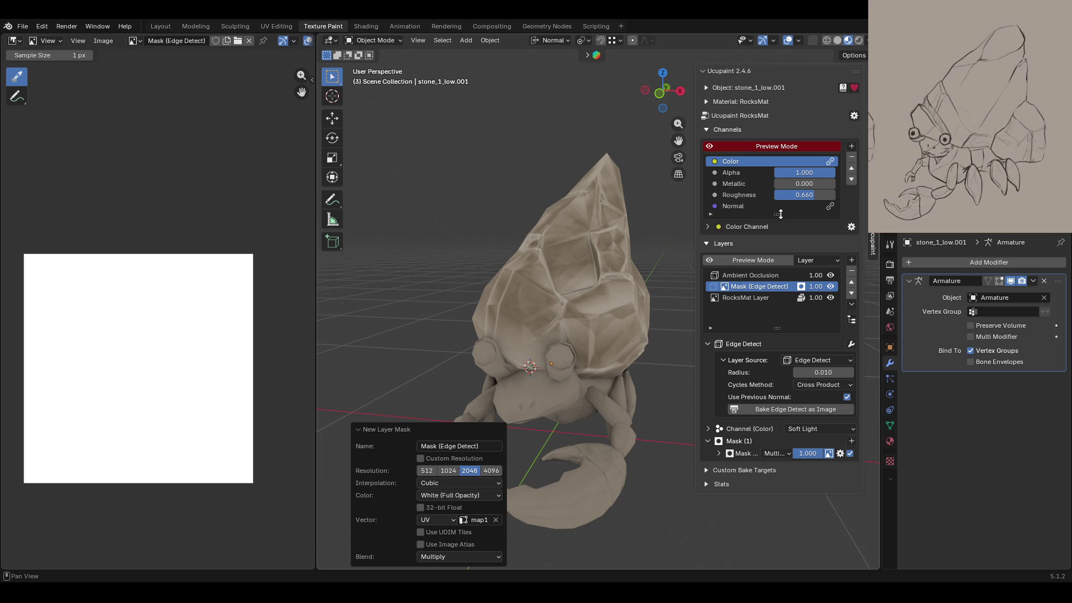
left_click(715, 287)
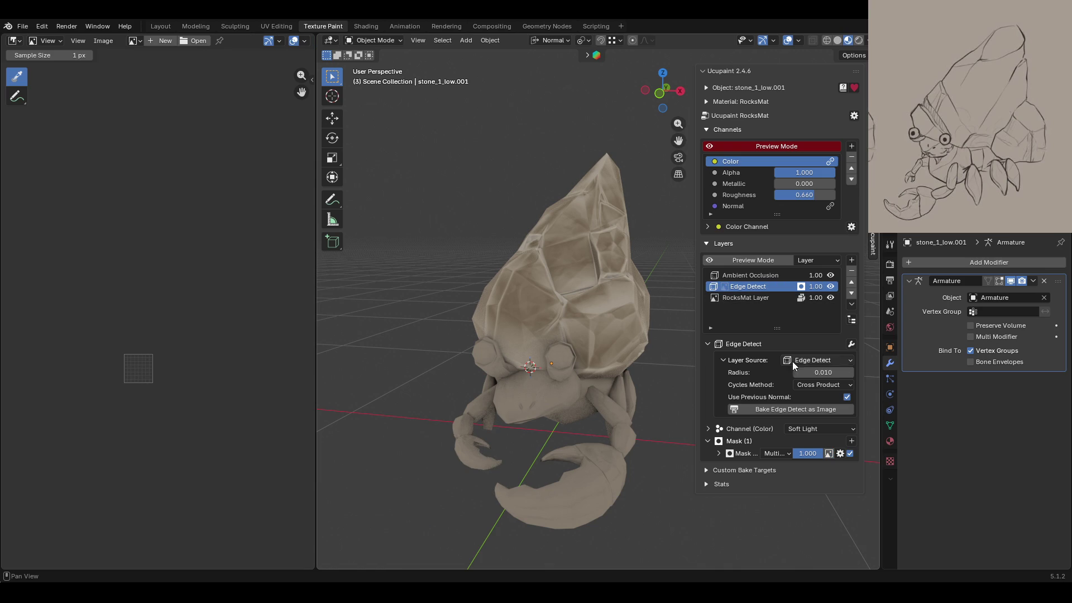
middle_click_drag(548, 379, 515, 376)
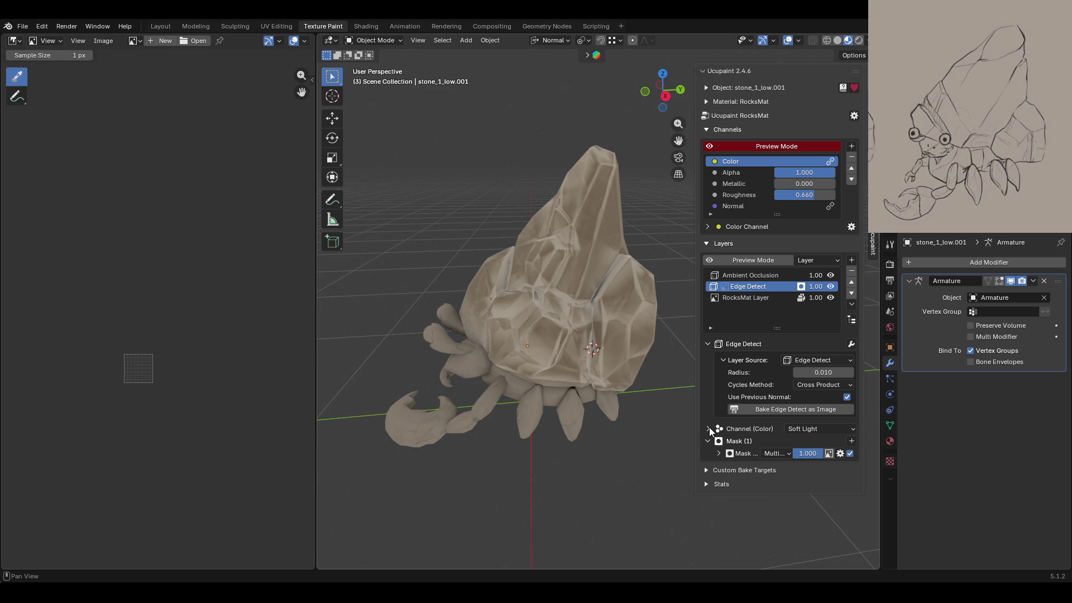
Step: Compare Multiply and Linear Light for the colour channel blend, leaving it on Soft Light
left_click(833, 424)
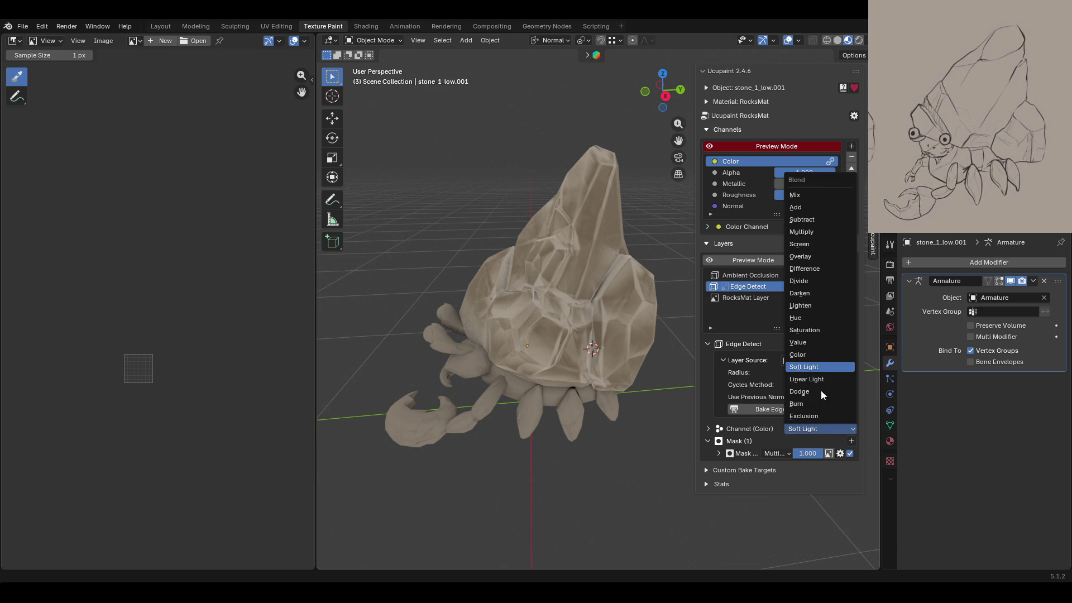
left_click(822, 233)
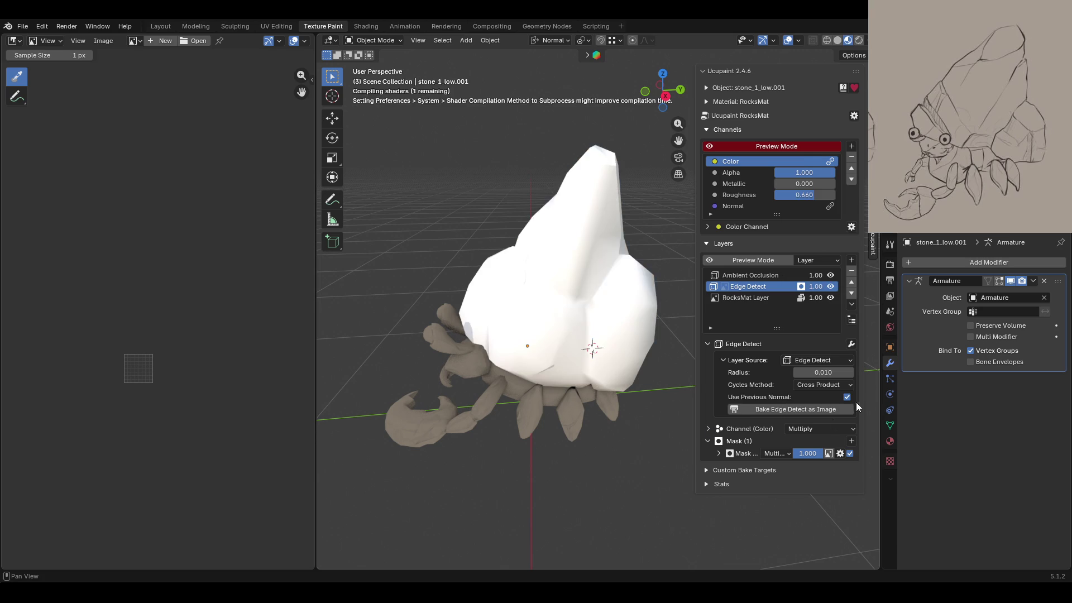
left_click(822, 428)
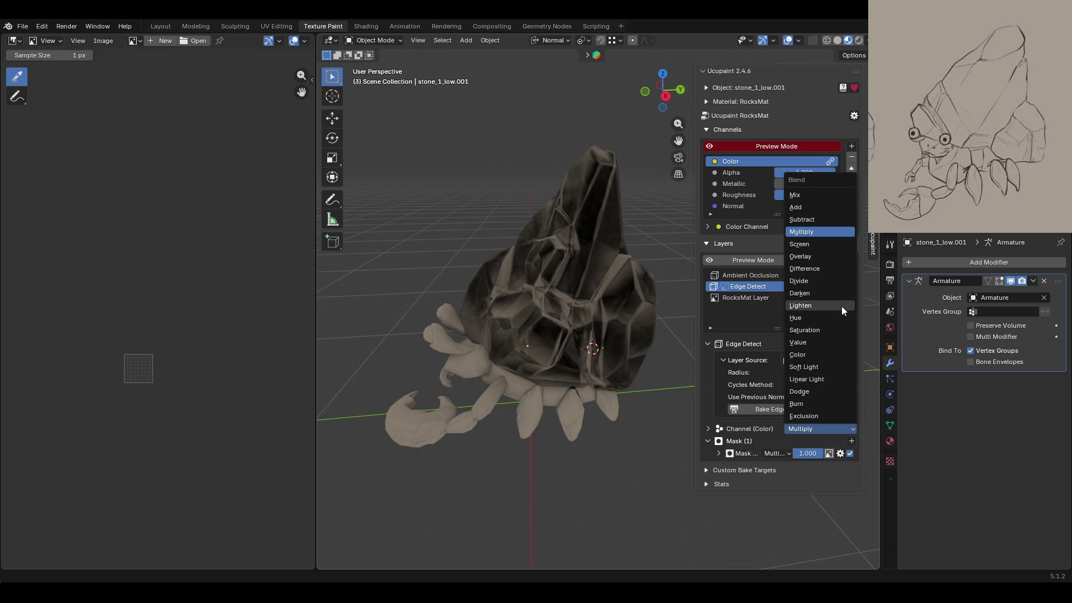
left_click(829, 367)
left_click(812, 429)
left_click(809, 380)
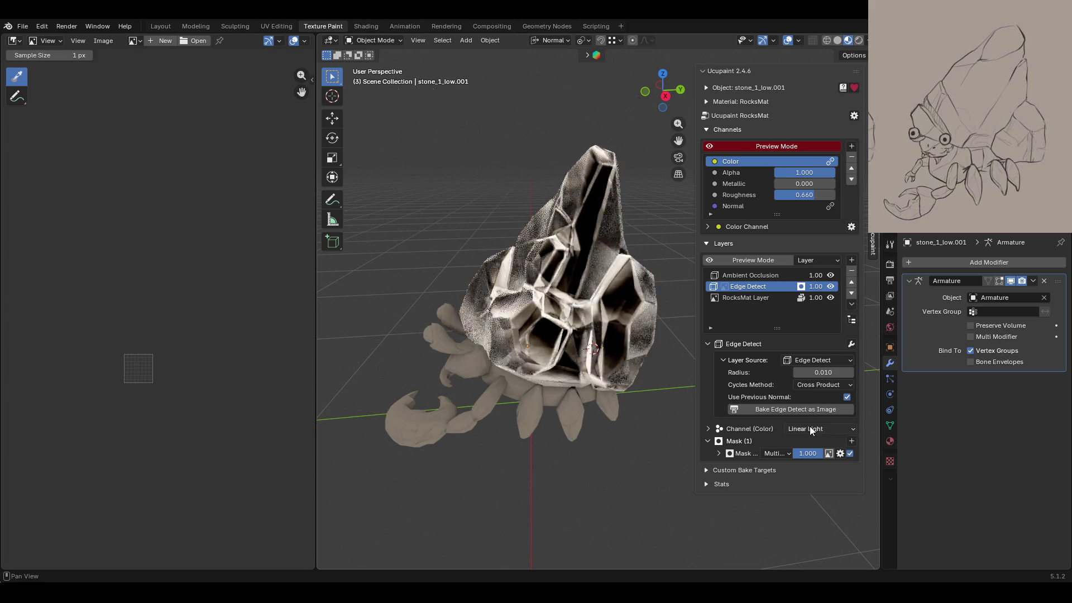
left_click(814, 429)
left_click(804, 367)
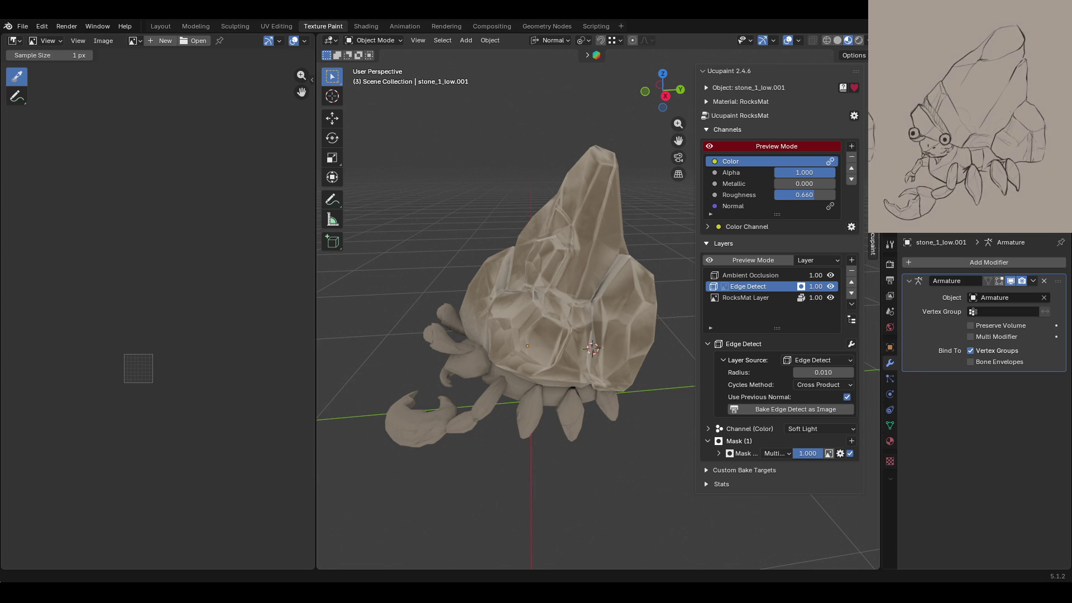
Step: Make the Edge Detect layer's white mask the active paint target
middle_click_drag(503, 386, 719, 401)
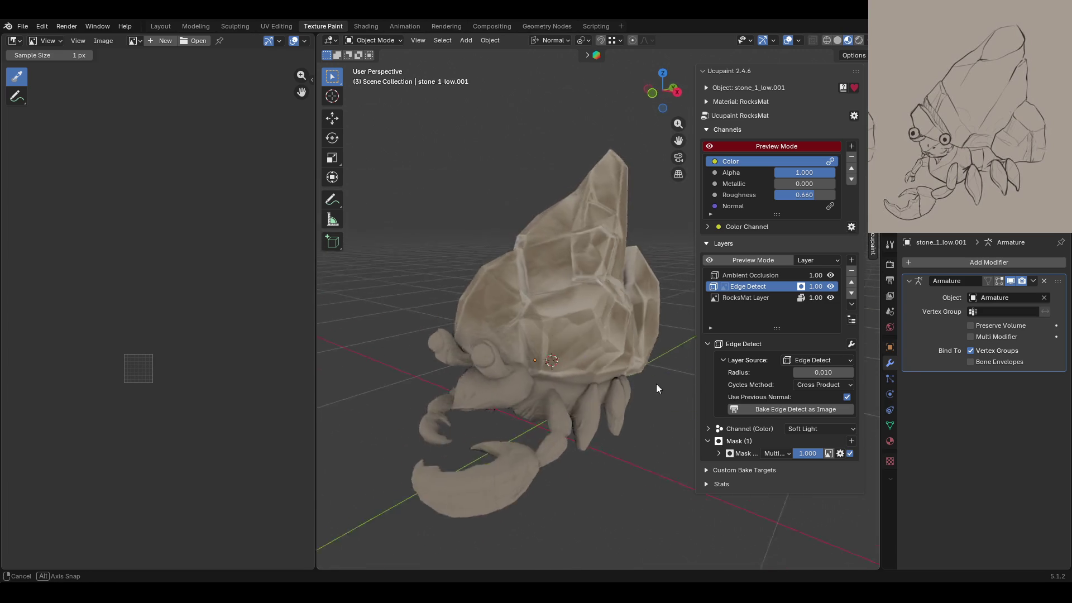
middle_click_drag(719, 401, 531, 199)
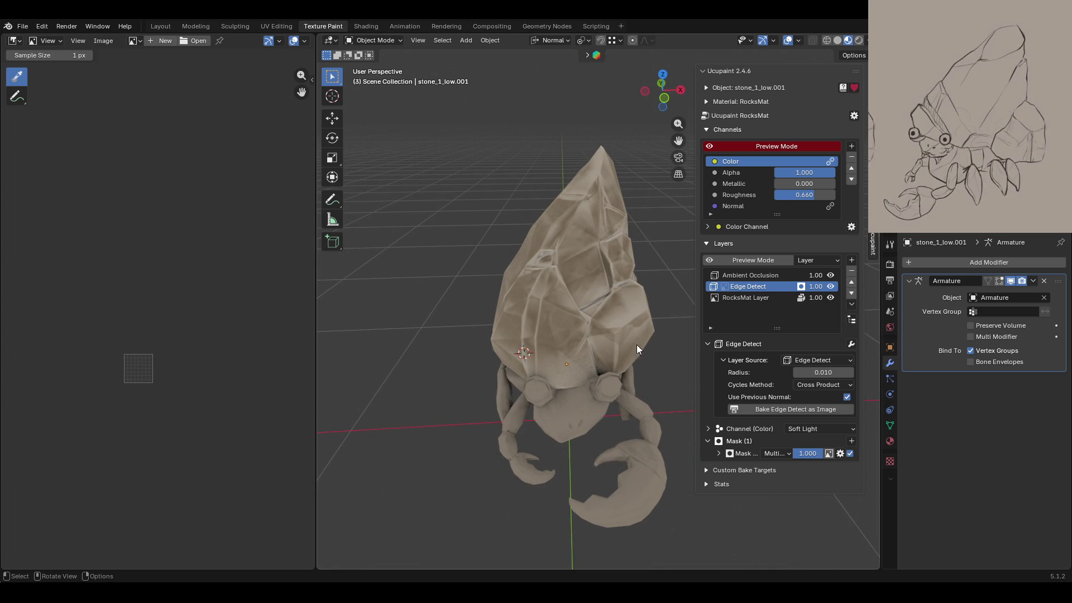
left_click(728, 285)
middle_click_drag(531, 368, 473, 367)
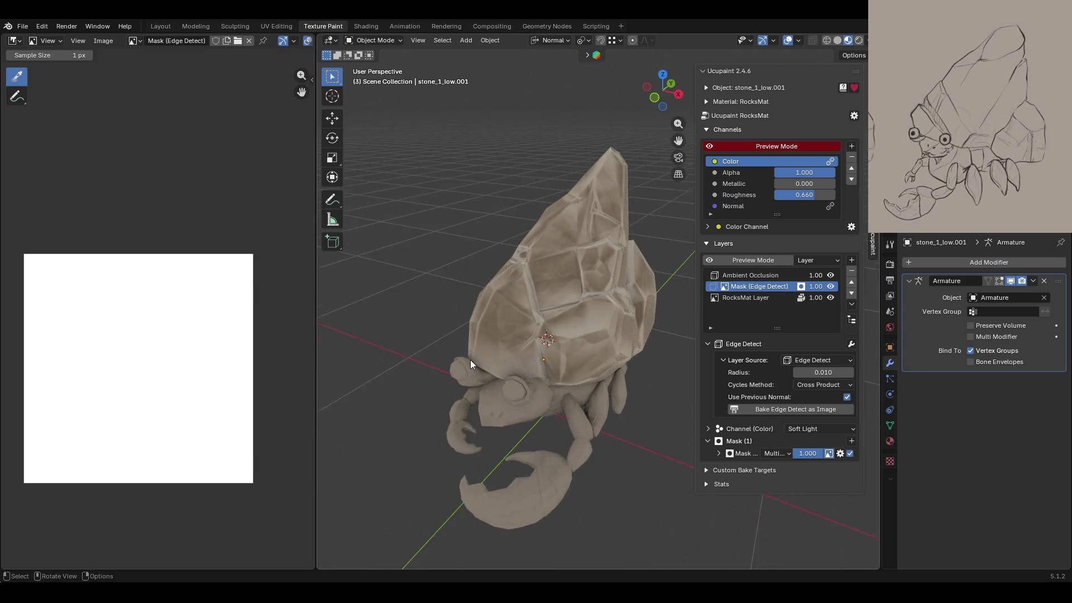
scroll(473, 363, "up", 3)
left_click(889, 246)
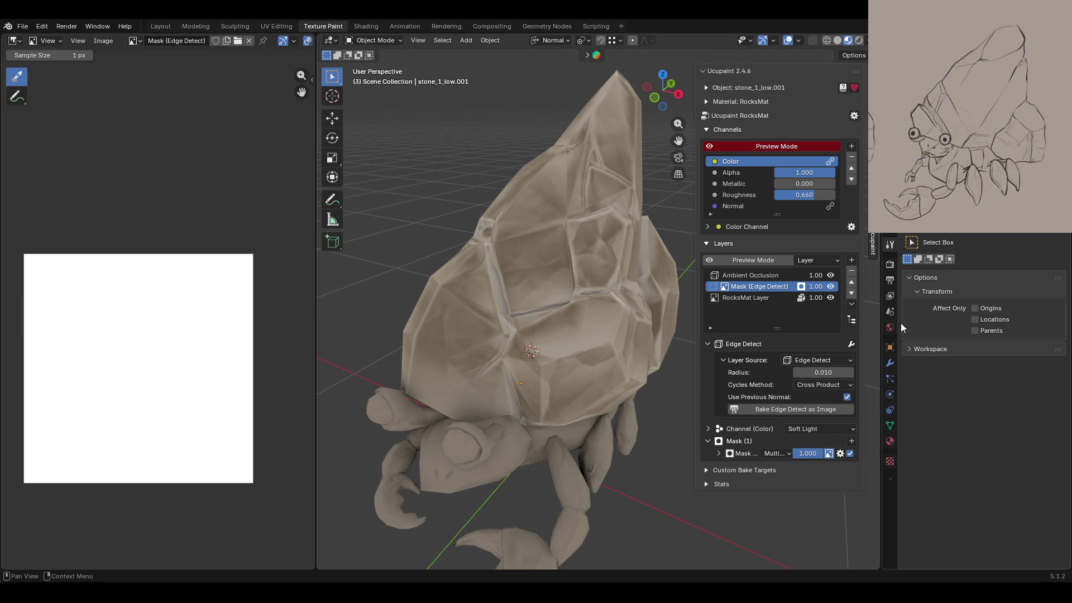
Step: Switch to Texture Paint mode and pick the Erase Pixel Art brush
left_click(369, 40)
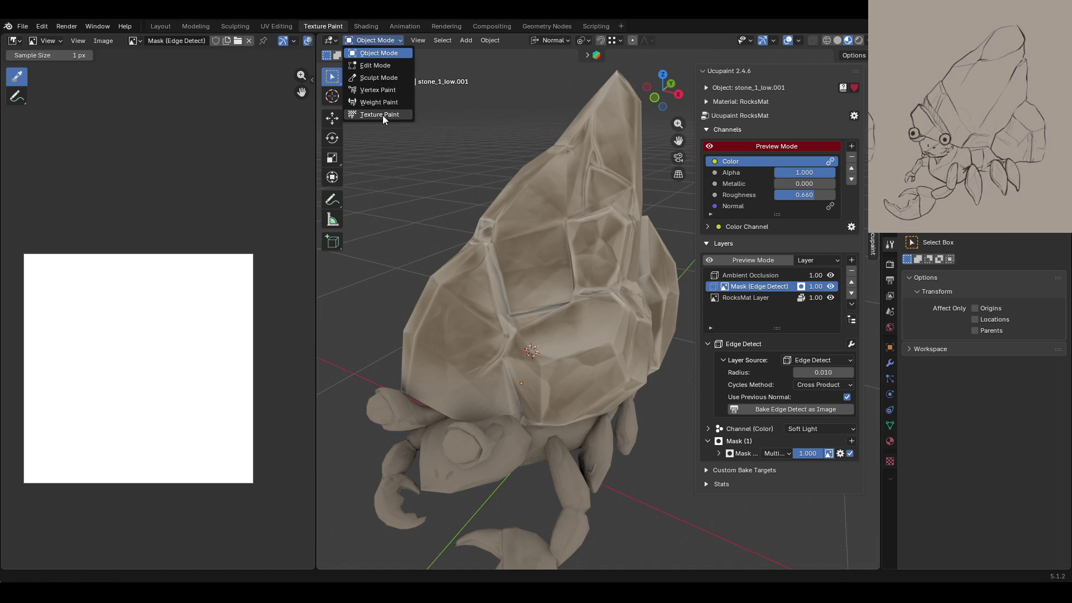
left_click(383, 111)
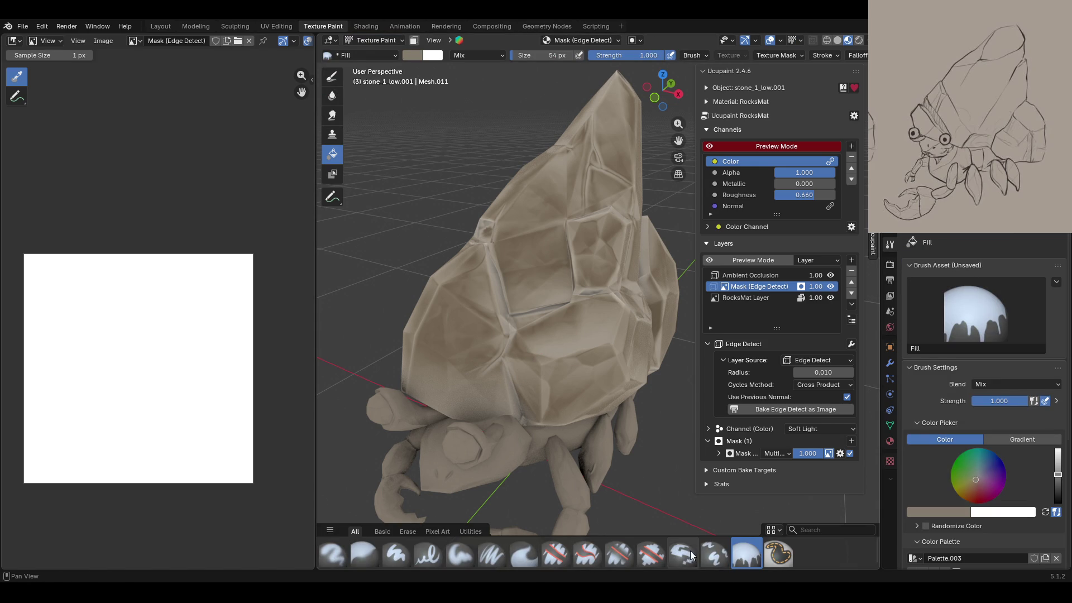
left_click(640, 559)
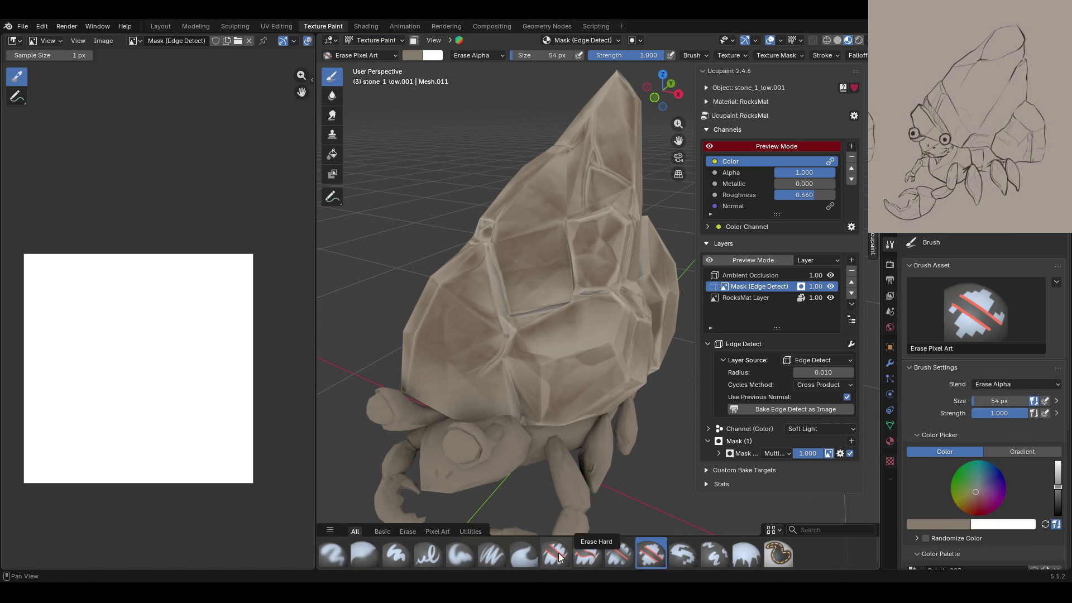
mouse_move(581, 361)
middle_mouse_down()
mouse_move(595, 350)
mouse_move(624, 391)
middle_mouse_up()
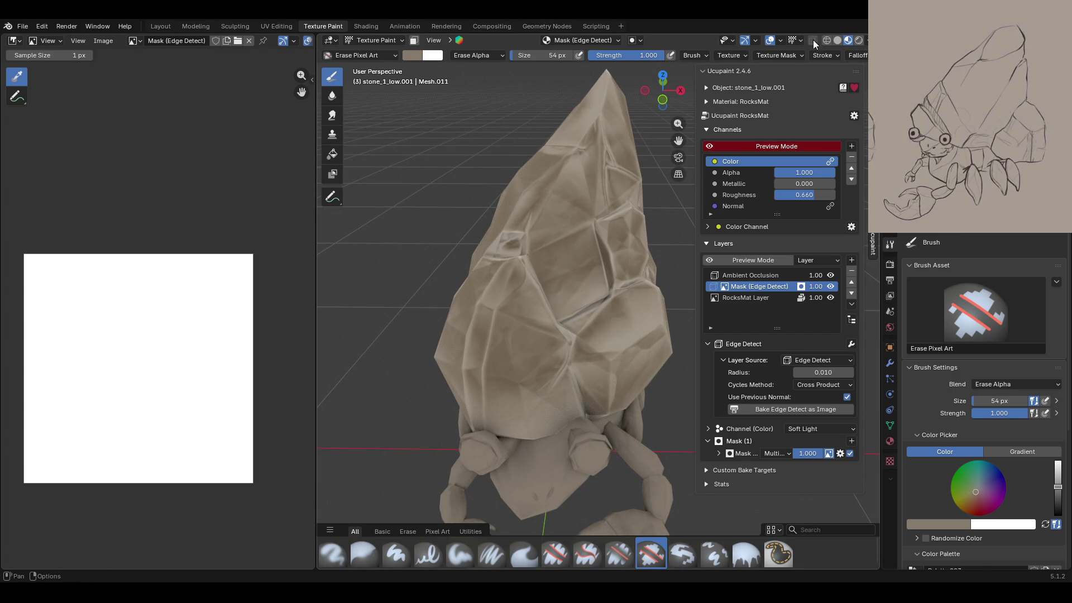
Step: Enable the Wireframe overlay at low opacity over the mesh
left_click(780, 42)
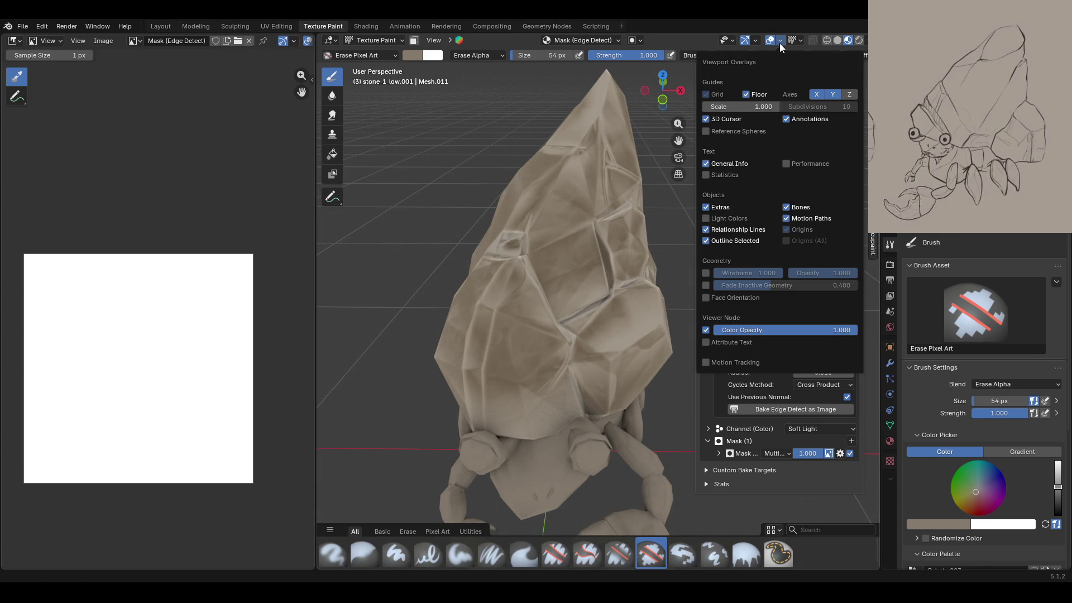
left_click(706, 273)
mouse_move(846, 271)
left_mouse_down()
mouse_move(798, 273)
mouse_move(810, 276)
left_mouse_up()
middle_click_drag(673, 308, 600, 274)
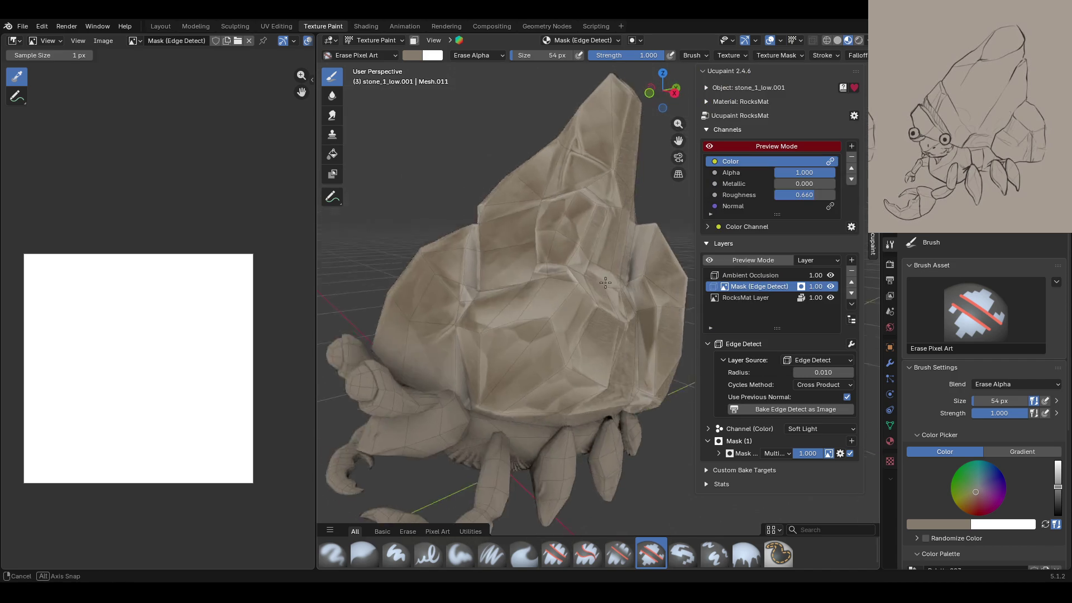
scroll(600, 275, "down", 3)
scroll(600, 274, "down", 3)
scroll(600, 275, "down", 2)
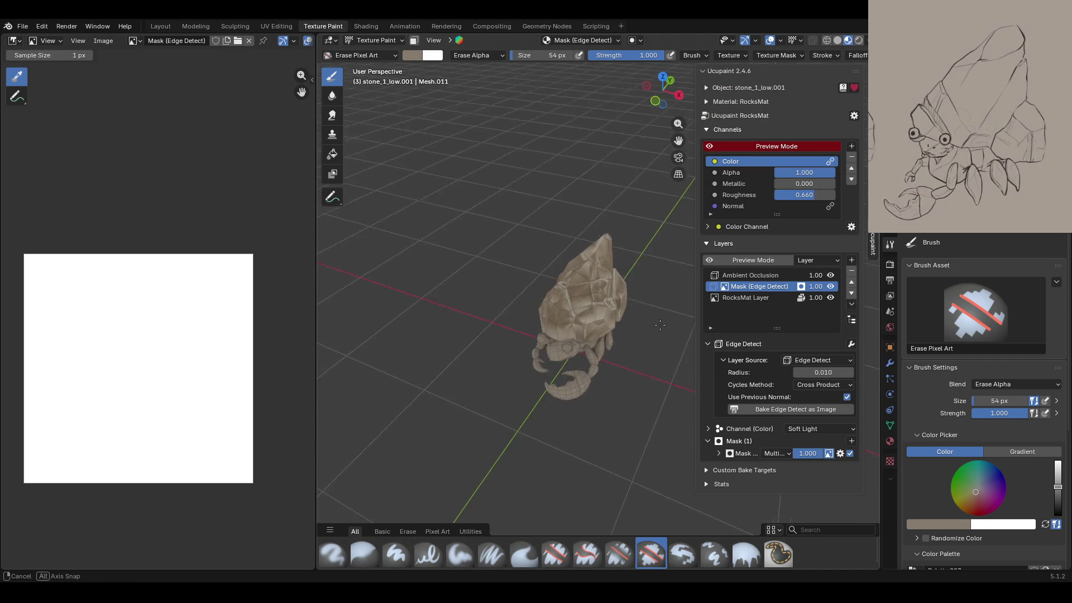
Step: Toggle the channel Preview Mode off and on to compare the shell
left_click(710, 147)
scroll(613, 316, "up", 3)
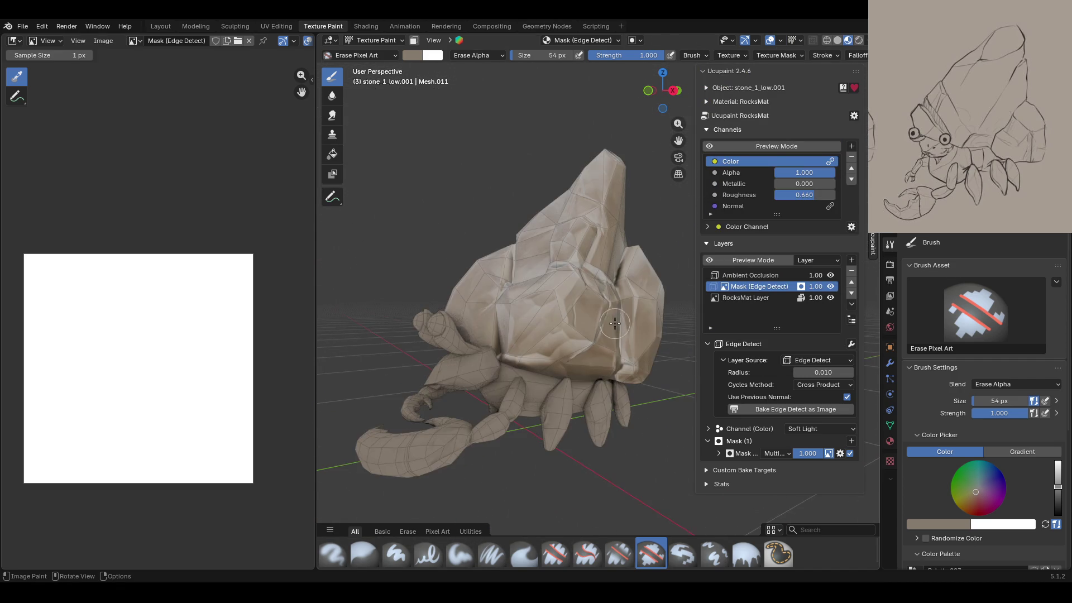
scroll(613, 316, "up", 3)
mouse_move(613, 316)
middle_mouse_down()
mouse_move(571, 314)
mouse_move(604, 316)
middle_mouse_up()
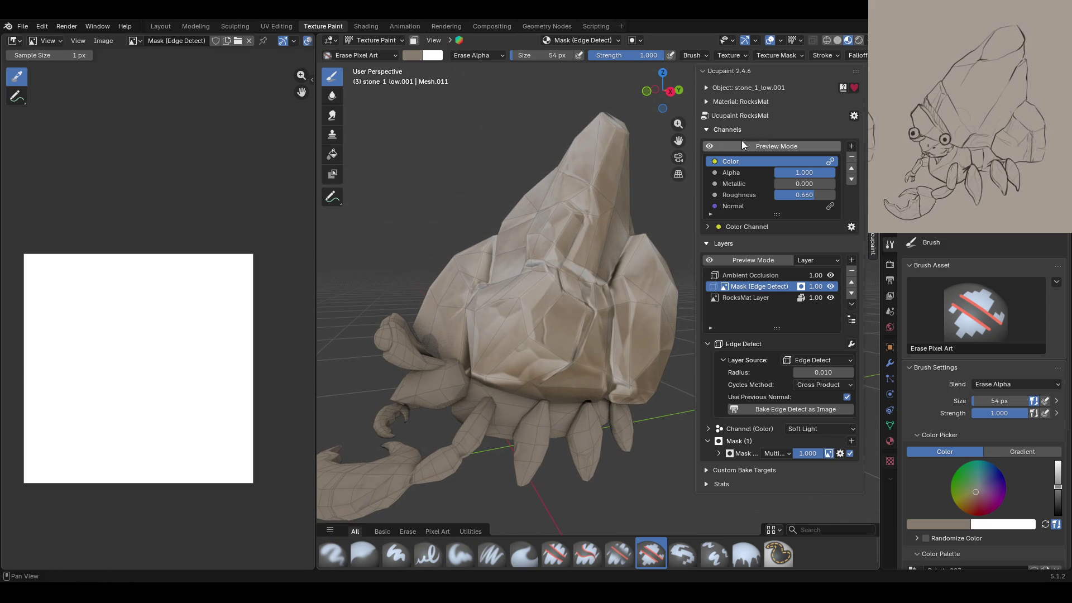
left_click(709, 146)
left_click(710, 147)
left_click(710, 147)
Step: Compare with the Edge Detect mask hidden, then paint a short dark stroke on the shell mask
middle_click_drag(558, 212, 869, 279)
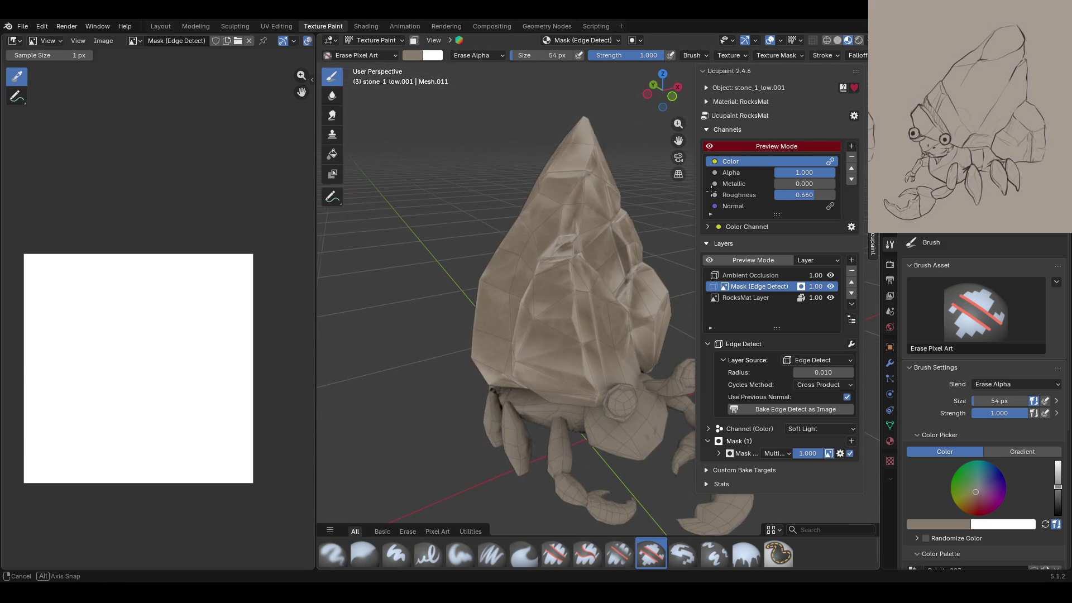
left_click(831, 286)
left_click(830, 286)
middle_click_drag(530, 352, 562, 334)
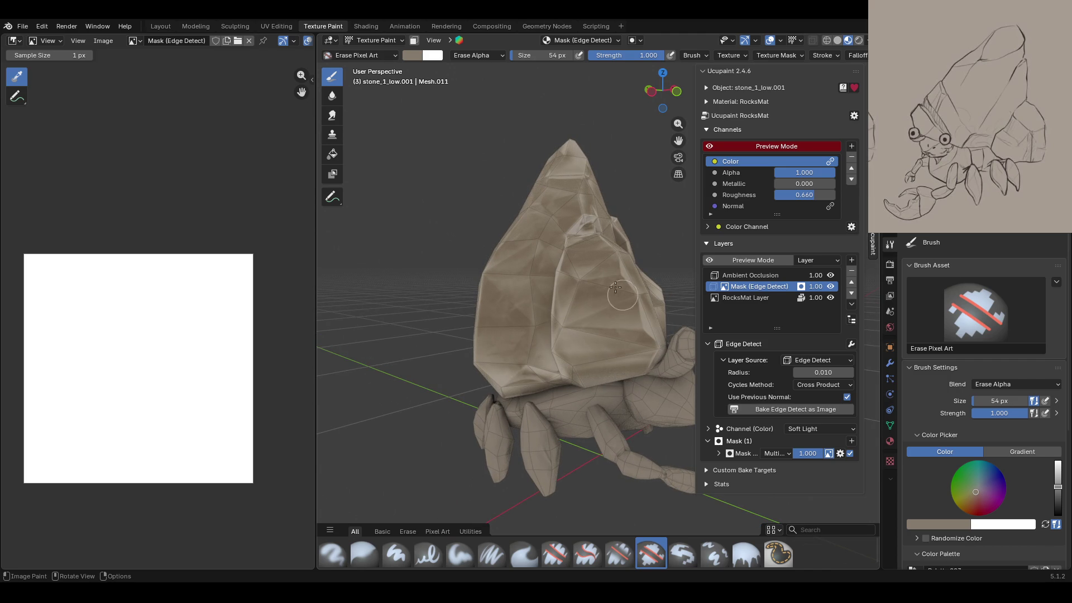
left_click_drag(586, 345, 592, 323)
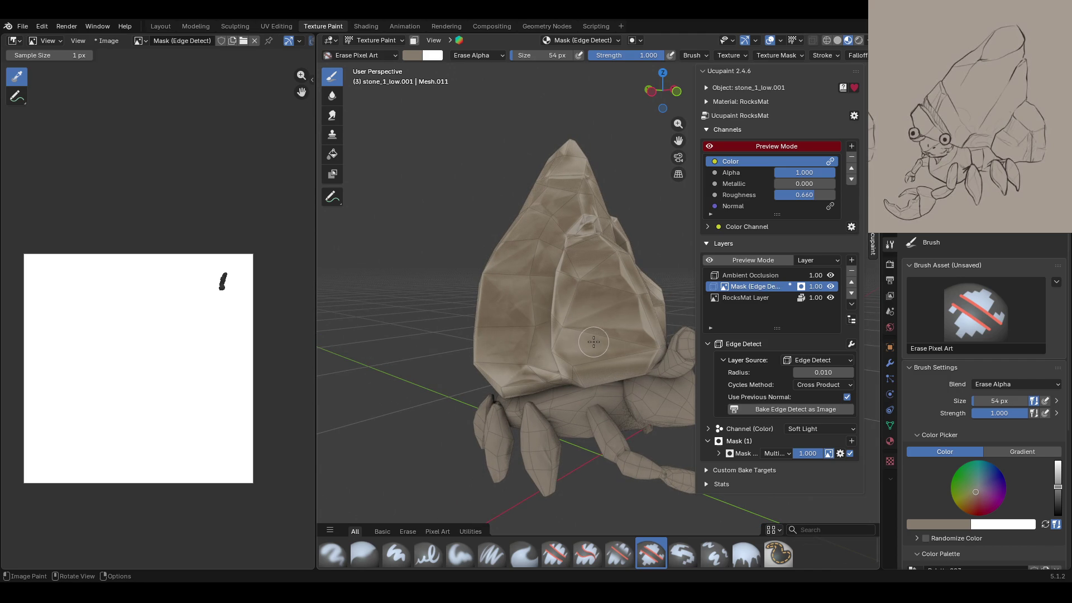
Step: With the Paint Soft brush in black, paint further dark strokes down the rock shell's mask
left_click(461, 554)
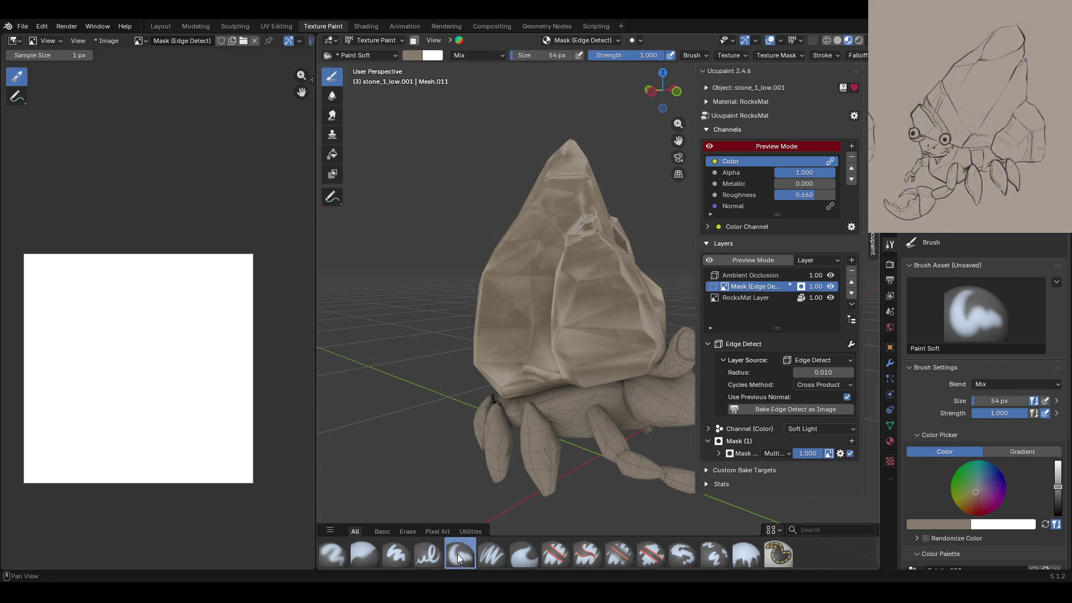
left_click_drag(1057, 486, 1058, 515)
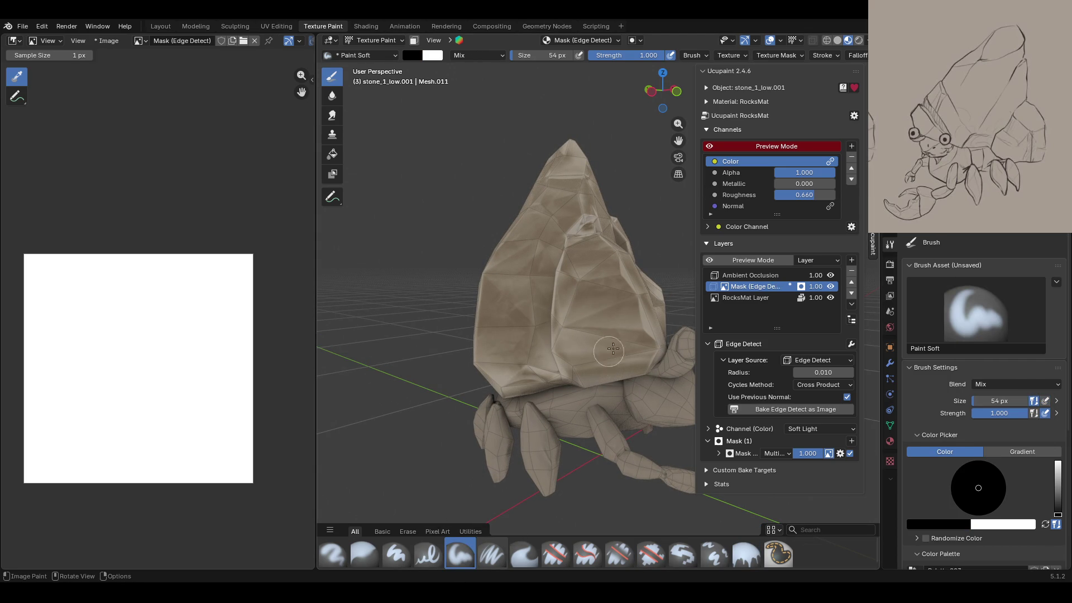
left_click_drag(581, 334, 615, 382)
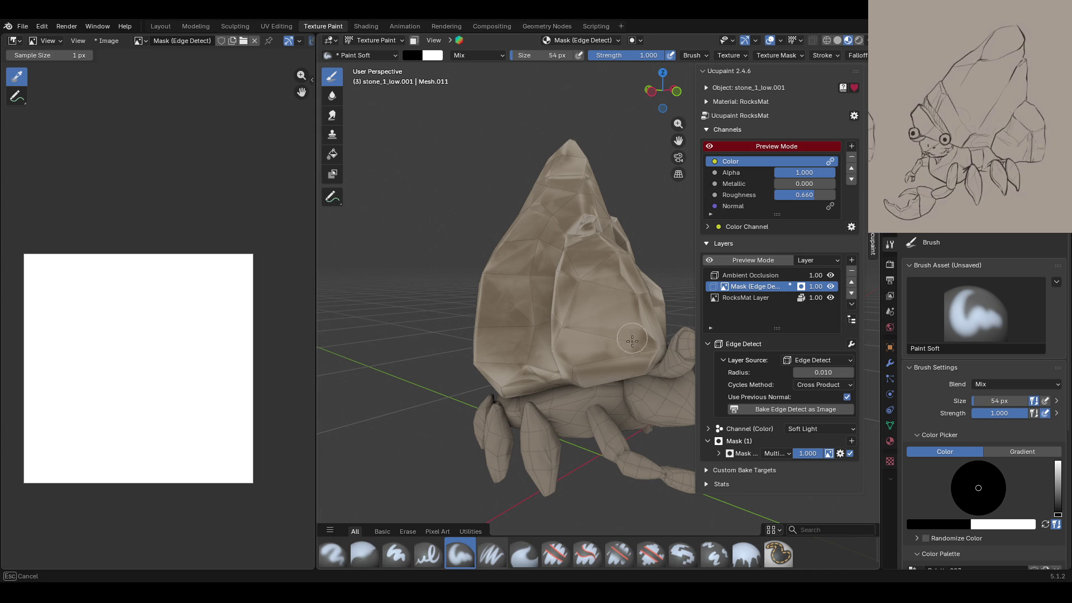
middle_click_drag(614, 382, 643, 361)
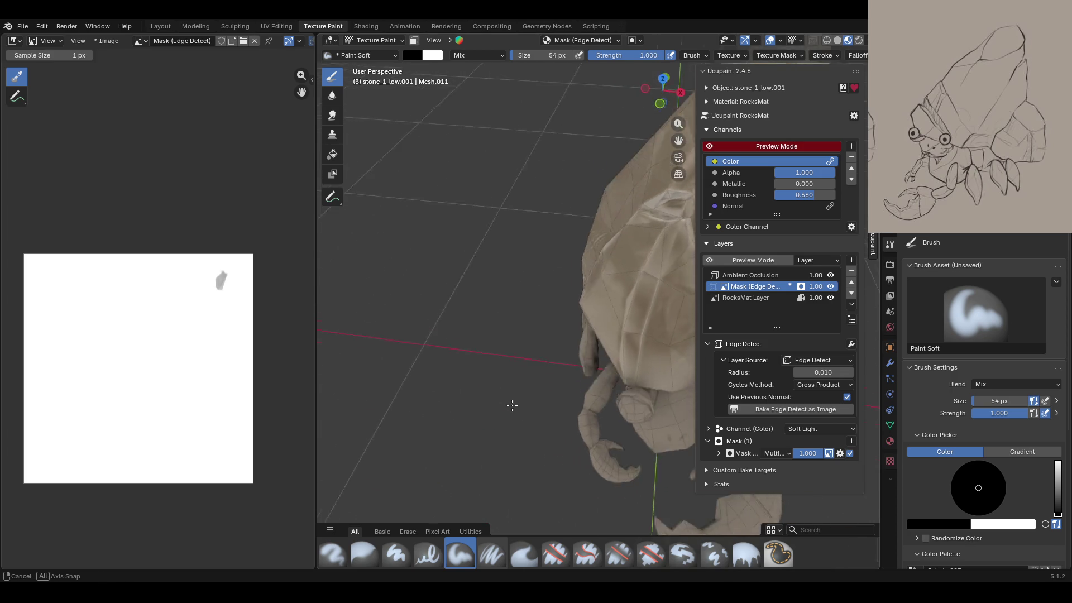
mouse_move(486, 233)
left_mouse_down()
mouse_move(483, 349)
mouse_move(469, 210)
left_mouse_up()
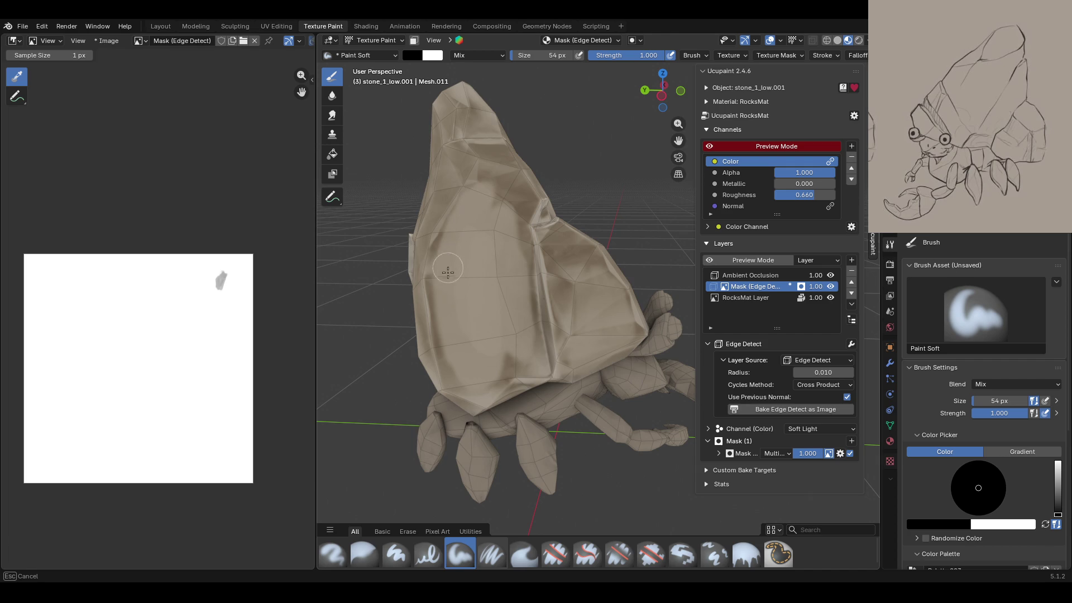
left_click_drag(470, 210, 513, 366)
middle_click_drag(516, 289, 448, 311)
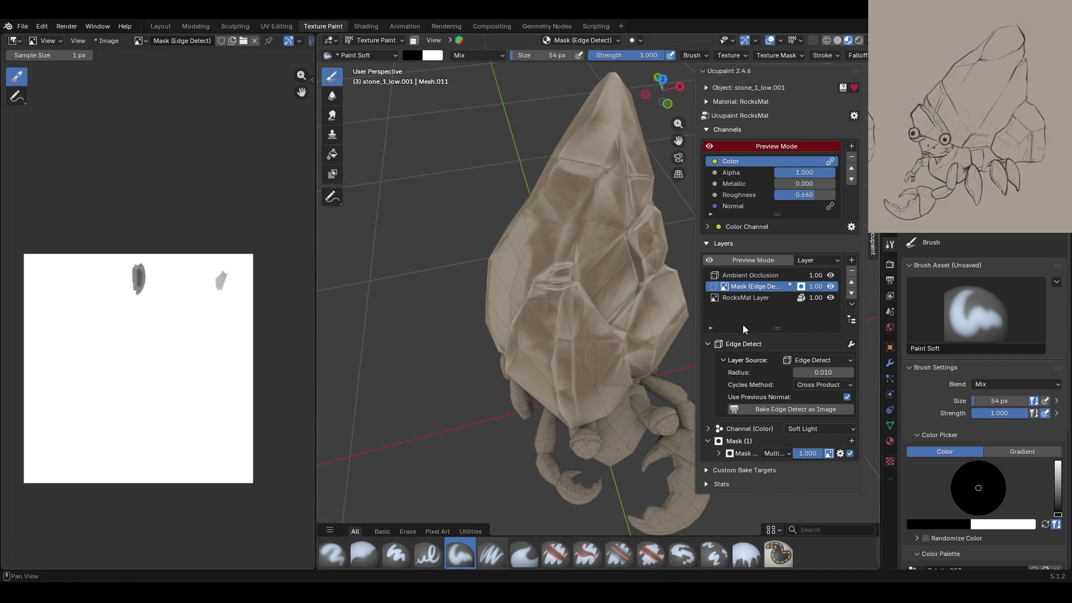
Step: Try Exclusion, Burn, Dodge and Linear Light for the colour channel blend, returning to Soft Light
left_click(840, 430)
left_click(826, 423)
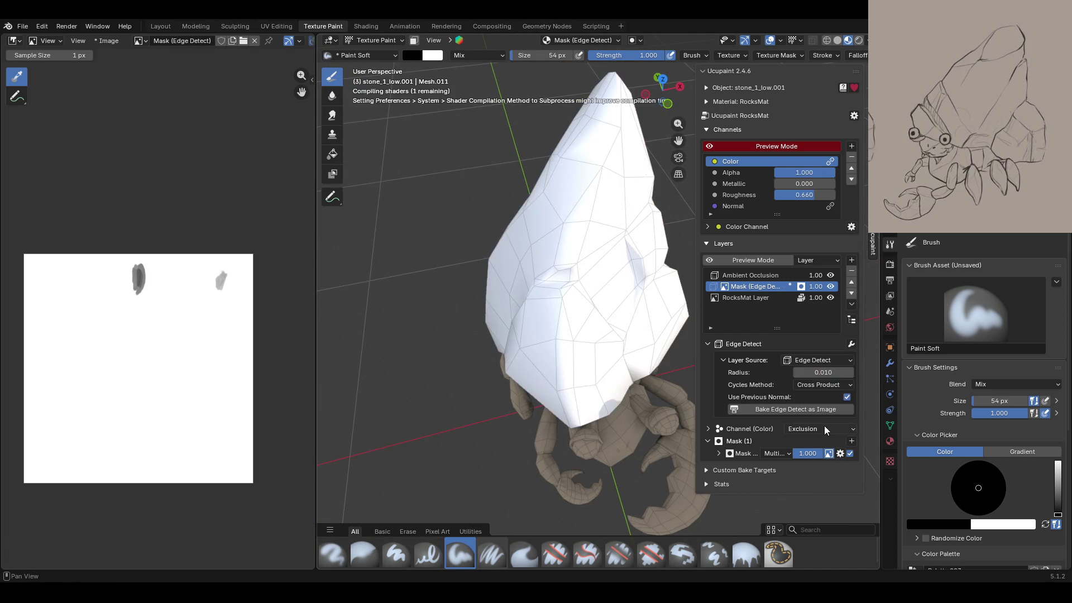
left_click(823, 430)
left_click(821, 404)
left_click(820, 429)
left_click(810, 393)
left_click(822, 430)
left_click(820, 382)
left_click(822, 428)
left_click(818, 367)
Step: Try Color and Value blending, then settle on Saturation for the colour channel
left_click(820, 428)
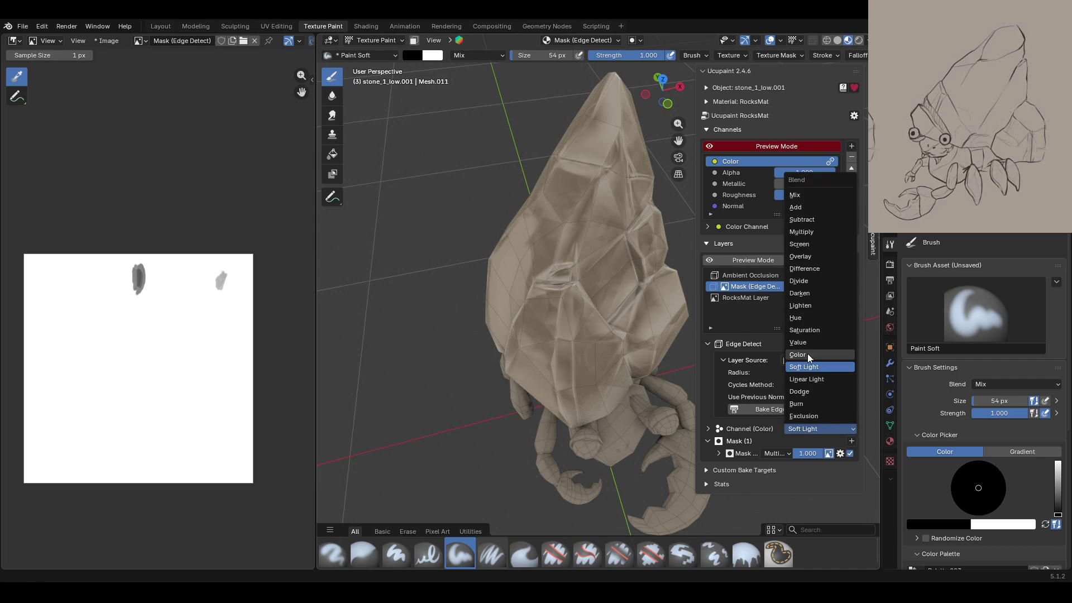
left_click(809, 356)
left_click(819, 429)
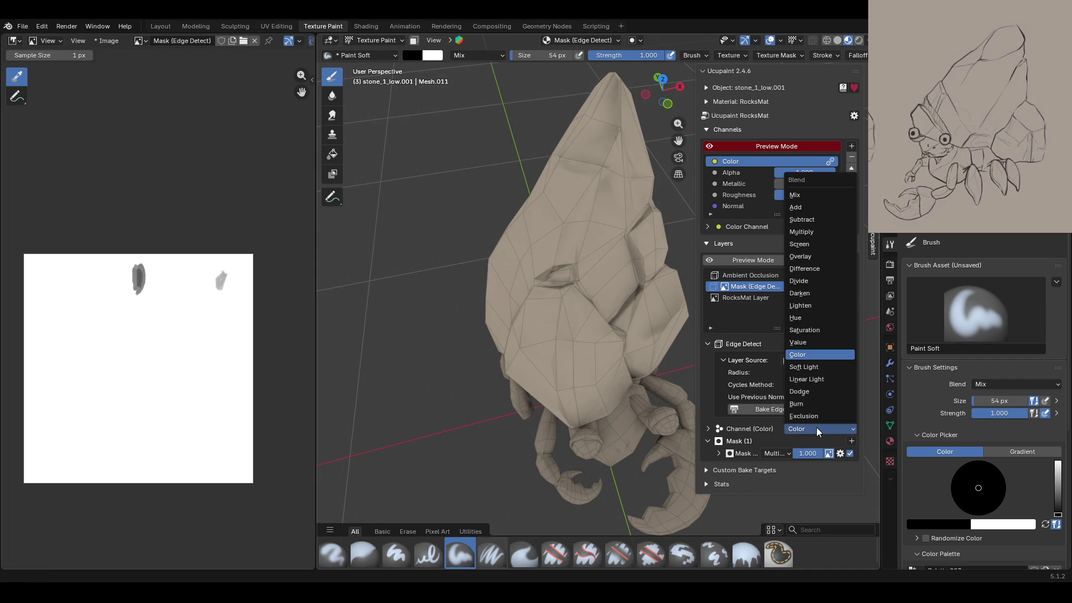
left_click(809, 343)
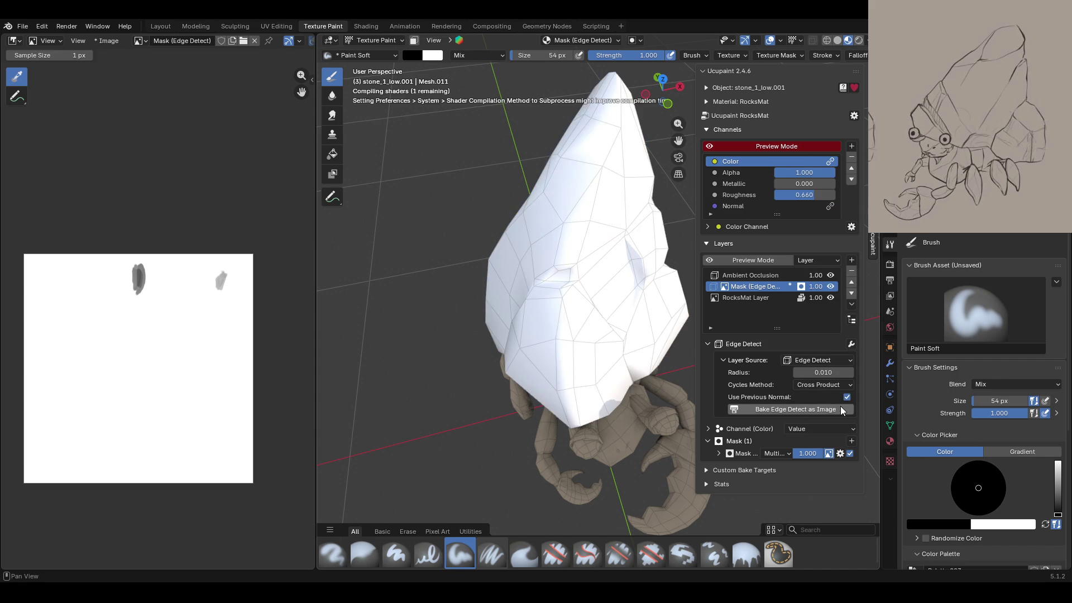
left_click(826, 429)
left_click(818, 406)
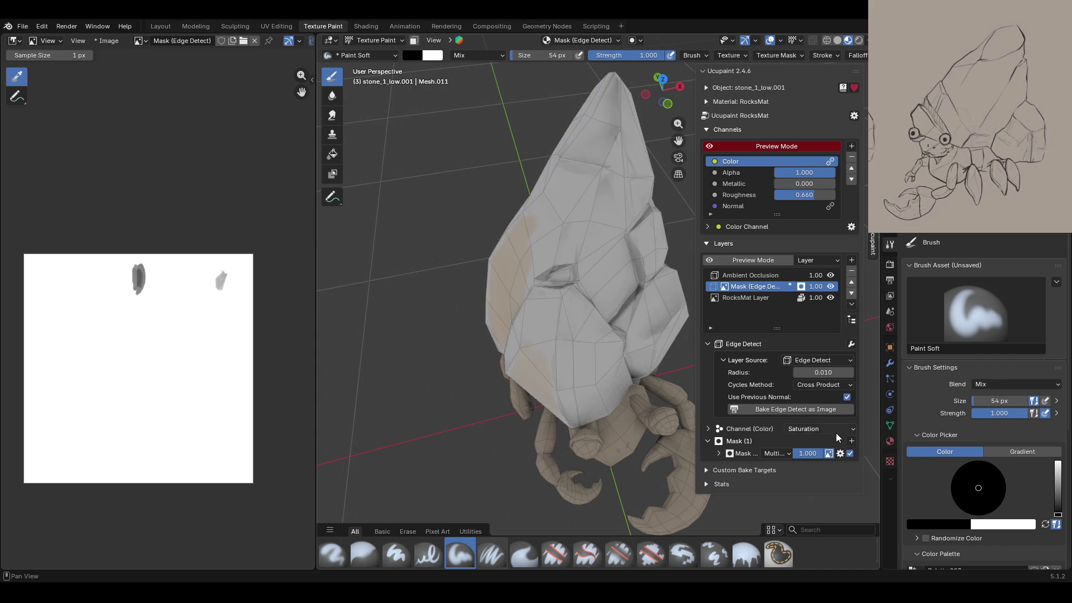
middle_click_drag(608, 328, 692, 357)
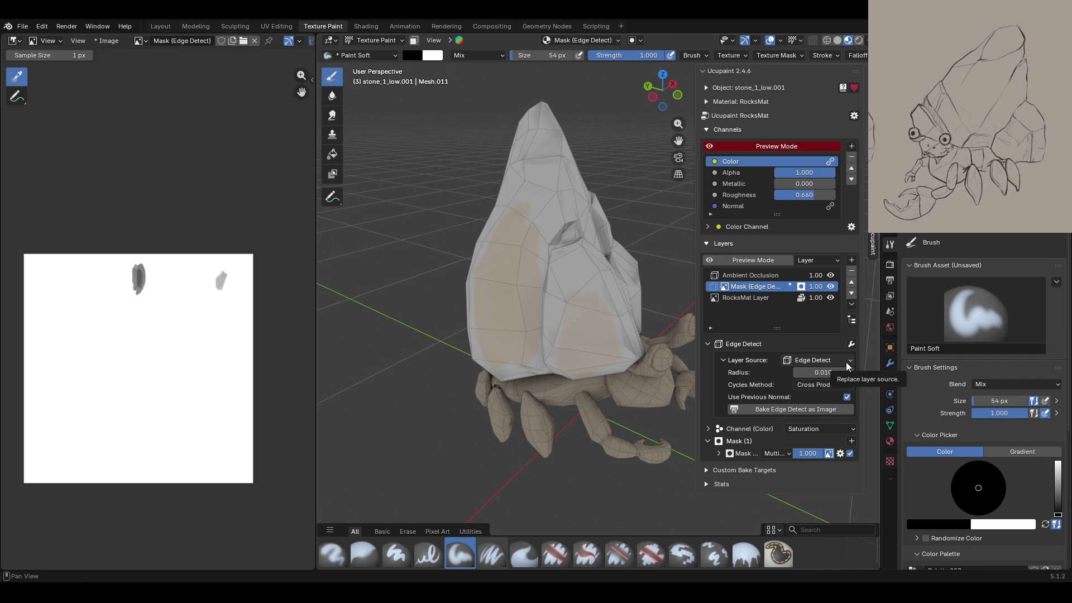
Step: Delete the Edge Detect layer and add a new Solid Color layer
left_click(850, 277)
left_click(809, 310)
left_click(852, 260)
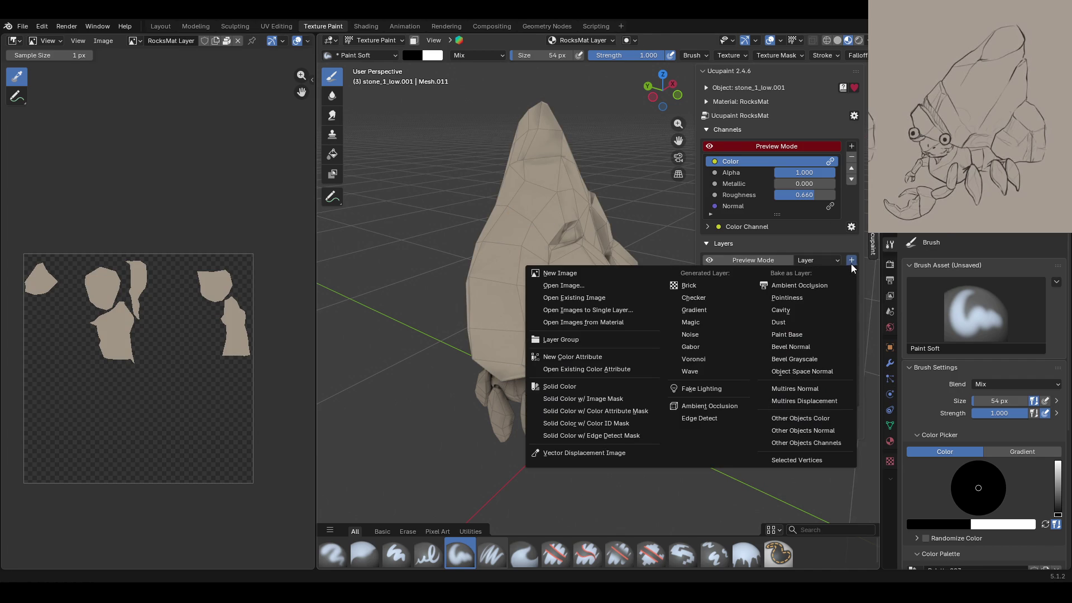
left_click(579, 386)
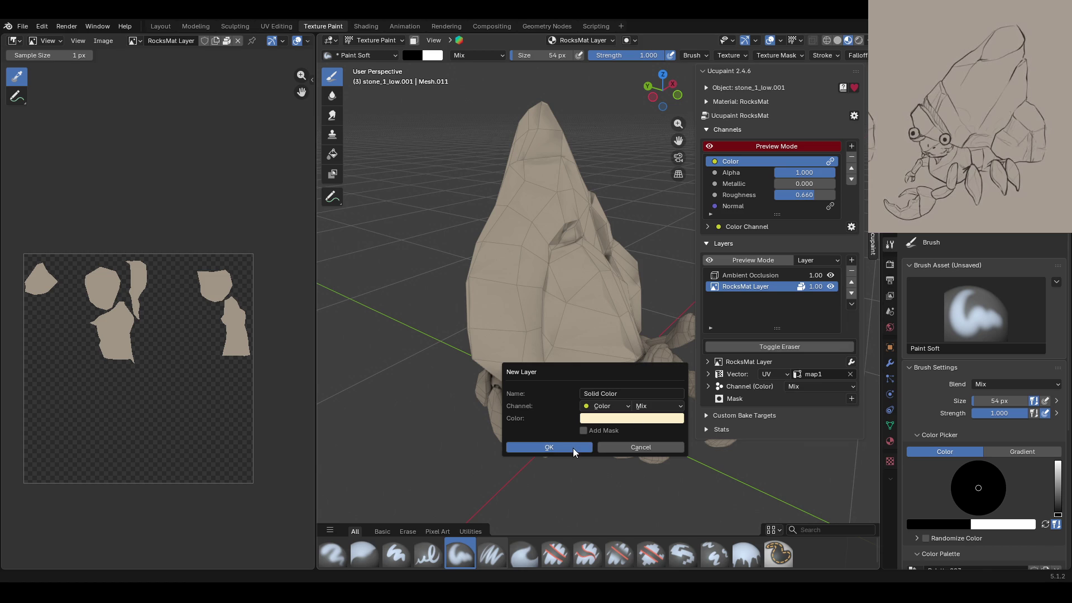
left_click(574, 449)
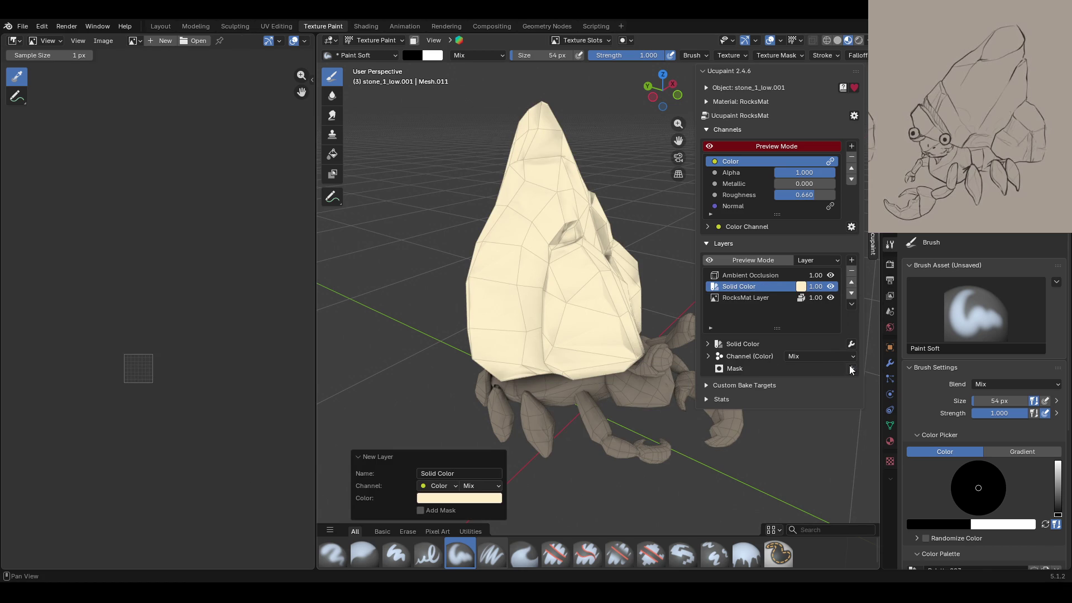
Step: Add an Edge Detect mask to the Solid Color layer
left_click(851, 369)
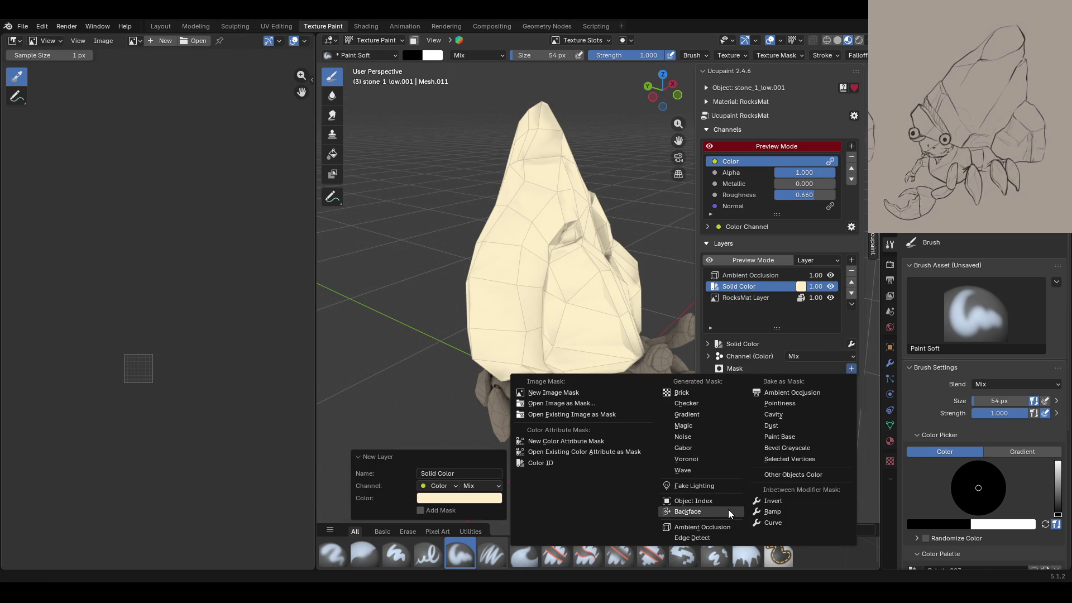
left_click(718, 542)
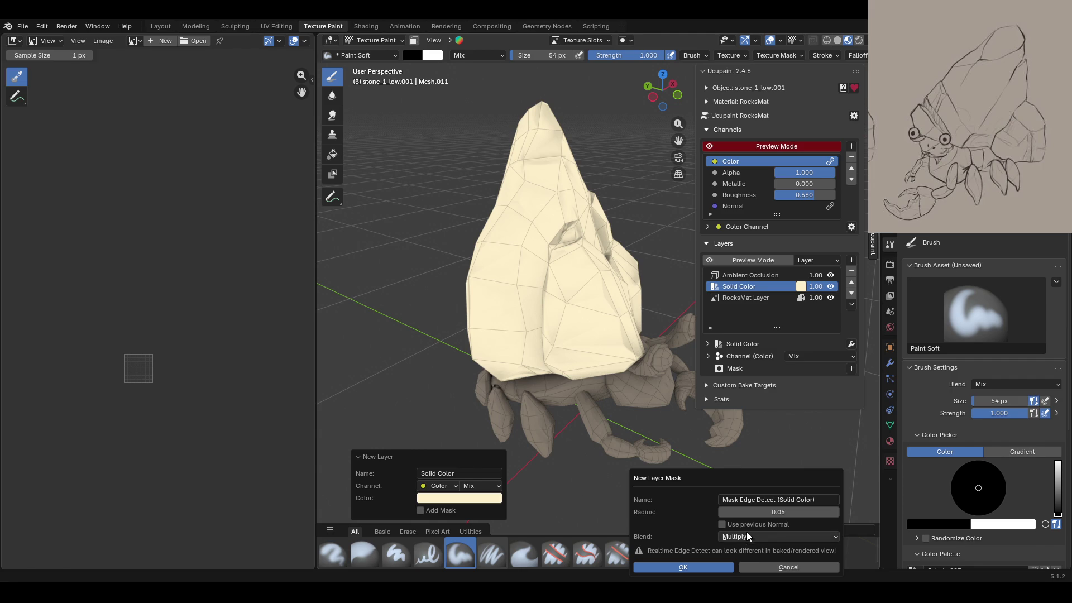
left_click(709, 568)
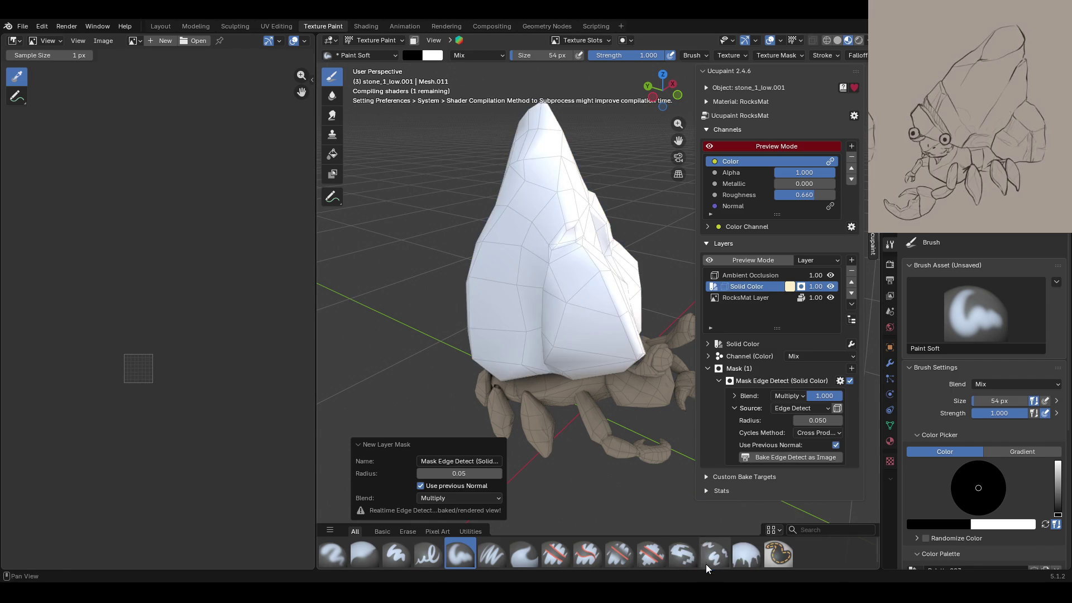
Step: Toggle the Solid Color layer's visibility to compare the shell with and without it
middle_click_drag(631, 390, 533, 364)
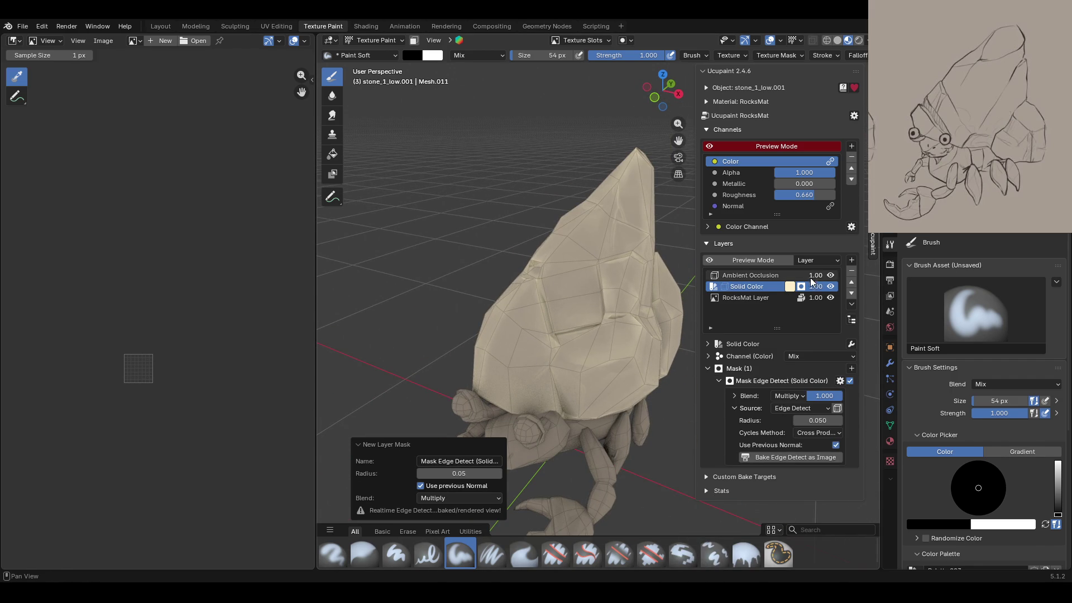
left_click(832, 287)
left_click(833, 287)
left_click(832, 287)
left_click(832, 287)
mouse_move(659, 318)
middle_mouse_down()
mouse_move(641, 320)
mouse_move(665, 331)
middle_mouse_up()
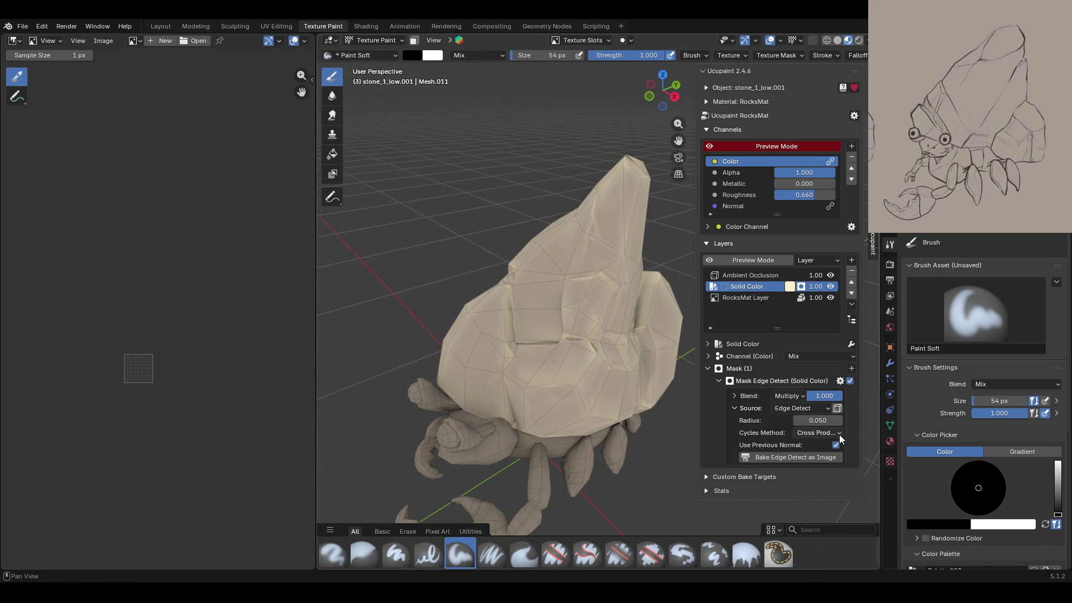
Step: Set the edge mask blend to Soft Light, compare, then delete the Solid Color layer
left_click(794, 396)
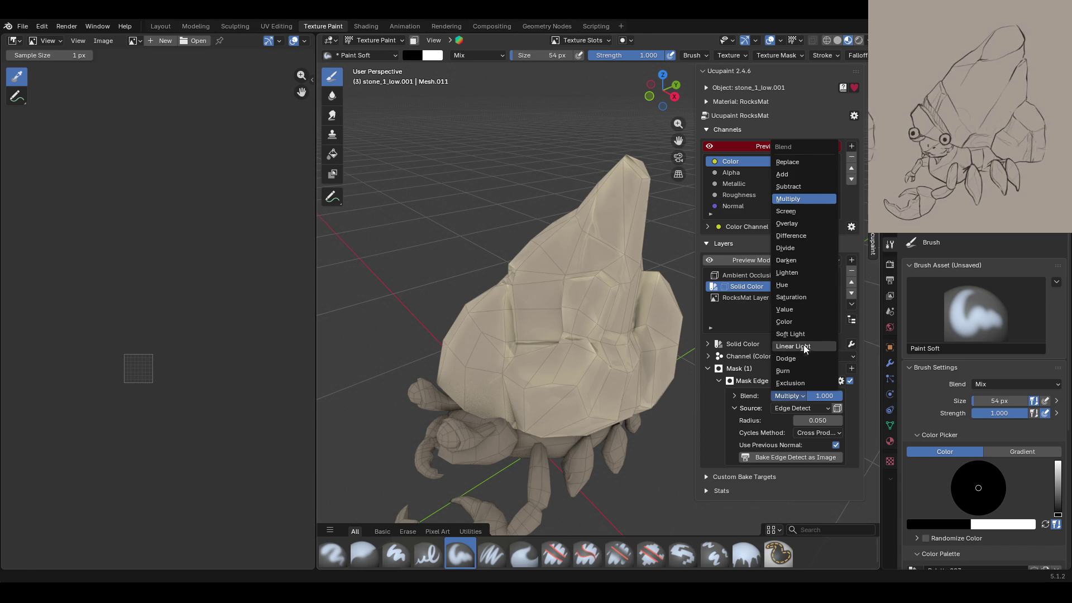
left_click(805, 335)
left_click(831, 286)
left_click(831, 286)
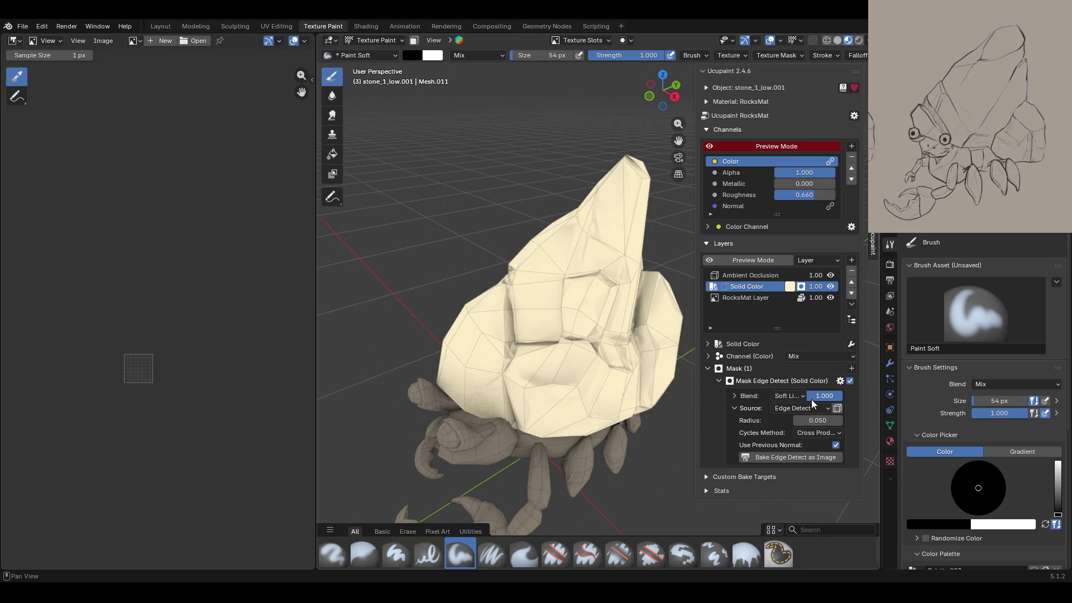
left_click(852, 271)
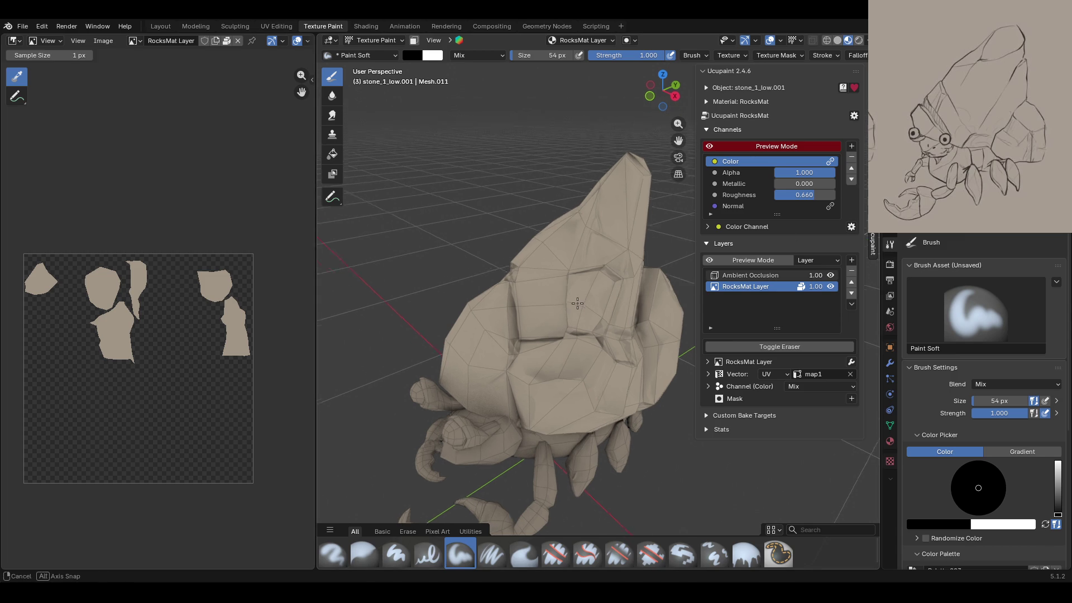
Step: Bake a Bevel Grayscale layer for the rock with 5 samples
left_click(852, 262)
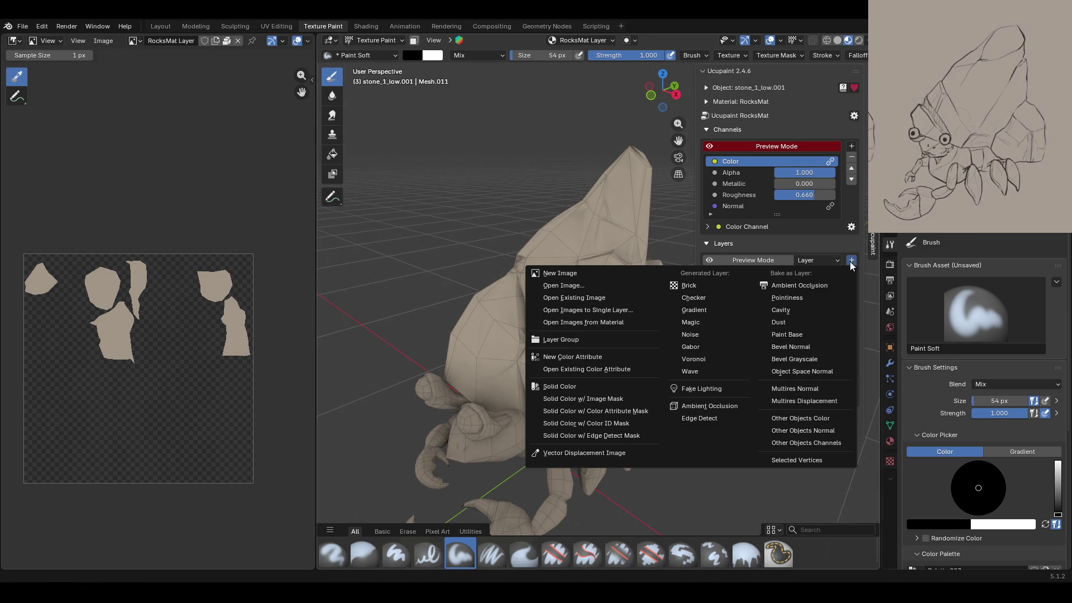
left_click(808, 359)
left_click(857, 373)
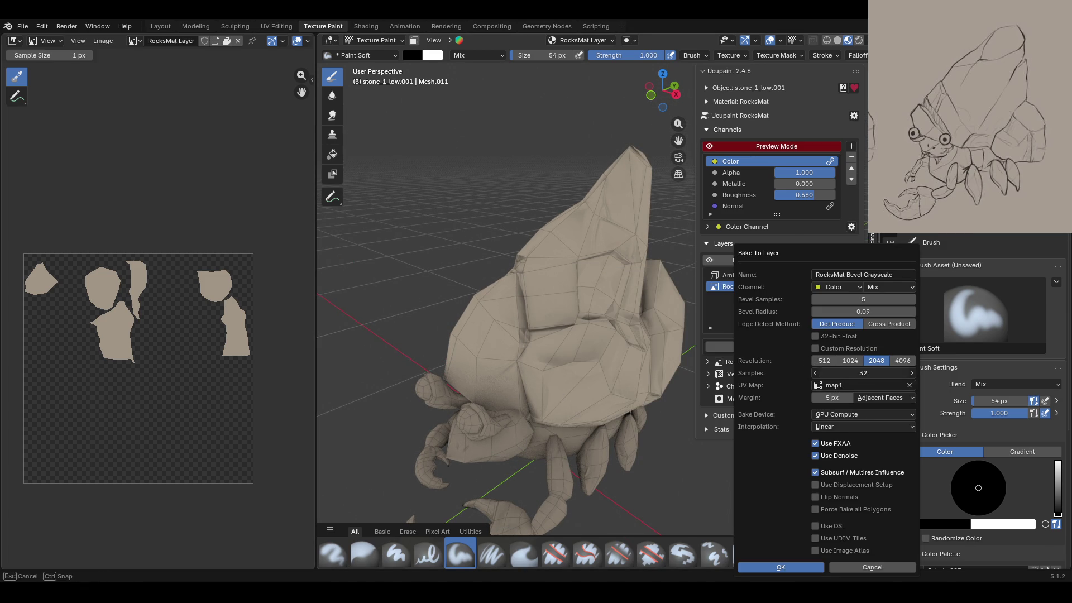
key("Return")
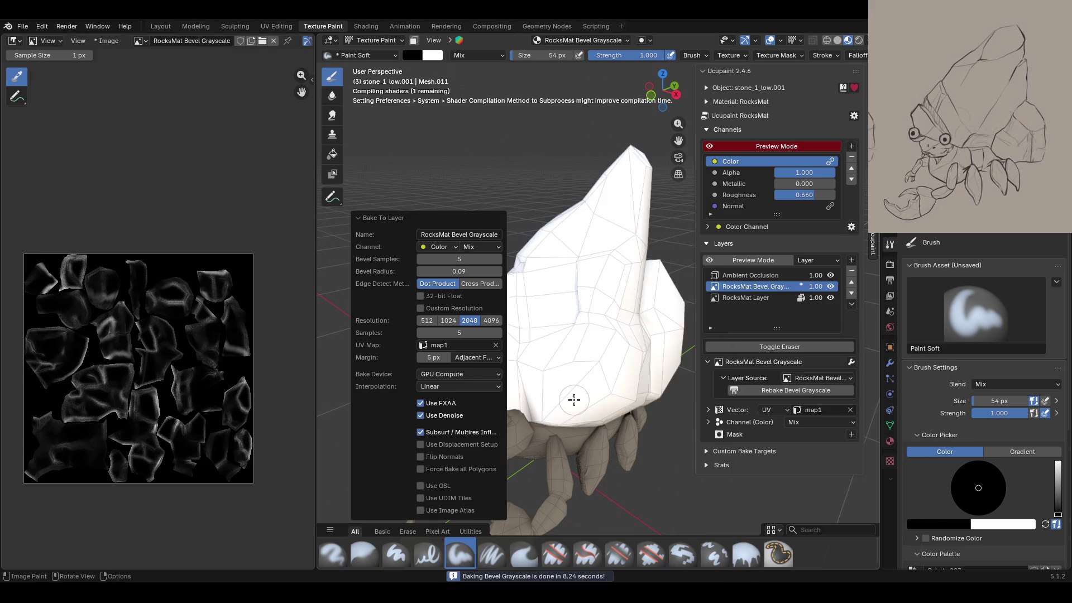
mouse_move(574, 399)
middle_mouse_down()
mouse_move(603, 374)
mouse_move(417, 358)
middle_mouse_up()
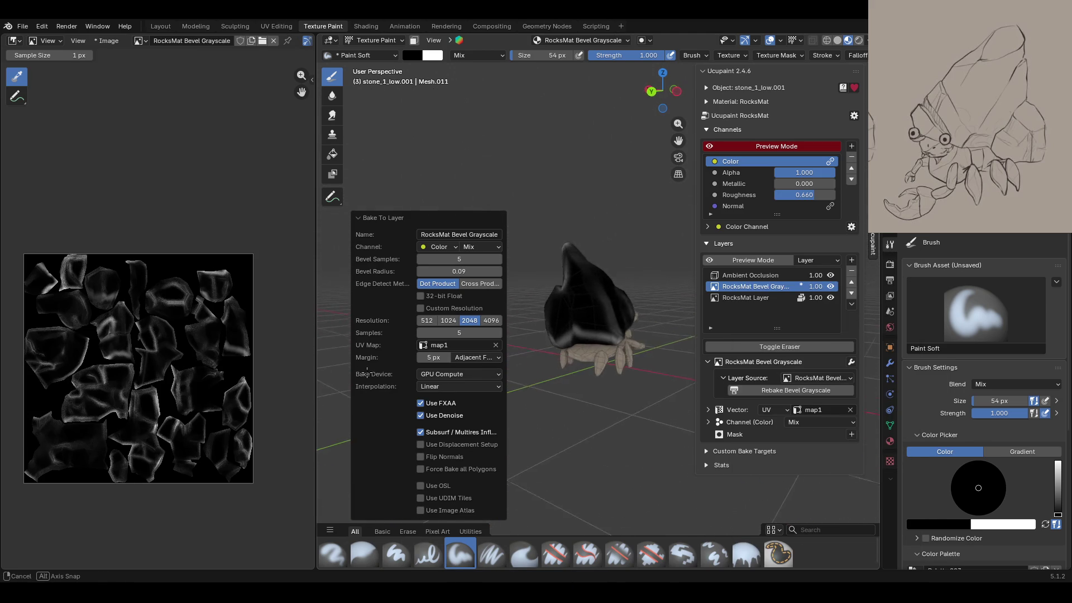
middle_click_drag(417, 358, 657, 372)
scroll(545, 358, "up", 5)
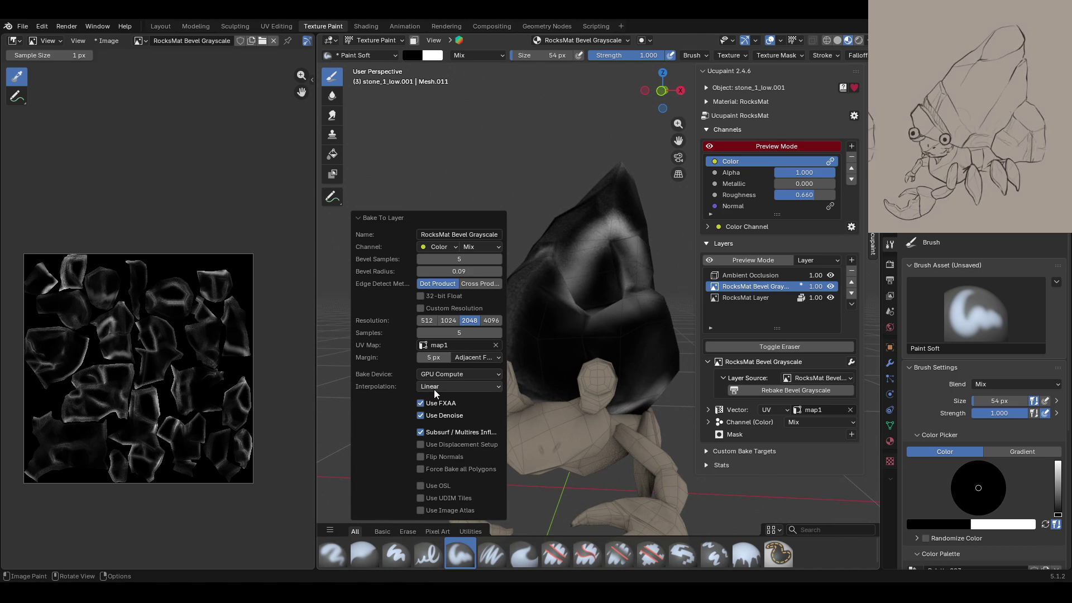
mouse_move(444, 390)
middle_mouse_down()
mouse_move(795, 430)
mouse_move(796, 382)
mouse_move(440, 450)
middle_mouse_up()
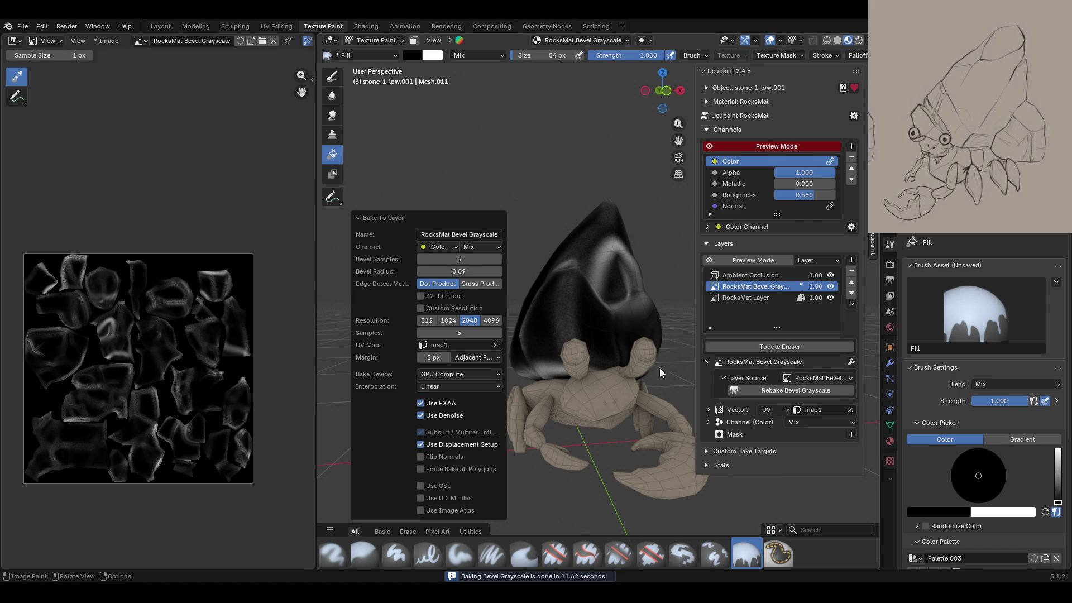
Step: Orbit and pan around the baked shell to inspect its bevelled edges from side and behind
middle_click_drag(624, 379, 580, 343)
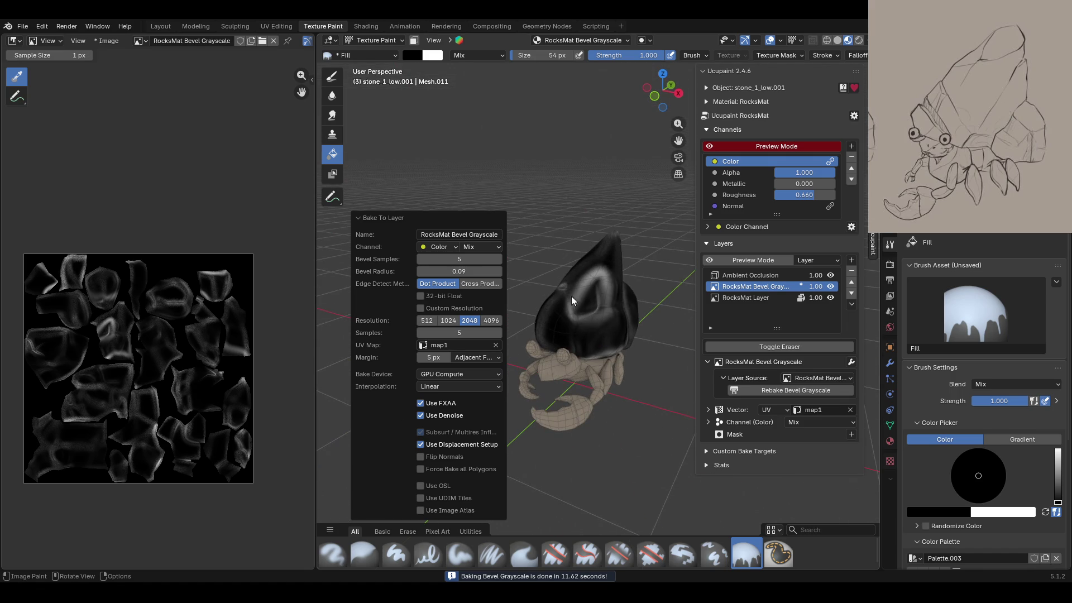
mouse_move(391, 386)
middle_mouse_down()
mouse_move(351, 380)
mouse_move(468, 359)
middle_mouse_up()
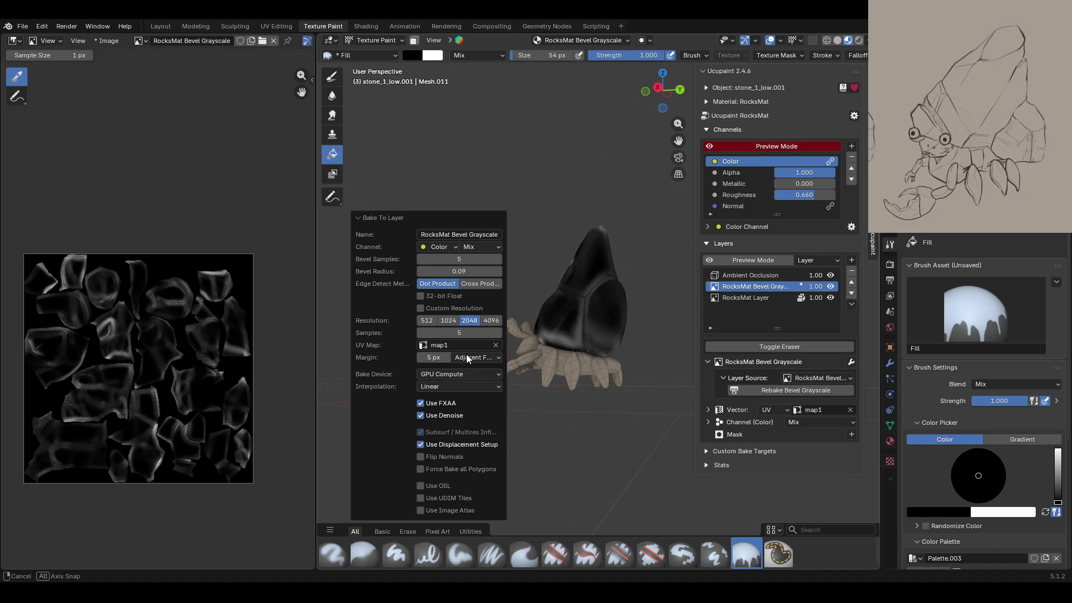
mouse_move(468, 359)
middle_mouse_down()
mouse_move(615, 392)
mouse_move(876, 373)
mouse_move(595, 410)
middle_mouse_up()
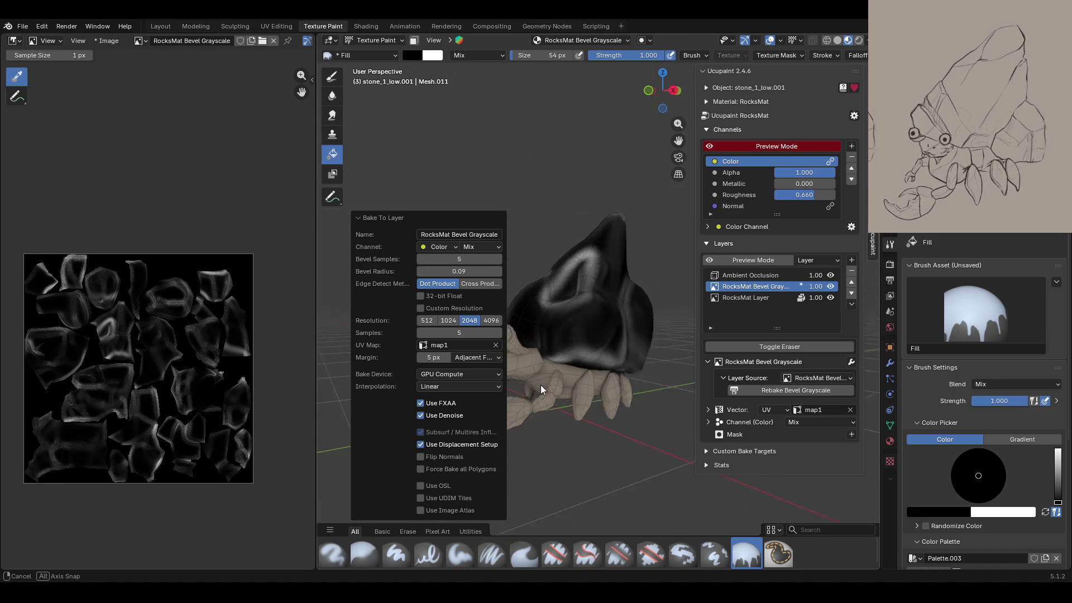
middle_click_drag(594, 411, 468, 355)
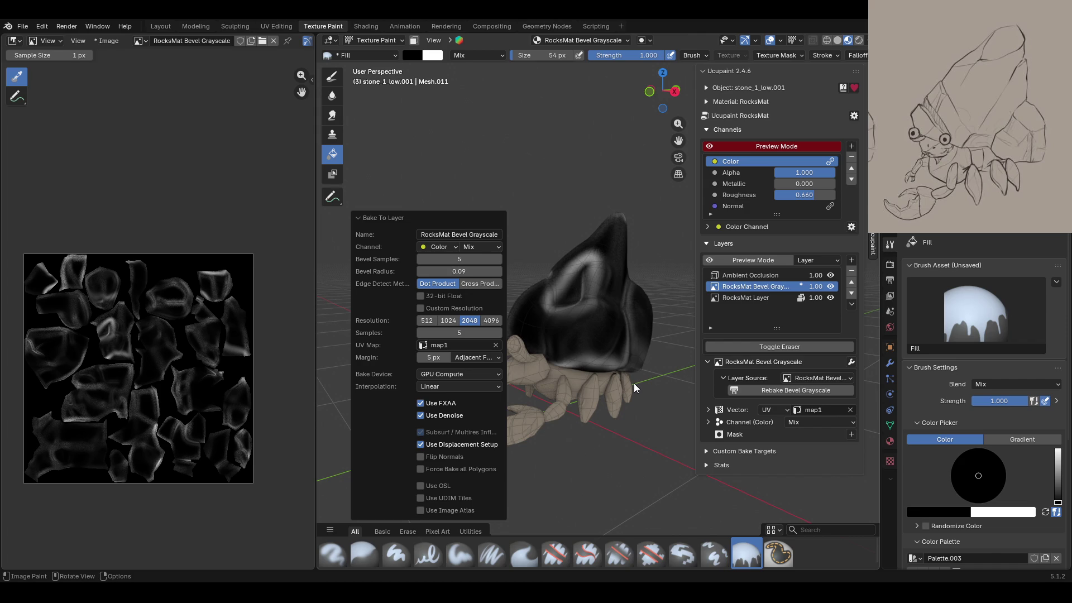
left_click_drag(683, 148, 726, 173)
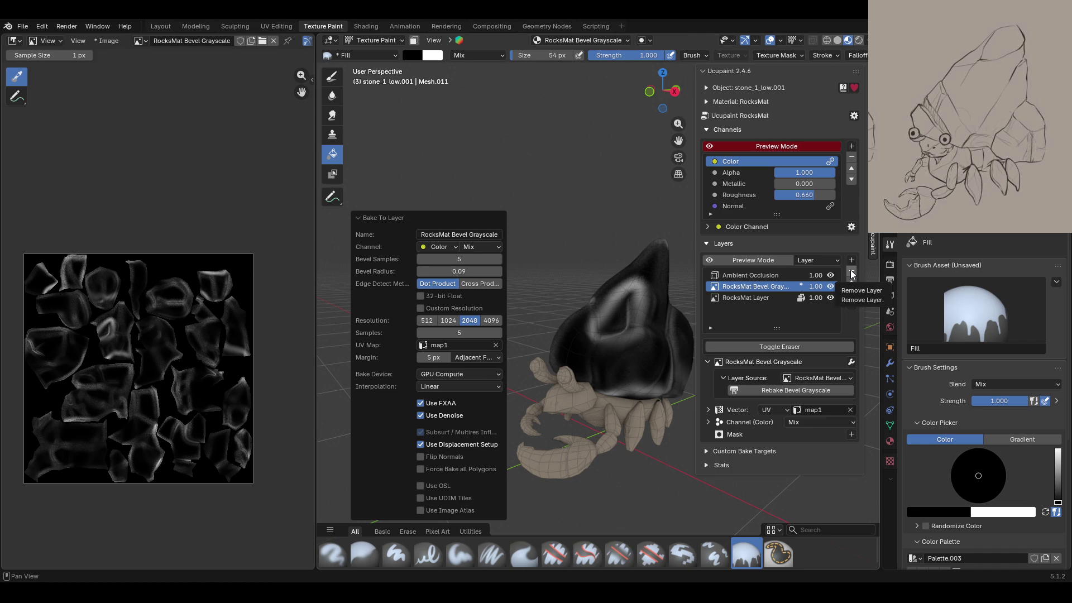
Step: Remove the RocksMat Bevel Grayscale layer and confirm the removal
left_click(852, 274)
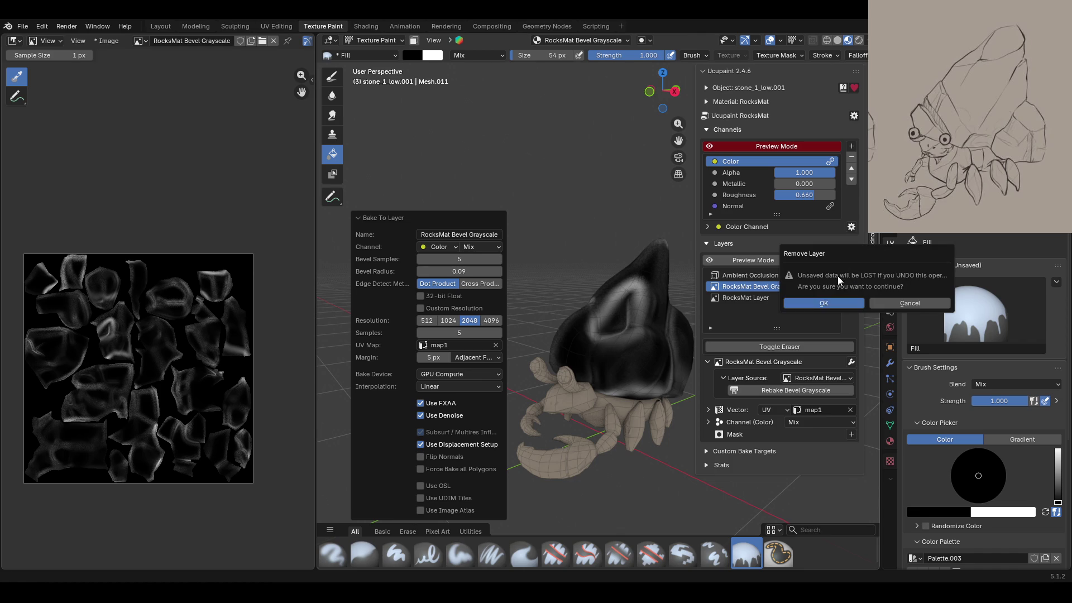
left_click(849, 306)
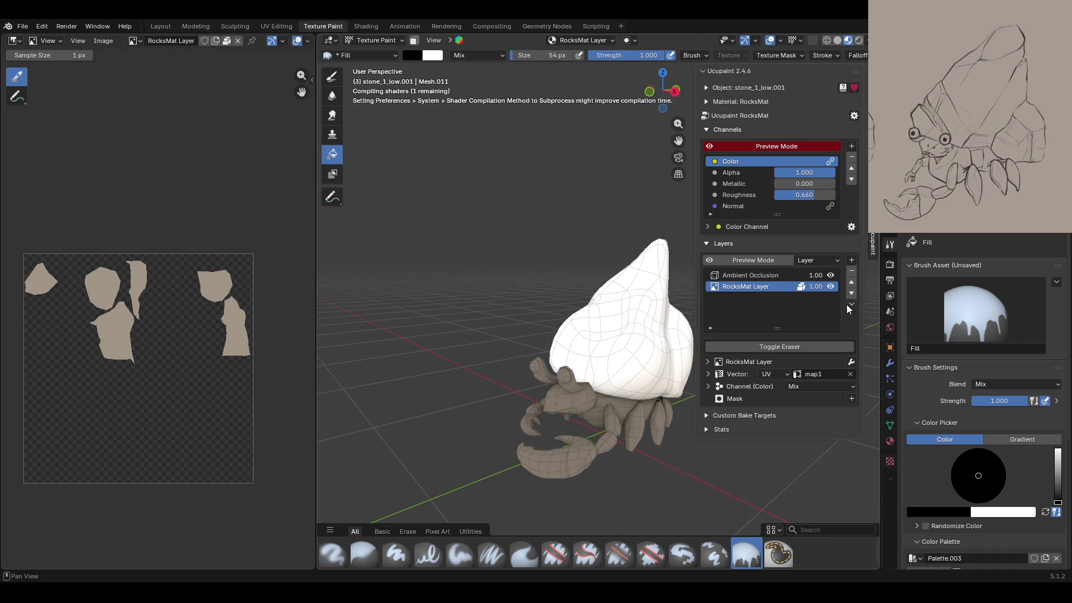
mouse_move(530, 369)
middle_mouse_down()
mouse_move(514, 371)
mouse_move(559, 369)
middle_mouse_up()
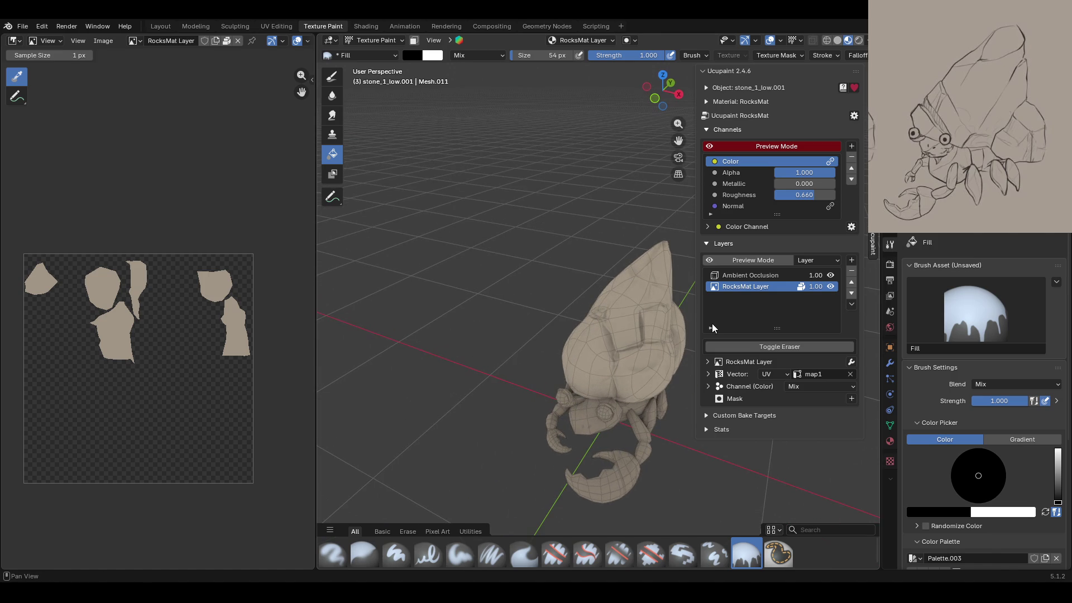
left_click(831, 275)
left_click(831, 275)
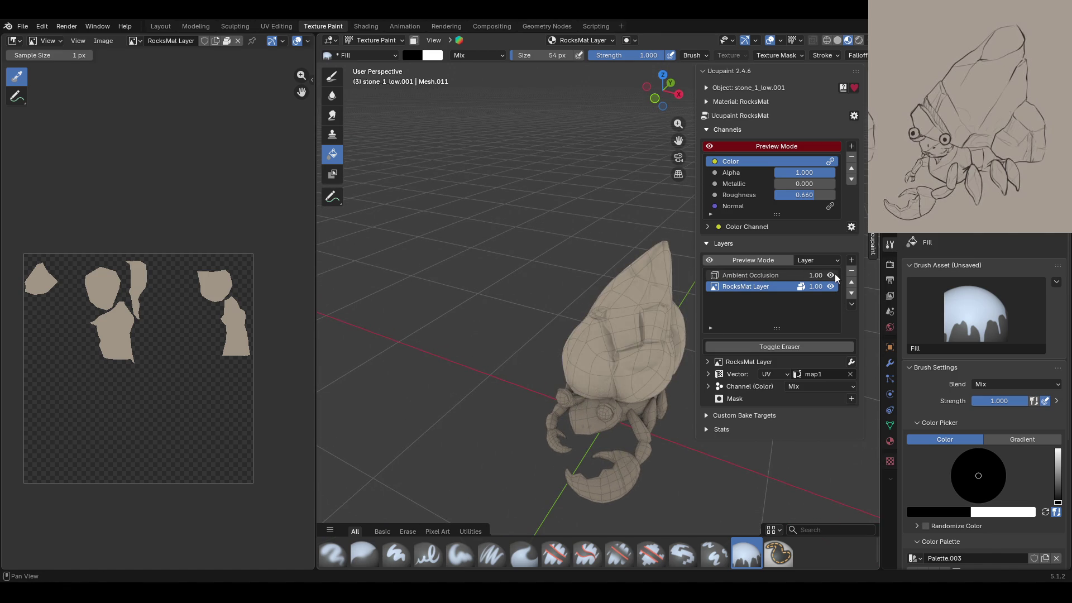
middle_click_drag(424, 307, 470, 306)
scroll(471, 307, "up", 3)
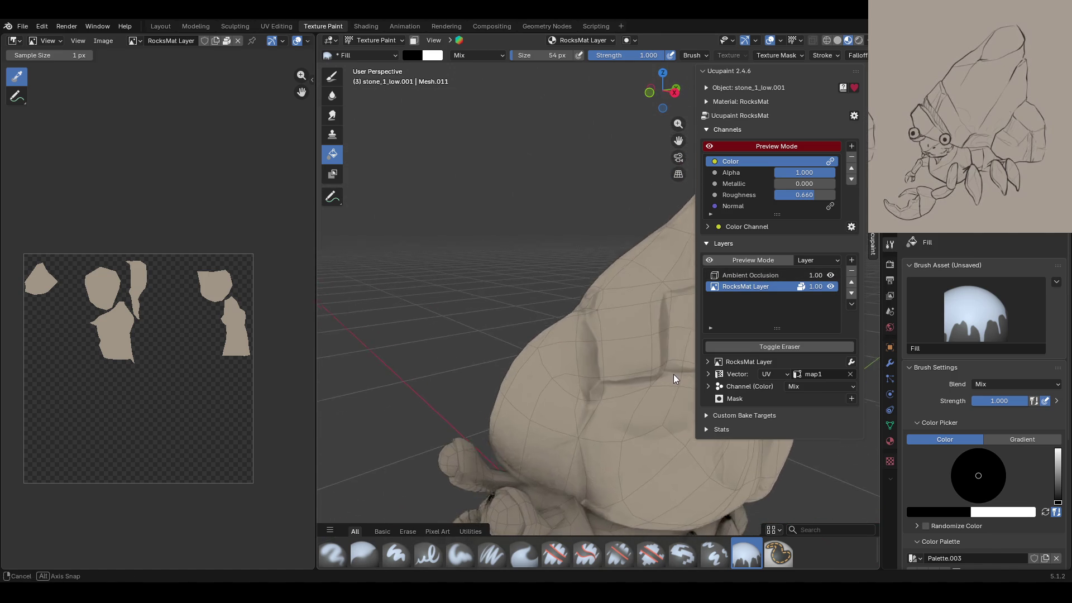
middle_click_drag(580, 369, 713, 190)
left_click(709, 147)
left_click(709, 147)
left_click(709, 147)
mouse_move(531, 291)
middle_mouse_down()
mouse_move(363, 279)
mouse_move(619, 316)
mouse_move(441, 364)
middle_mouse_up()
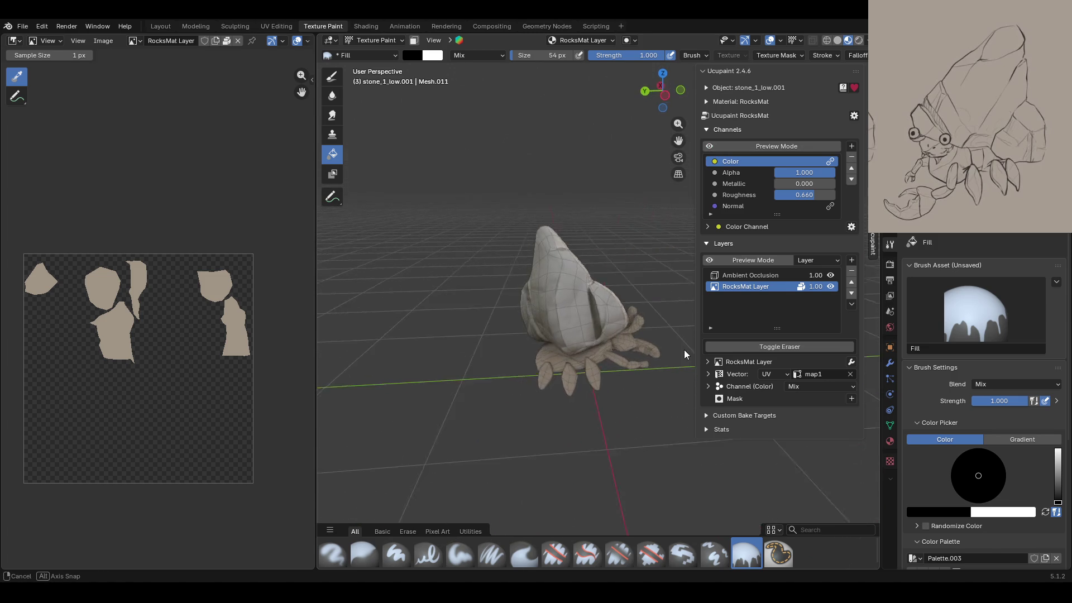
scroll(441, 365, "up", 3)
mouse_move(460, 371)
middle_mouse_down()
mouse_move(545, 337)
mouse_move(639, 249)
middle_mouse_up()
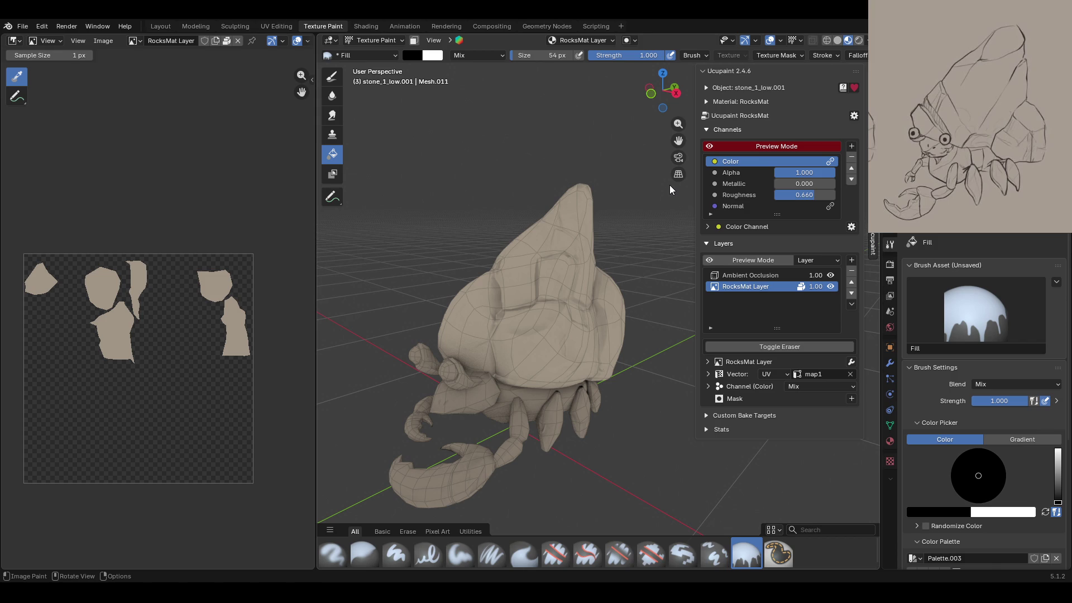
mouse_move(585, 165)
middle_mouse_down()
mouse_move(602, 149)
mouse_move(736, 155)
mouse_move(674, 113)
middle_mouse_up()
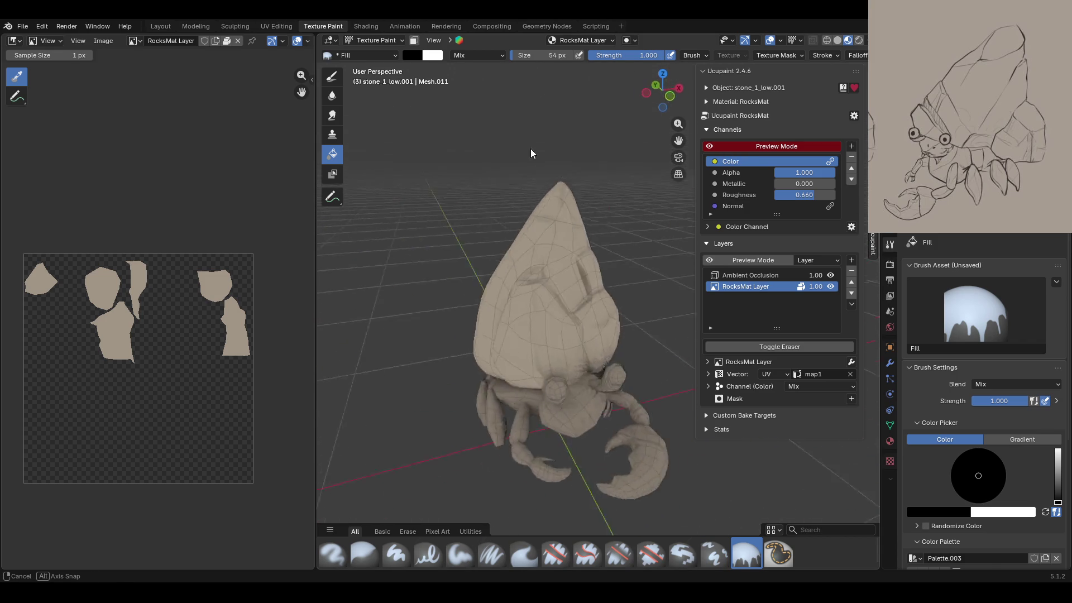
mouse_move(674, 114)
middle_mouse_down()
mouse_move(727, 404)
mouse_move(663, 442)
middle_mouse_up()
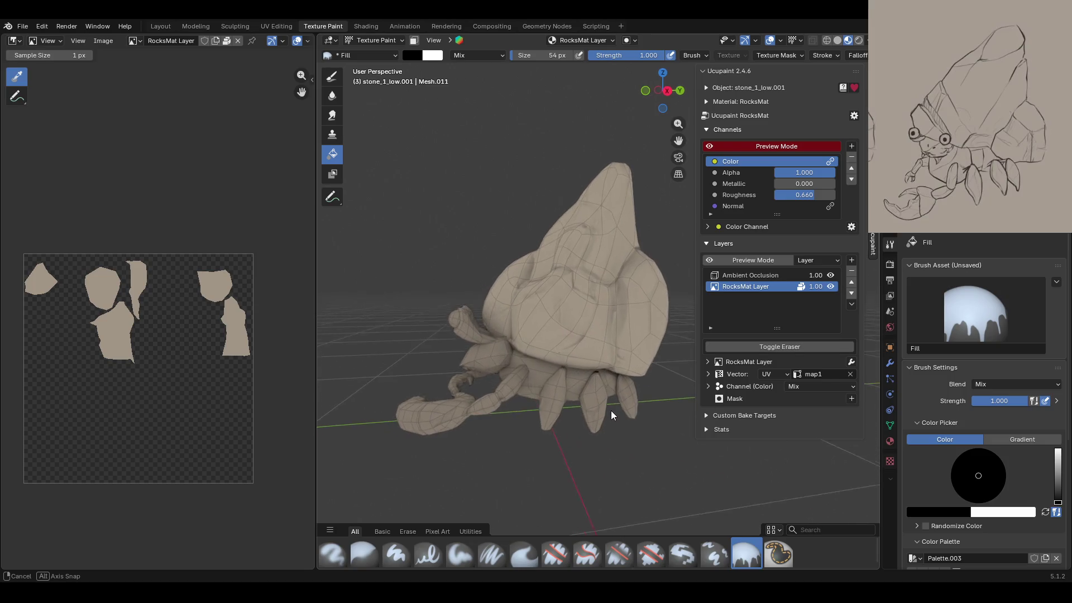
middle_click_drag(664, 443, 673, 443)
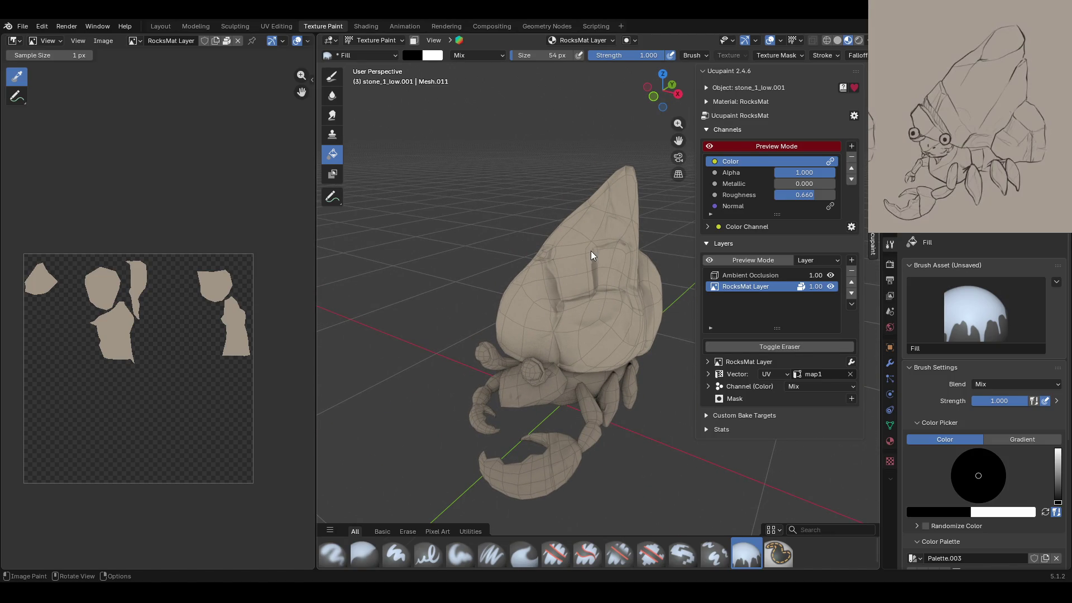
mouse_move(689, 328)
middle_mouse_down()
mouse_move(505, 413)
mouse_move(642, 376)
middle_mouse_up()
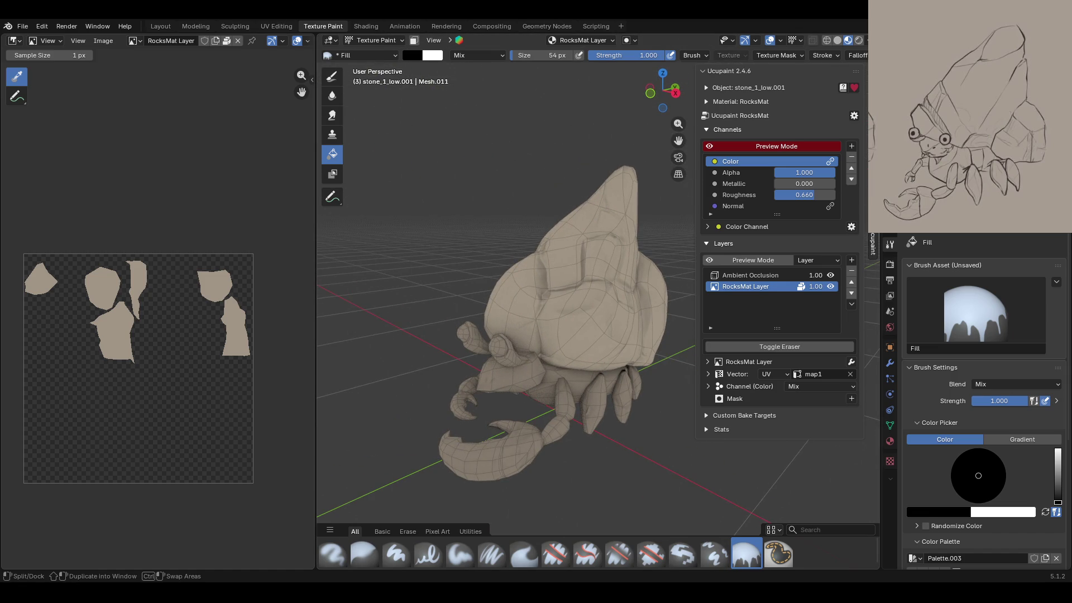
middle_click_drag(642, 335, 536, 303)
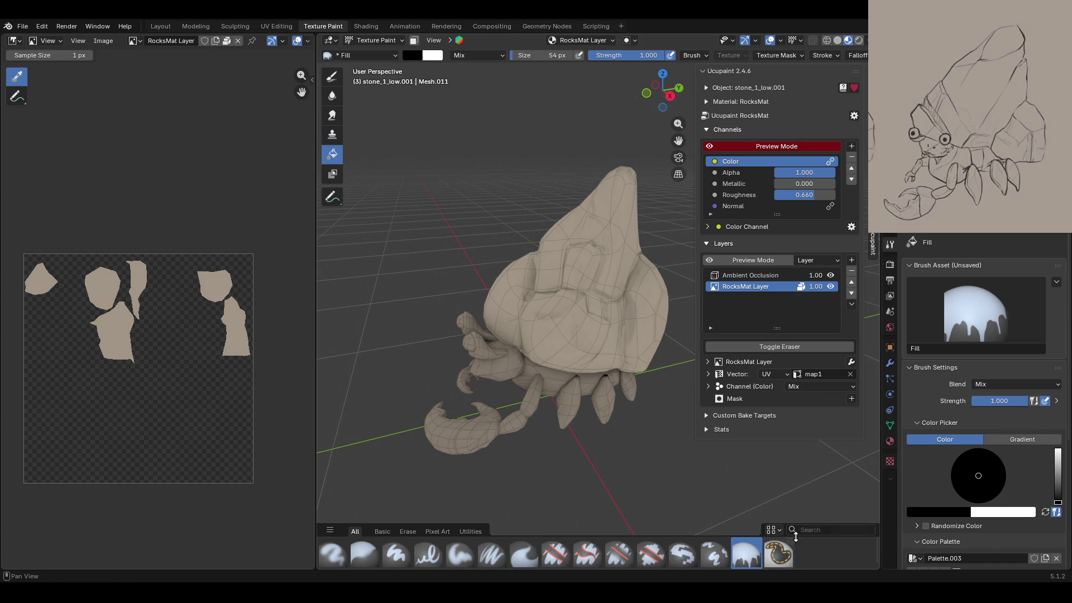
scroll(981, 490, "down", 5)
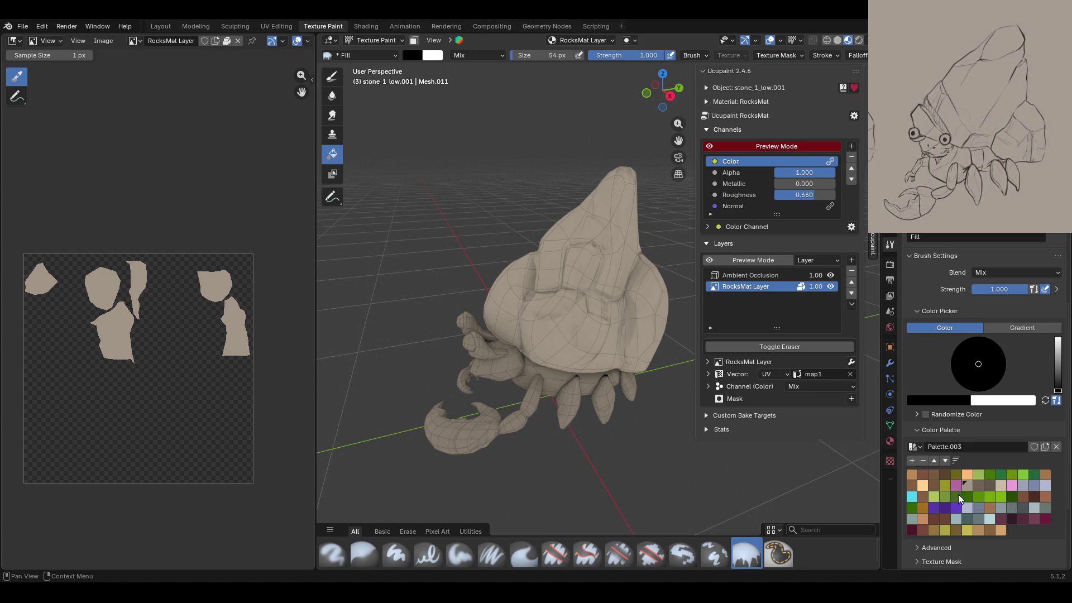
Step: Fill the shell with the beige palette colour
left_click(967, 487)
left_click(581, 296)
mouse_move(588, 316)
middle_mouse_down()
mouse_move(641, 400)
mouse_move(605, 399)
middle_mouse_up()
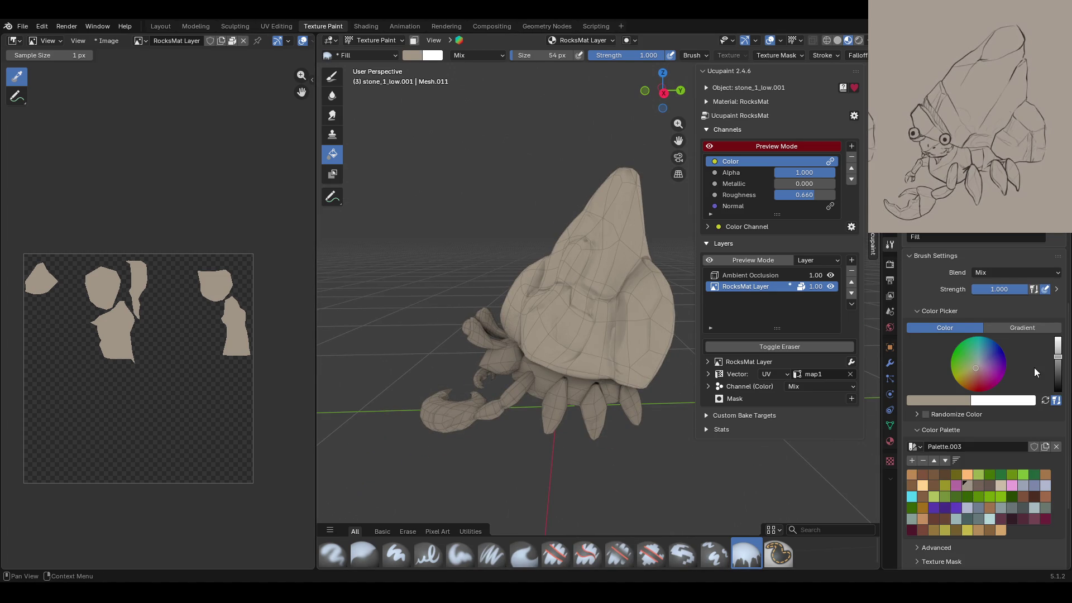
Step: Try filling the shell with a blue-grey palette colour instead
left_click(1002, 508)
left_click(550, 292)
mouse_move(867, 454)
middle_mouse_down()
mouse_move(716, 407)
mouse_move(645, 408)
middle_mouse_up()
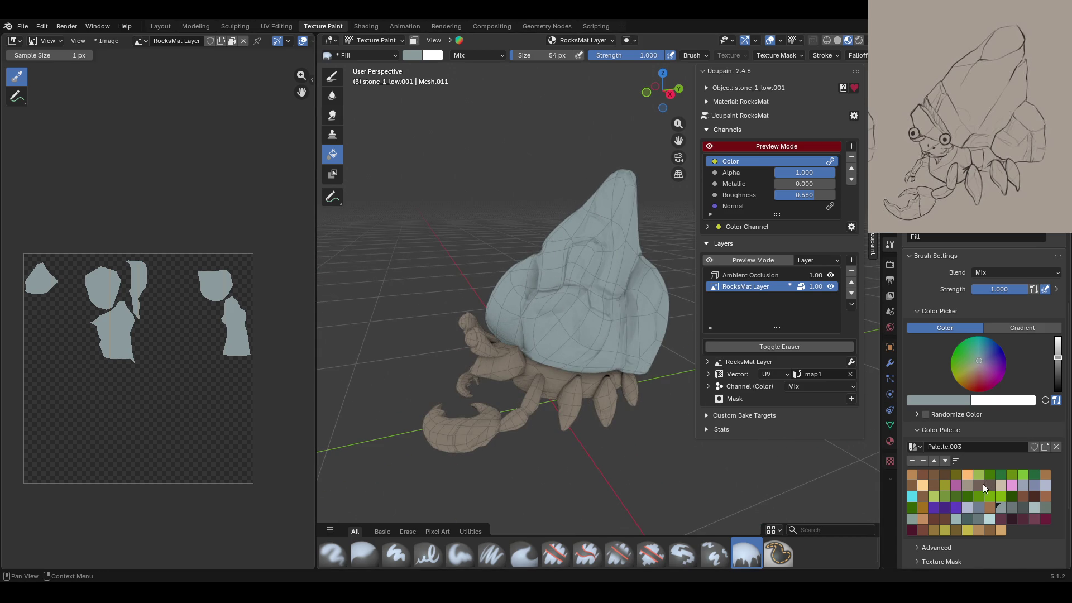
Step: Return the shell to the tan colour and check the crab from another angle
left_click(659, 379)
scroll(582, 304, "down", 3)
scroll(572, 303, "down", 2)
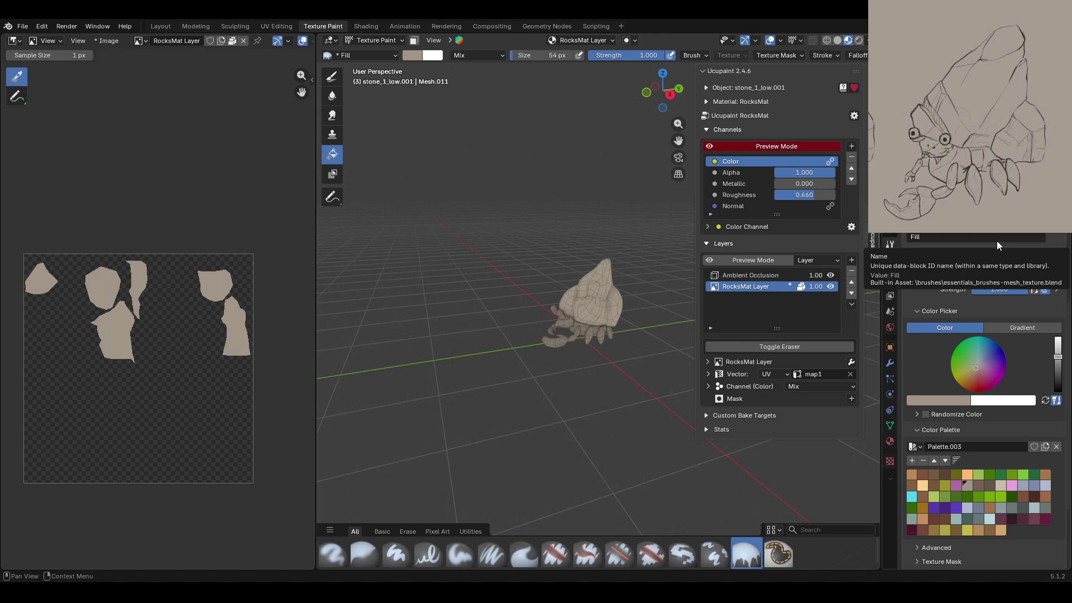
middle_click_drag(581, 296, 582, 351)
scroll(582, 351, "up", 3)
scroll(666, 240, "up", 2)
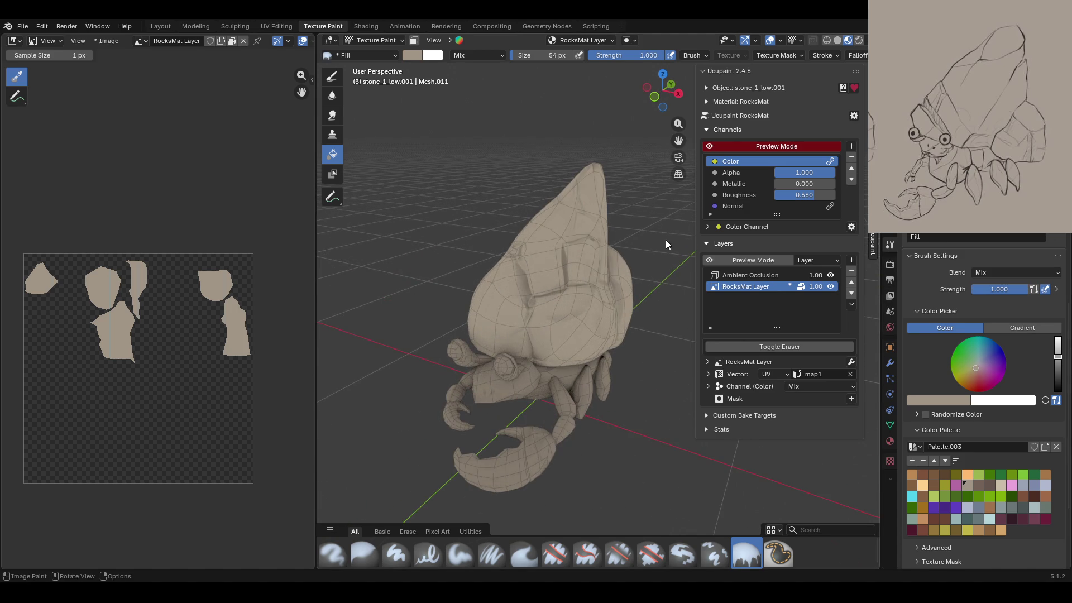
middle_click_drag(666, 239, 676, 195, "shift")
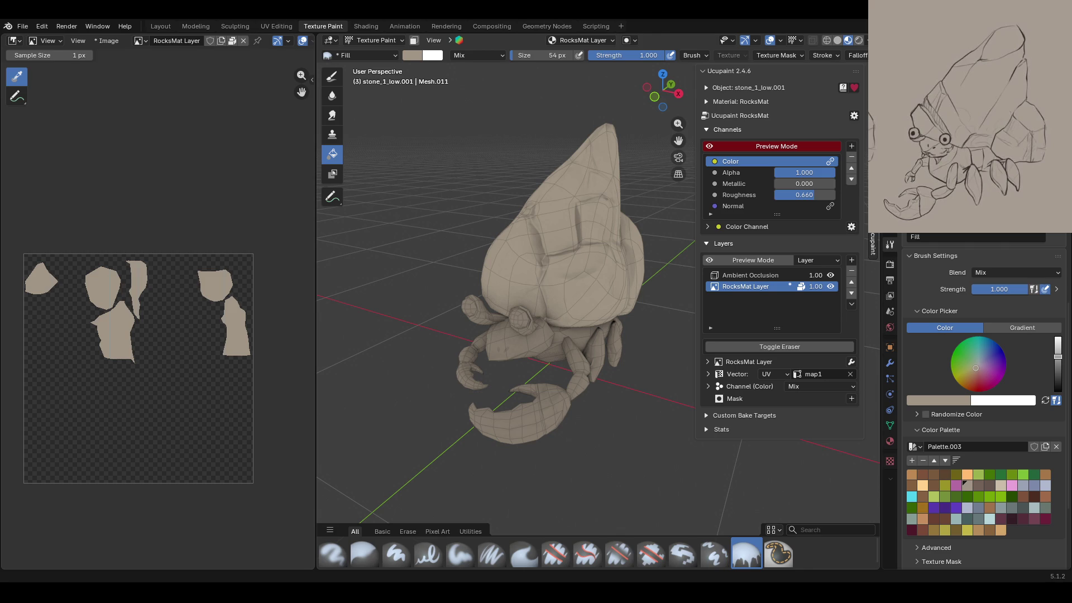
middle_click_drag(617, 290, 583, 301)
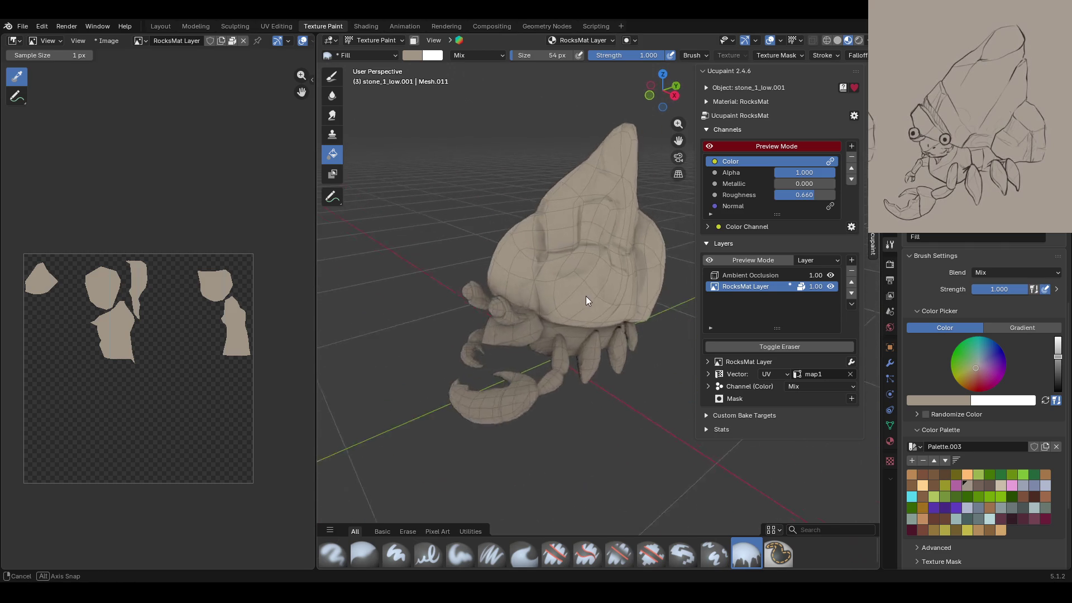
middle_click_drag(583, 302, 559, 296)
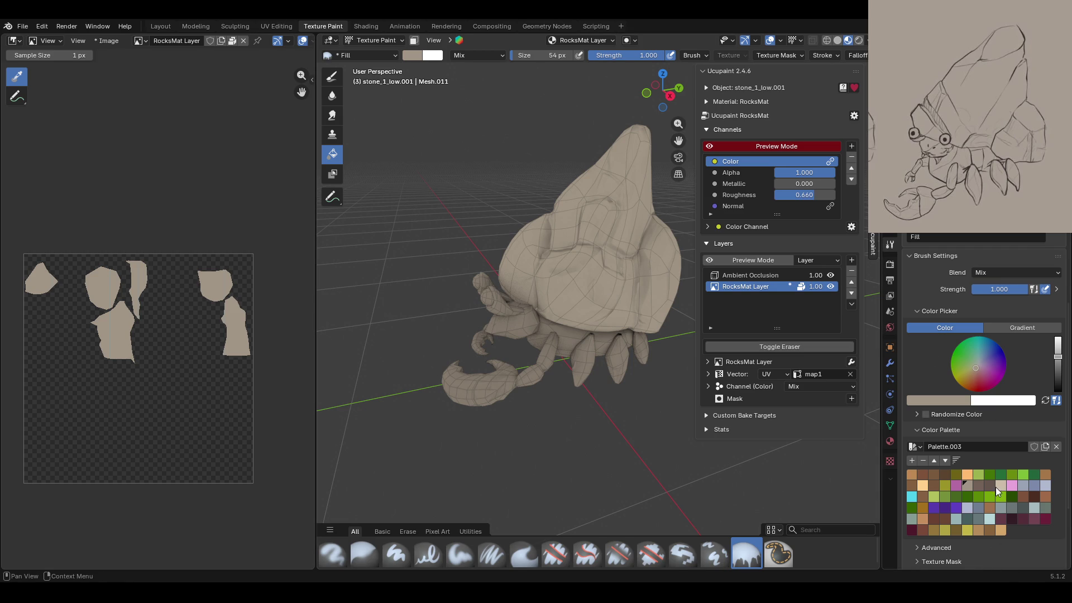
middle_click_drag(595, 401, 645, 394)
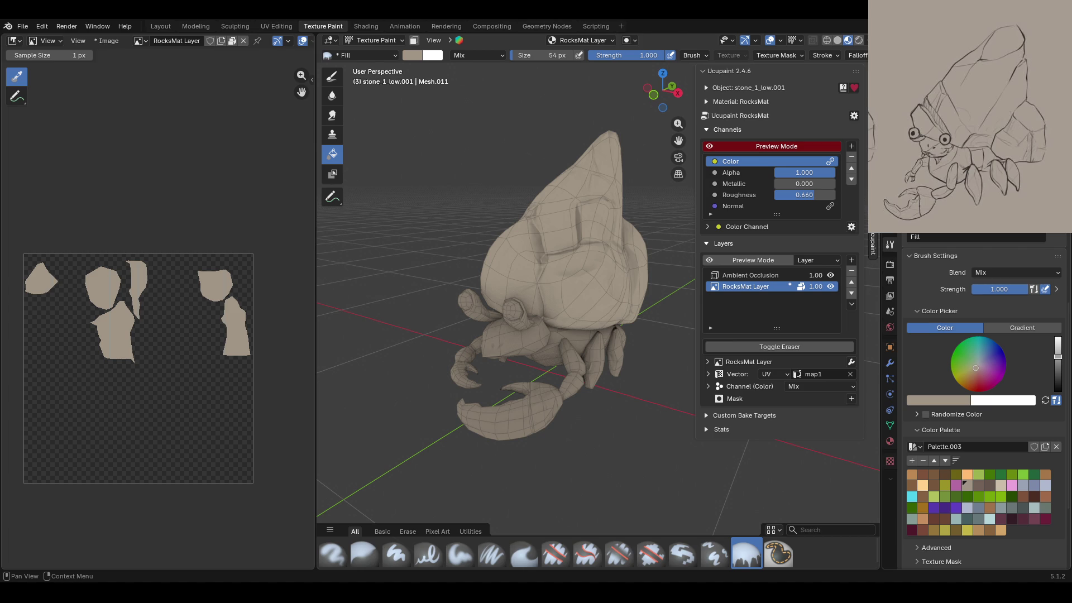
middle_click_drag(625, 355, 555, 363)
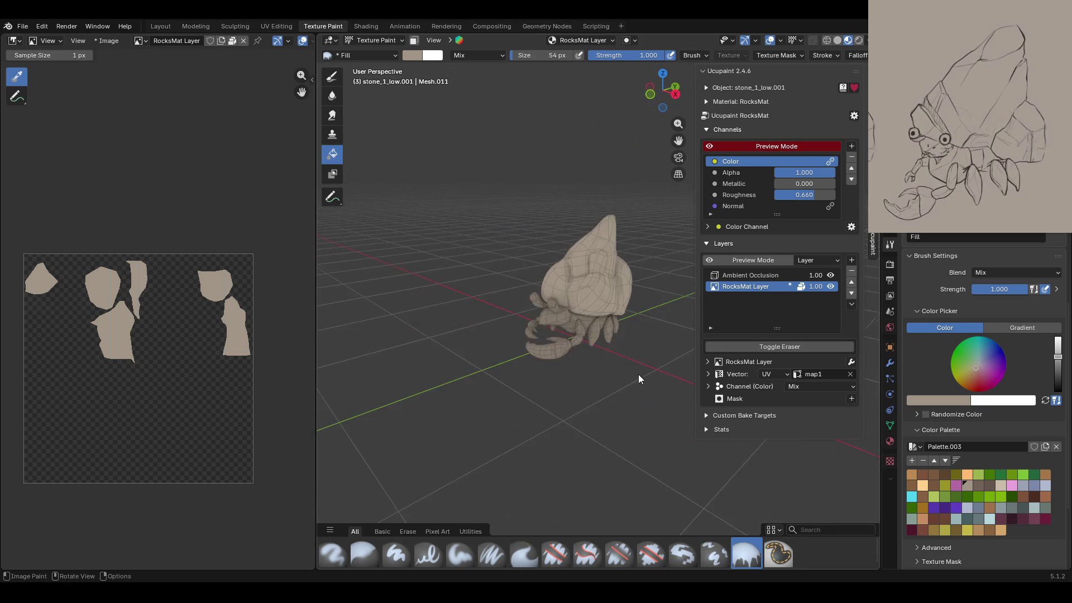
middle_click_drag(555, 363, 624, 376)
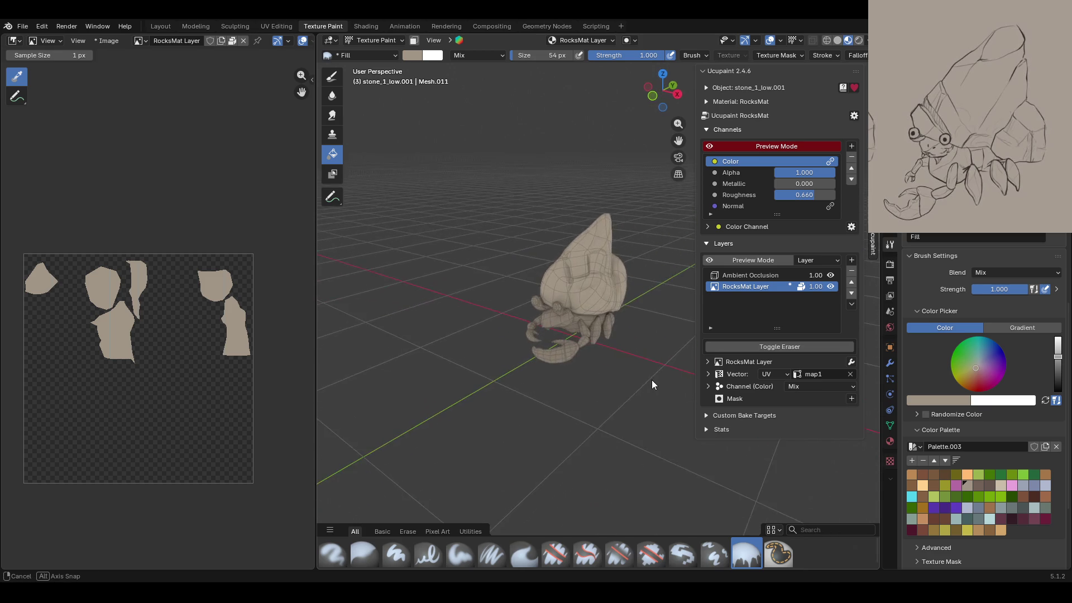
scroll(555, 268, "up", 5)
mouse_move(559, 297)
middle_mouse_down()
mouse_move(669, 291)
mouse_move(602, 232)
mouse_move(717, 145)
middle_mouse_up()
left_click(717, 145)
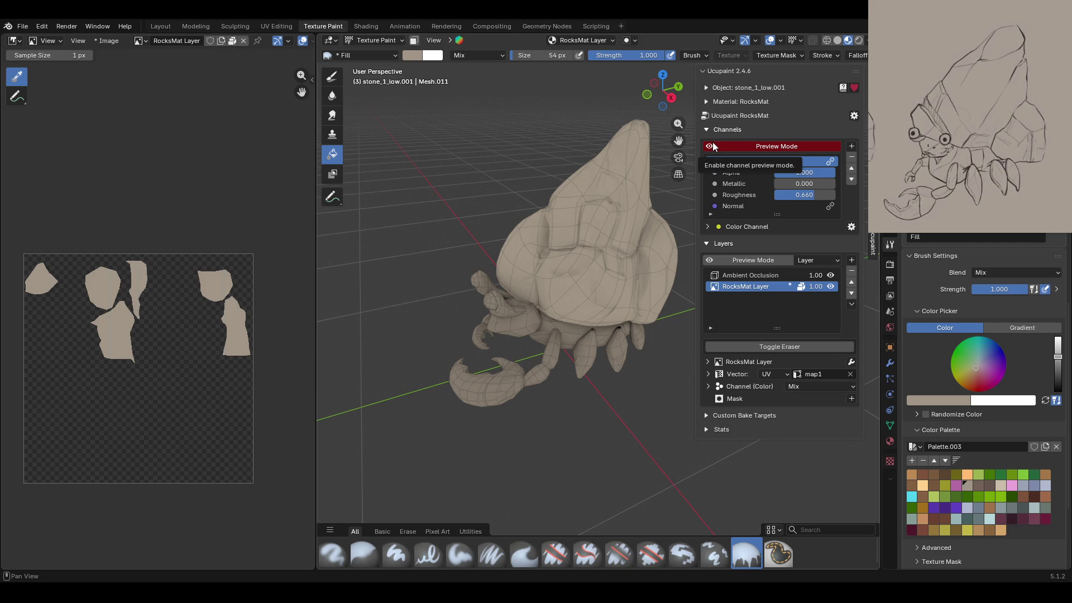
Step: Switch the brush colour to a gradient and set its left stop to a brown swatch
left_click(1026, 327)
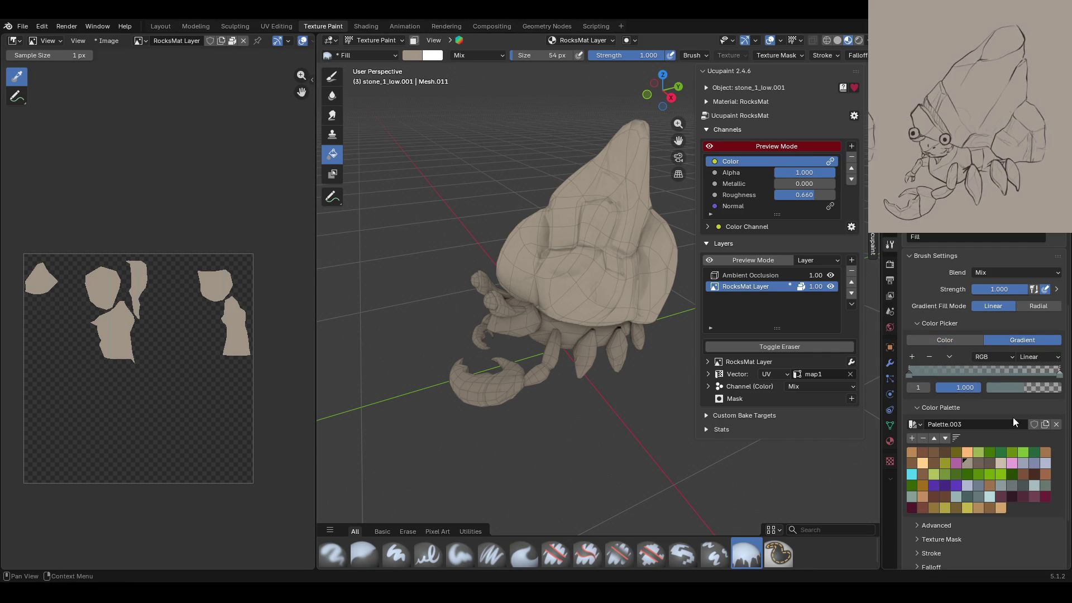
key("ctrl+z")
left_click(908, 374)
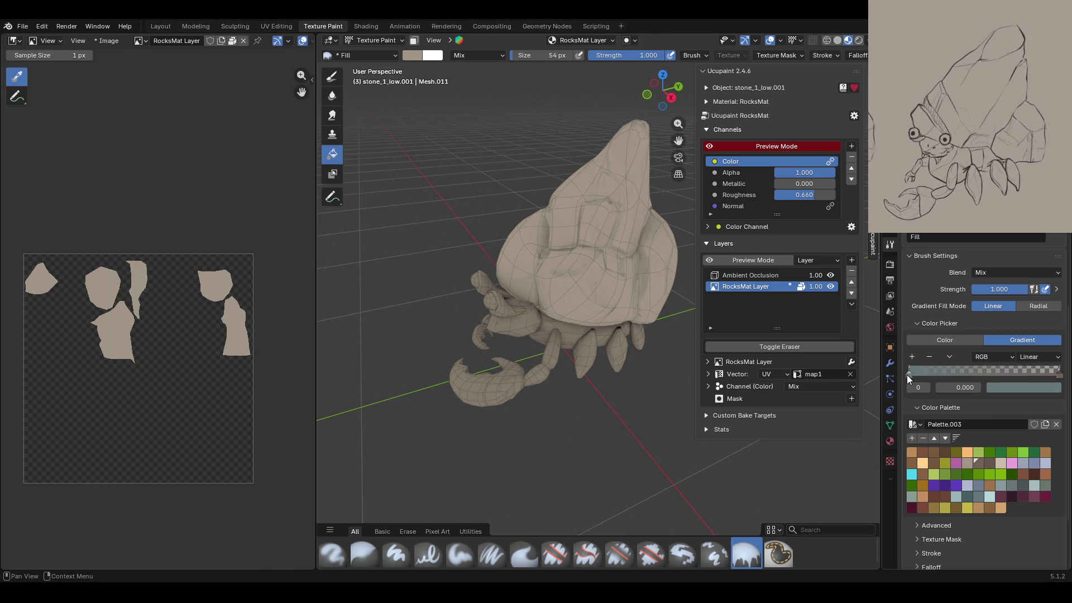
left_click(979, 462)
Step: Drag the linear gradient fill down the rock shell from its tip, then orbit to check it
middle_click_drag(531, 301, 591, 300)
left_click_drag(591, 300, 625, 189)
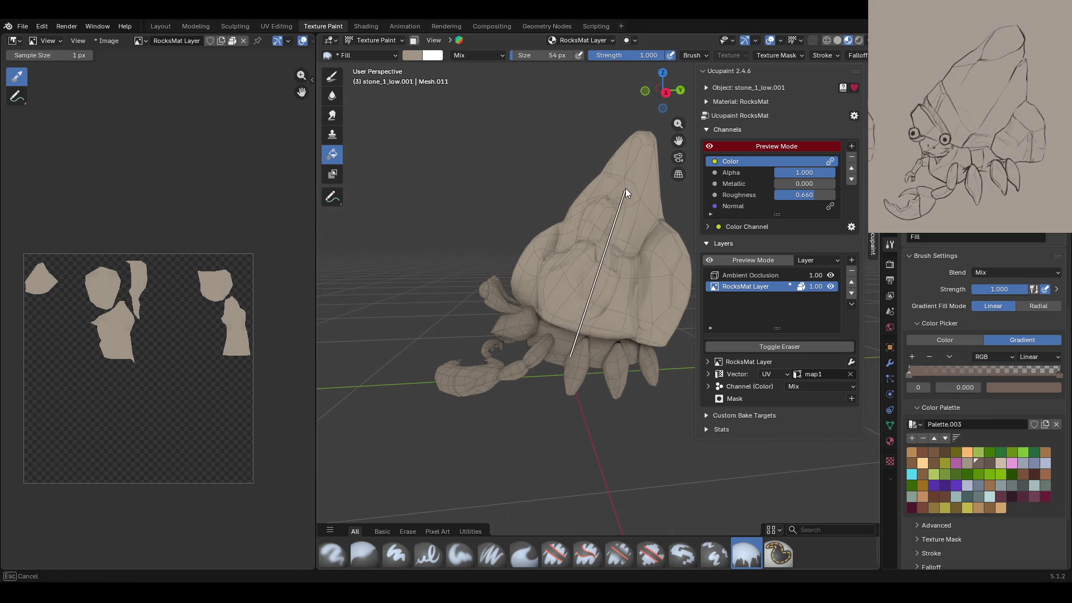
middle_click_drag(624, 190, 632, 275)
scroll(631, 276, "up", 2)
mouse_move(642, 322)
middle_mouse_down()
mouse_move(525, 179)
mouse_move(276, 245)
mouse_move(385, 283)
middle_mouse_up()
scroll(539, 311, "down", 3)
middle_click_drag(539, 311, 661, 304)
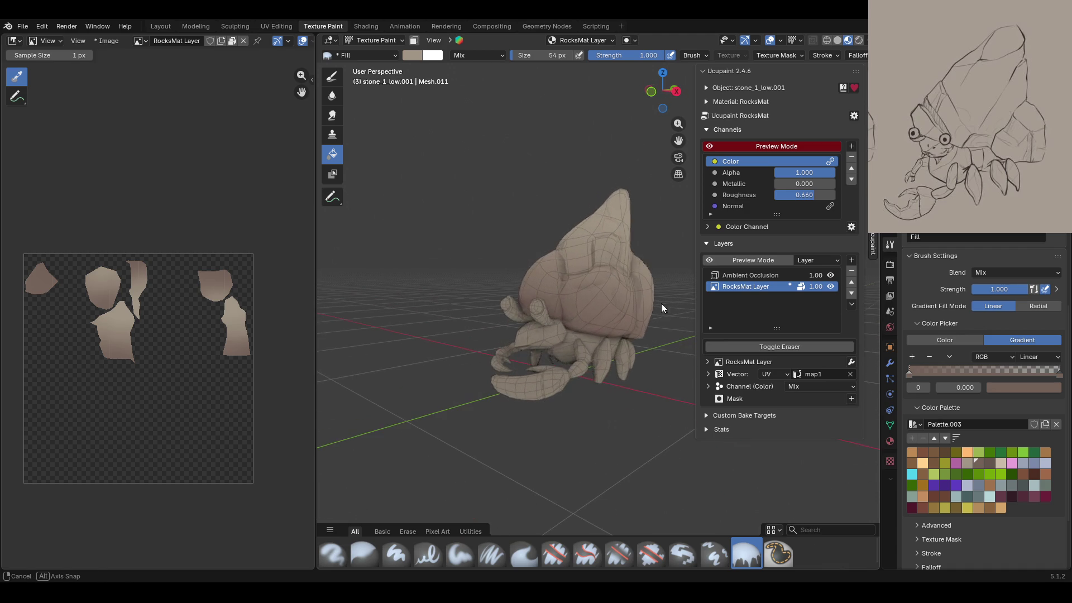
left_click(388, 38)
Step: Select the crab body object and re-enter Texture Paint mode on it
left_click(387, 52)
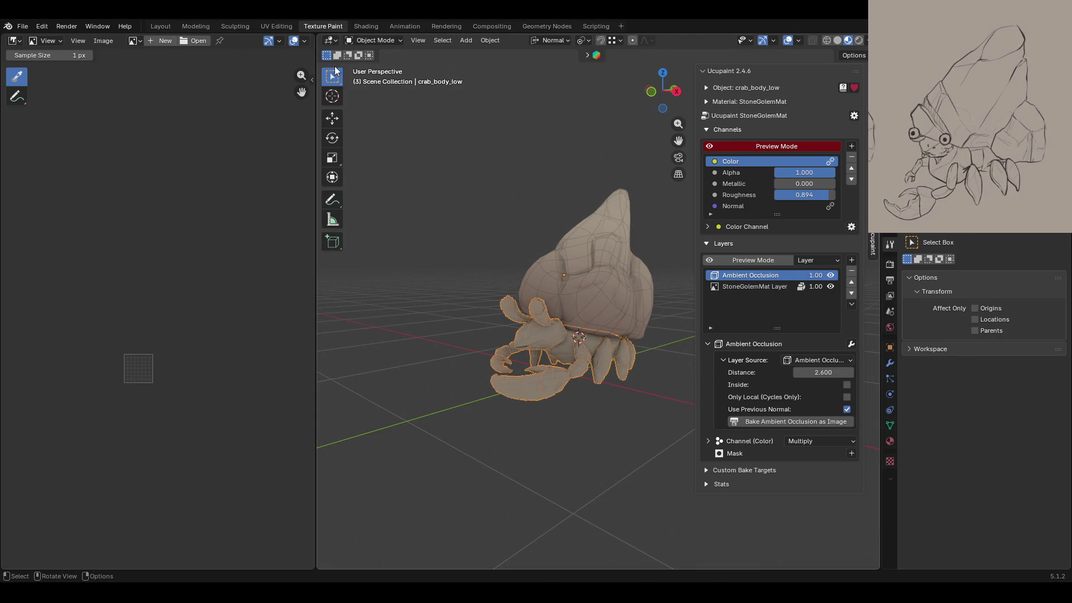
left_click(361, 27)
left_click(326, 27)
left_click(379, 40)
left_click(378, 53)
left_click(365, 40)
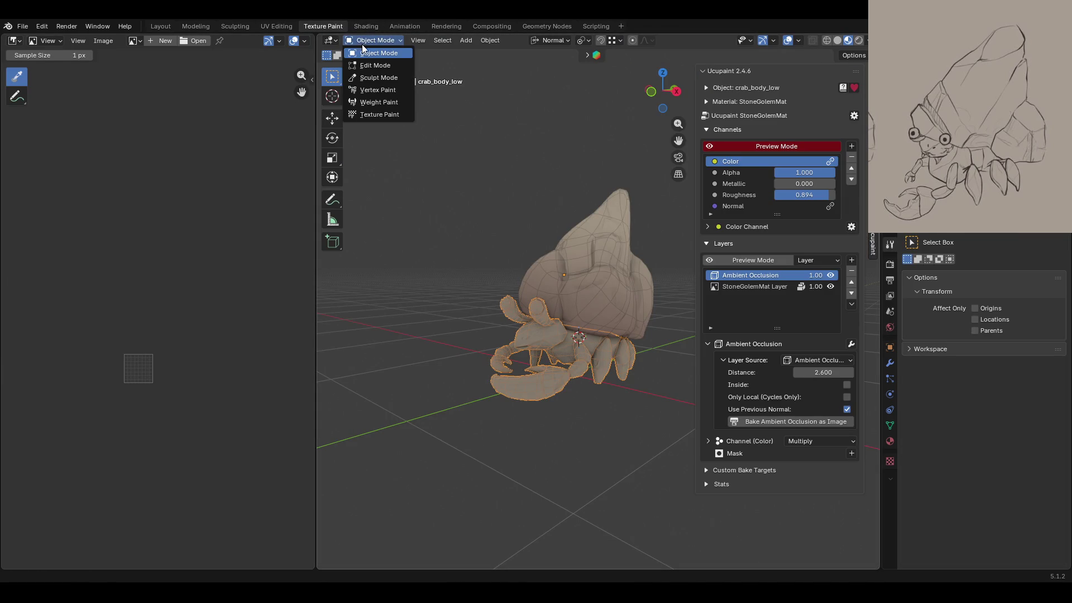
left_click(384, 114)
middle_click_drag(446, 168, 670, 263)
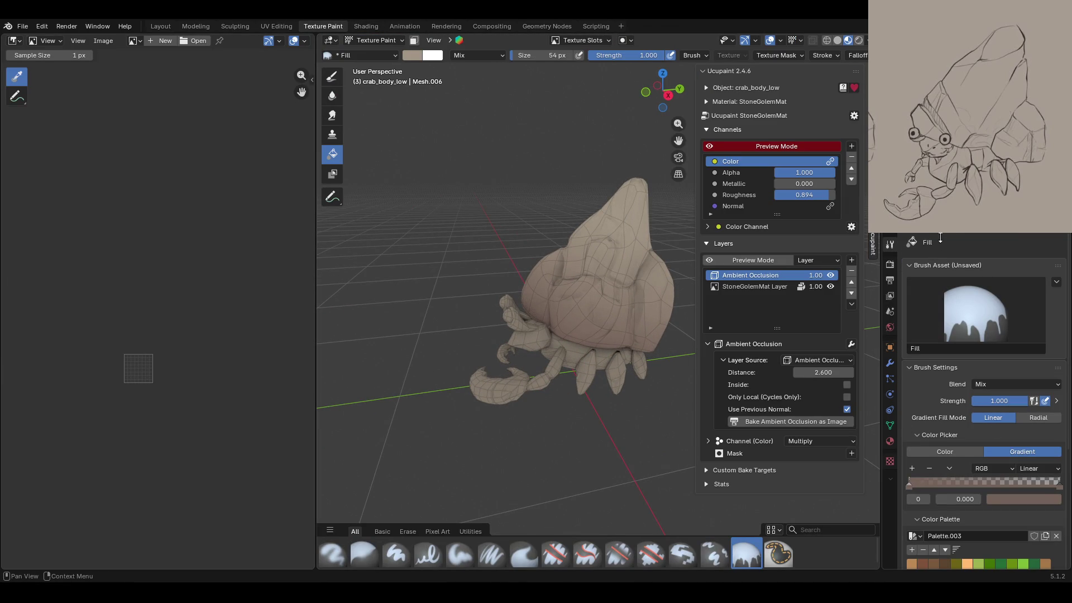
Step: Set the brush back to a solid colour and make StoneGolemMat Layer the painted layer
left_click(969, 452)
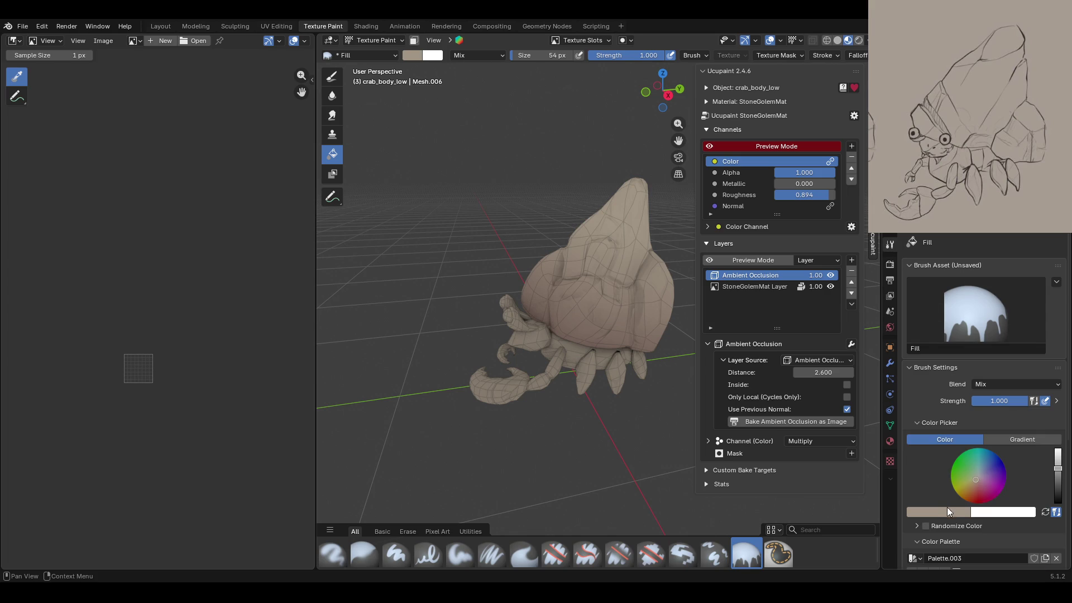
mouse_move(573, 352)
middle_mouse_down()
mouse_move(601, 357)
mouse_move(503, 265)
middle_mouse_up()
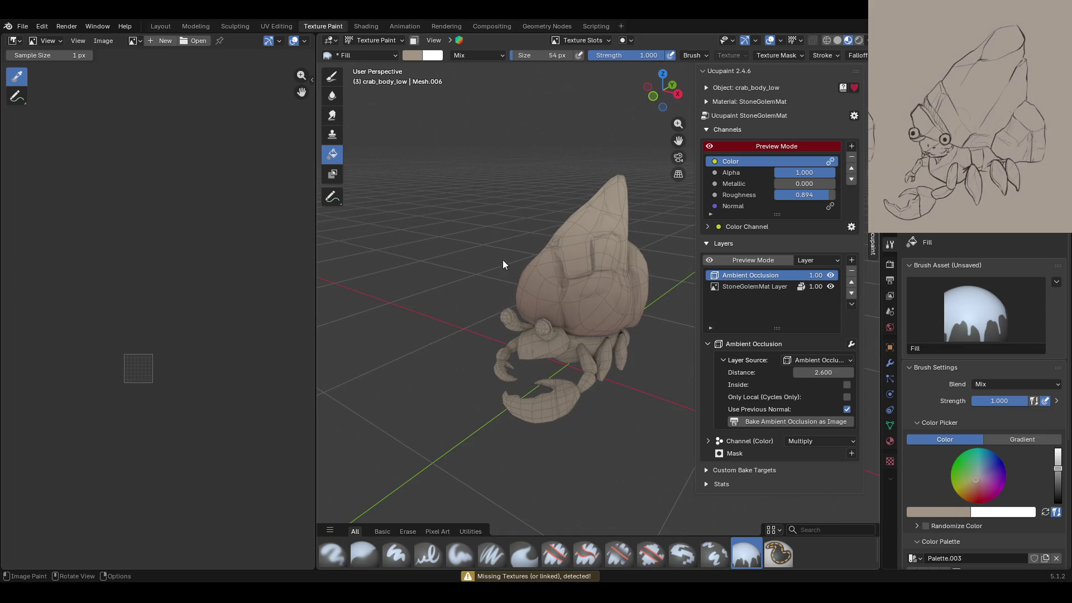
left_click(754, 286)
middle_click_drag(676, 390, 678, 368)
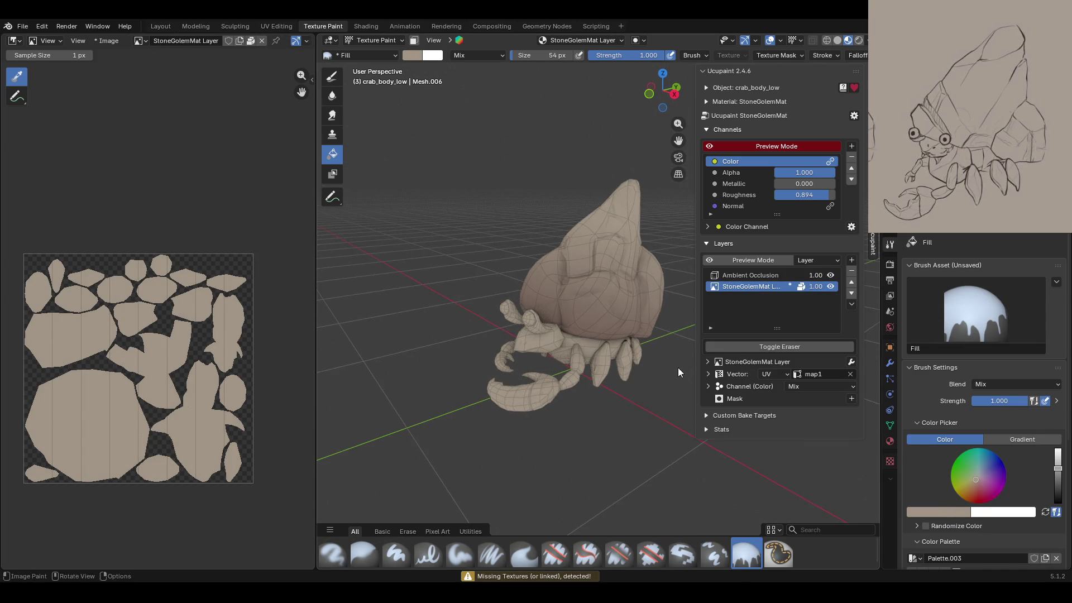
Step: Switch the fill to a linear gradient and drag it across the crab body in varying tan tones
left_click(1036, 438)
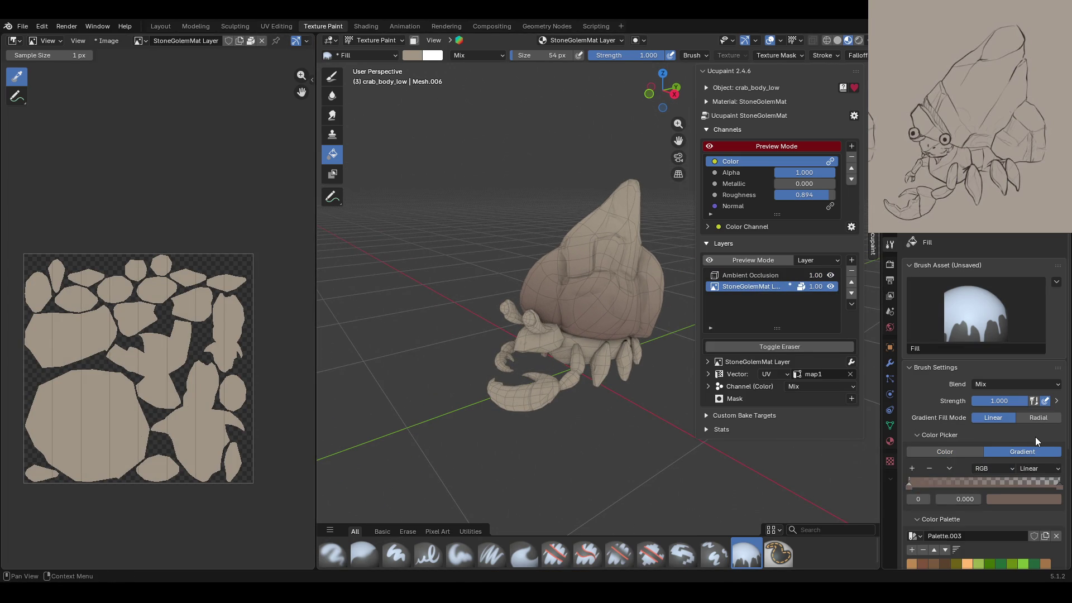
left_click_drag(591, 454, 587, 259)
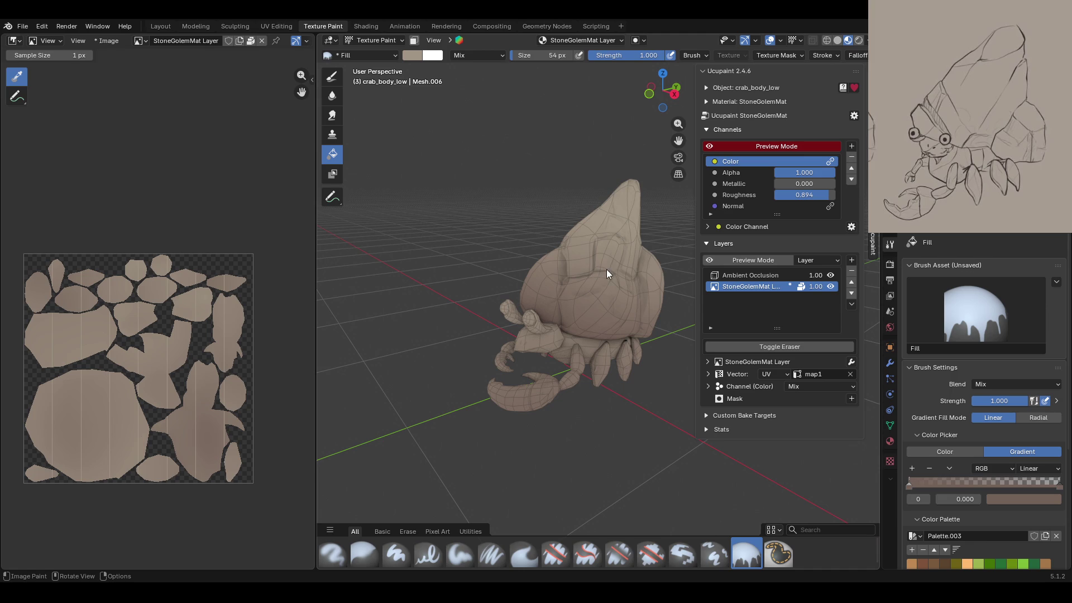
left_click_drag(582, 300, 539, 382)
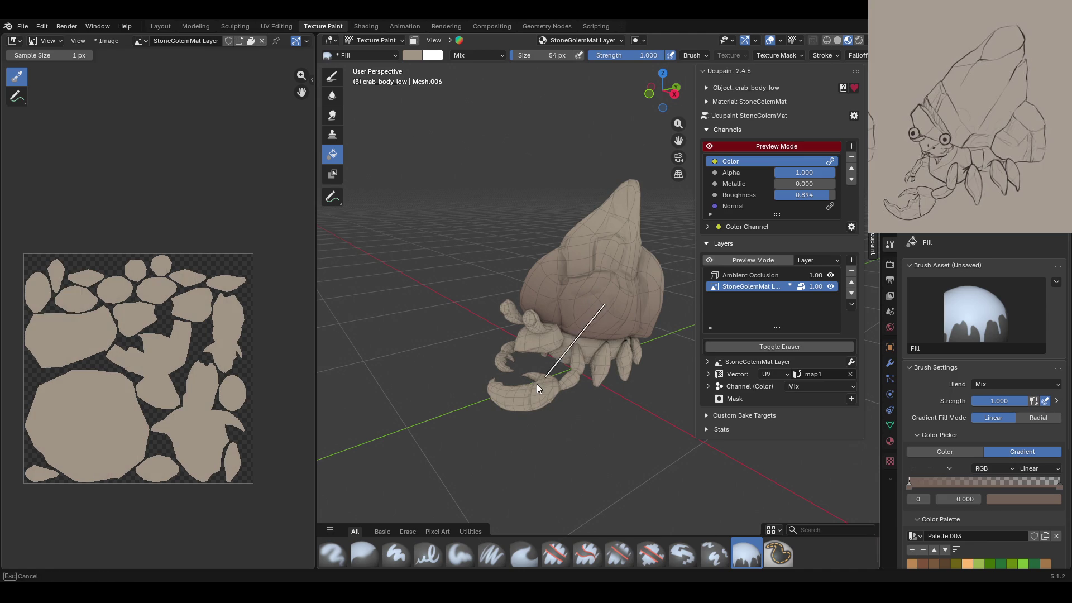
mouse_move(617, 387)
middle_mouse_down()
mouse_move(515, 353)
mouse_move(796, 372)
mouse_move(641, 381)
mouse_move(564, 354)
mouse_move(638, 422)
mouse_move(569, 354)
mouse_move(486, 333)
mouse_move(597, 390)
mouse_move(565, 327)
mouse_move(542, 394)
mouse_move(507, 392)
mouse_move(477, 380)
mouse_move(661, 387)
mouse_move(528, 388)
mouse_move(568, 394)
middle_mouse_up()
left_click(565, 326)
middle_click_drag(625, 272, 542, 281)
scroll(422, 327, "down", 5)
scroll(422, 327, "up", 5)
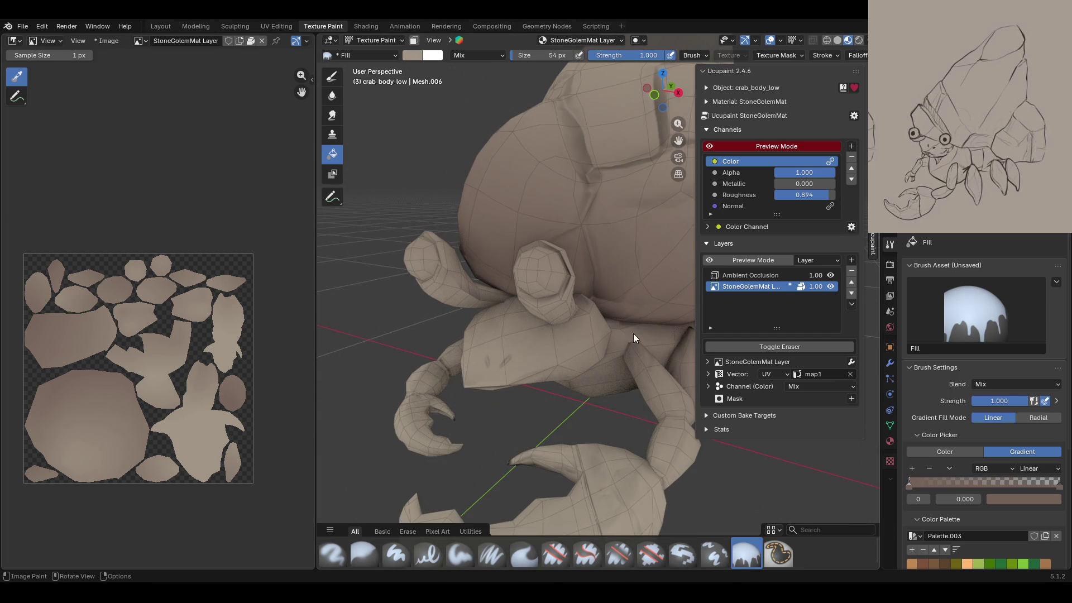
left_click(853, 261)
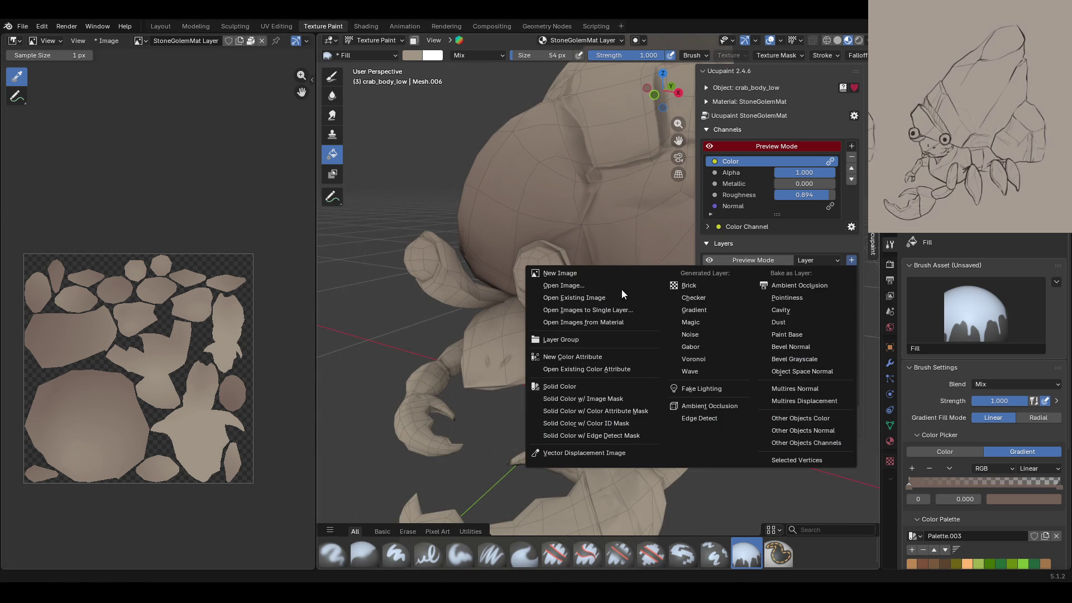
Step: Add a new blank image layer and mask painting to the grown eye-disc face selection
left_click(606, 276)
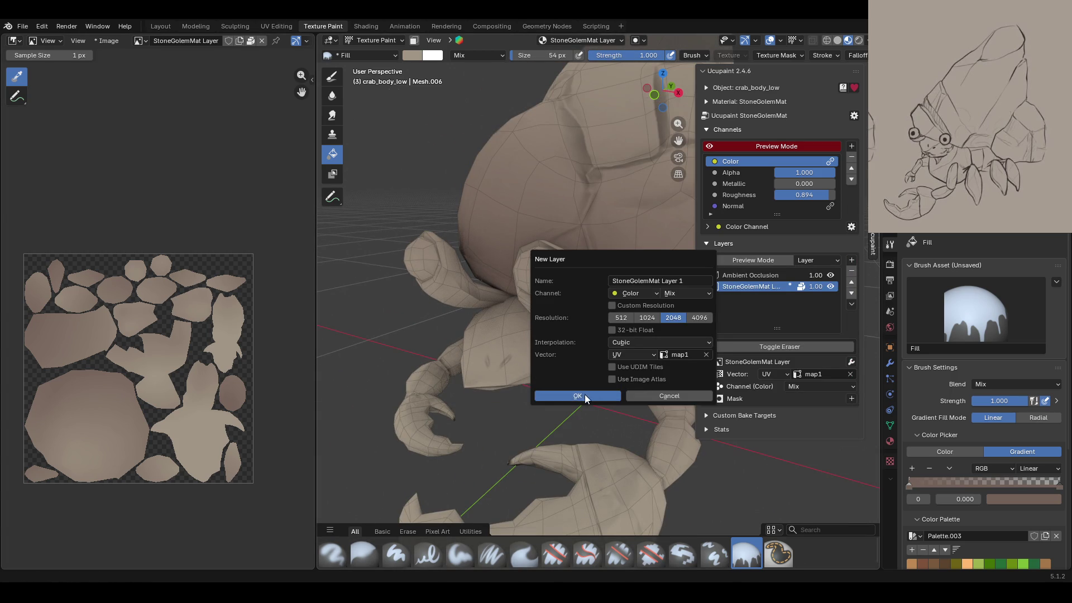
left_click(584, 395)
left_click(413, 40)
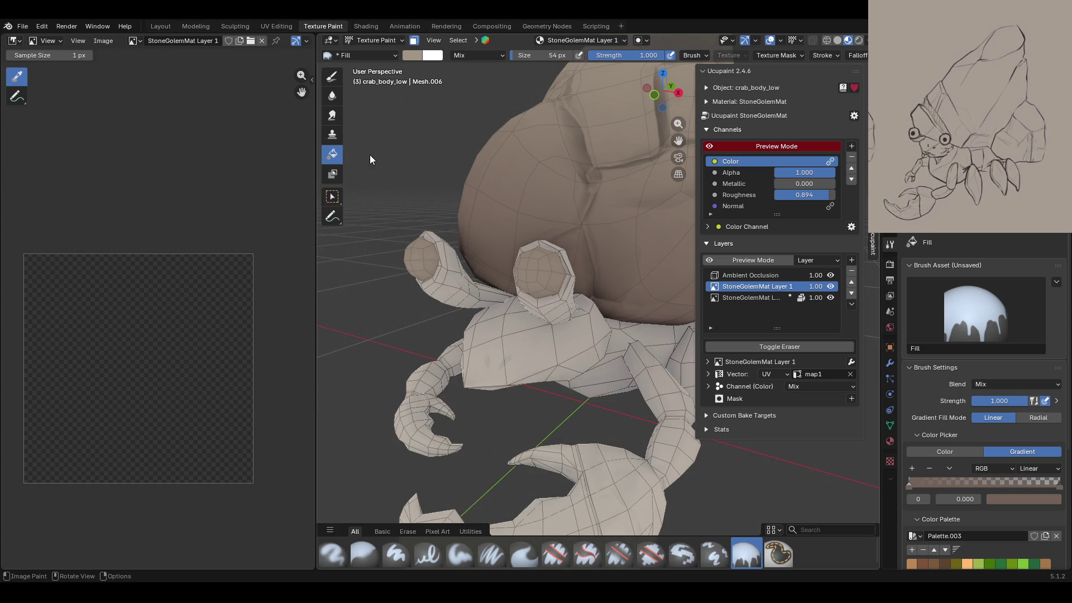
left_click(333, 196)
key("ctrl+KP_Add")
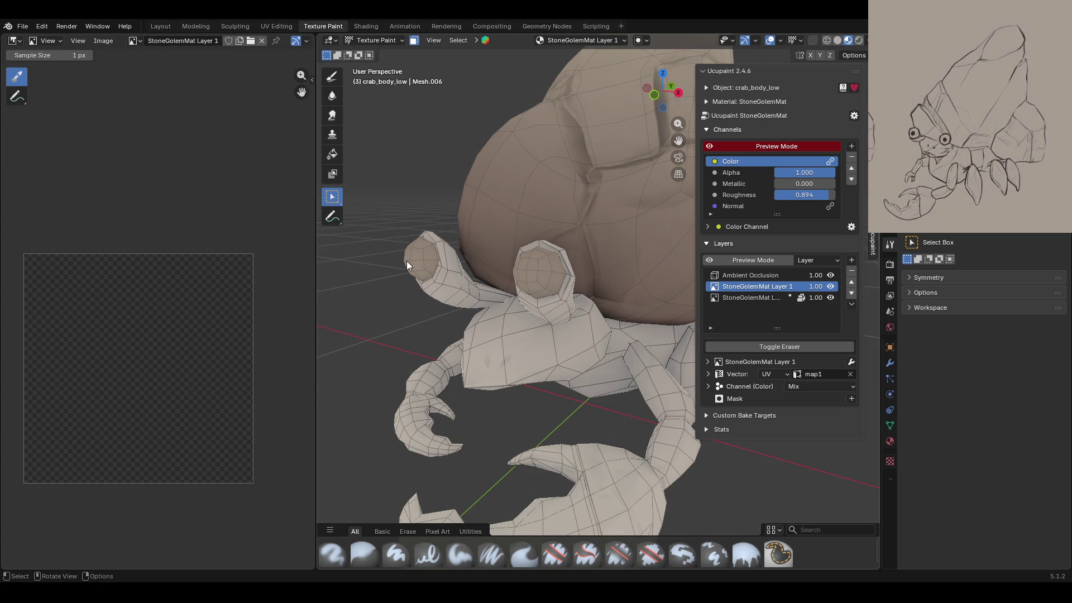
Step: Fill the masked eye discs with a solid light beige colour
left_click(332, 154)
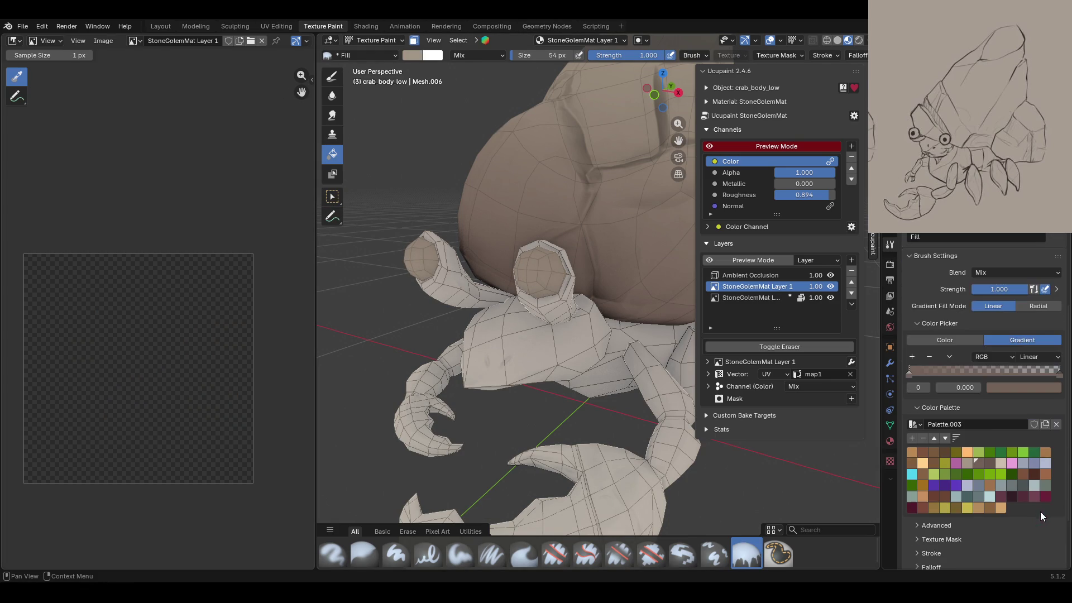
left_click(966, 342)
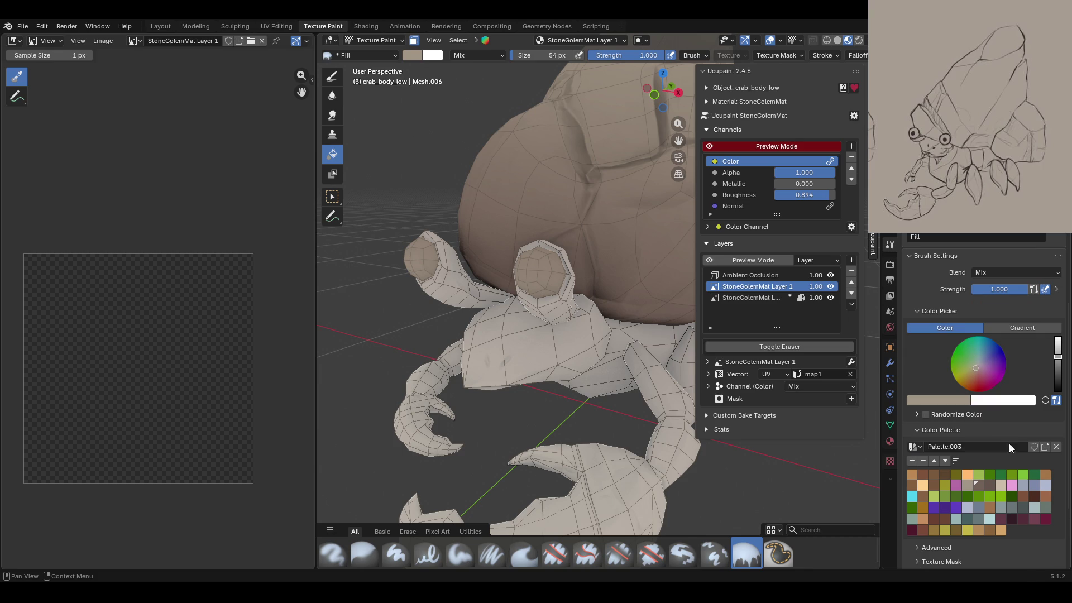
left_click_drag(1057, 356, 1058, 339)
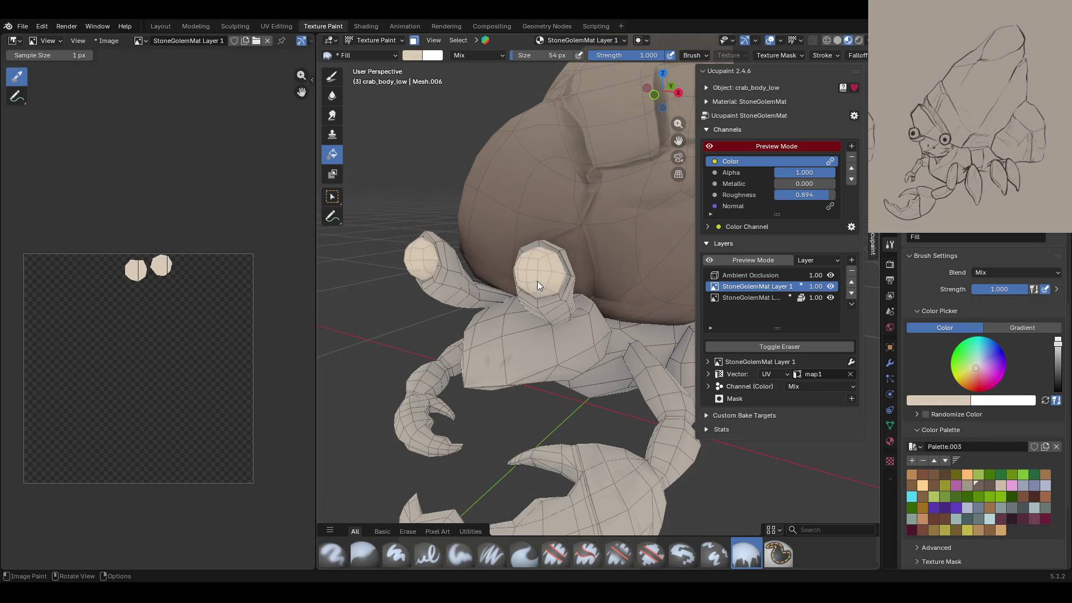
left_click(539, 283)
middle_click_drag(538, 283, 564, 323)
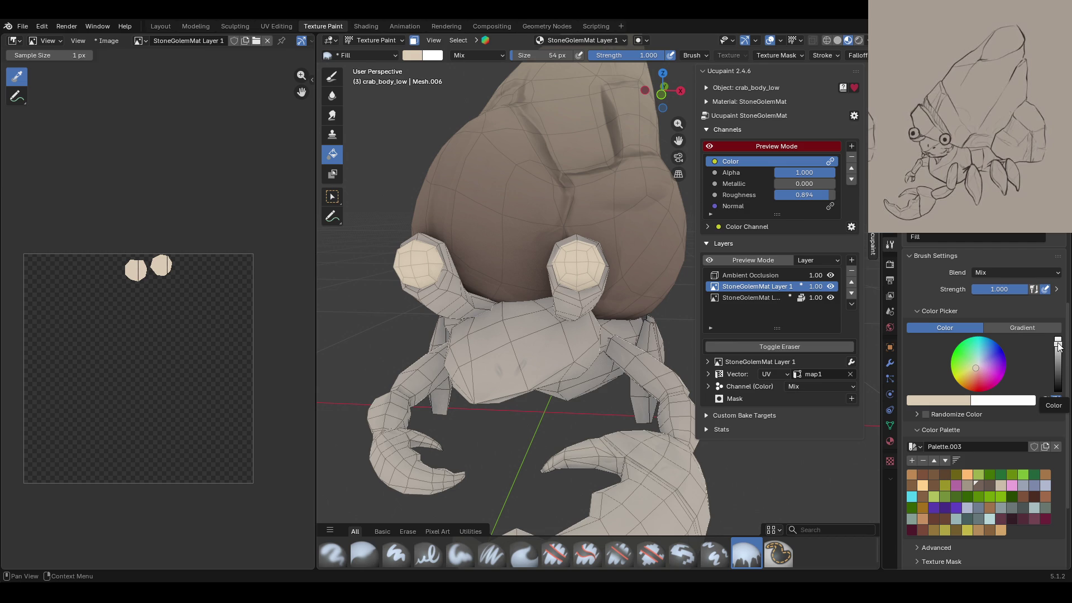
Step: Darken the brush colour to grey and refill the eyes with it
left_click_drag(1057, 341, 1058, 366)
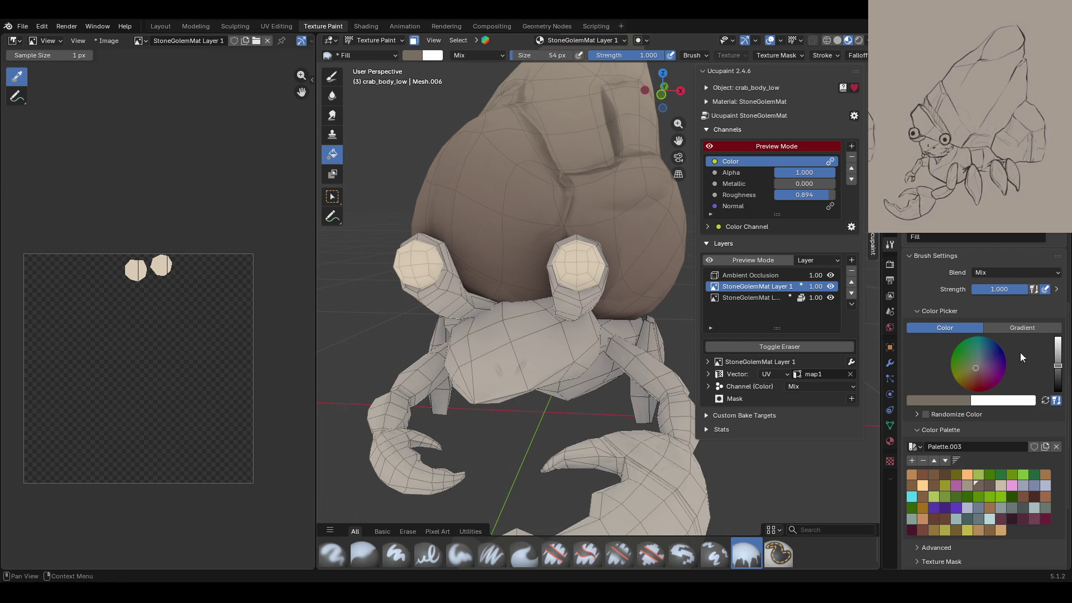
left_click(588, 264)
mouse_move(498, 309)
middle_mouse_down()
mouse_move(603, 317)
mouse_move(836, 304)
middle_mouse_up()
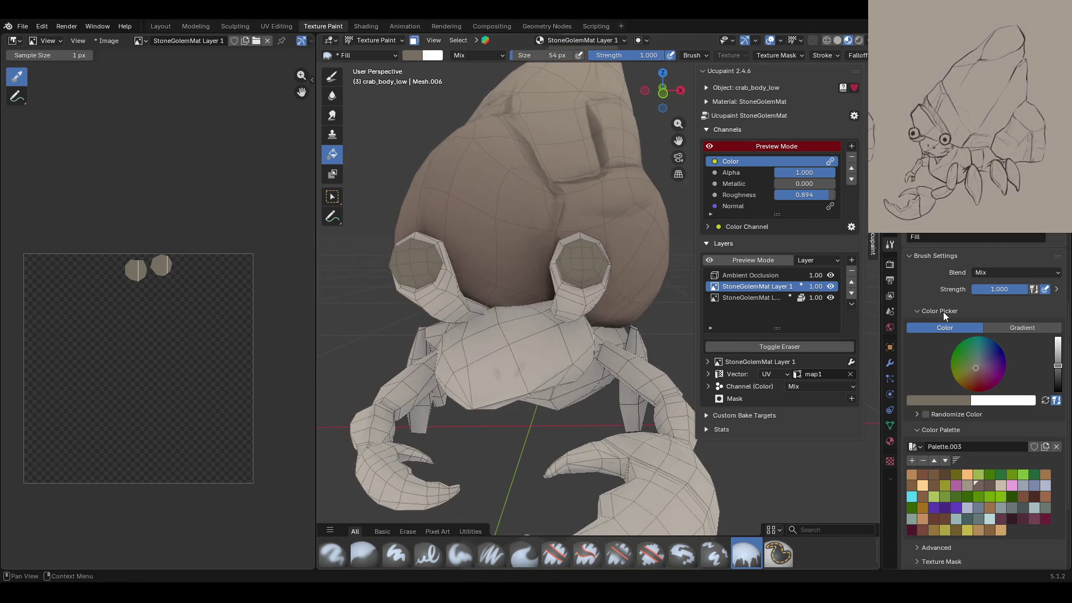
Step: Set up a radial gradient from pale cream to transparent, sampling the end stop's colour with the eyedropper
left_click(1003, 328)
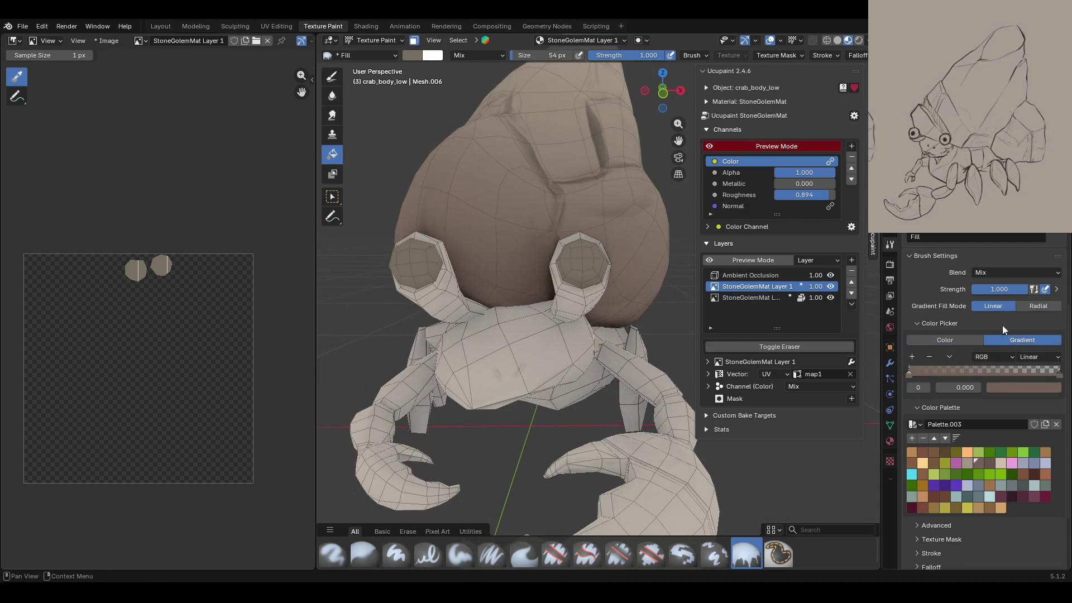
left_click(1008, 391)
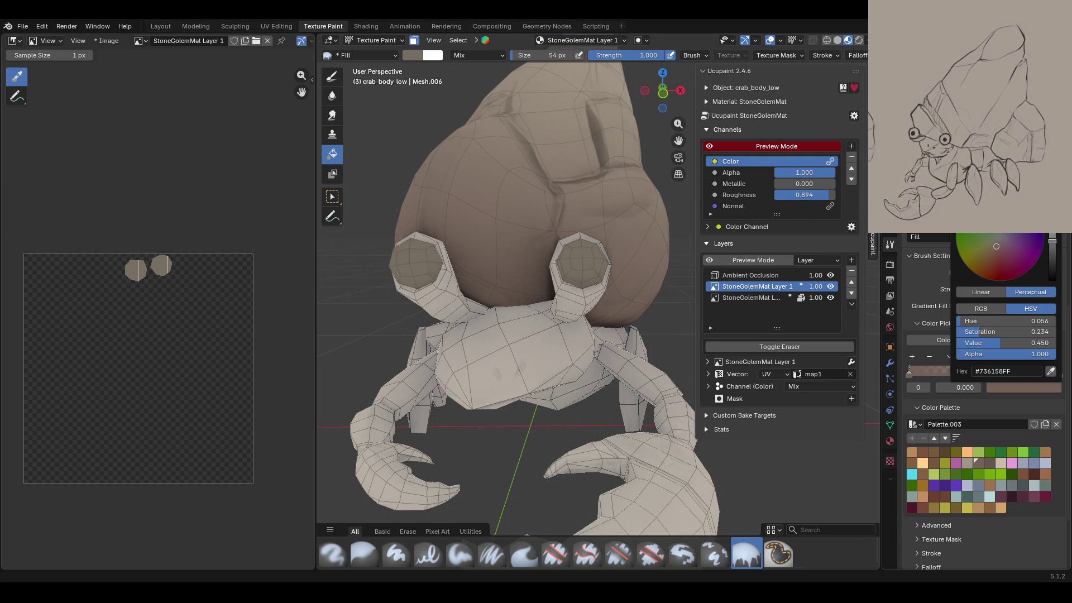
scroll(996, 248, "up", 5)
scroll(996, 248, "up", 3)
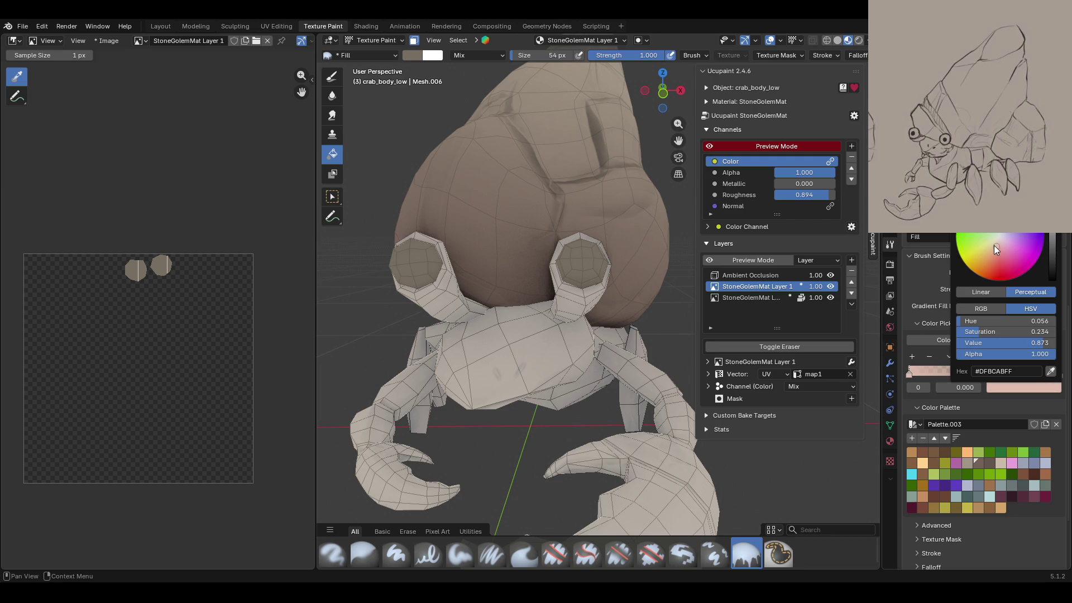
left_click(1019, 391)
left_click_drag(998, 240, 1022, 268)
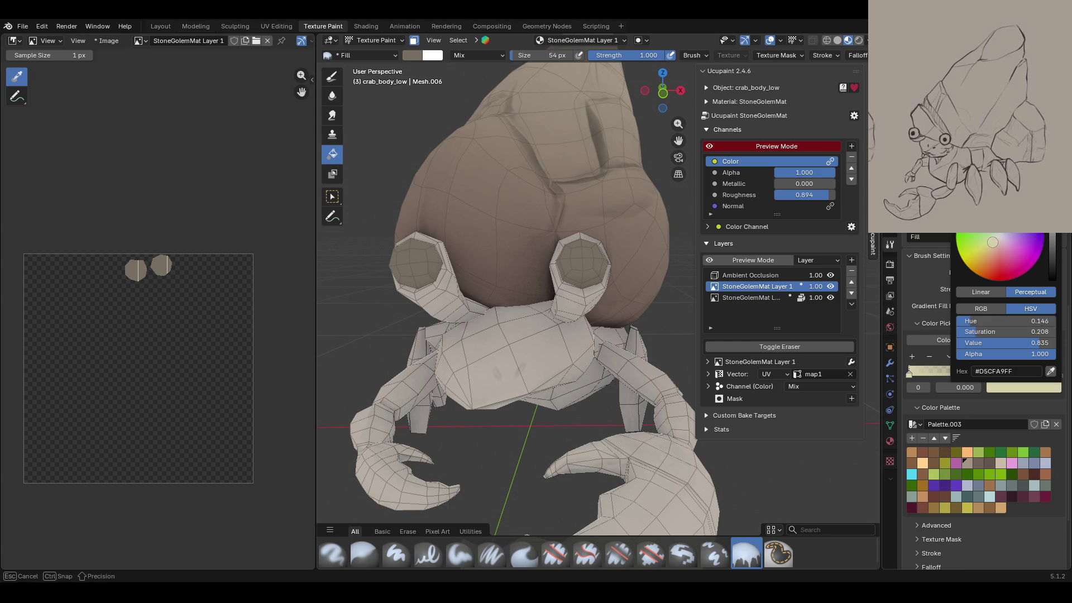
left_click(1057, 374)
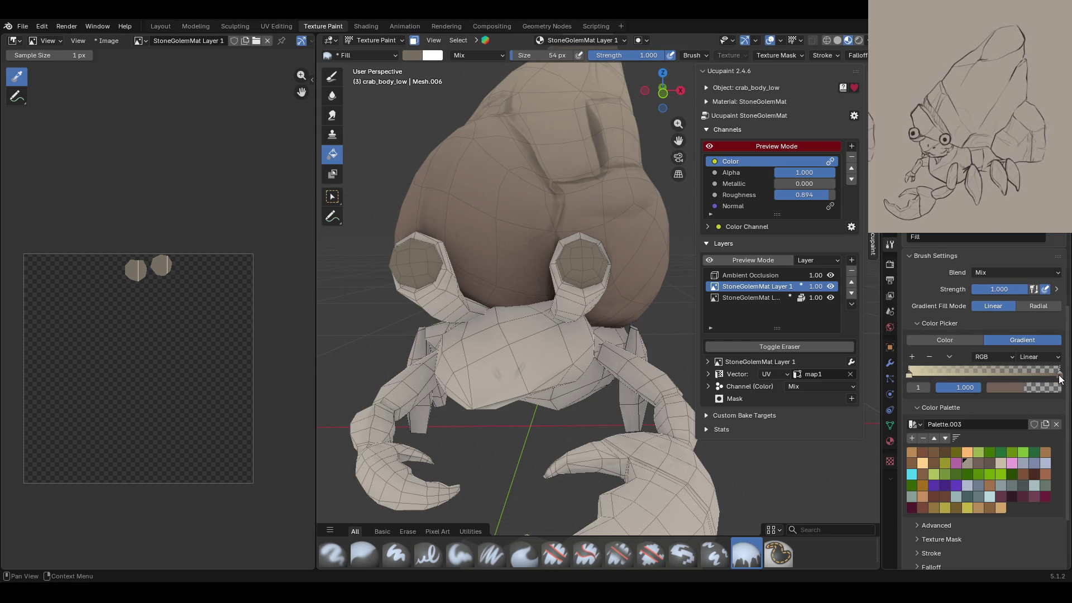
left_click(1007, 387)
left_click(1051, 371)
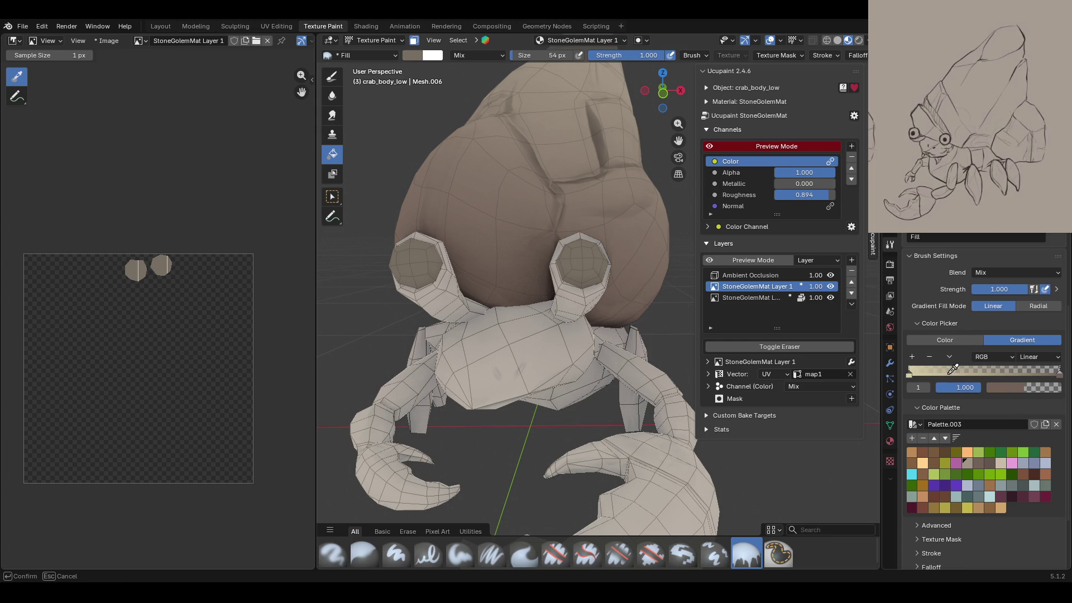
left_click(910, 375)
left_click(1037, 308)
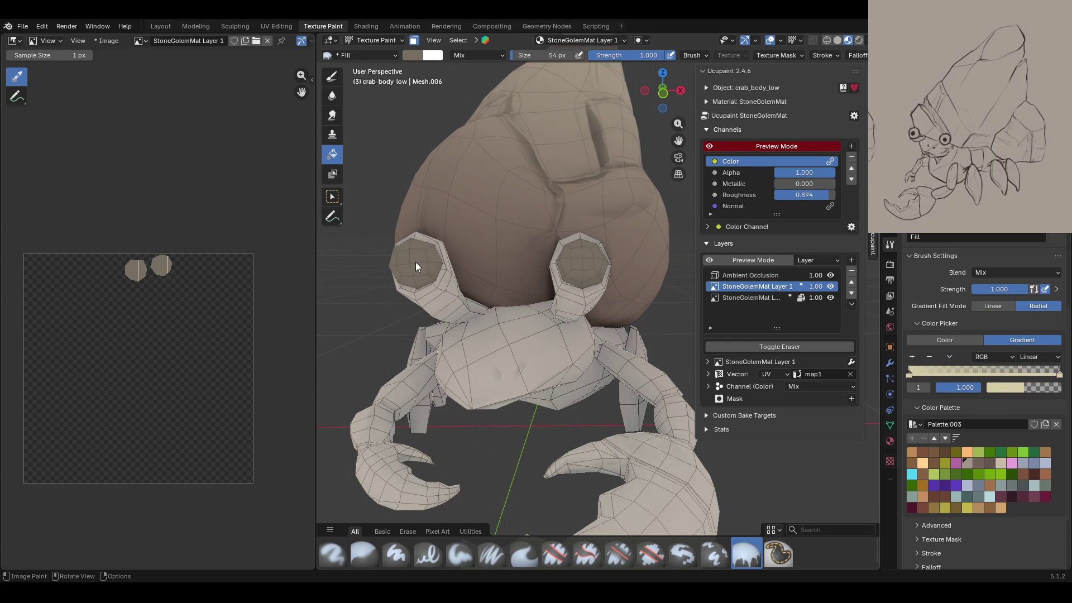
Step: Fill the eye discs with the radial pale cream gradient, orbiting around the crab to inspect them
scroll(983, 391, "down", 3)
left_click_drag(581, 258, 612, 248)
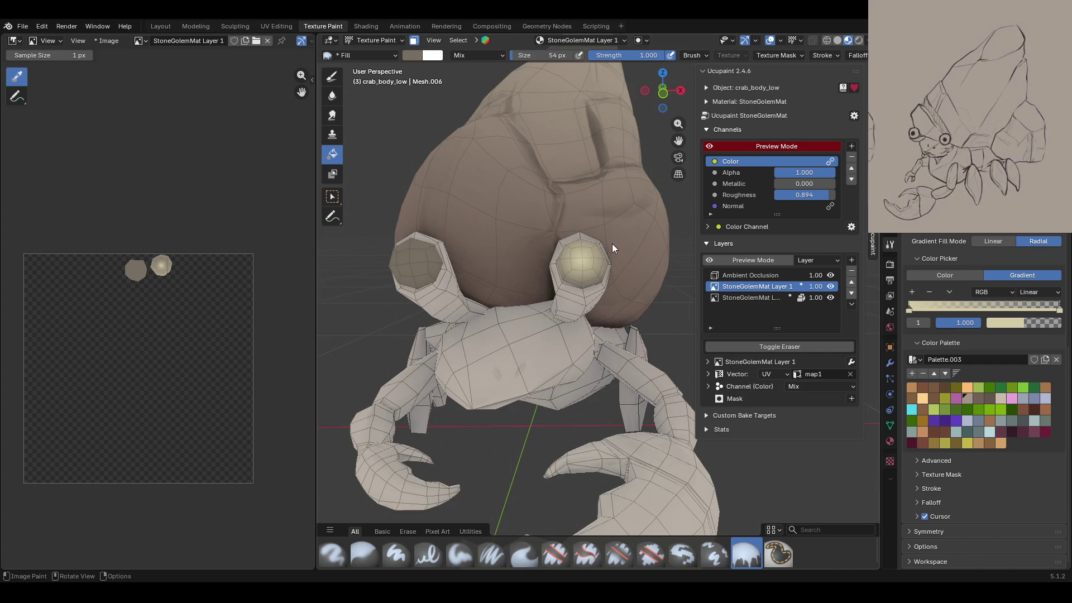
middle_click_drag(612, 248, 388, 284)
left_click_drag(411, 299, 442, 270)
middle_click_drag(467, 280, 395, 260)
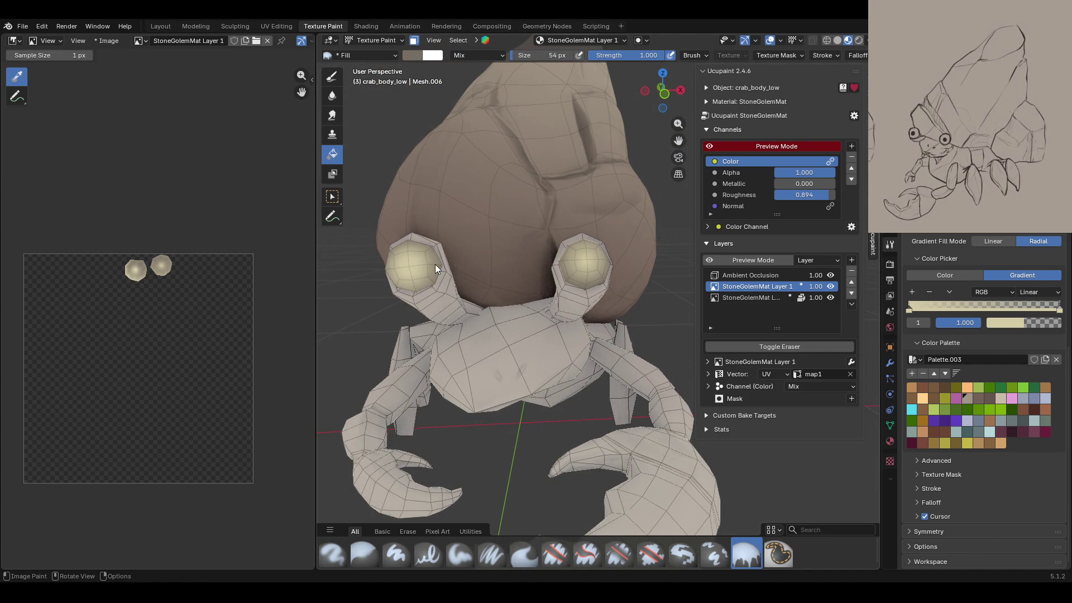
mouse_move(604, 260)
middle_mouse_down()
mouse_move(608, 272)
mouse_move(401, 282)
middle_mouse_up()
middle_click_drag(468, 287, 421, 299)
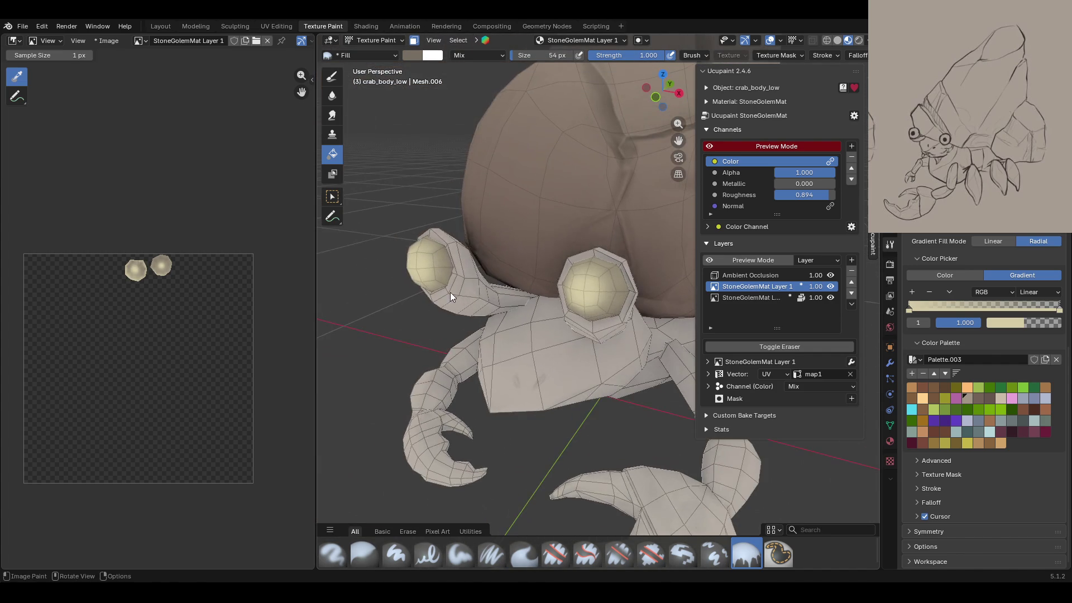
mouse_move(639, 312)
middle_mouse_down()
mouse_move(656, 386)
mouse_move(608, 280)
middle_mouse_up()
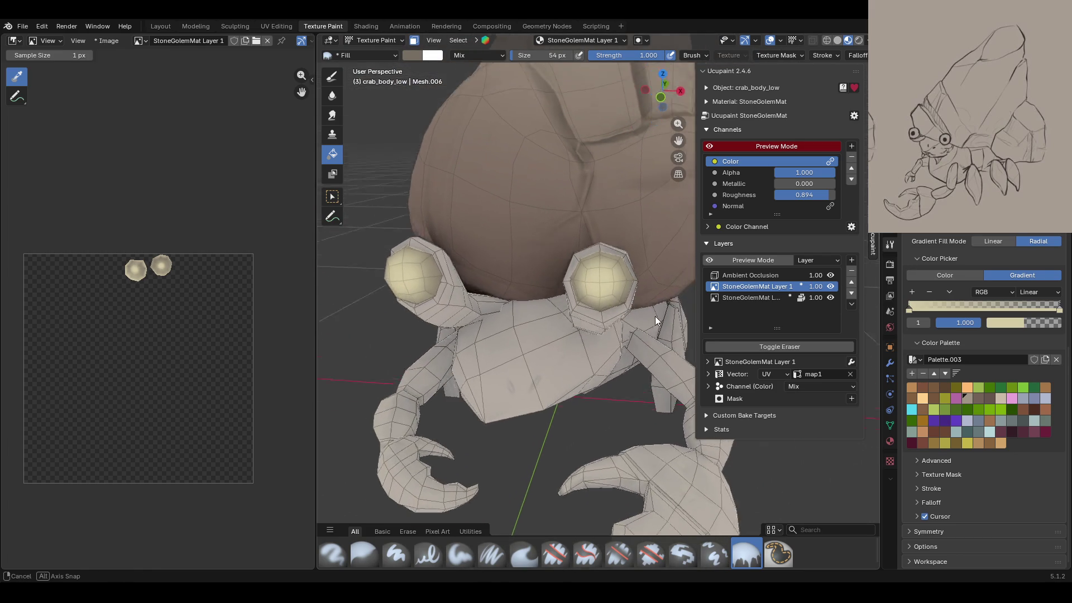
mouse_move(626, 289)
middle_mouse_down()
mouse_move(440, 330)
mouse_move(601, 342)
mouse_move(537, 346)
middle_mouse_up()
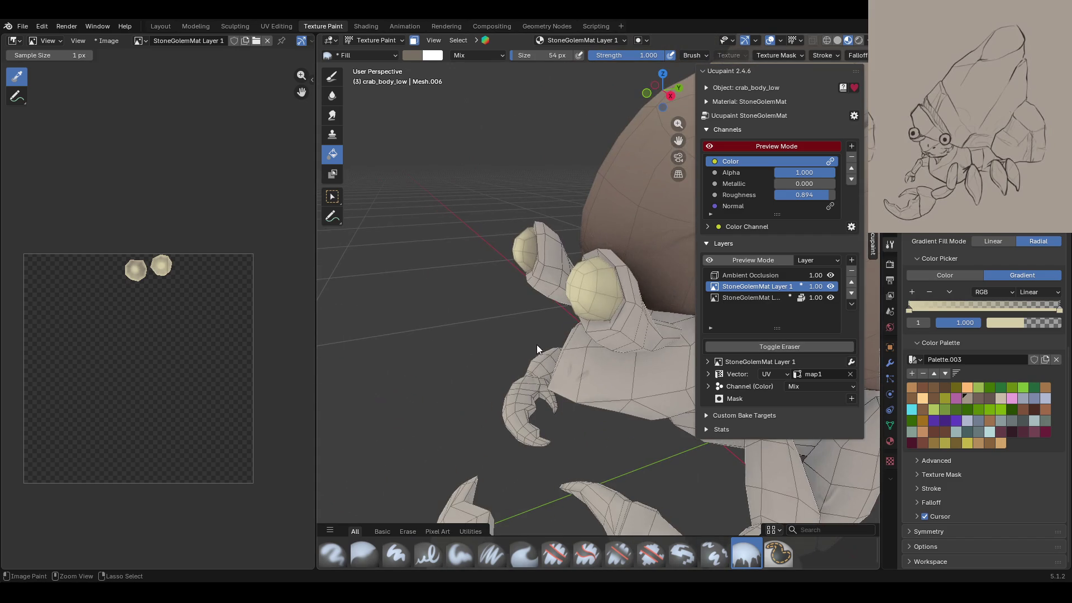
mouse_move(582, 307)
middle_mouse_down()
mouse_move(594, 286)
mouse_move(628, 289)
mouse_move(621, 326)
middle_mouse_up()
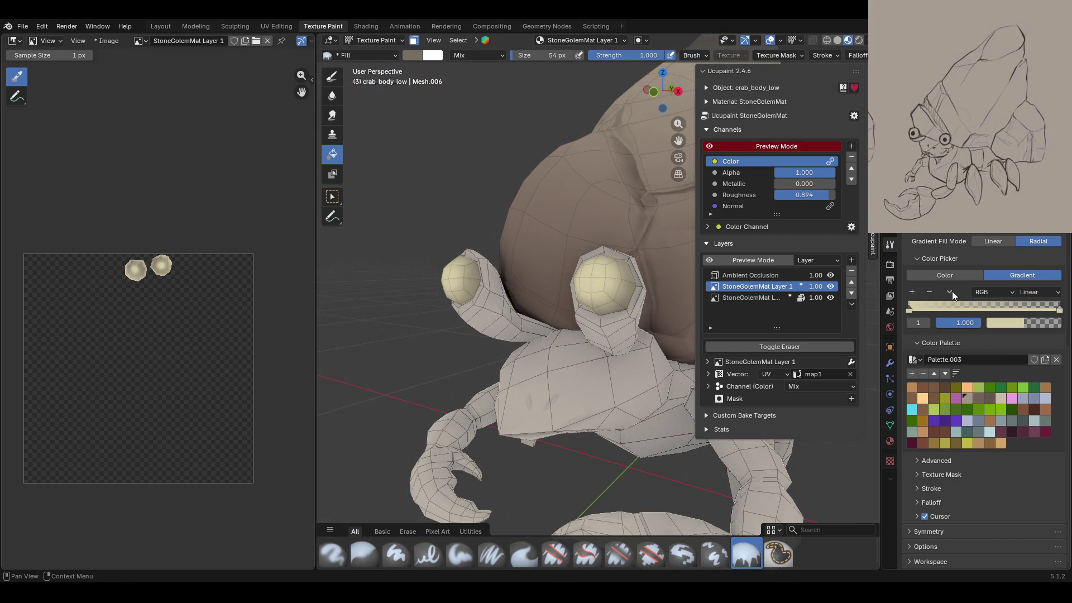
Step: Set a grey-brown gradient stop, return the brush to solid colour, and switch to Paint Soft
left_click(977, 399)
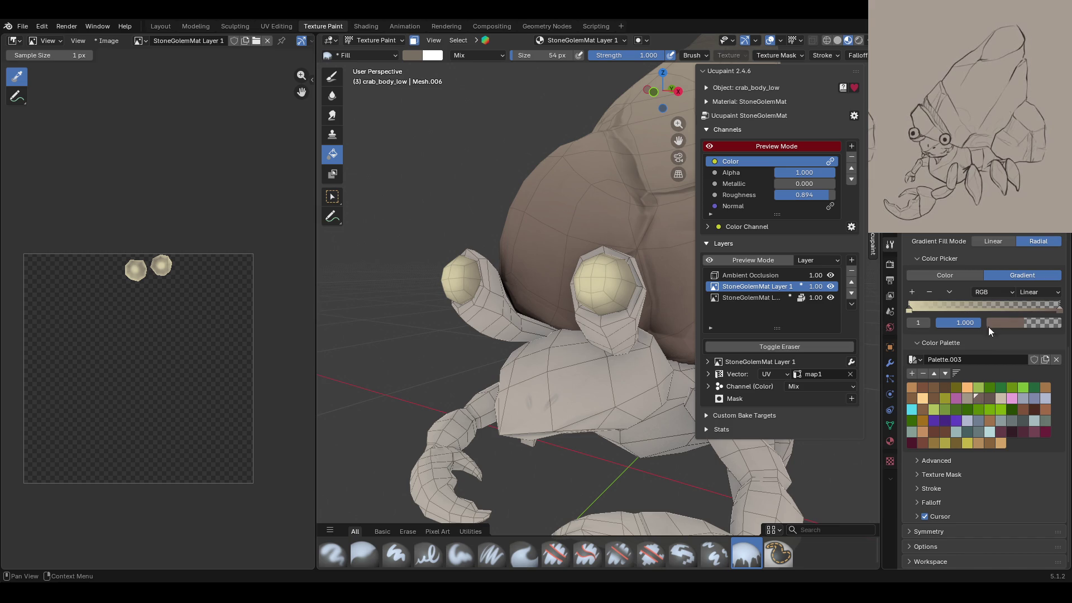
left_click(909, 310)
left_click(928, 270)
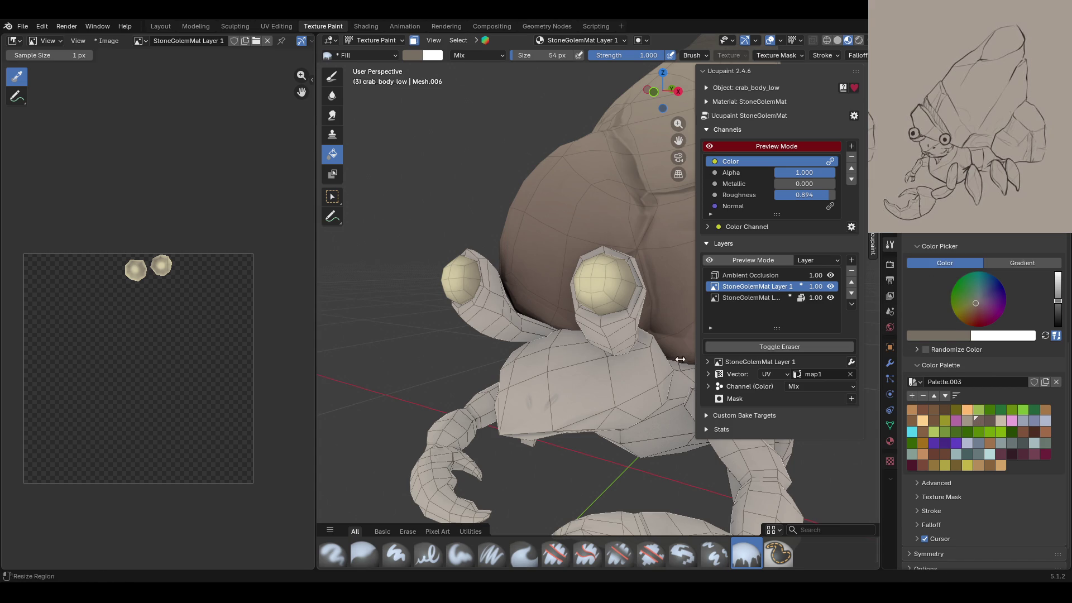
middle_click_drag(471, 291, 472, 172)
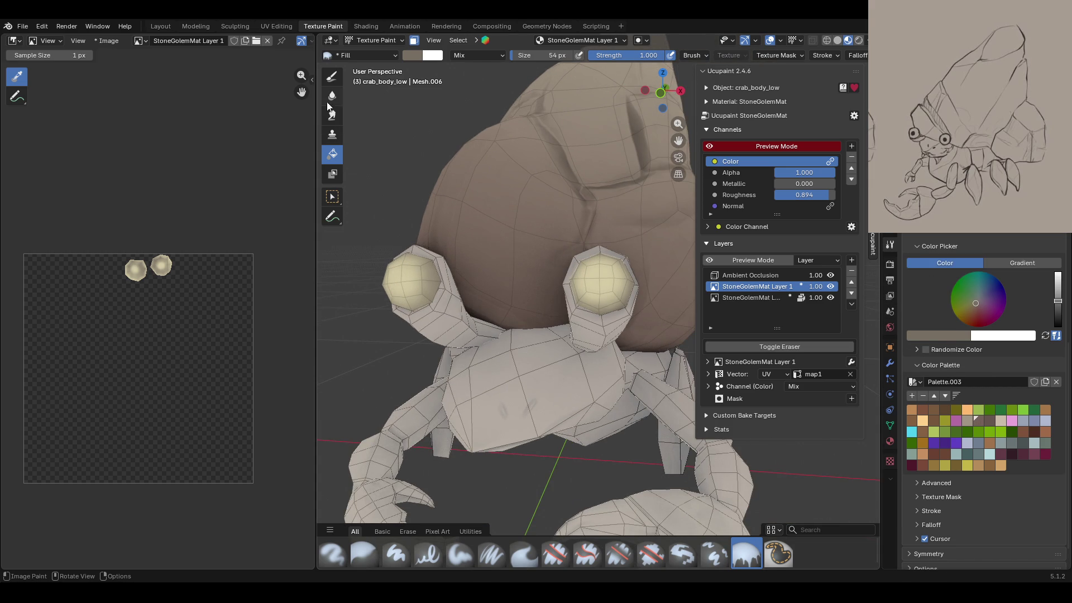
left_click(332, 77)
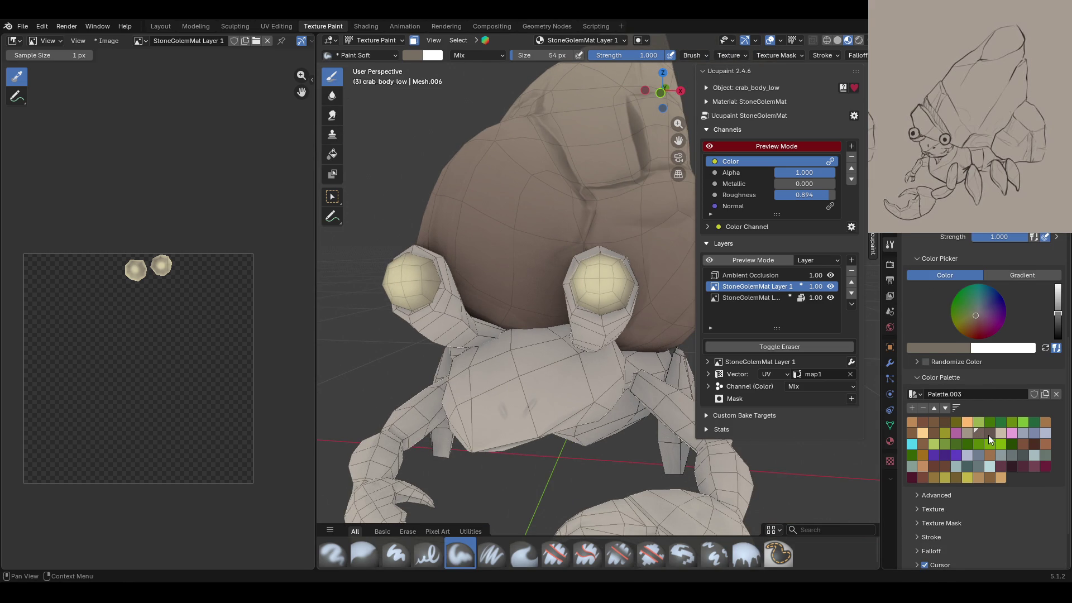
Step: Set the paint colour to black and briefly hide then show StoneGolemMat Layer 1
left_click_drag(1058, 313, 1058, 339)
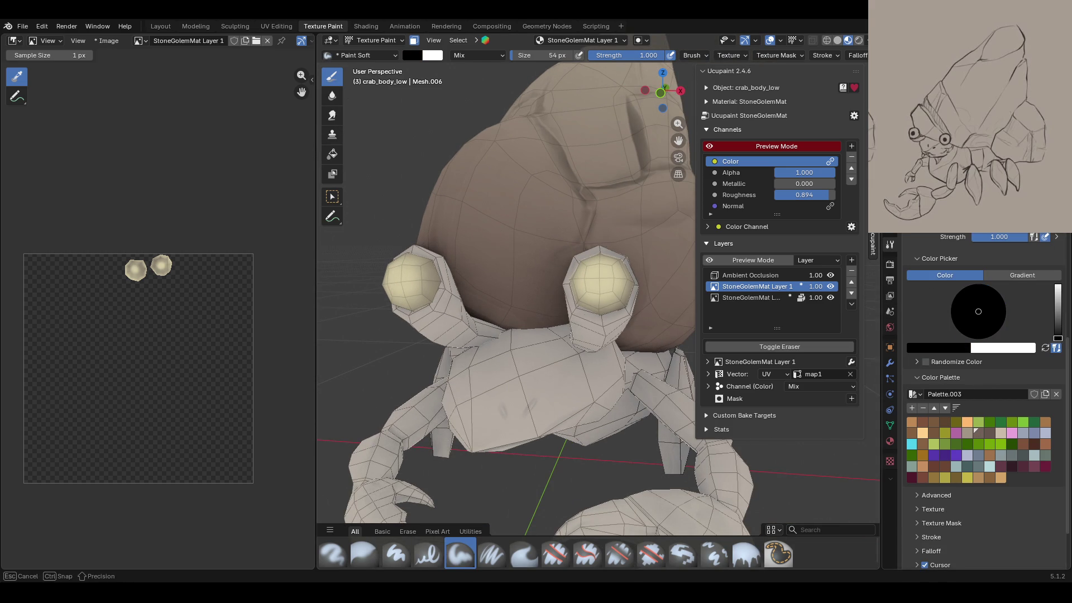
left_click(830, 286)
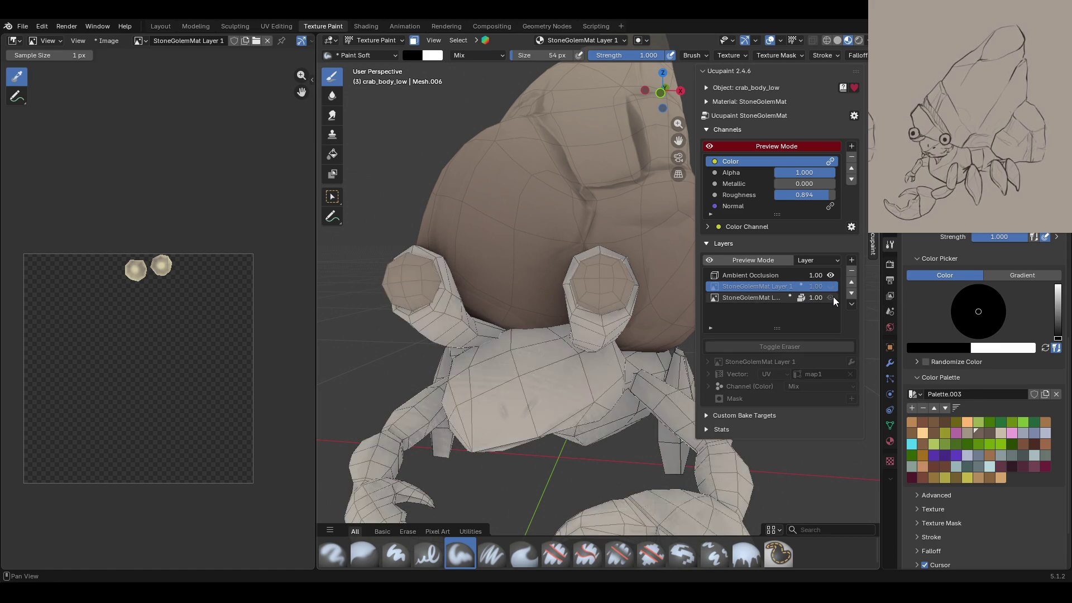
left_click(830, 298)
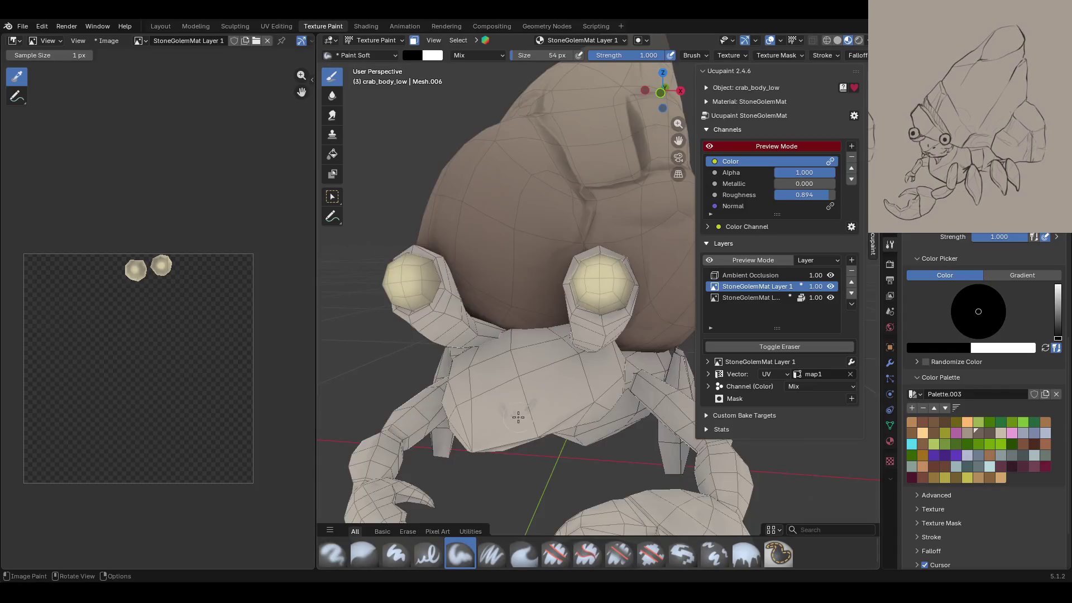
mouse_move(502, 391)
middle_mouse_down()
mouse_move(531, 431)
mouse_move(558, 391)
middle_mouse_up()
scroll(479, 372, "down", 2)
scroll(592, 439, "up", 3)
scroll(975, 545, "down", 2)
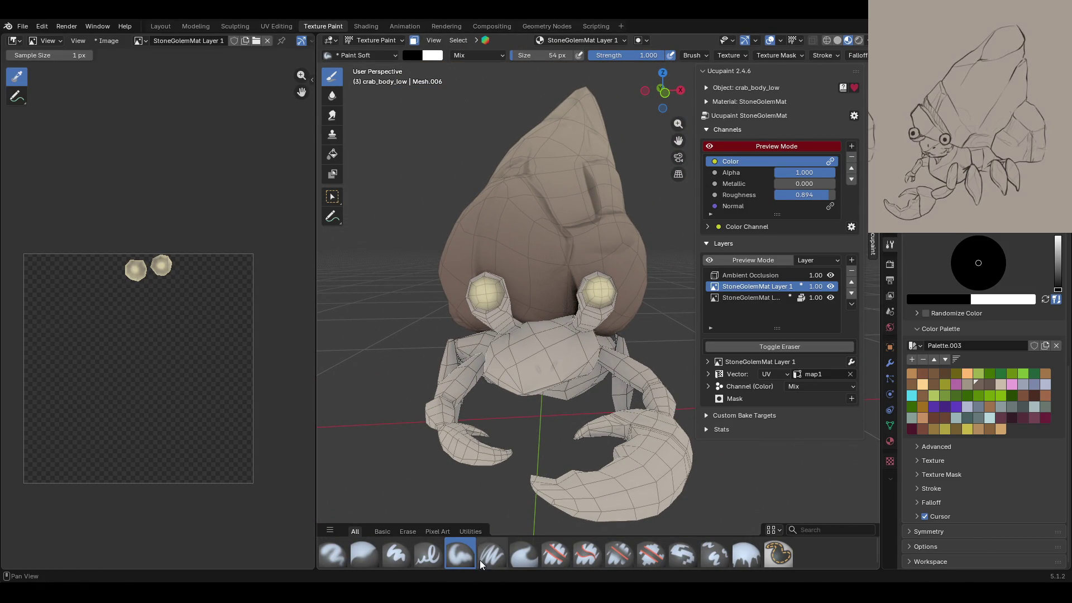
Step: Try a black dab on the right eye with the hard brush, then undo it
left_click(396, 556)
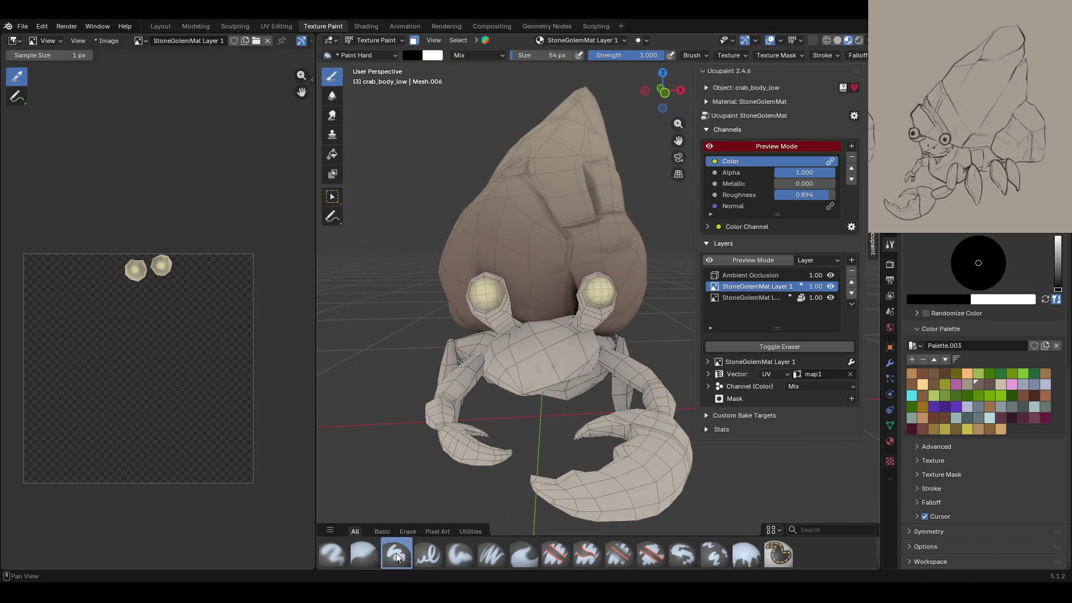
left_click(428, 555)
left_click(911, 531)
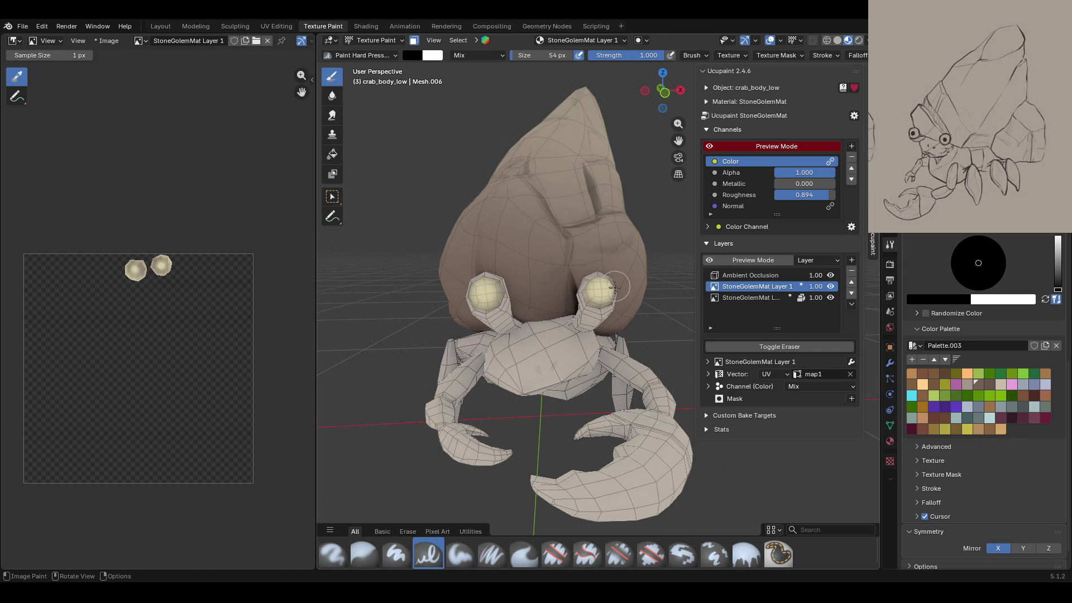
left_click(602, 291)
key("ctrl+z")
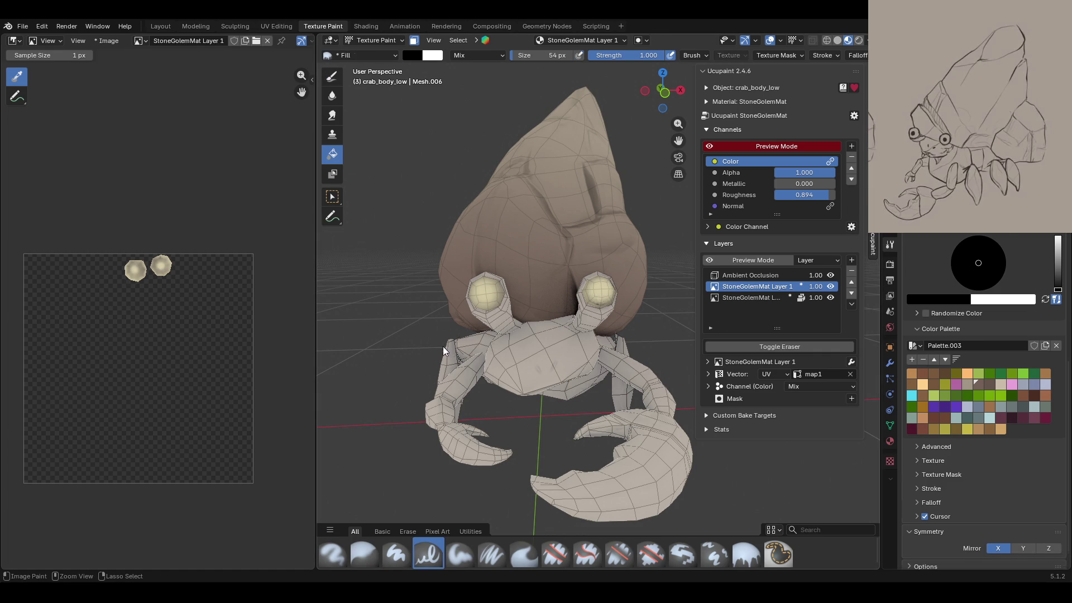
Step: Zoom in on the right eye and paint a solid black pupil with Paint Hard
left_click(397, 554)
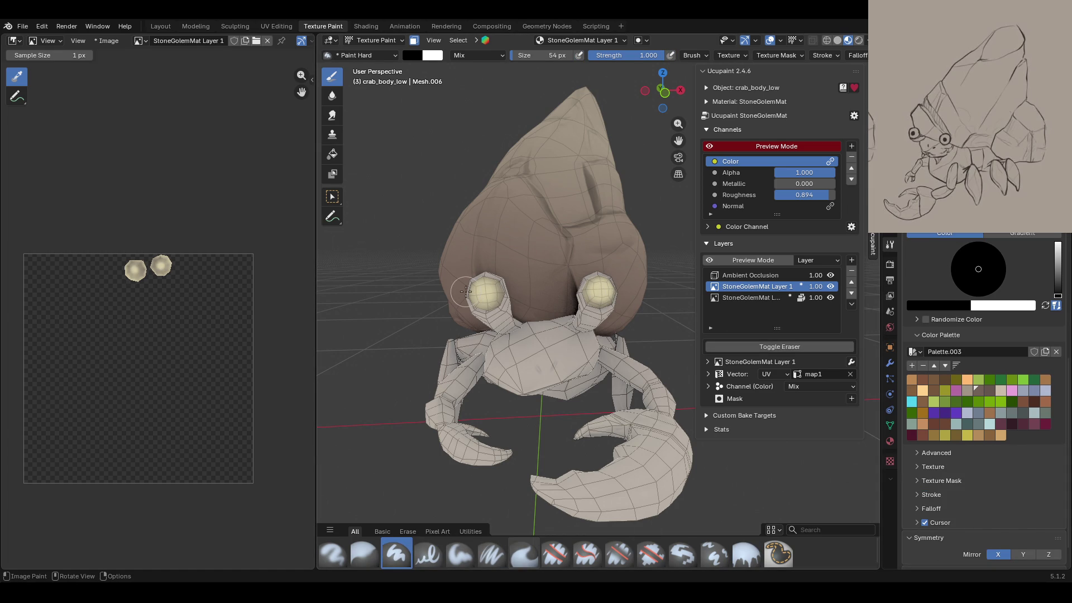
scroll(978, 268, "down", 2)
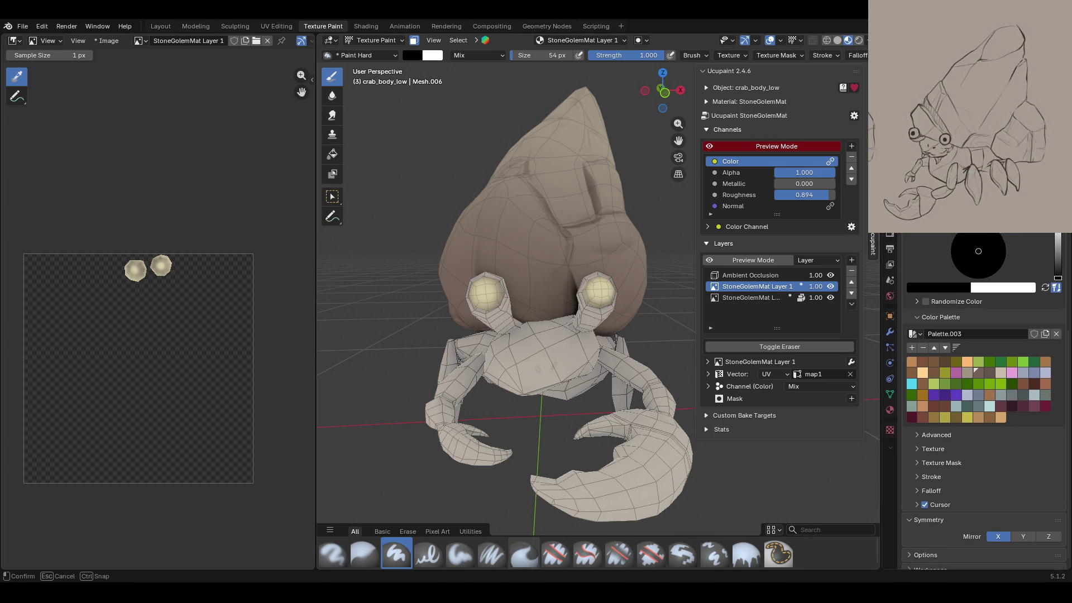
scroll(983, 336, "up", 5)
scroll(983, 335, "down", 6)
scroll(983, 335, "up", 4)
scroll(983, 335, "up", 1)
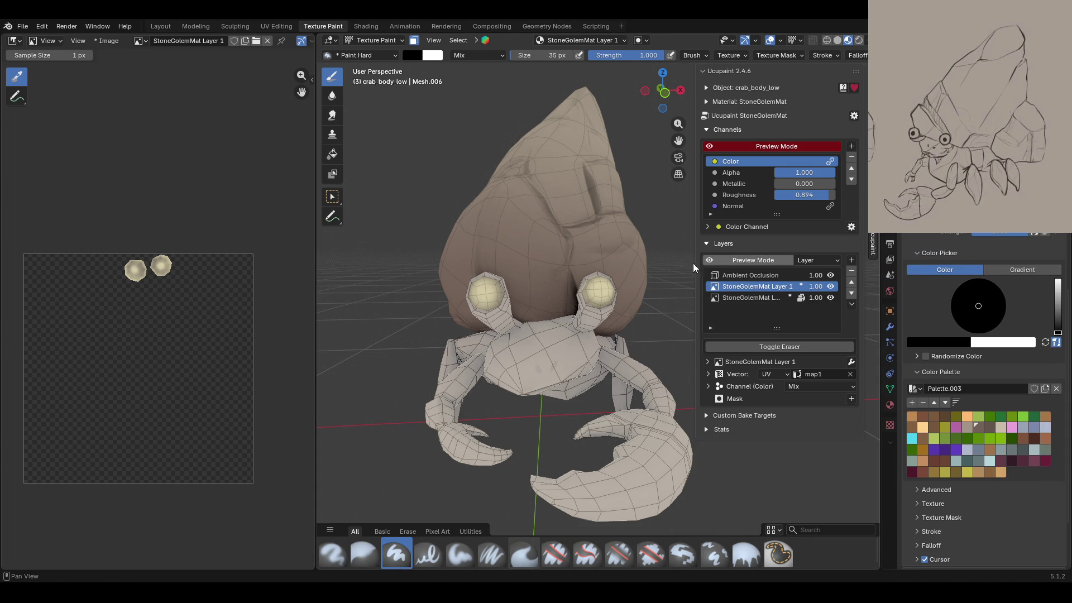
middle_click_drag(623, 296, 601, 295)
scroll(601, 294, "up", 4)
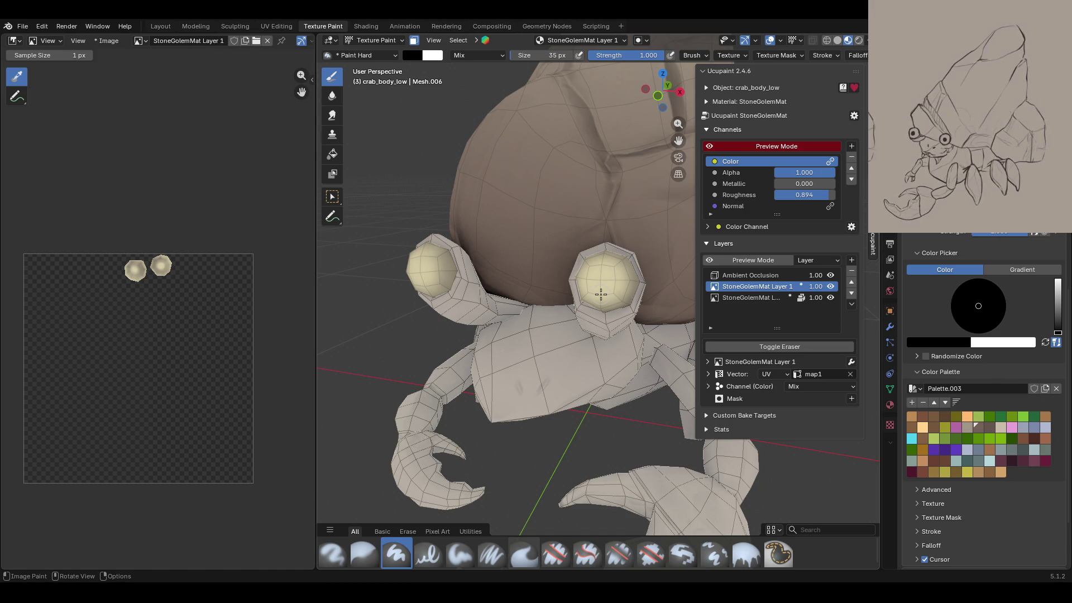
left_click_drag(612, 276, 599, 275)
scroll(494, 235, "down", 2)
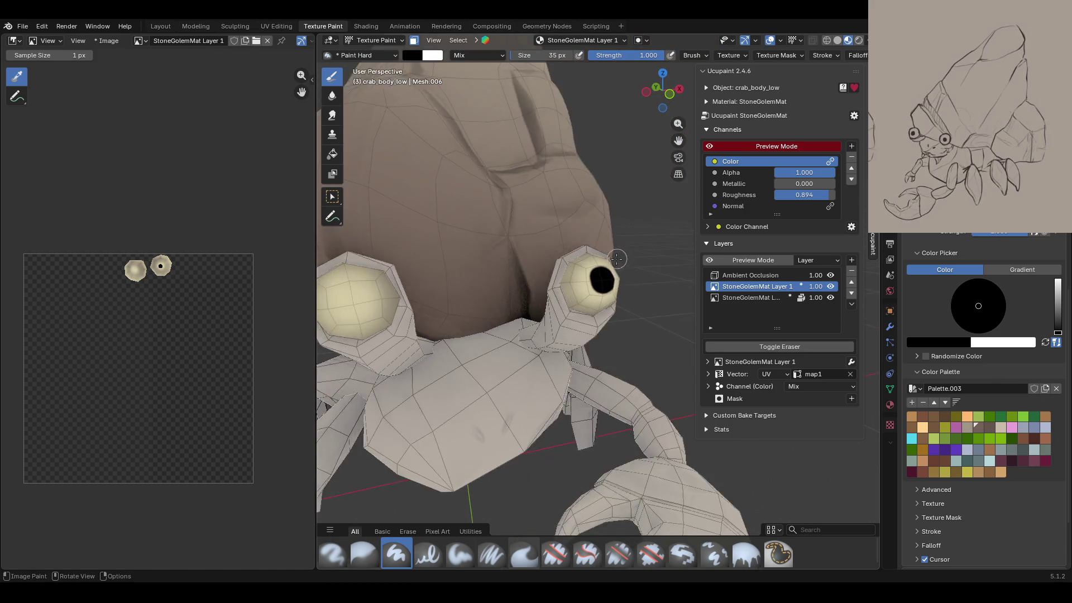
scroll(493, 235, "down", 5)
middle_click_drag(493, 235, 514, 237)
scroll(993, 500, "down", 2)
scroll(993, 500, "down", 3)
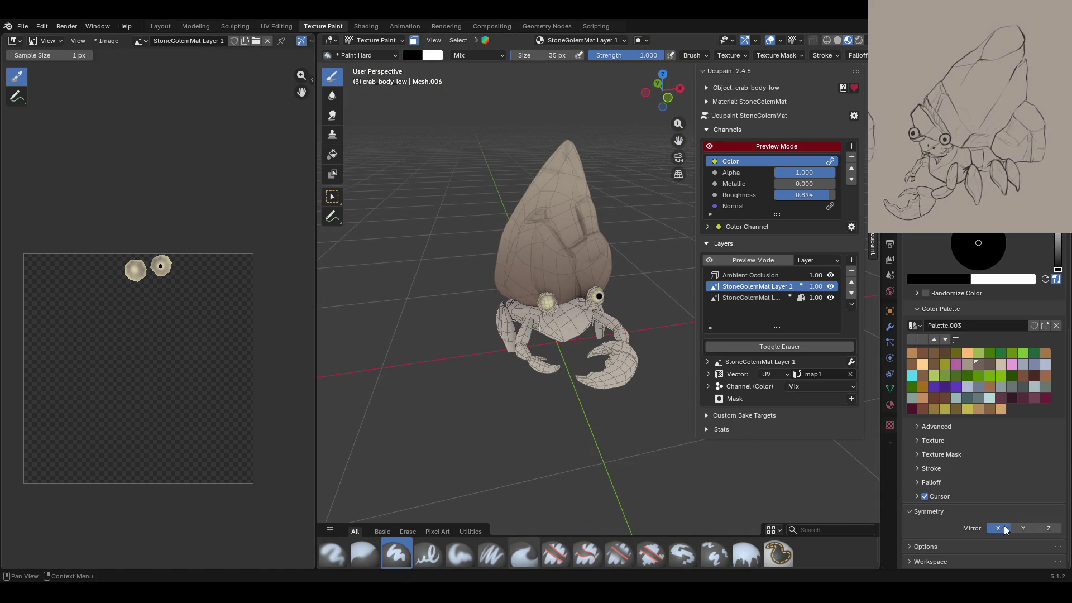
Step: Enable Z mirror painting, try a black pupil on the left eye, and undo it
scroll(516, 264, "up", 2)
scroll(515, 265, "up", 5)
middle_click_drag(516, 264, 561, 241)
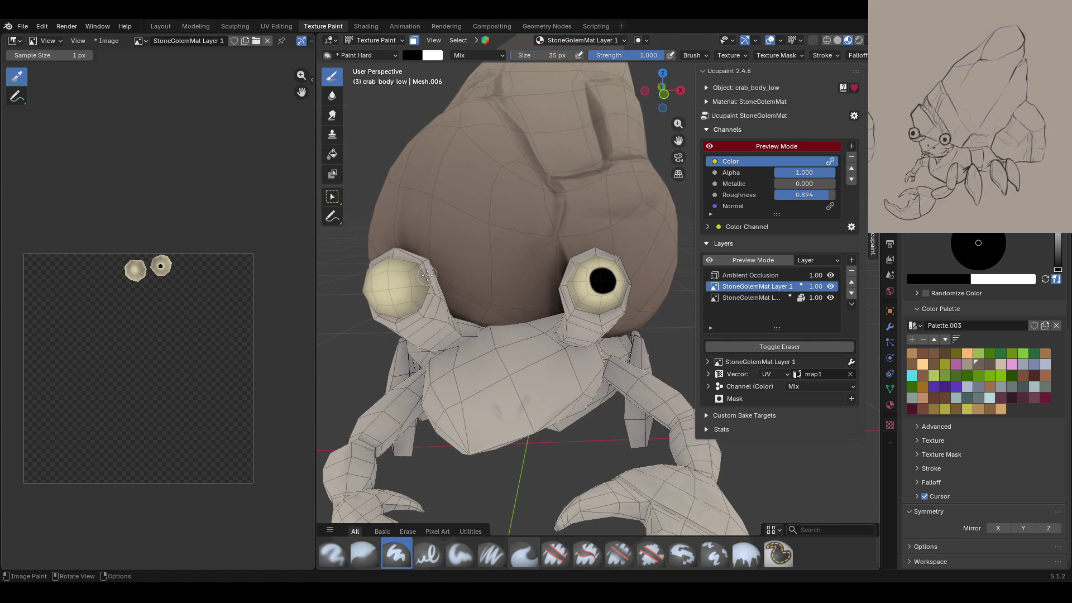
scroll(436, 263, "down", 4)
middle_click_drag(436, 262, 447, 291)
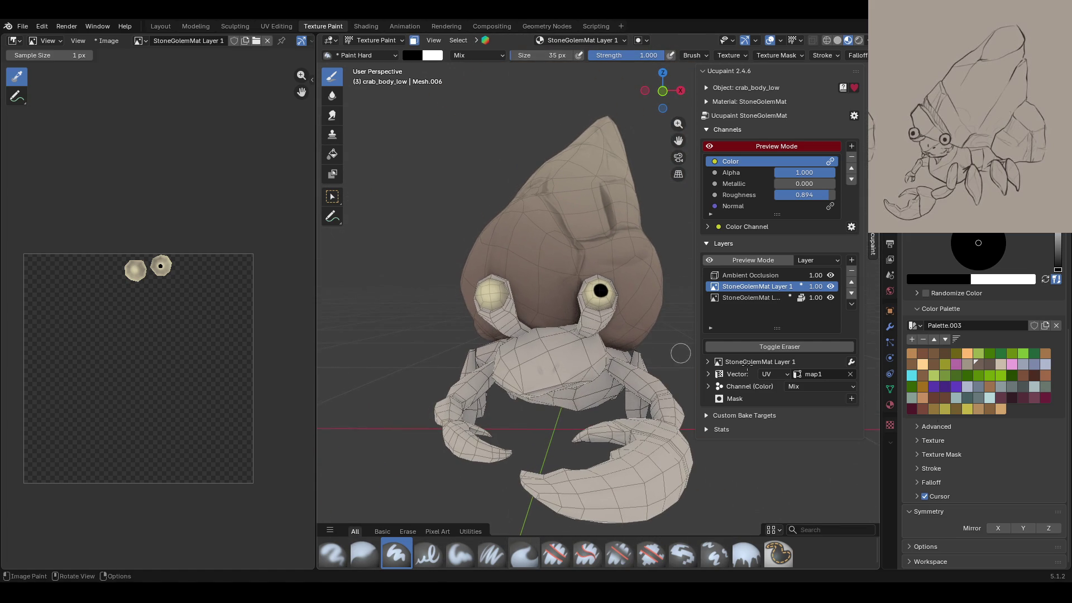
left_click(1042, 530)
left_click(487, 296)
left_click(747, 555)
key("ctrl+z")
Step: Disable Z mirroring, paint a left-eye pupil with the pressure hard brush, then undo it
middle_click_drag(470, 335, 513, 328)
scroll(470, 335, "up", 4)
left_click(1050, 527)
left_click(428, 554)
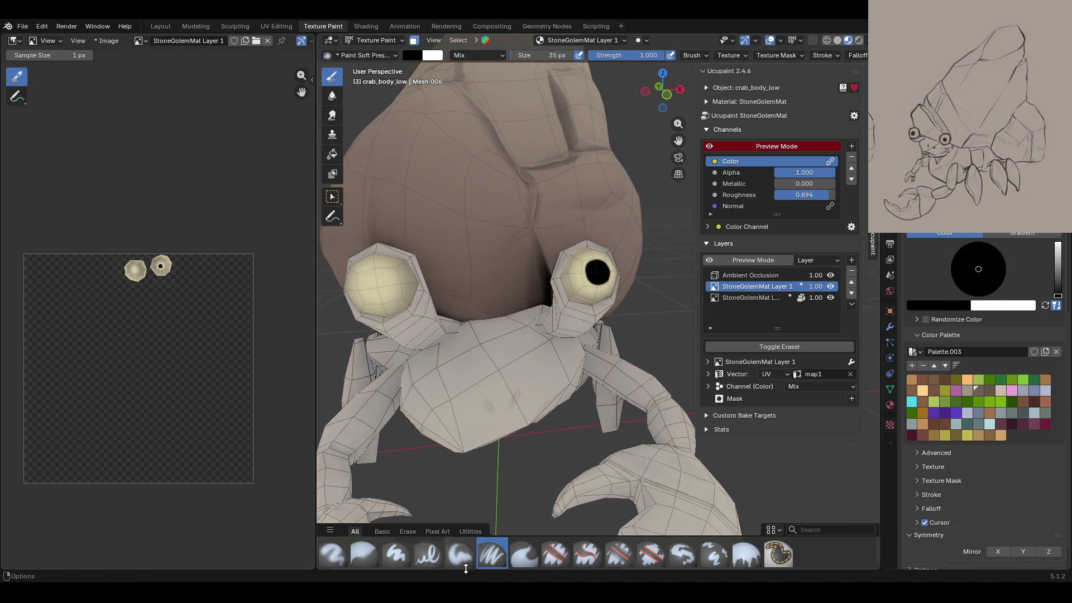
left_click_drag(389, 276, 376, 287)
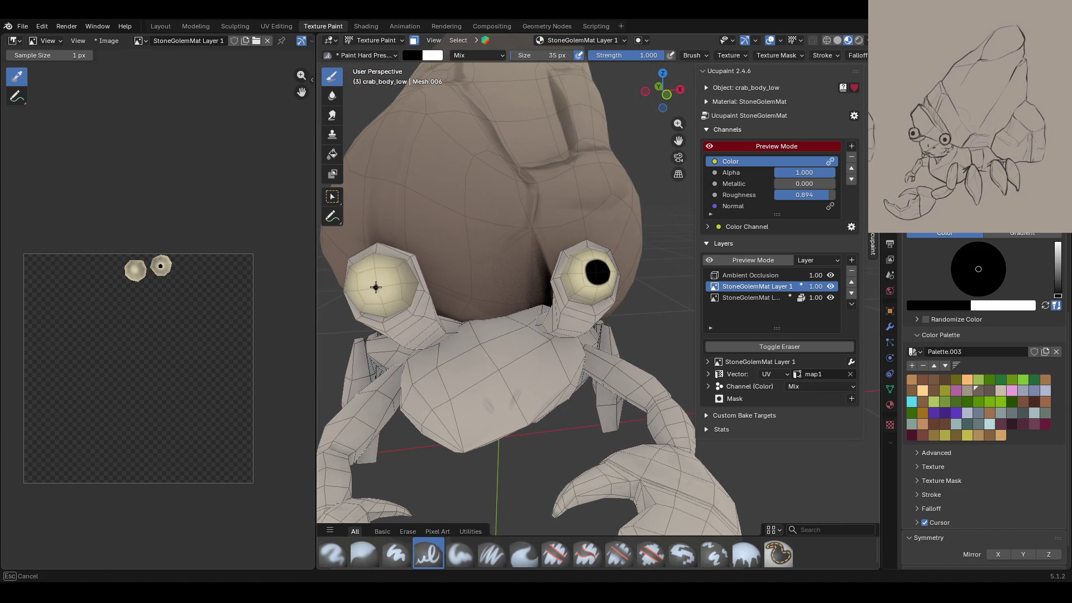
left_click_drag(373, 291, 377, 280)
mouse_move(377, 280)
middle_mouse_down()
mouse_move(566, 397)
mouse_move(558, 386)
middle_mouse_up()
scroll(532, 373, "down", 5)
scroll(523, 230, "up", 3)
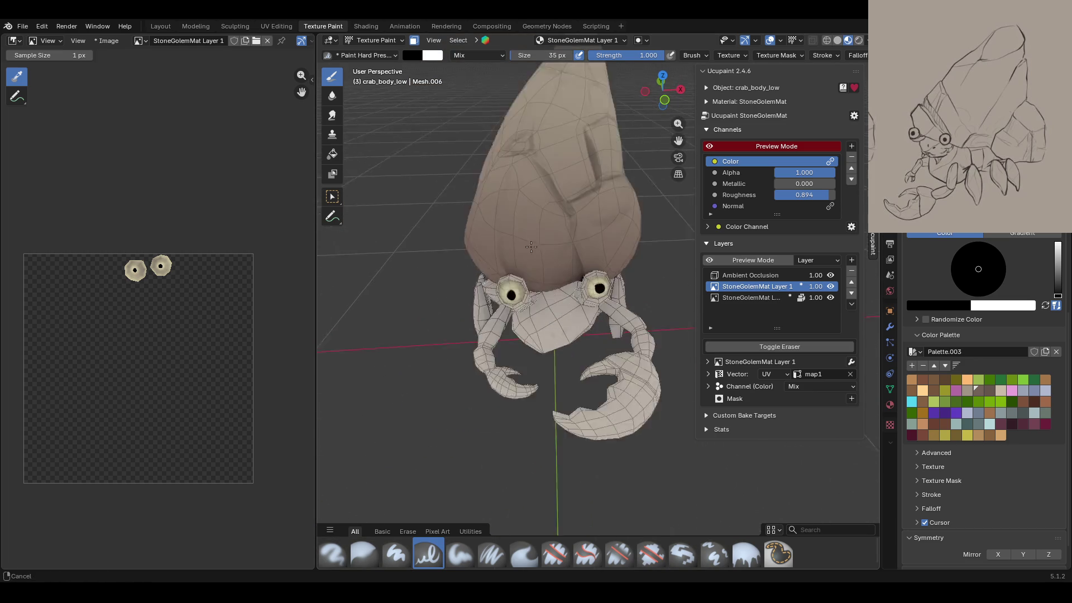
scroll(523, 230, "up", 3)
key("ctrl+z")
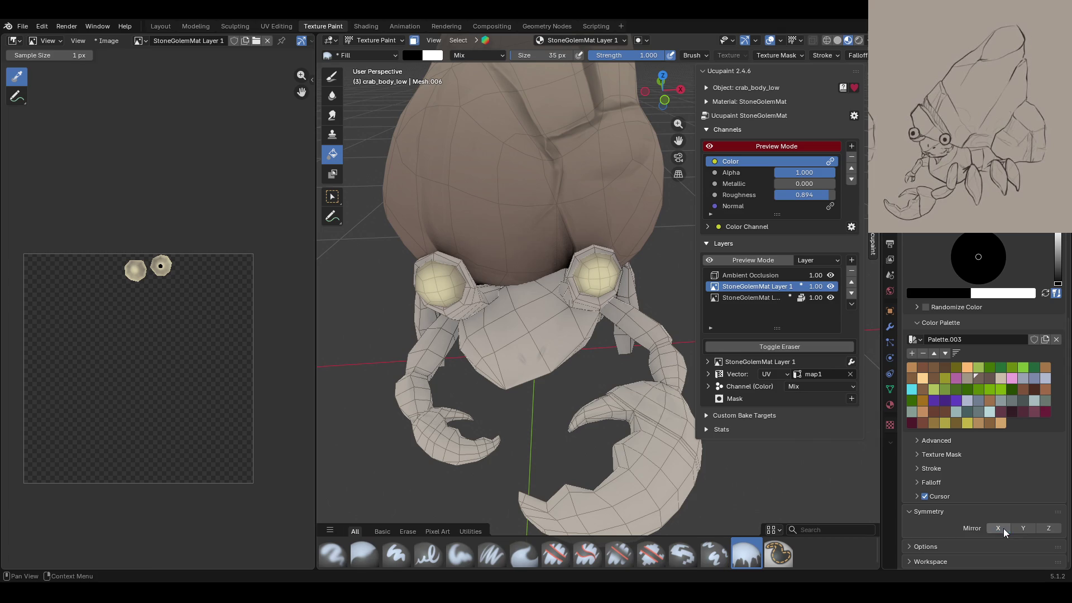
Step: Reselect Paint Hard and set the brush size to 24 px
left_click(396, 553)
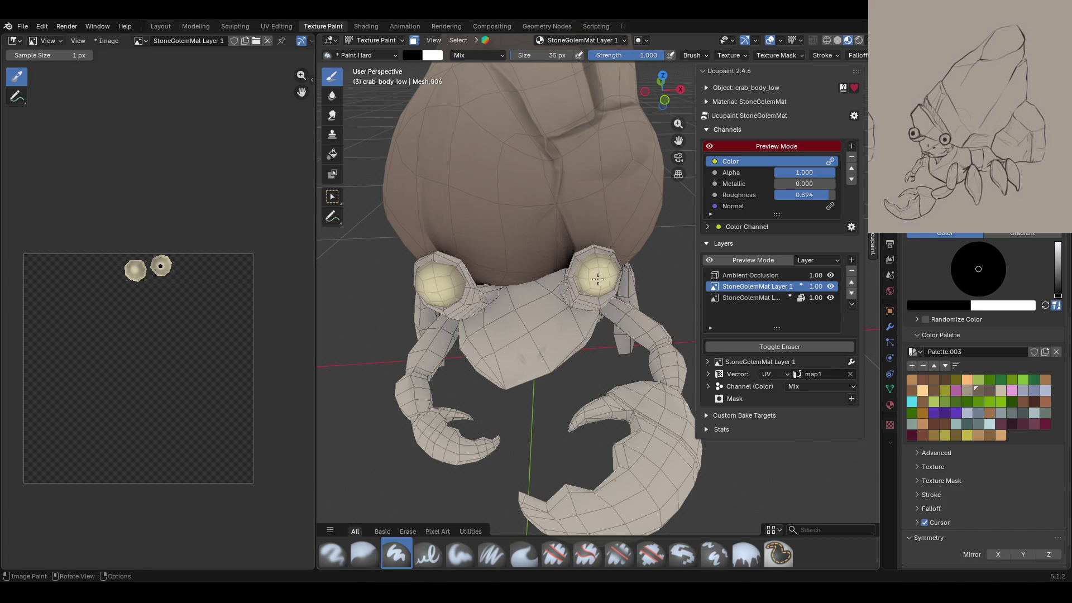
middle_click_drag(597, 280, 609, 224)
scroll(1000, 282, "up", 3)
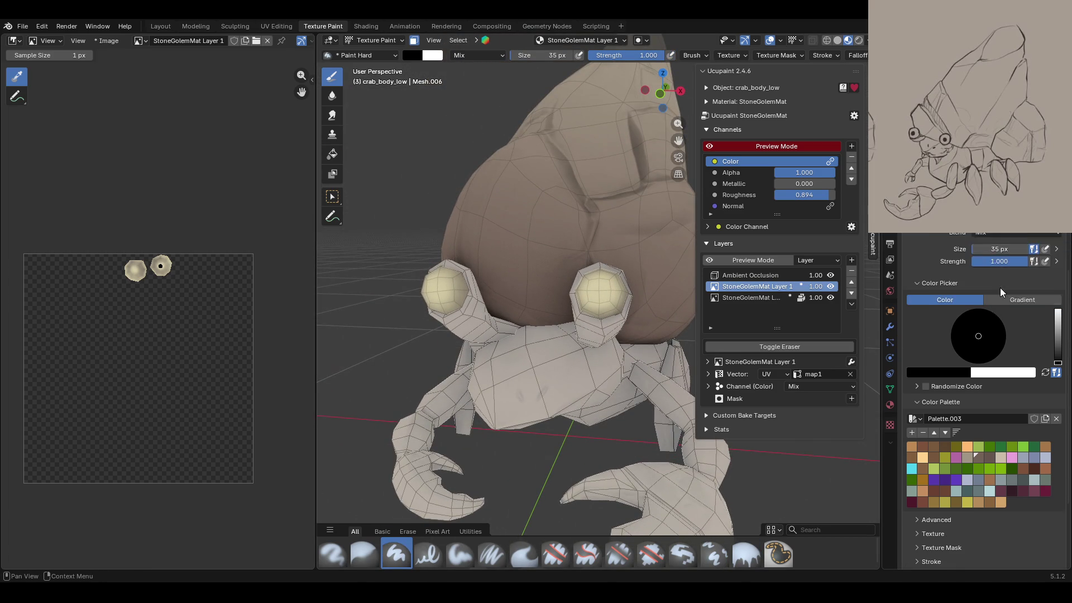
scroll(1000, 282, "up", 3)
left_click_drag(999, 316, 1000, 316)
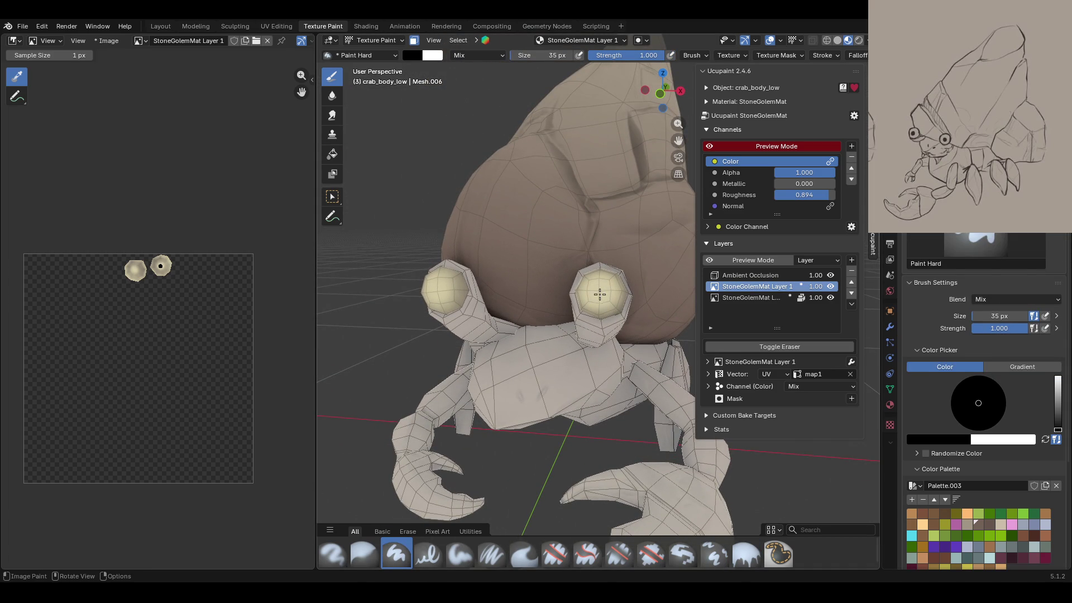
type("24")
key("Return")
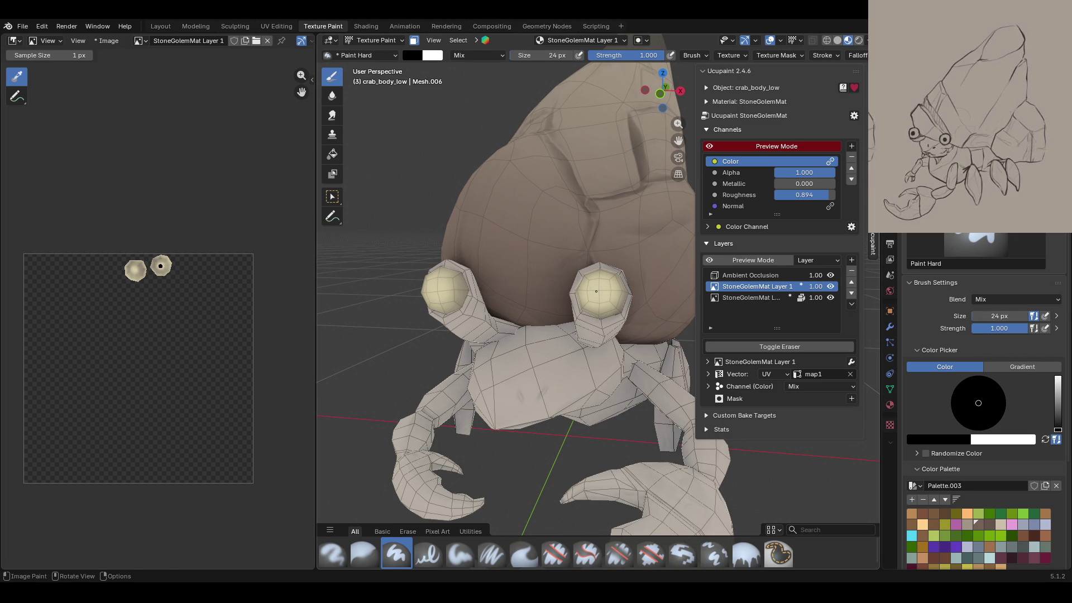
middle_click_drag(529, 257, 542, 262)
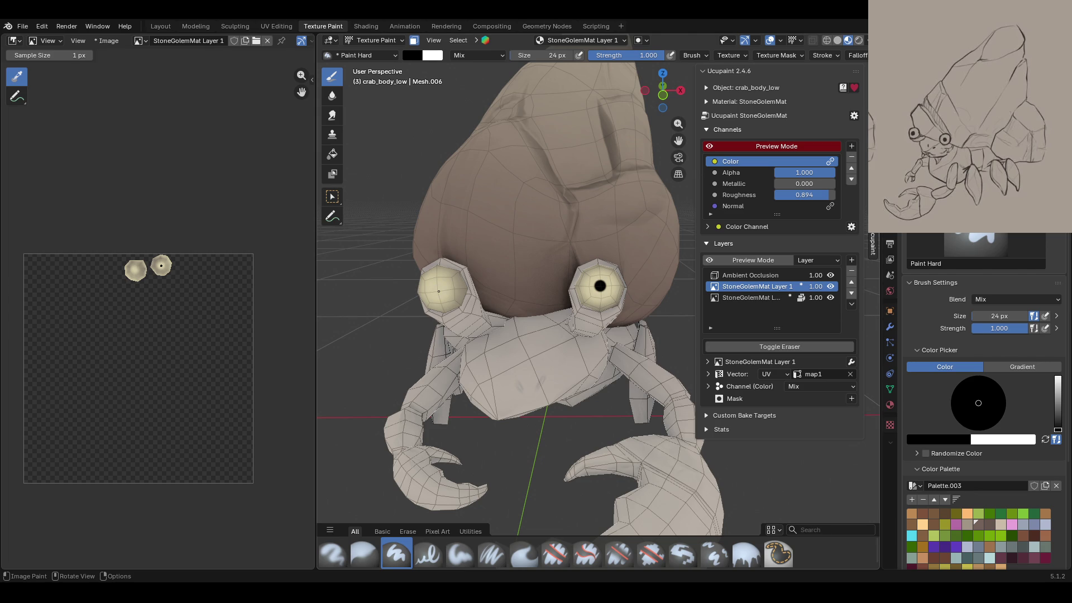
Step: Toggle StoneGolemMat Layer and Layer 1 visibility off and on to compare the painted texture
scroll(527, 374, "down", 8)
mouse_move(526, 374)
middle_mouse_down()
mouse_move(618, 396)
mouse_move(582, 383)
middle_mouse_up()
scroll(582, 384, "up", 3)
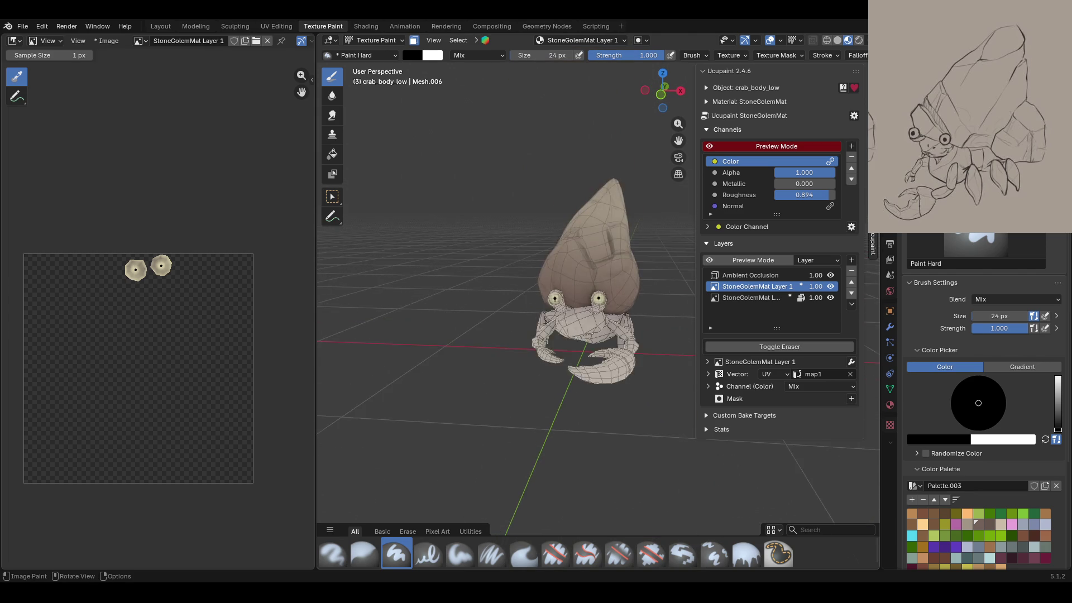
scroll(550, 313, "up", 5)
mouse_move(550, 313)
middle_mouse_down()
mouse_move(658, 320)
mouse_move(591, 346)
middle_mouse_up()
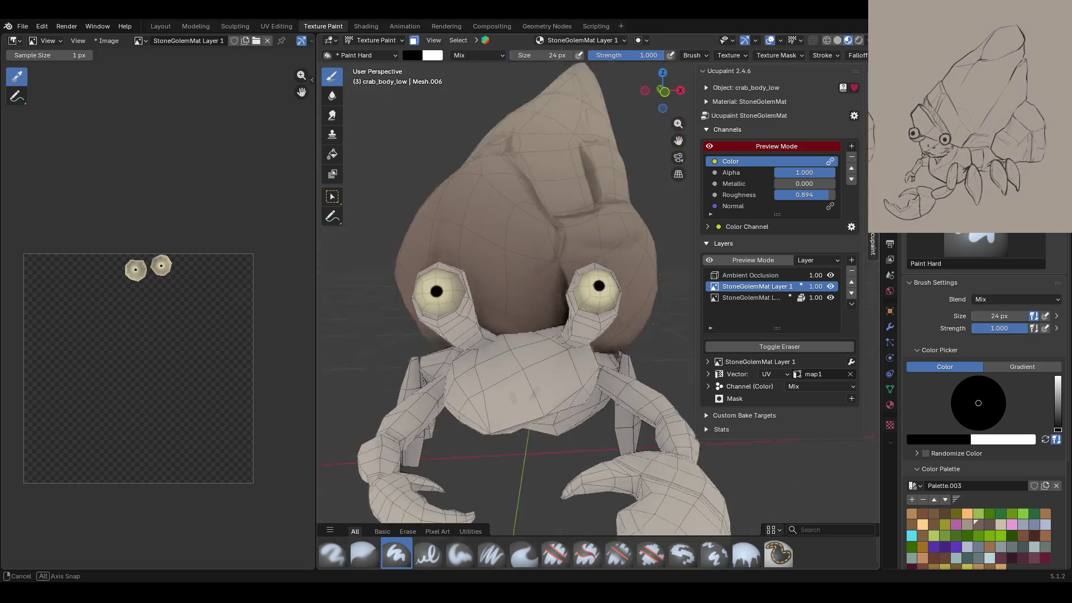
middle_click_drag(586, 387, 642, 363)
left_click(831, 298)
left_click(832, 287)
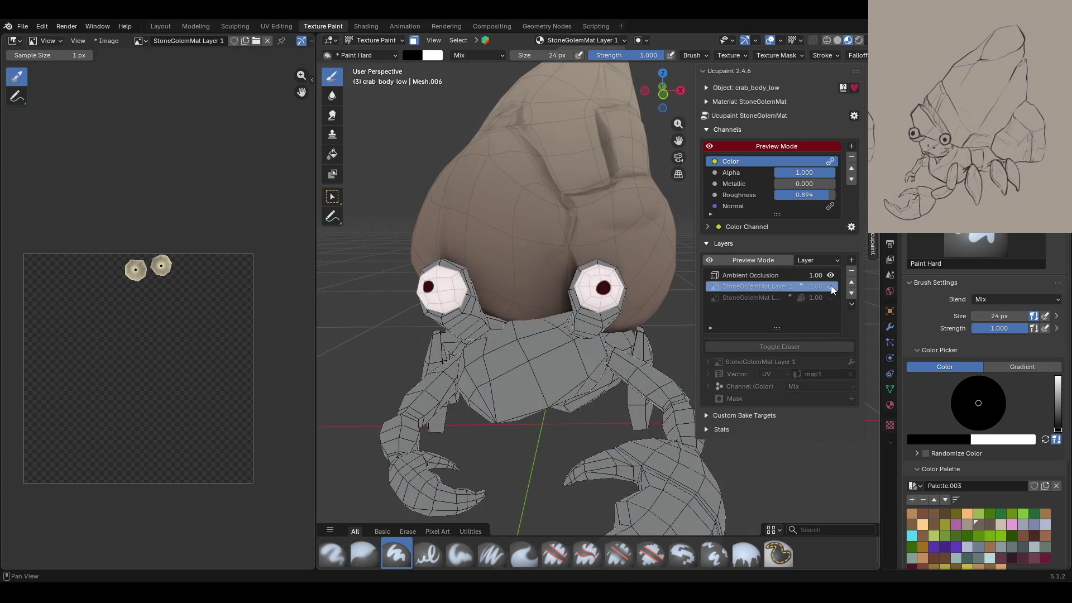
left_click(831, 287)
left_click(831, 287)
left_click(832, 287)
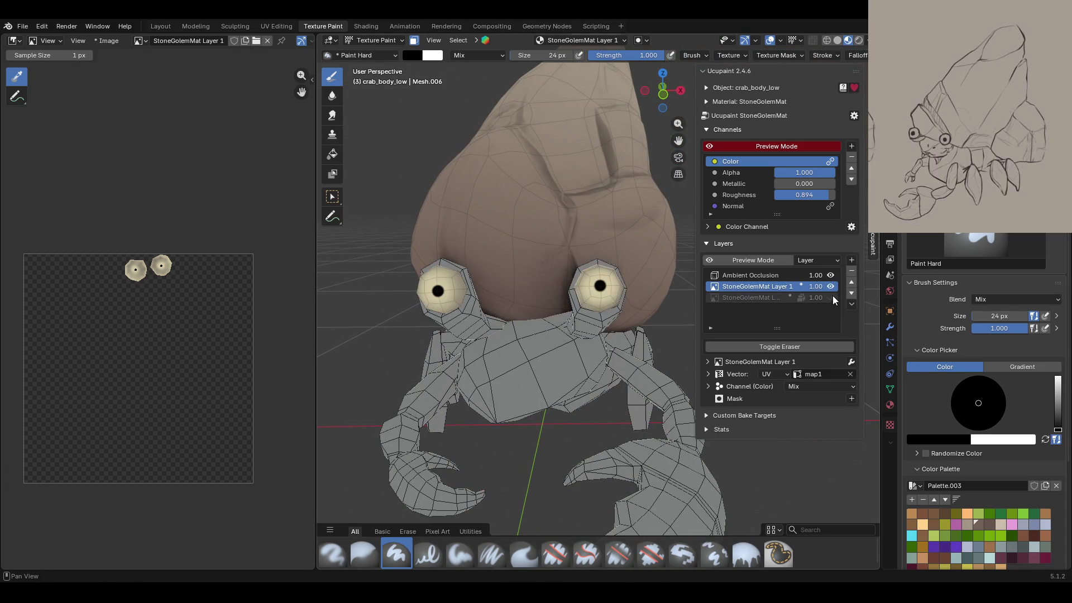
left_click(831, 298)
Step: Frame the crab's left eye and paint its pupil black
mouse_move(558, 358)
middle_mouse_down()
mouse_move(592, 350)
mouse_move(478, 407)
middle_mouse_up()
scroll(591, 351, "down", 5)
scroll(479, 406, "up", 3)
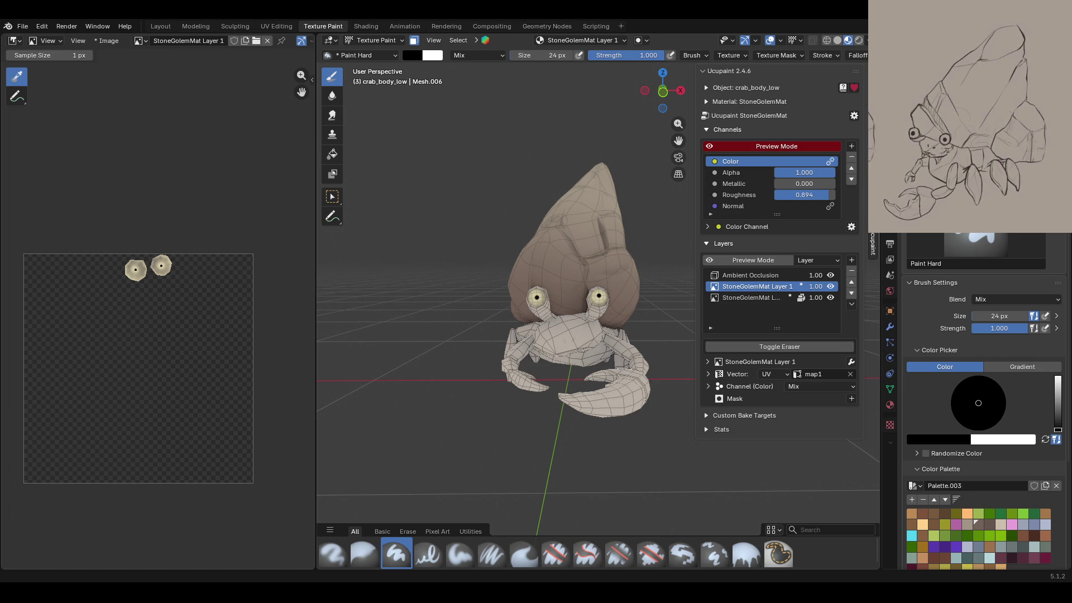
mouse_move(610, 324)
middle_mouse_down()
mouse_move(526, 338)
mouse_move(610, 319)
mouse_move(522, 350)
middle_mouse_up()
scroll(553, 335, "up", 5)
scroll(553, 335, "down", 2)
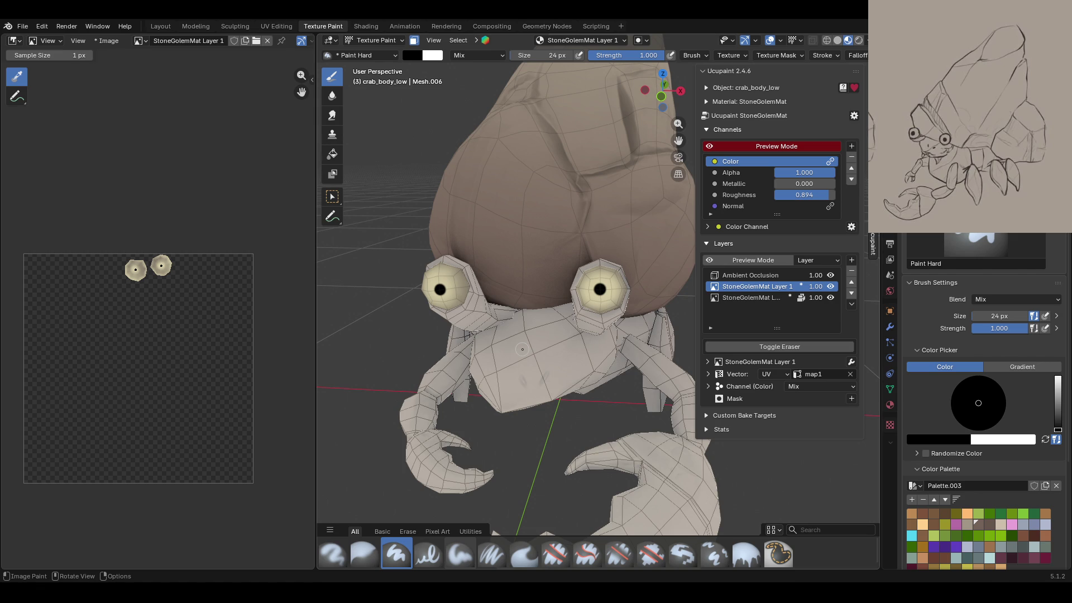
mouse_move(522, 349)
middle_mouse_down()
mouse_move(442, 292)
mouse_move(423, 261)
middle_mouse_up()
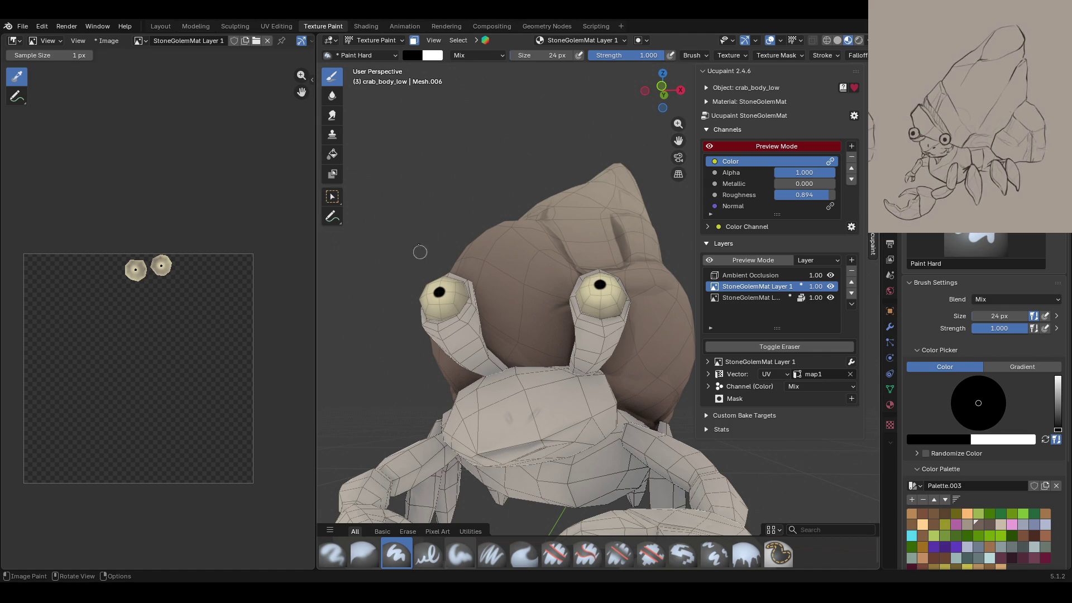
middle_click_drag(423, 259, 558, 343)
scroll(558, 343, "down", 8)
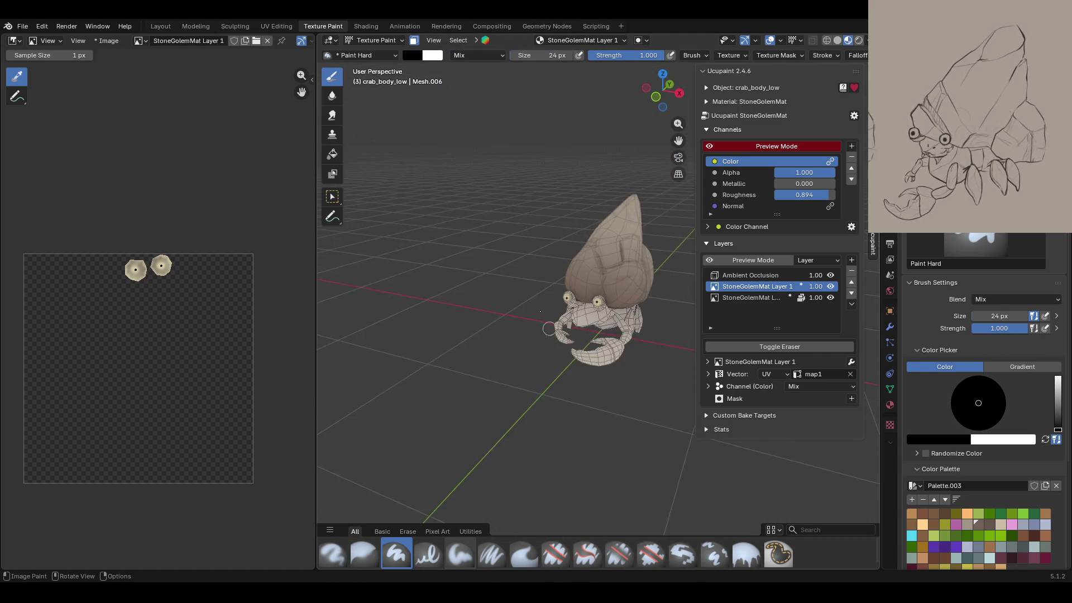
scroll(557, 343, "up", 8)
middle_click_drag(557, 342, 557, 285)
scroll(558, 286, "down", 4)
scroll(557, 286, "up", 4)
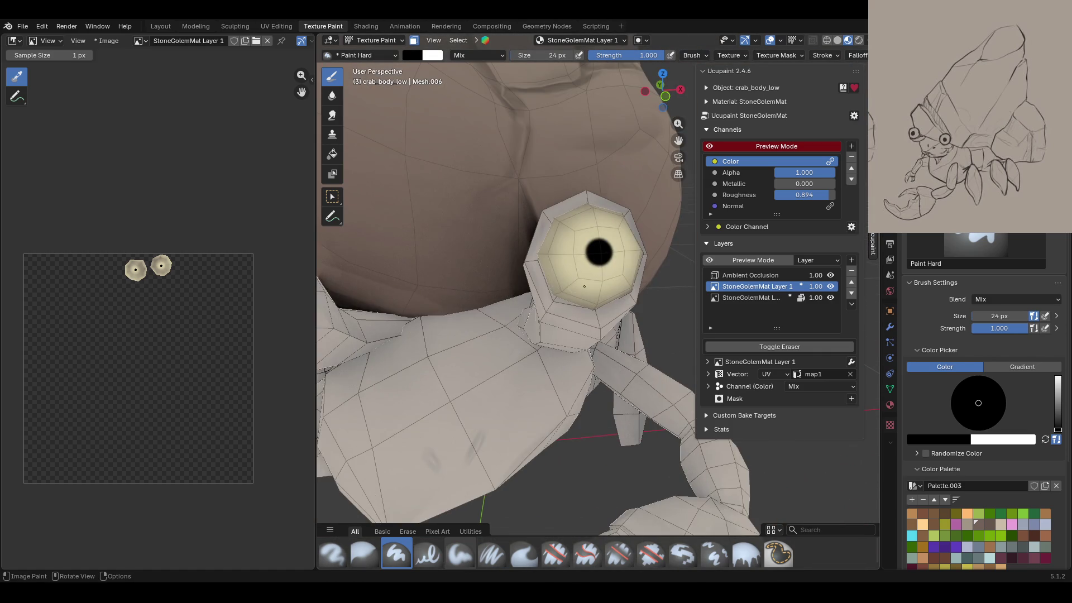
scroll(566, 286, "down", 2)
scroll(567, 286, "down", 3)
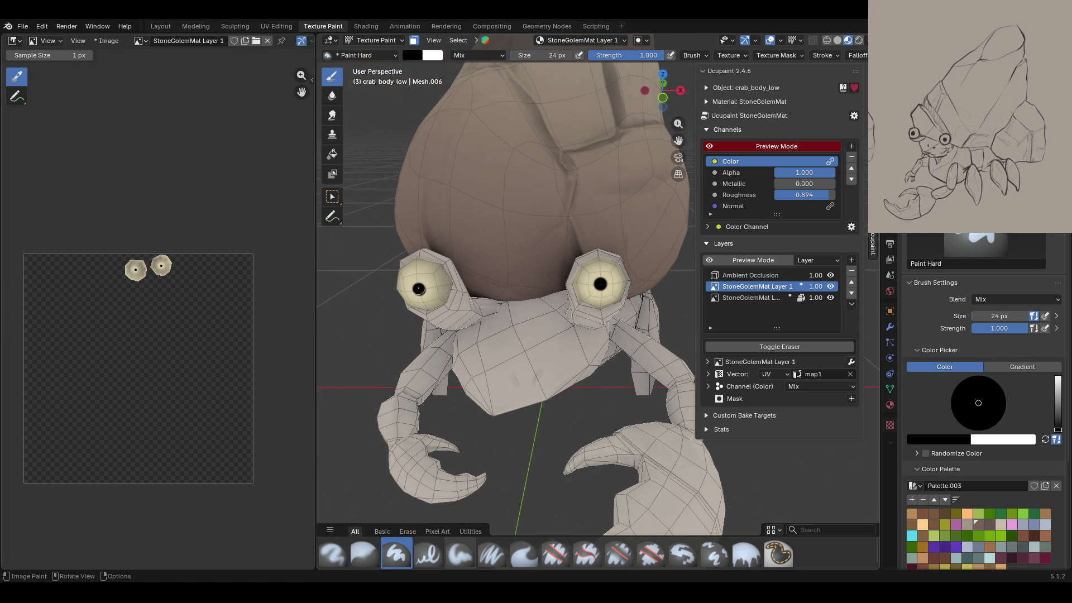
left_click_drag(419, 289, 419, 289)
mouse_move(578, 327)
middle_mouse_down()
mouse_move(473, 436)
mouse_move(569, 408)
mouse_move(564, 358)
middle_mouse_up()
scroll(537, 363, "down", 5)
scroll(569, 420, "down", 5)
scroll(568, 405, "up", 4)
scroll(568, 391, "up", 6)
scroll(564, 357, "up", 4)
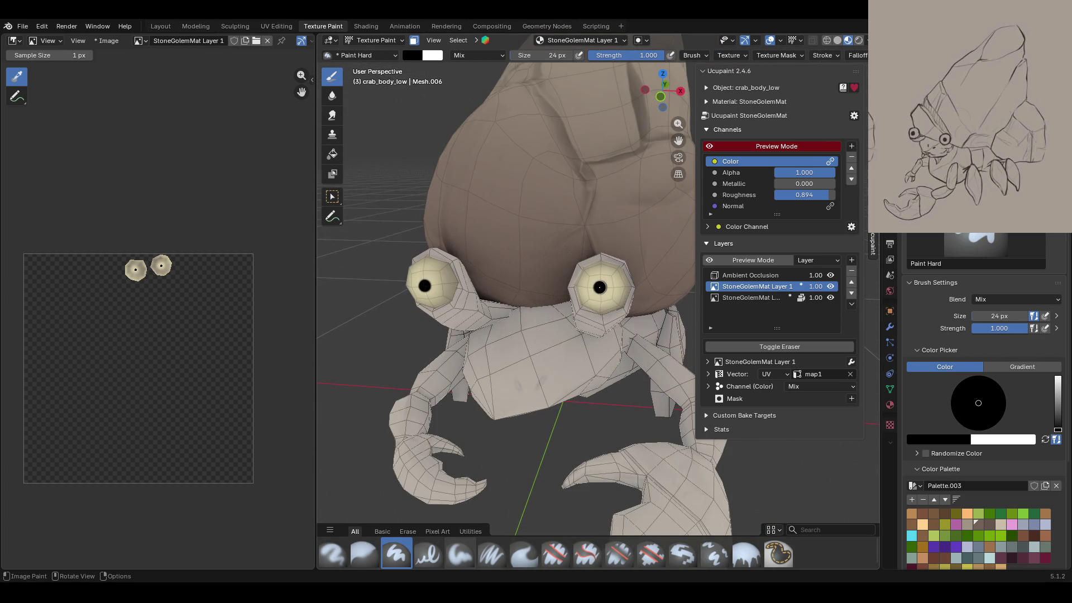
left_click(1011, 316)
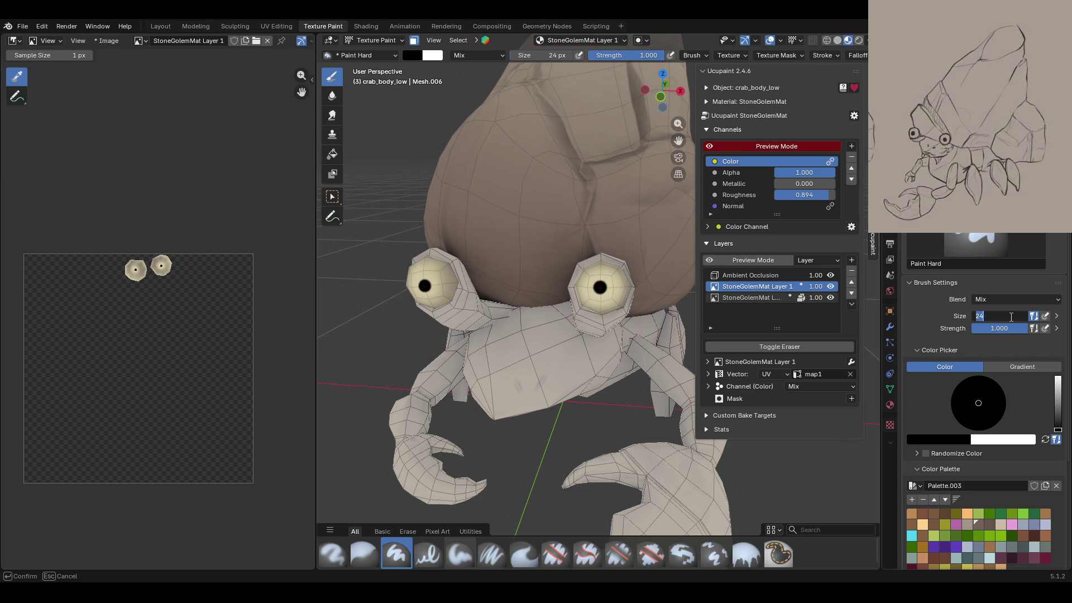
type("28")
Step: Paint the right pupil black with a 28 px brush, then enlarge the brush to 38 px
key("Return")
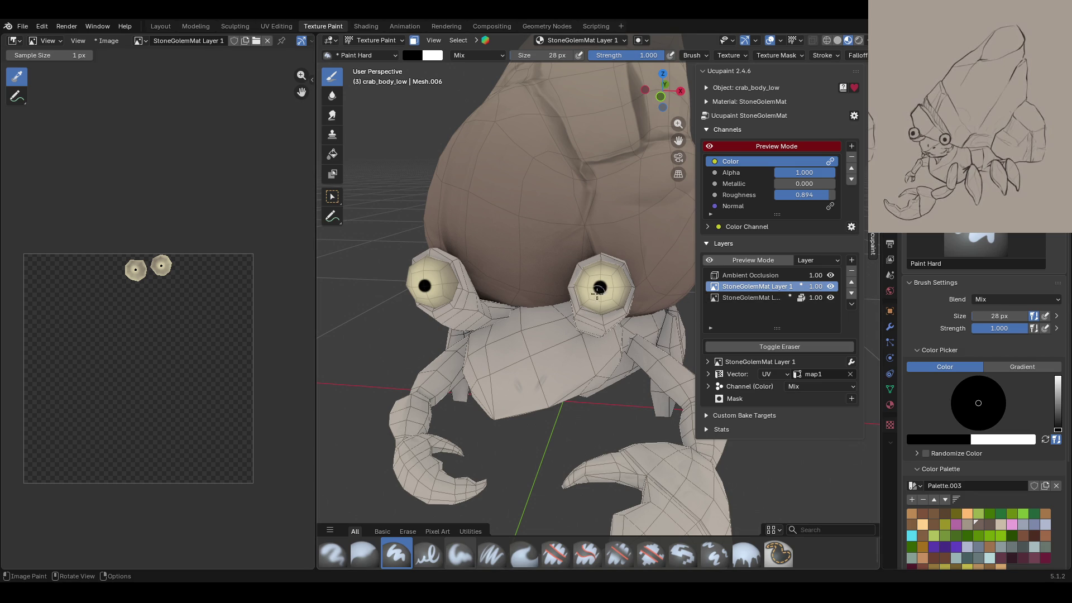
left_click(600, 287)
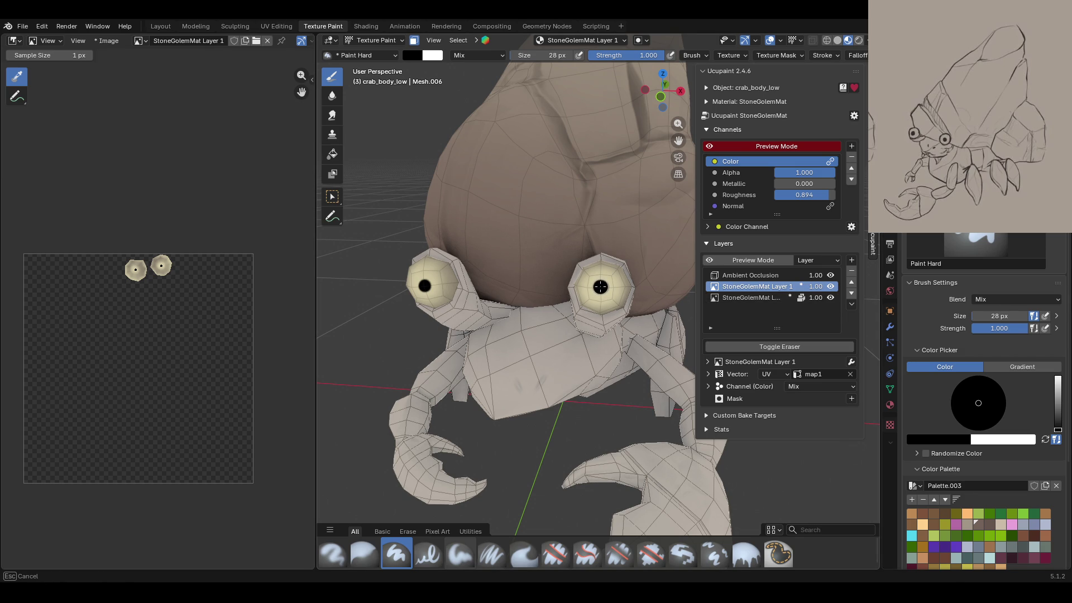
left_click(991, 317)
left_click_drag(990, 316, 999, 316)
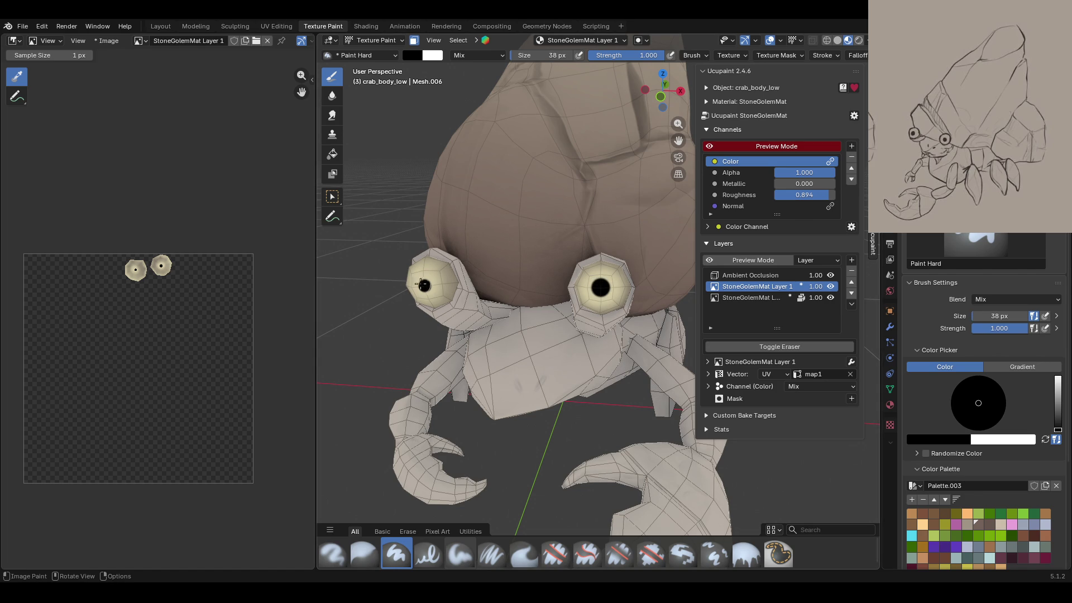
Step: Make StoneGolemMat Layer the active paint layer in the Ucupaint list
scroll(424, 286, "down", 5)
mouse_move(558, 358)
middle_mouse_down()
mouse_move(639, 406)
mouse_move(553, 339)
middle_mouse_up()
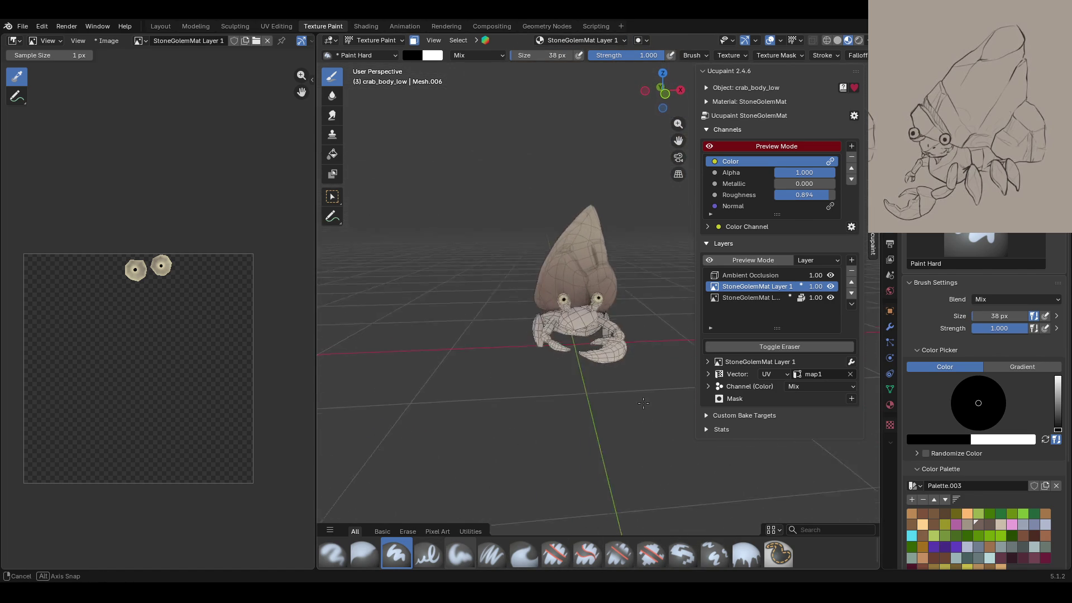
scroll(553, 339, "up", 6)
mouse_move(555, 354)
middle_mouse_down()
mouse_move(509, 351)
mouse_move(495, 363)
middle_mouse_up()
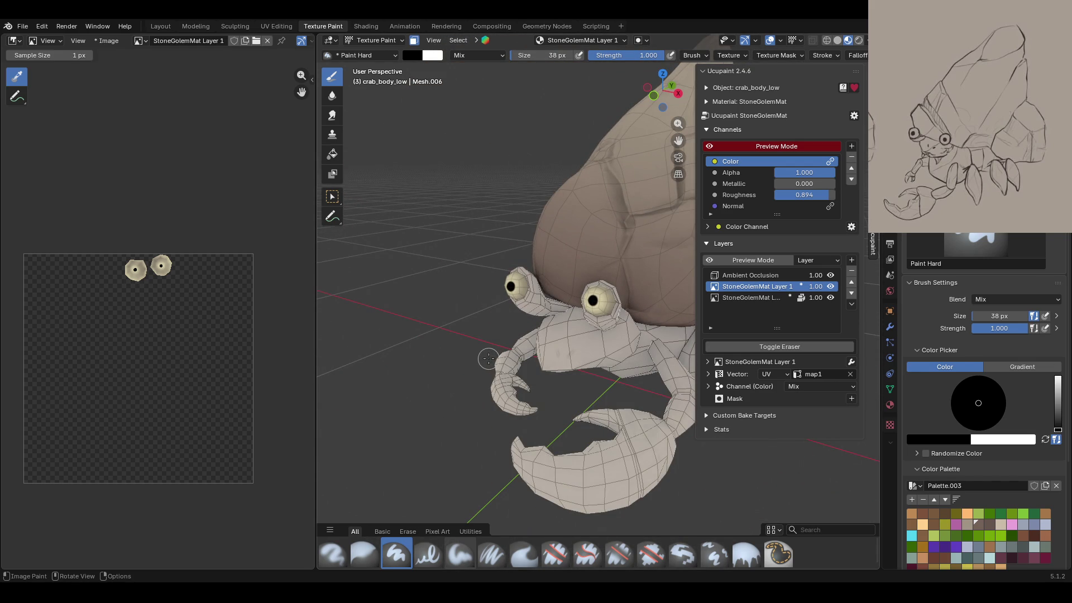
scroll(489, 358, "down", 5)
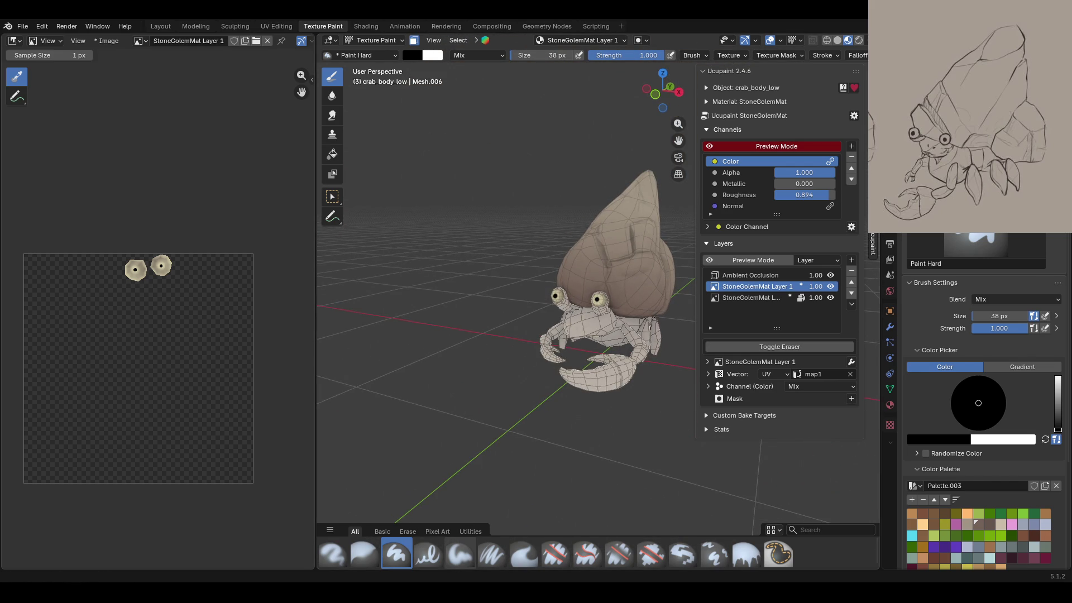
mouse_move(564, 391)
middle_mouse_down()
mouse_move(584, 395)
mouse_move(575, 391)
mouse_move(622, 369)
mouse_move(738, 387)
mouse_move(640, 395)
mouse_move(513, 380)
mouse_move(650, 380)
middle_mouse_up()
left_click(751, 298)
scroll(614, 363, "up", 3)
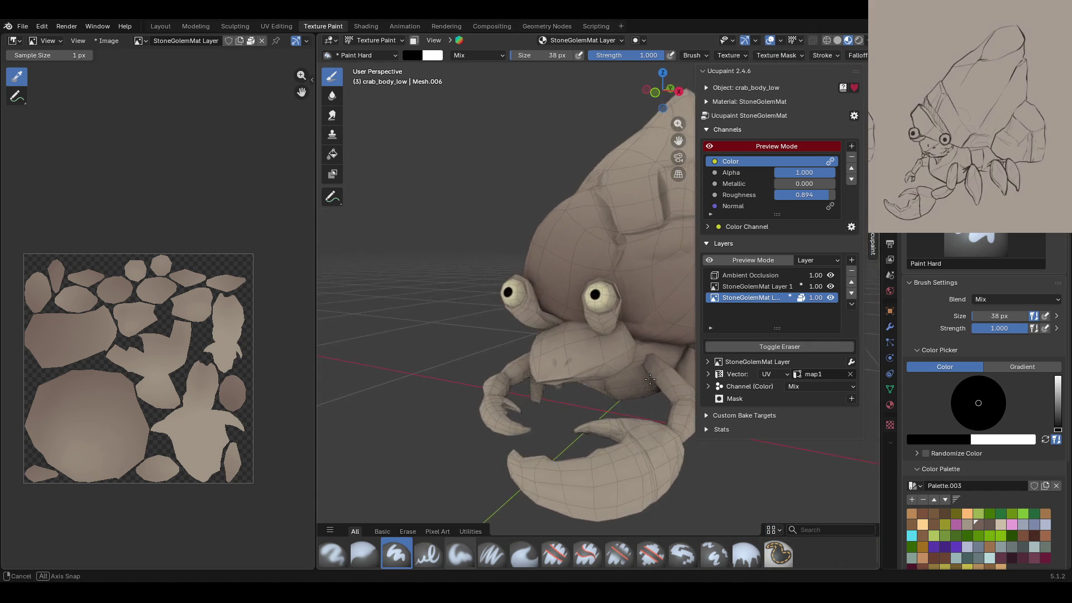
middle_click_drag(650, 380, 502, 346)
Step: Mask the claw pincer faces and set the Fill brush to gradient mode
key("m")
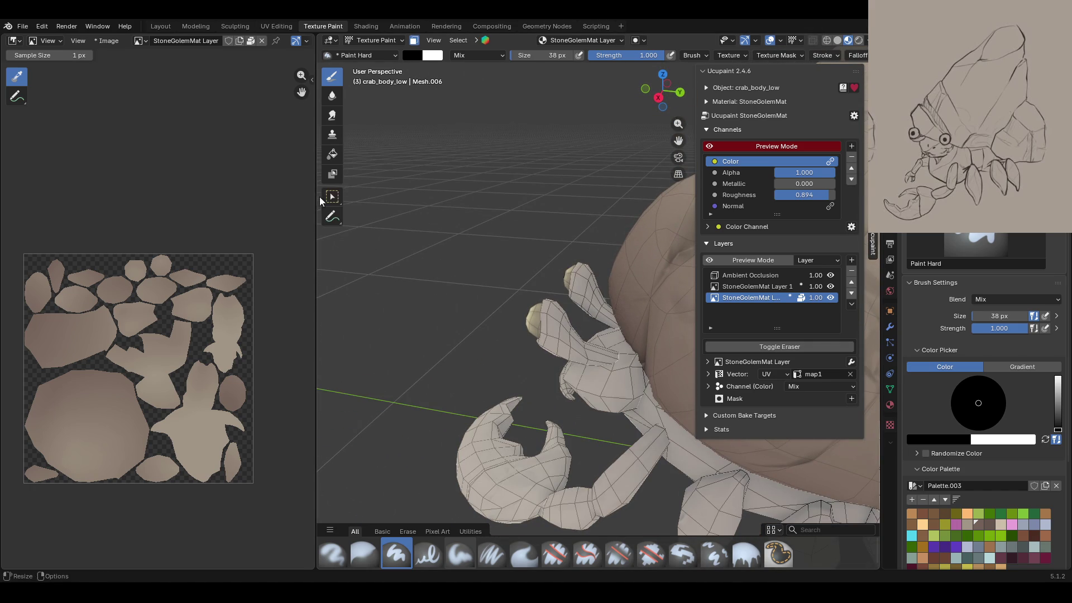
left_click(332, 196)
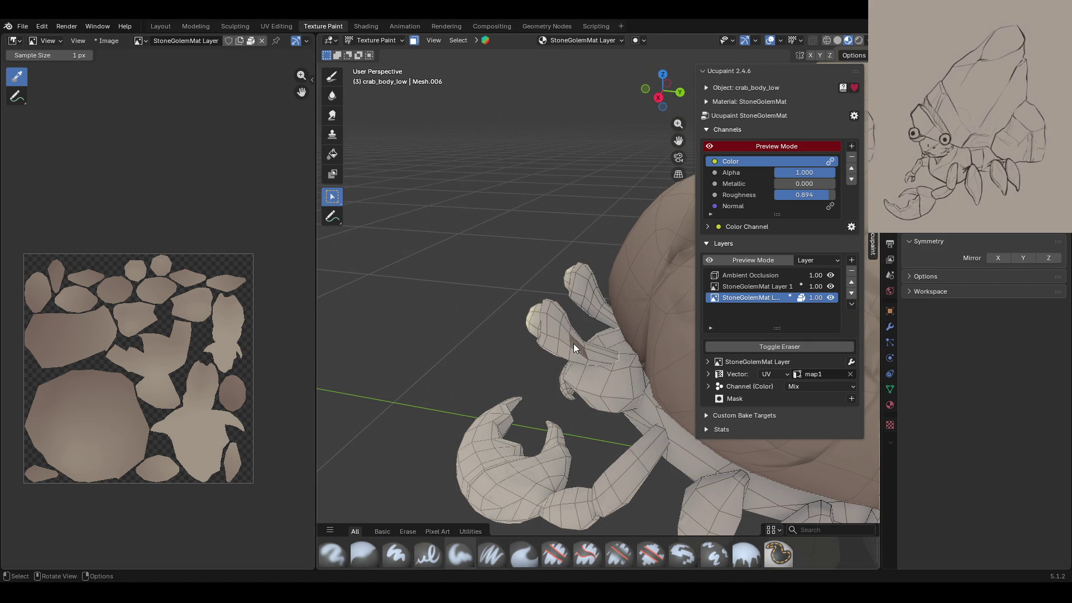
key("ctrl+l")
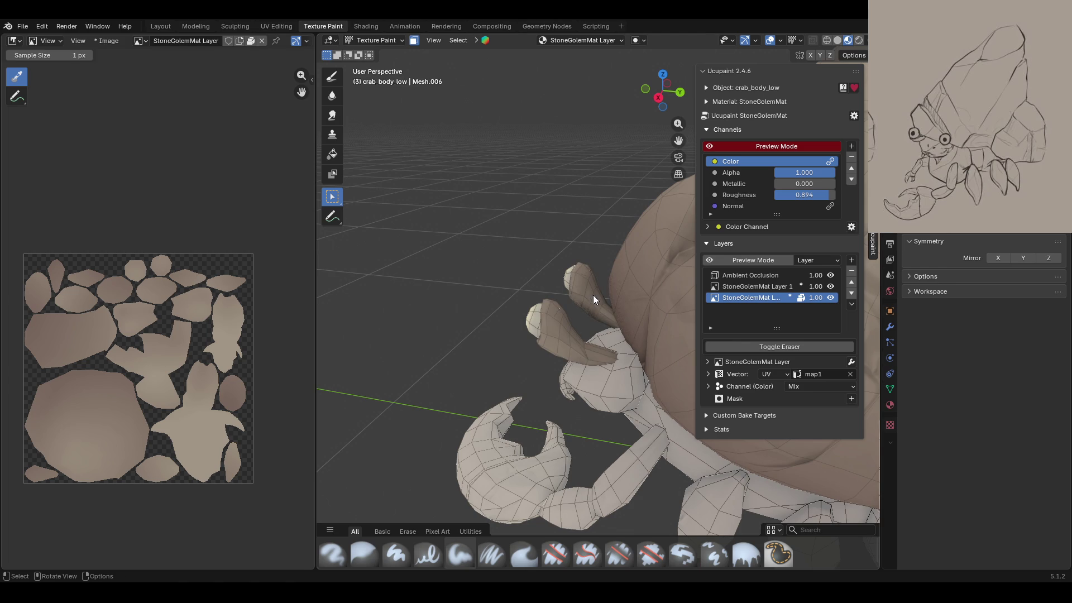
middle_click_drag(593, 295, 602, 295)
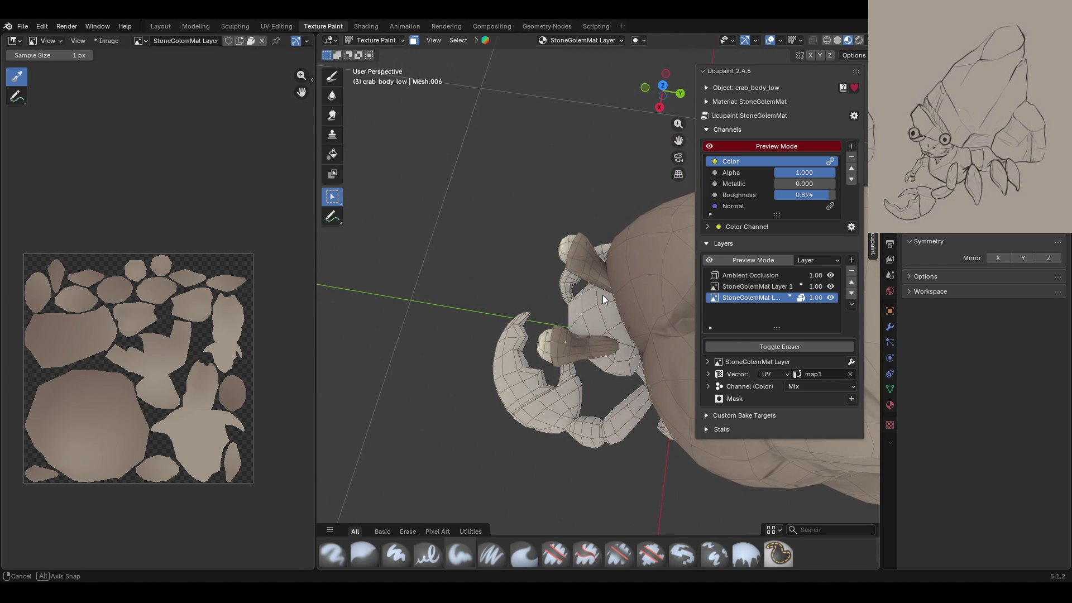
left_click(331, 154)
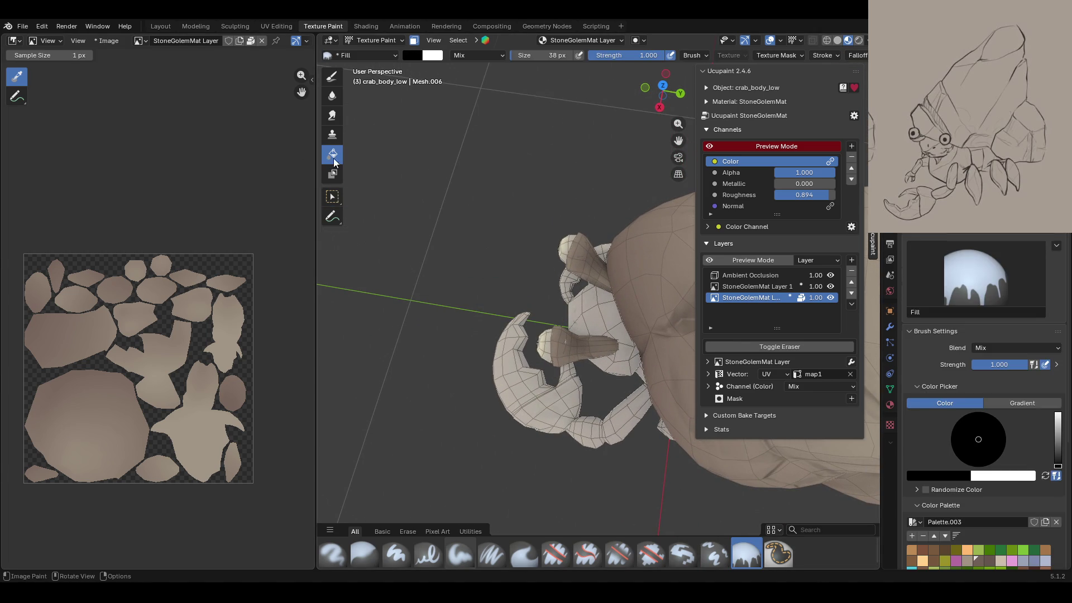
left_click(1019, 401)
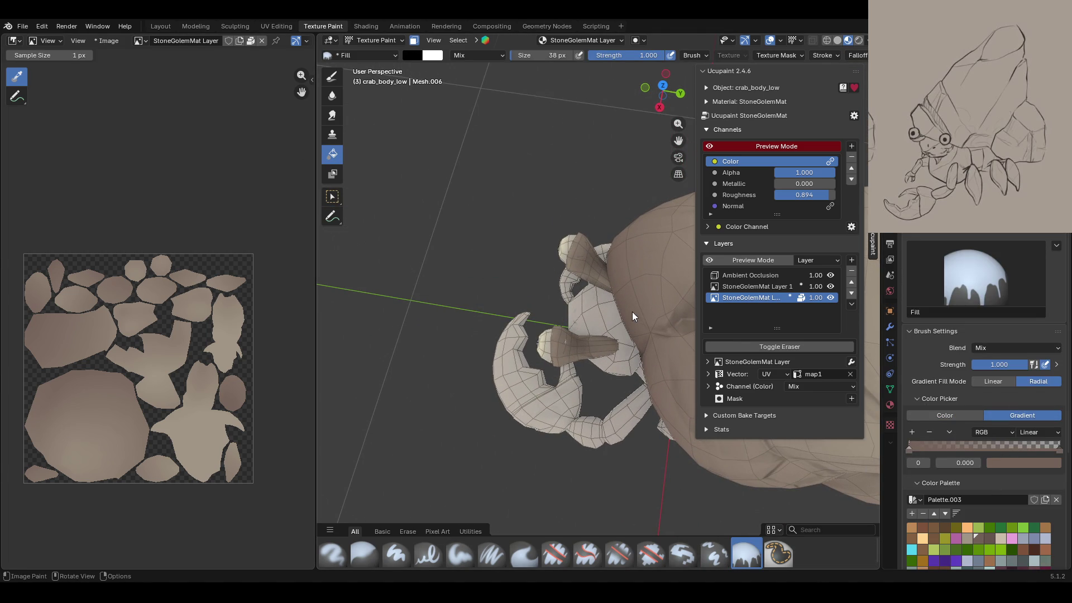
Step: Mask the centre front leg's faces, excluding the lower-left leg
mouse_move(610, 328)
middle_mouse_down()
mouse_move(752, 154)
mouse_move(598, 347)
middle_mouse_up()
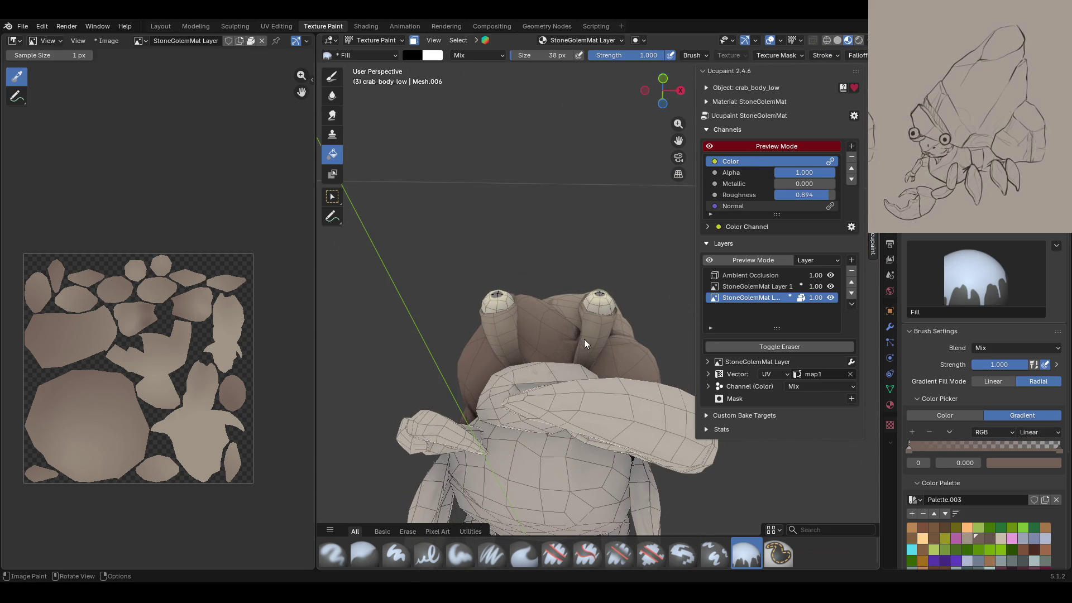
mouse_move(501, 354)
middle_mouse_down()
mouse_move(568, 444)
mouse_move(477, 284)
middle_mouse_up()
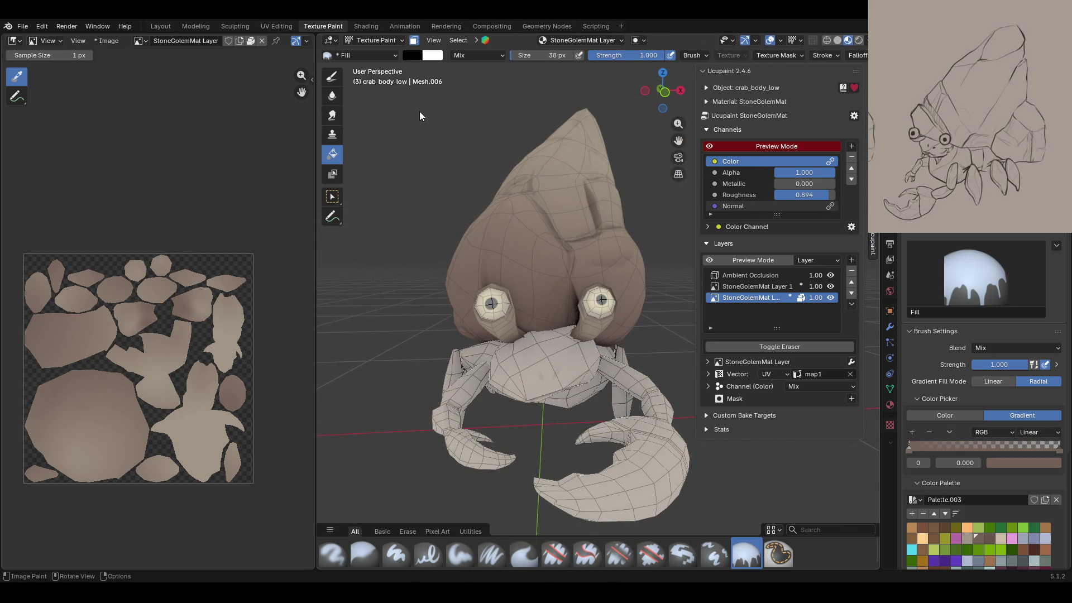
middle_click_drag(421, 114, 516, 349)
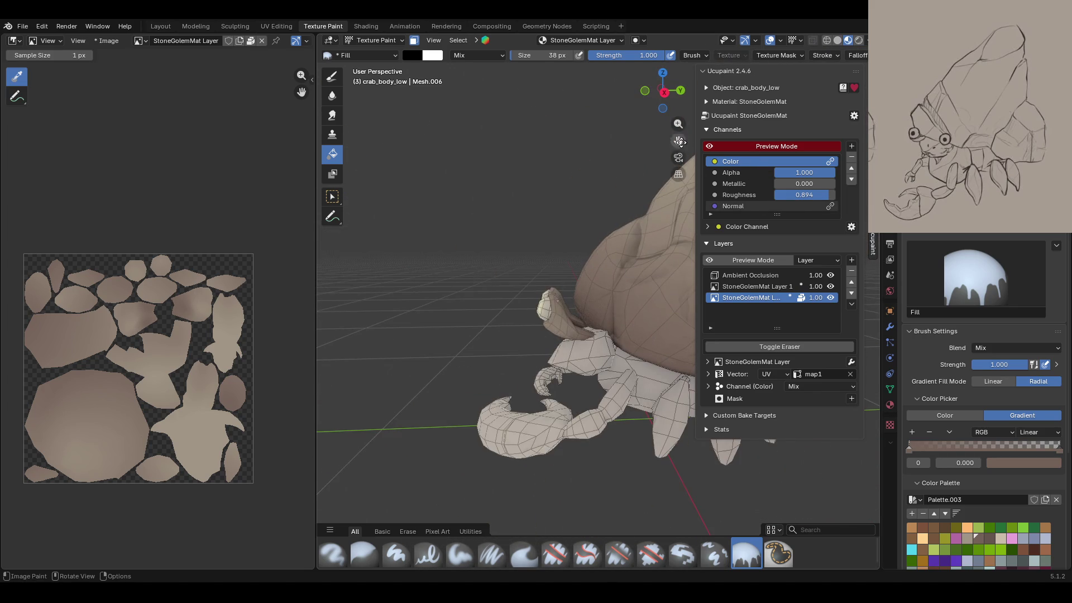
middle_click_drag(679, 143, 368, 65)
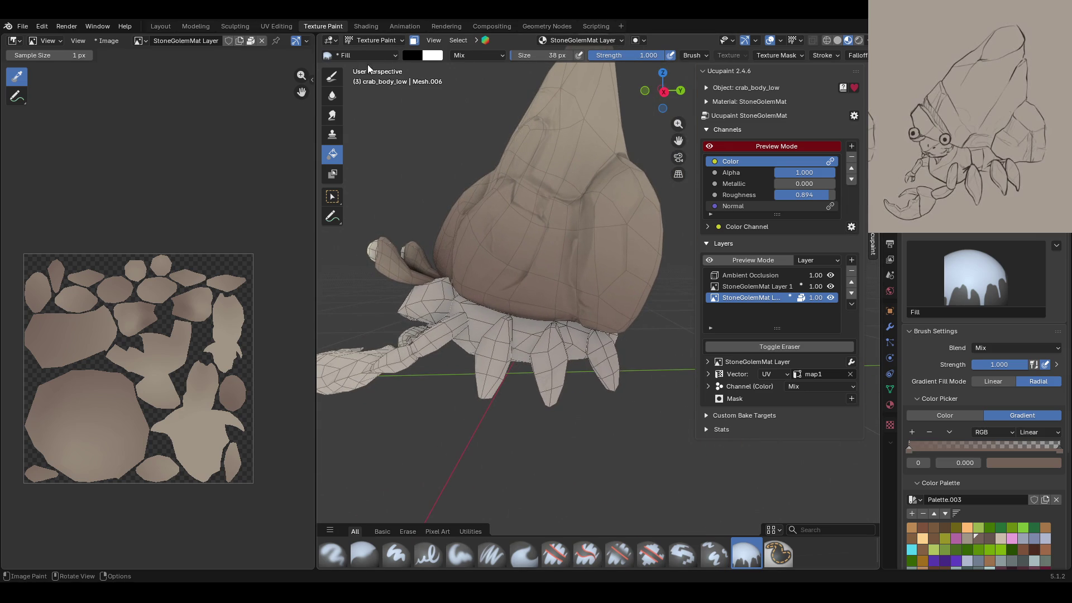
key("w")
left_click(549, 361)
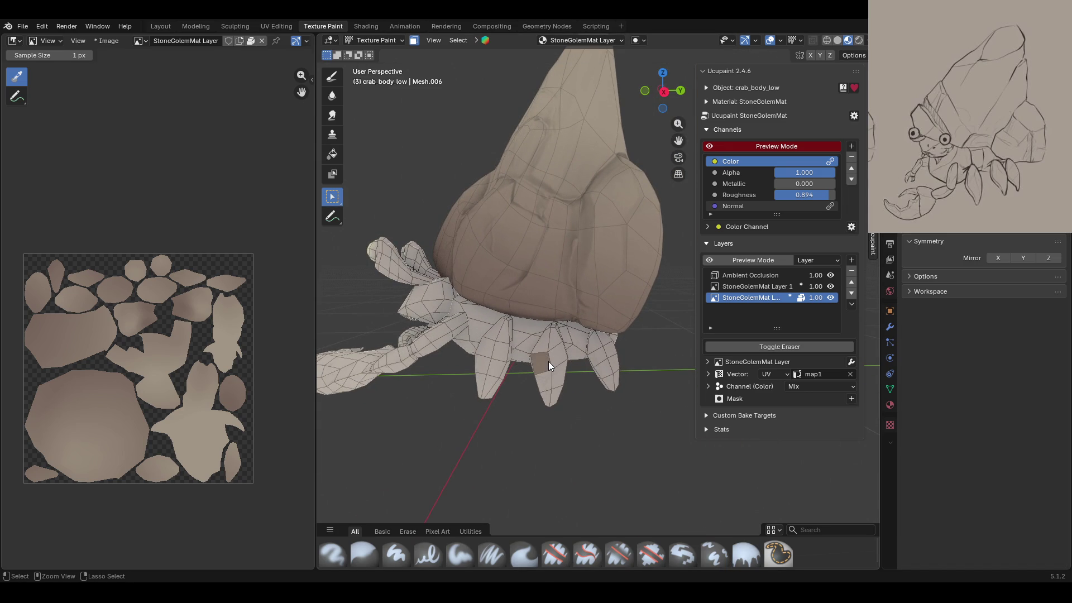
mouse_move(549, 360)
middle_mouse_down()
mouse_move(528, 411)
mouse_move(414, 390)
mouse_move(403, 168)
middle_mouse_up()
left_click(404, 411)
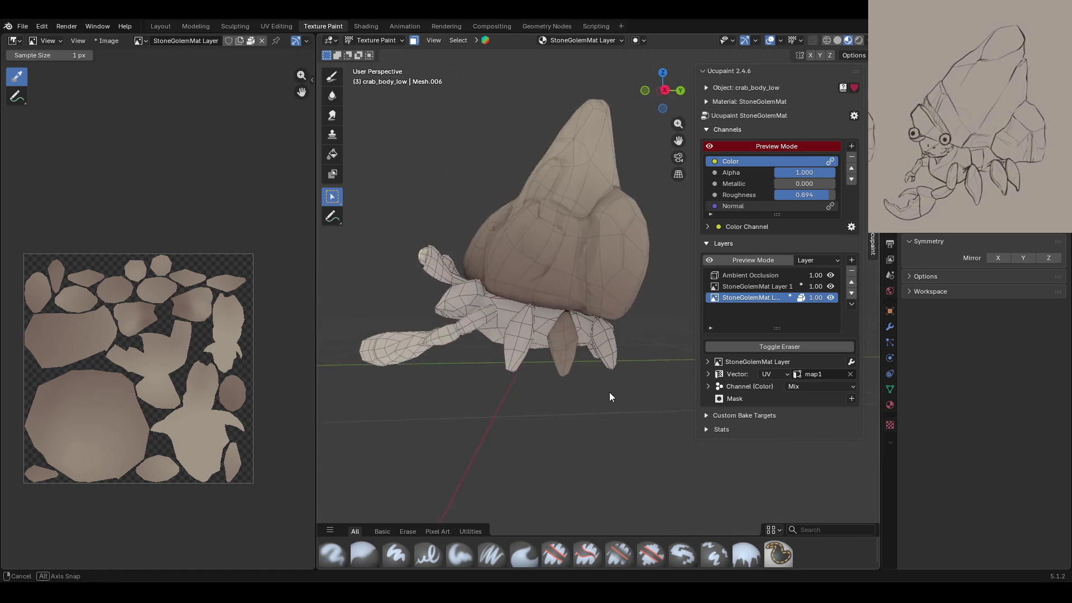
Step: Shade the masked front leg with a dark gradient fill
left_click(337, 162)
left_click_drag(556, 384, 556, 337)
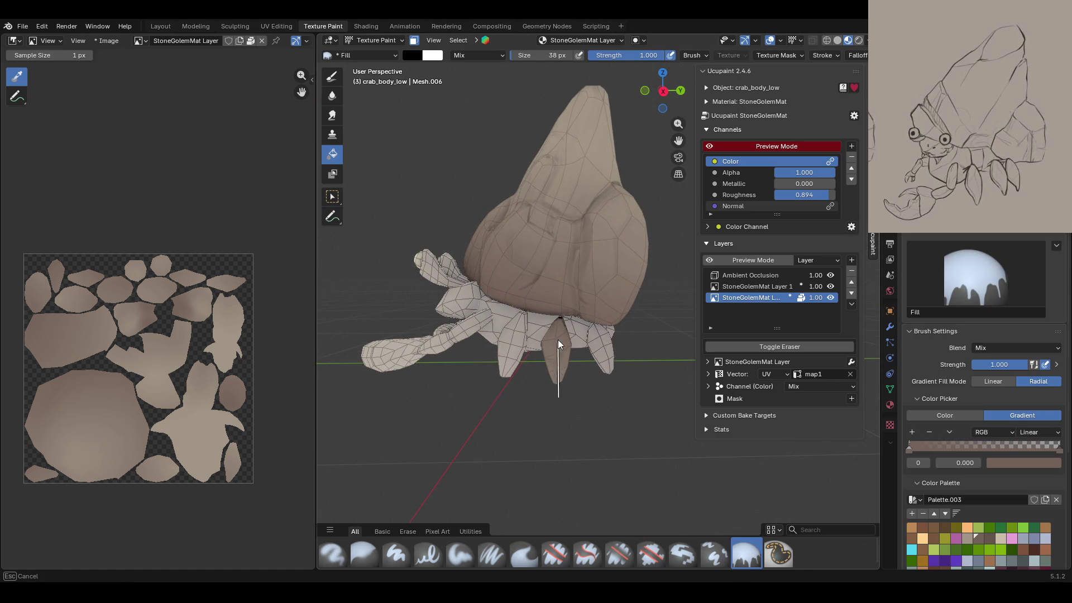
middle_click_drag(579, 347, 539, 419)
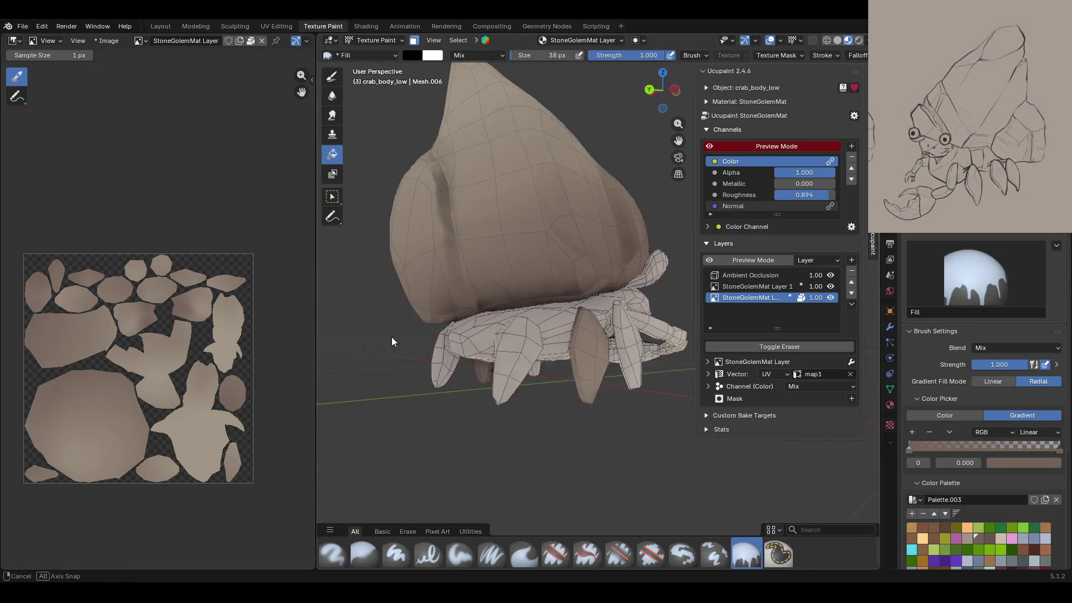
middle_click_drag(563, 361, 583, 390)
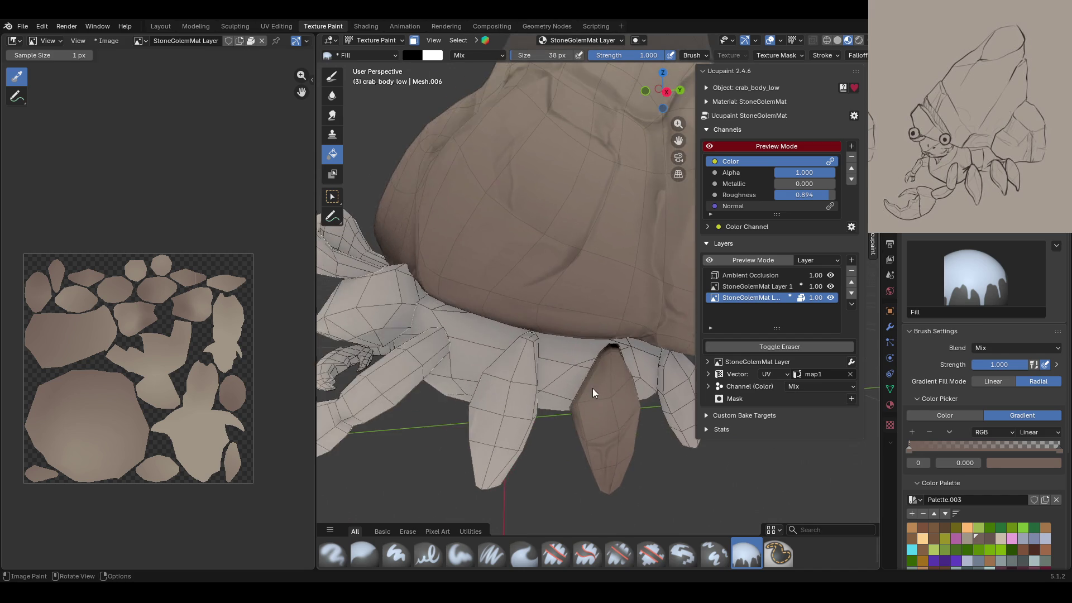
mouse_move(583, 394)
middle_mouse_down()
mouse_move(547, 383)
mouse_move(375, 113)
middle_mouse_up()
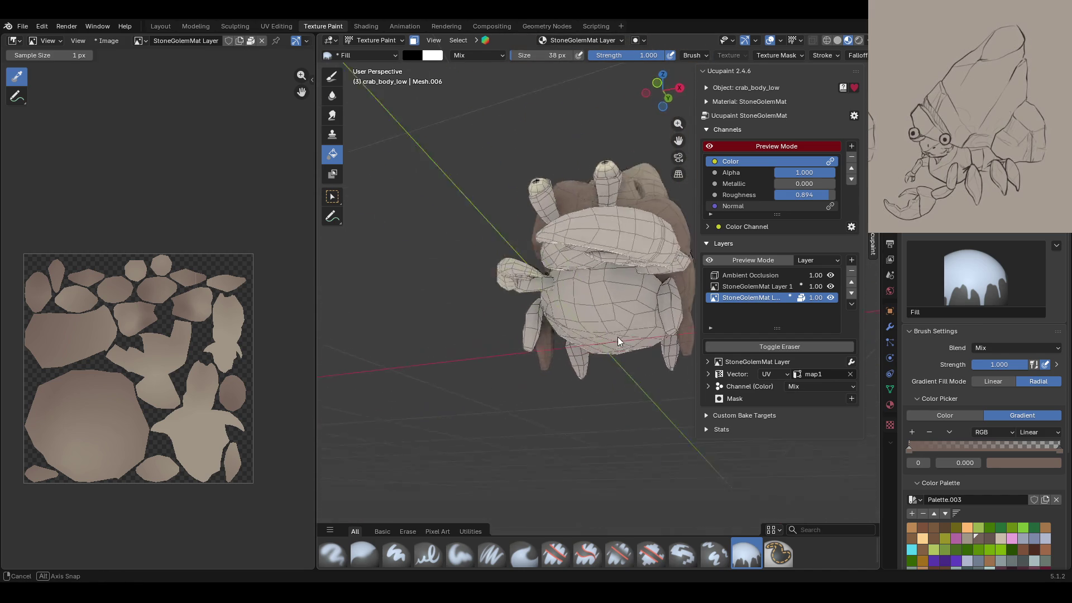
left_click(337, 202)
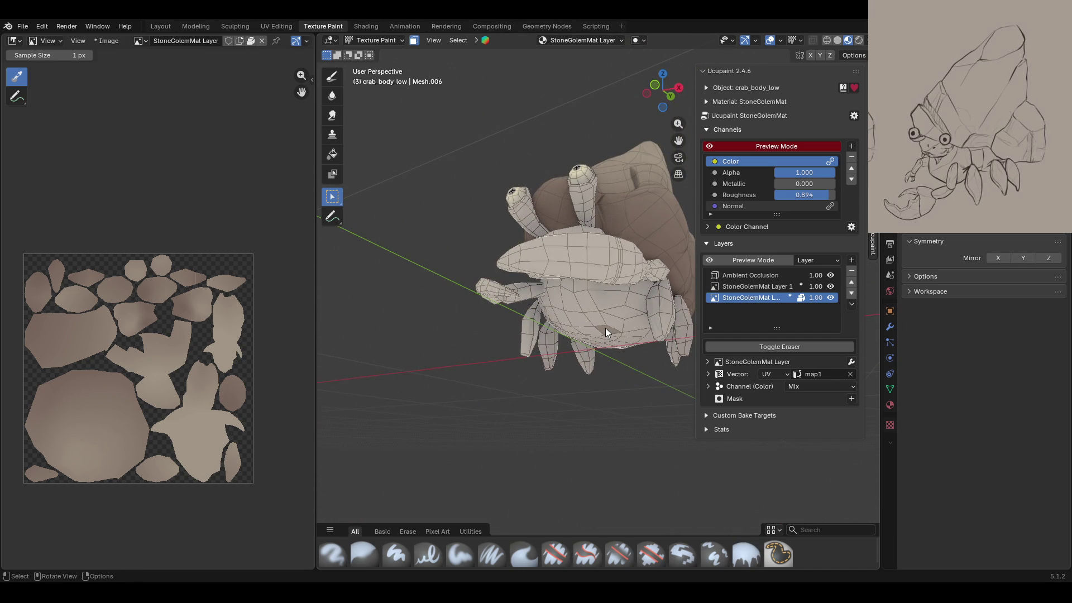
Step: Mask faces on the crab's lower body and switch to gradient filling
left_click(606, 328)
mouse_move(606, 328)
middle_mouse_down()
mouse_move(402, 253)
mouse_move(386, 235)
middle_mouse_up()
left_click(332, 154)
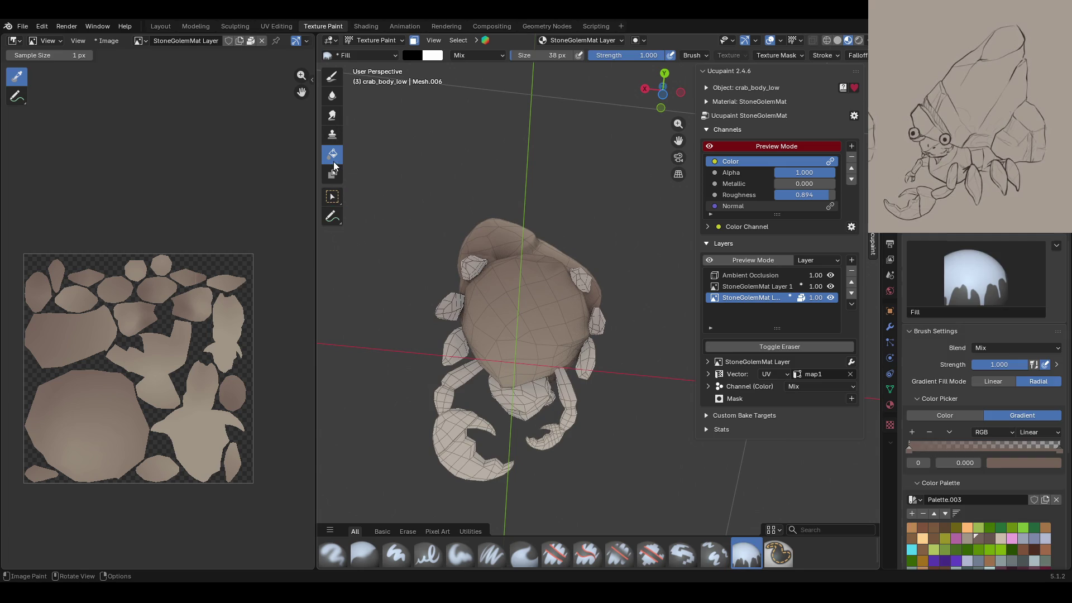
mouse_move(521, 353)
middle_mouse_down()
mouse_move(500, 261)
mouse_move(546, 306)
mouse_move(624, 312)
middle_mouse_up()
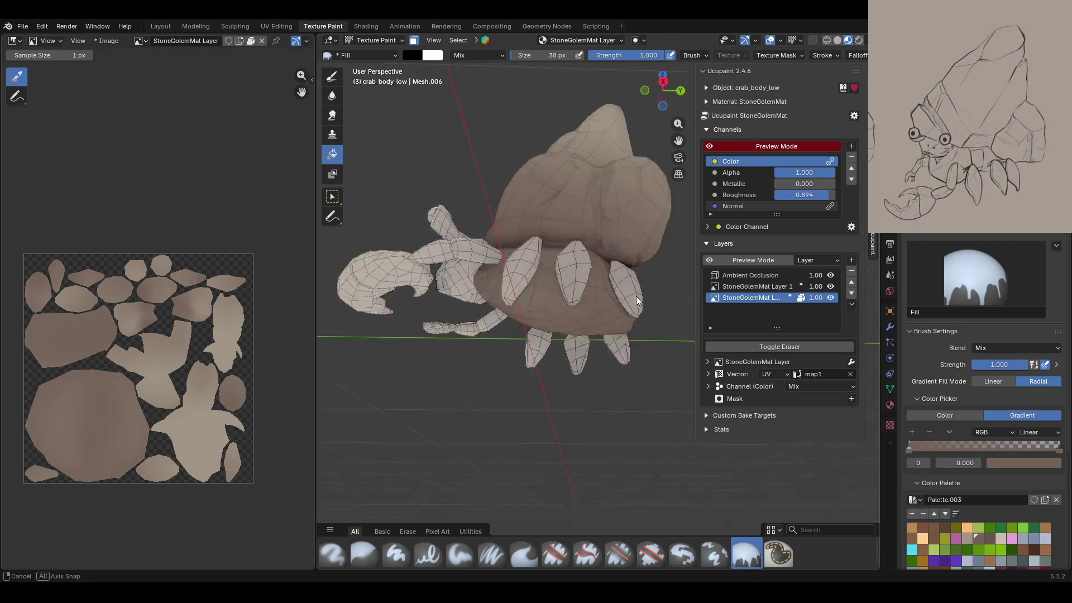
middle_click_drag(624, 311, 645, 372)
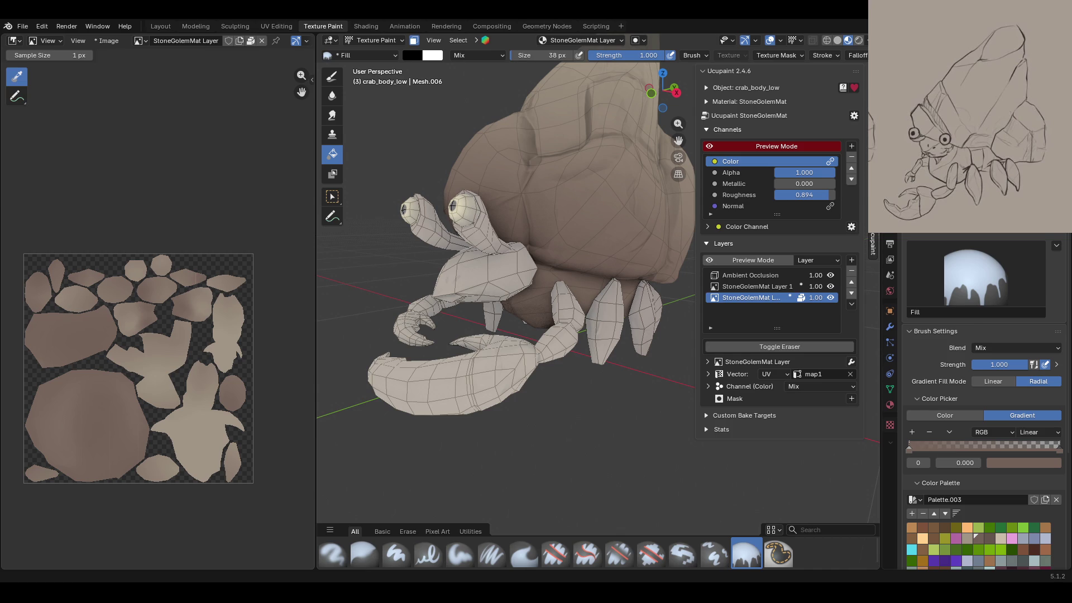
middle_click_drag(491, 414, 501, 376)
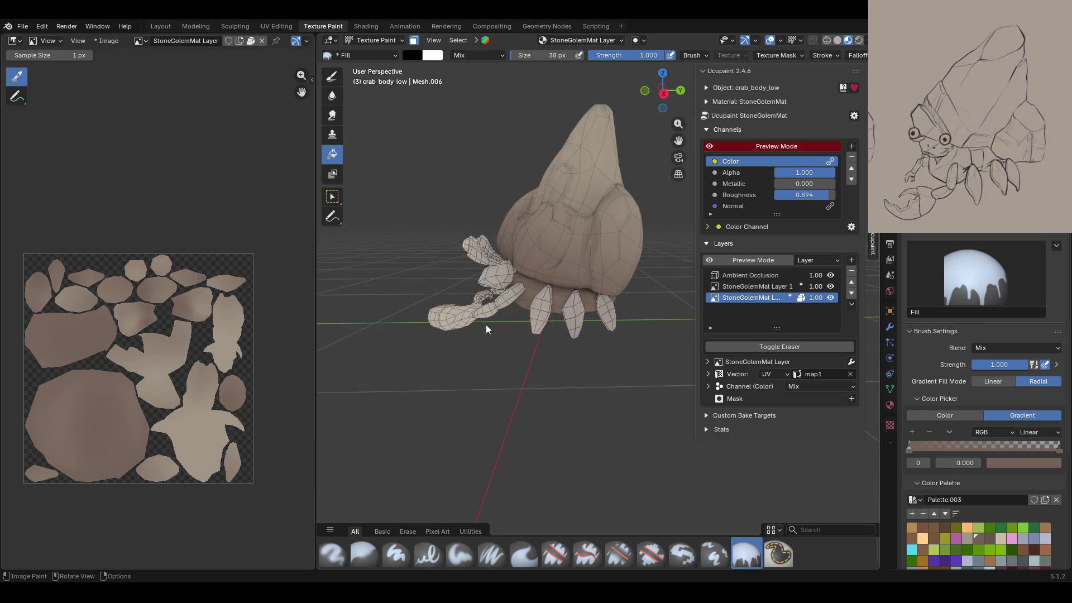
middle_click_drag(486, 329, 500, 331)
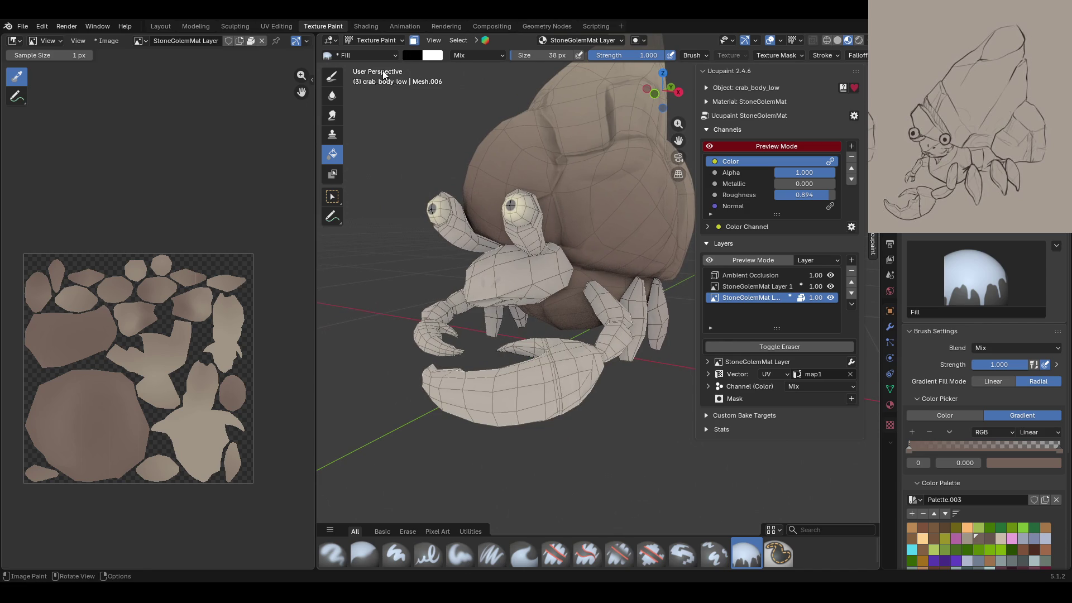
Step: Switch the crab to Object Mode and back to Texture Paint
left_click(380, 40)
left_click(383, 52)
left_click(370, 39)
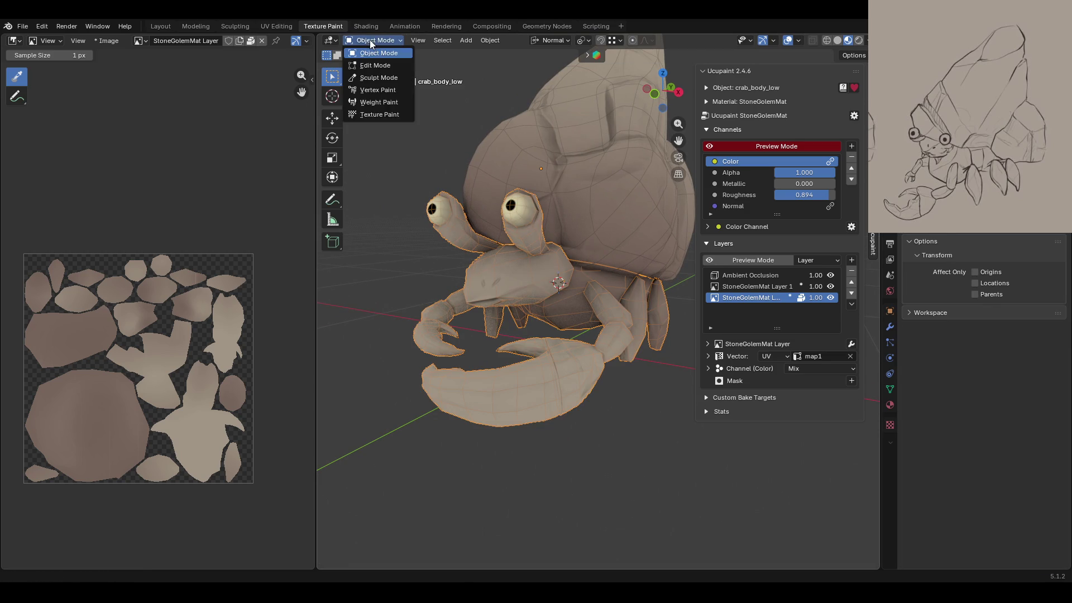
left_click(379, 114)
Step: Mask a leg's faces and darken it with a gradient fill
middle_click_drag(608, 368, 588, 392)
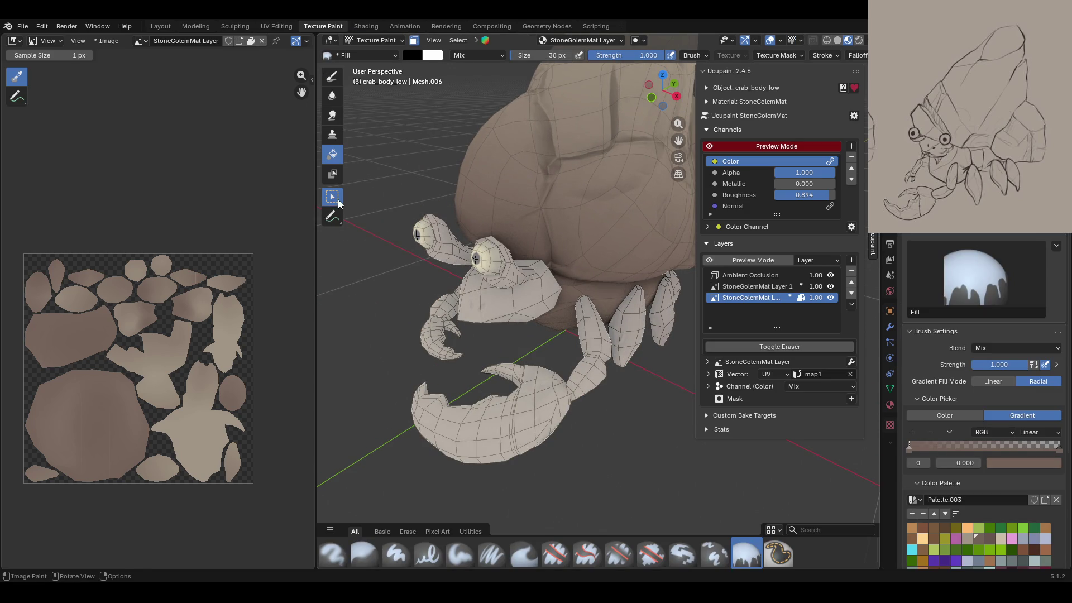
left_click(592, 378)
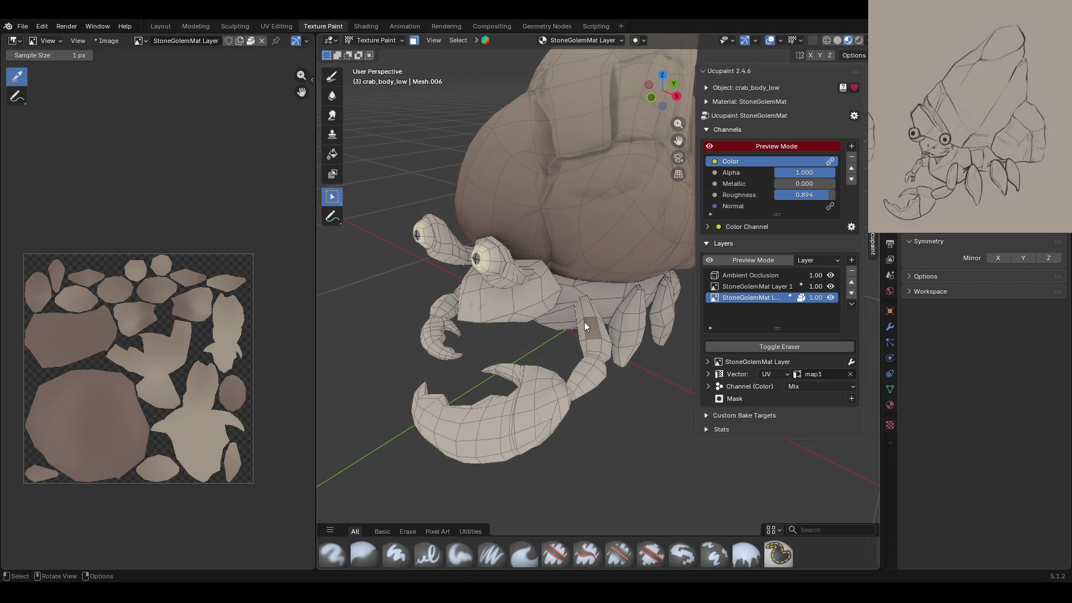
left_click(585, 321, "ctrl")
middle_click_drag(562, 330, 556, 324)
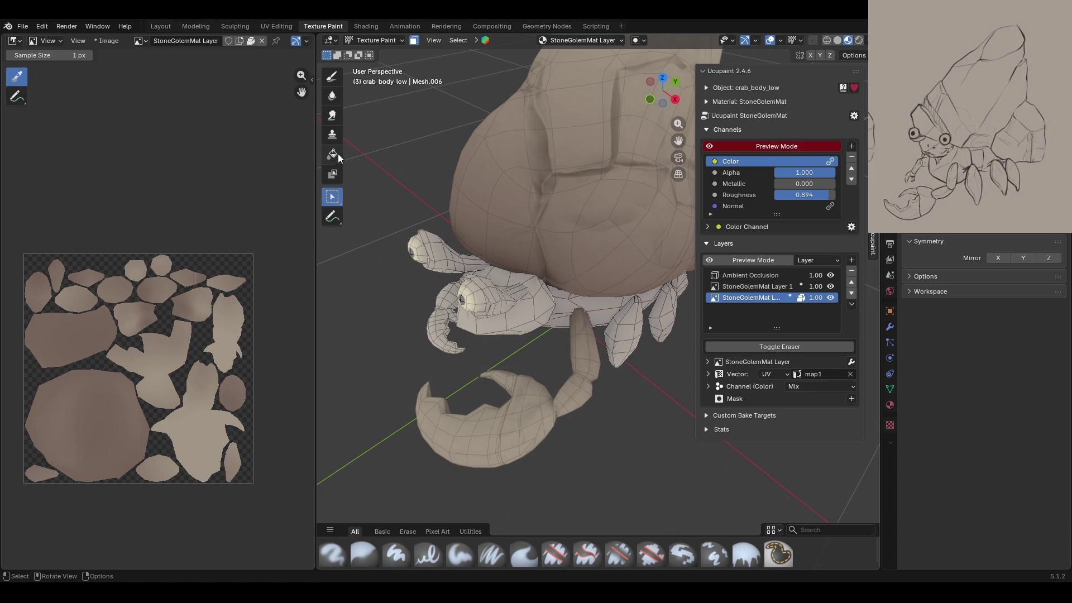
left_click(333, 156)
left_click(581, 335)
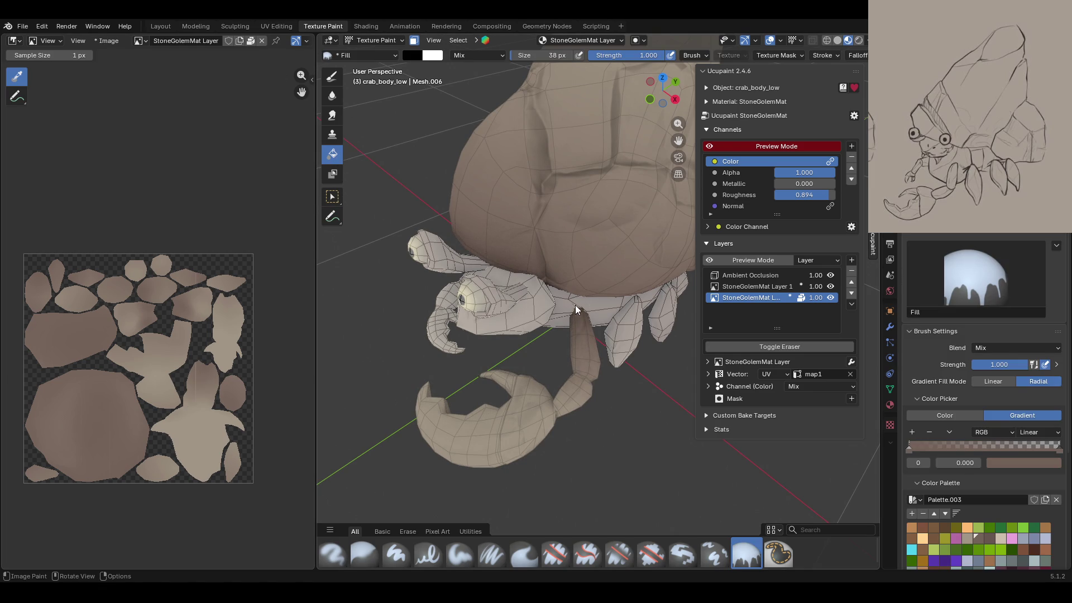
Step: Mask another leg and claw, then shade the leg with dark gradient strokes
middle_click_drag(604, 442, 399, 137)
left_click(333, 197)
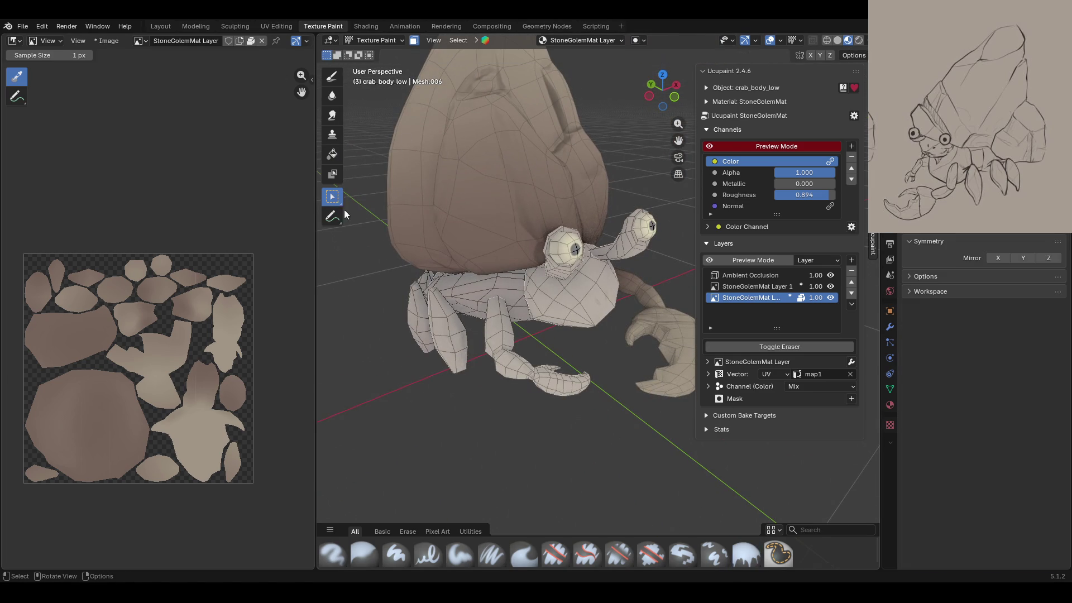
left_click(498, 334)
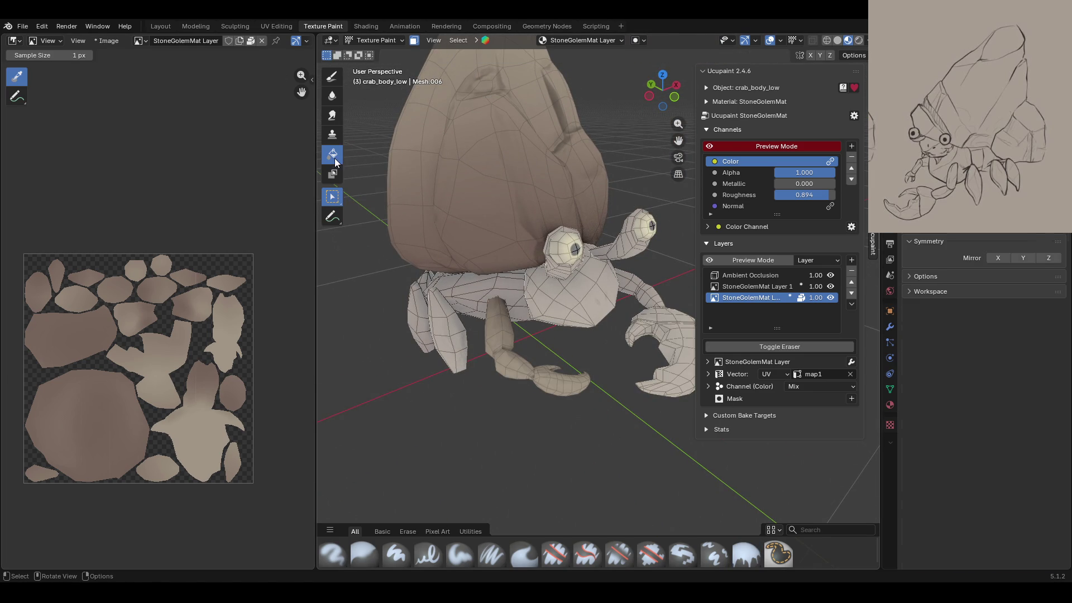
left_click(333, 155)
middle_click_drag(522, 314, 516, 273)
left_click_drag(495, 302, 502, 325)
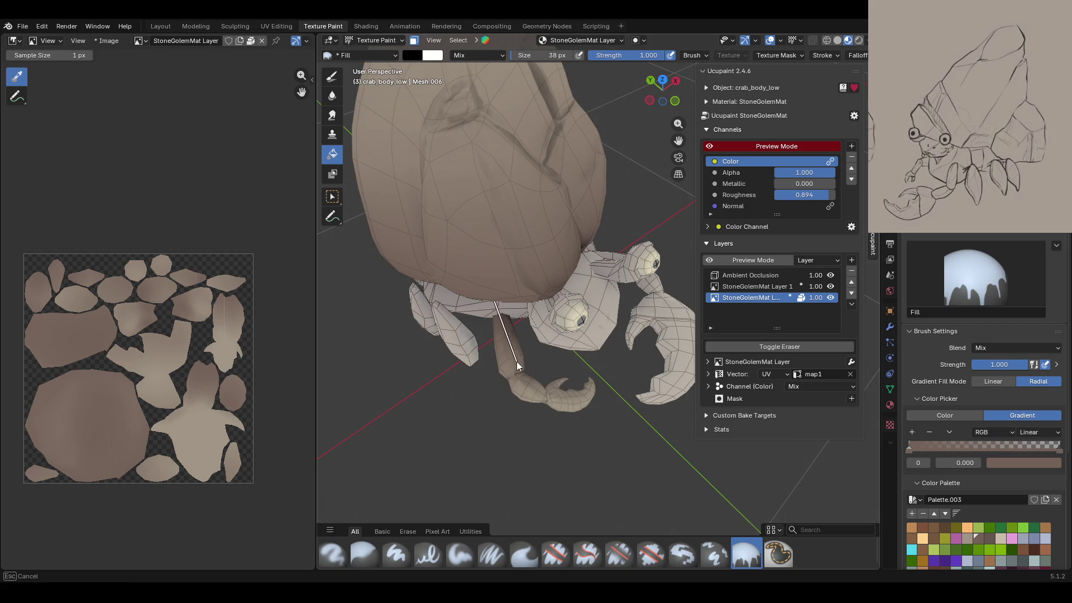
middle_click_drag(502, 324, 568, 399)
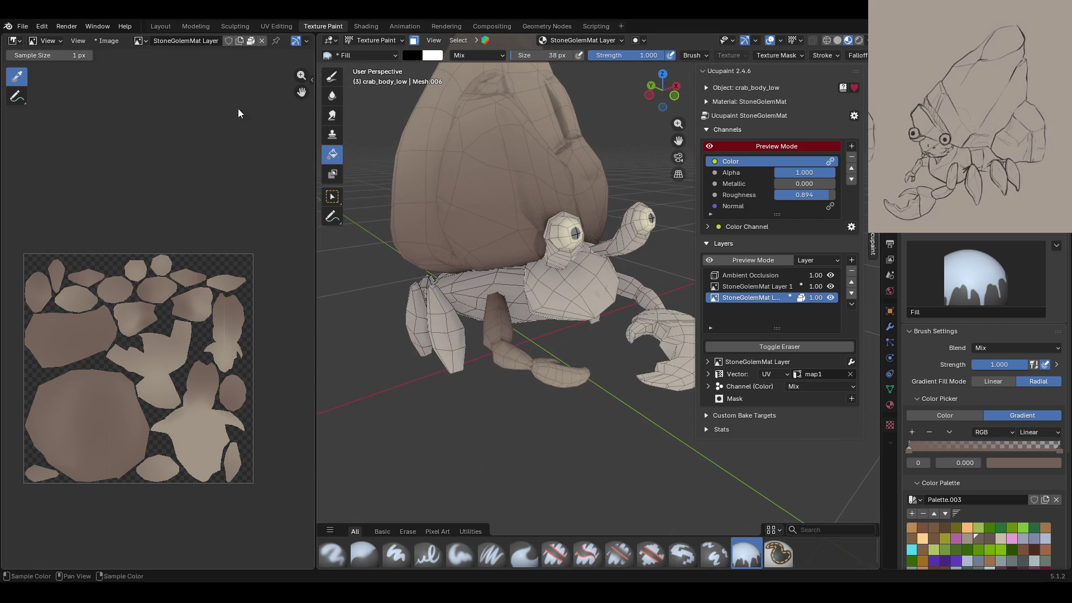
Step: Turn off face masking and make StoneGolemMat Layer 1 the active paint layer
left_click(414, 40)
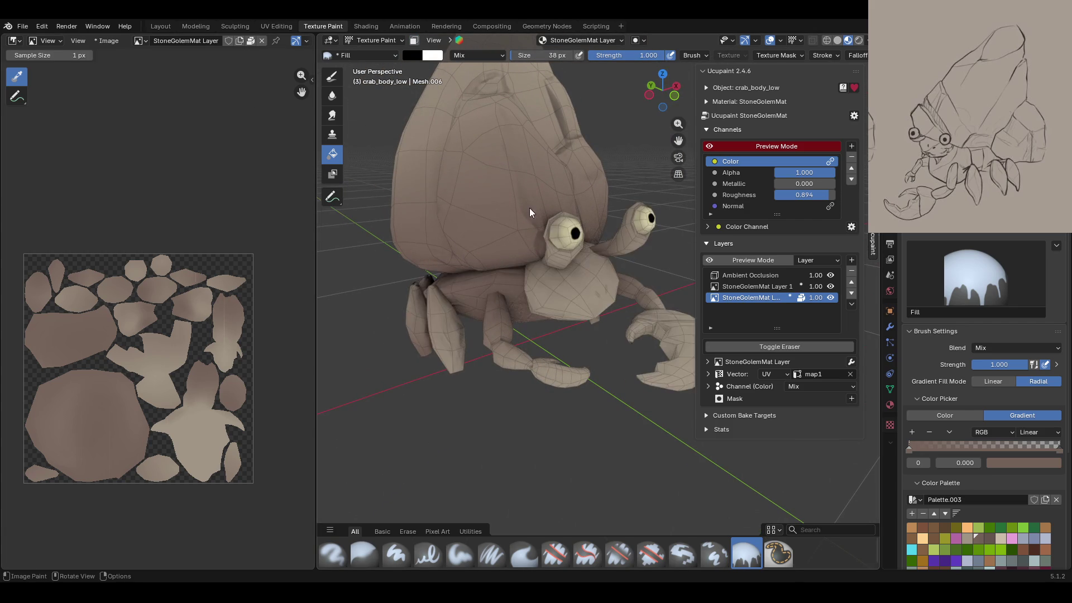
middle_click_drag(500, 164, 477, 256)
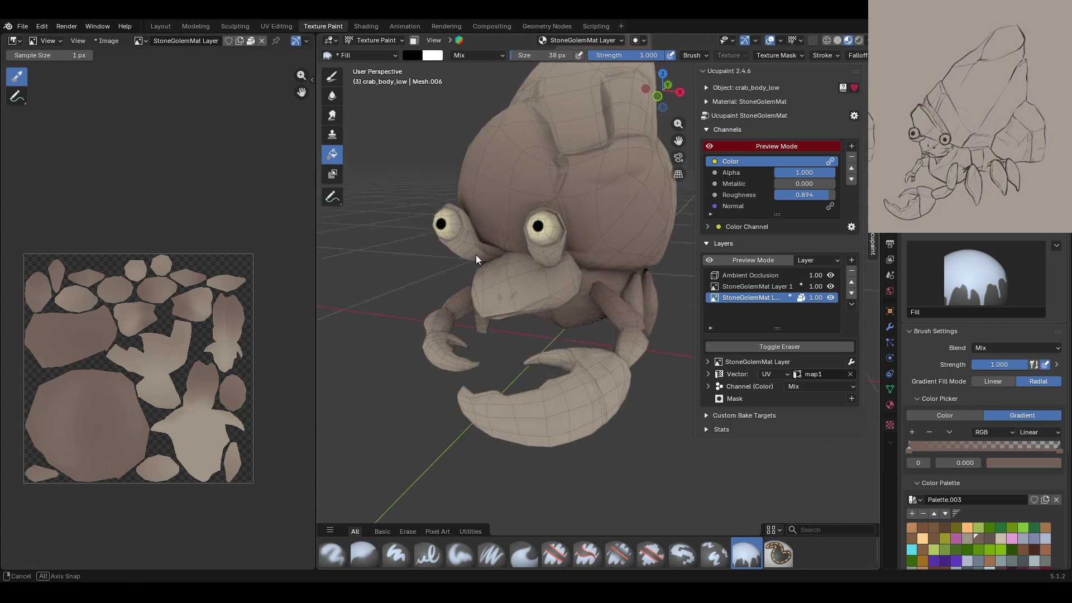
mouse_move(476, 253)
middle_mouse_down()
mouse_move(504, 365)
mouse_move(401, 252)
middle_mouse_up()
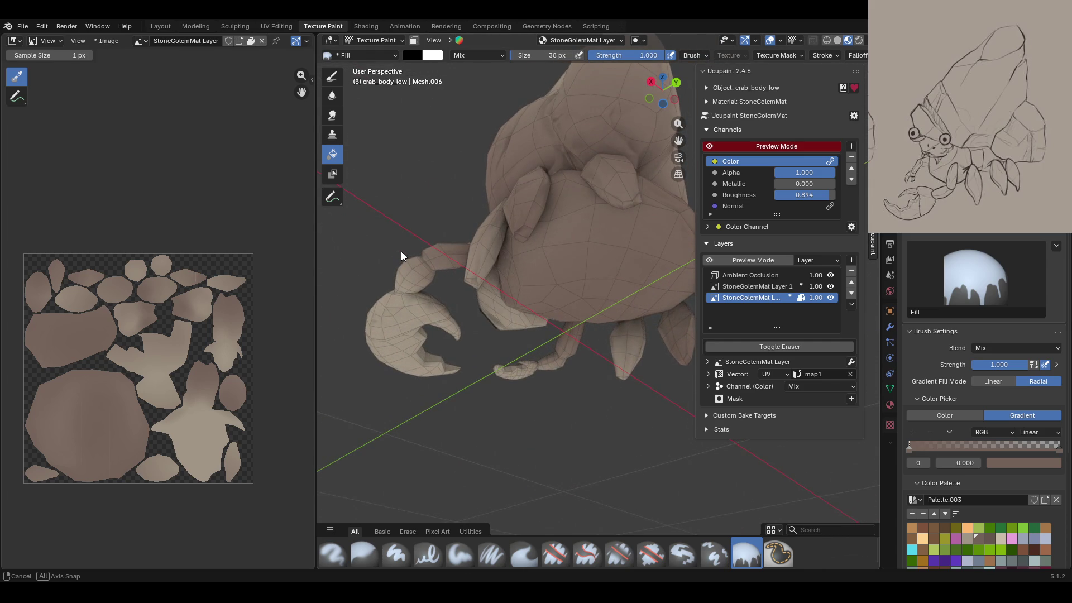
mouse_move(401, 251)
middle_mouse_down()
mouse_move(509, 340)
mouse_move(522, 437)
mouse_move(541, 245)
mouse_move(508, 327)
middle_mouse_up()
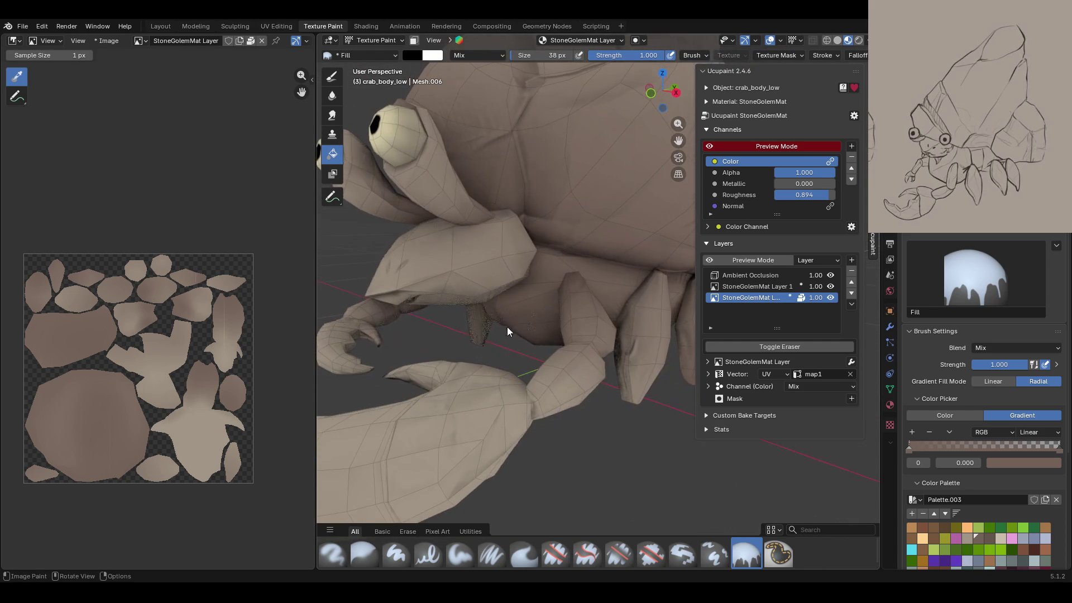
left_click(757, 286)
mouse_move(511, 344)
middle_mouse_down()
mouse_move(533, 378)
mouse_move(486, 321)
middle_mouse_up()
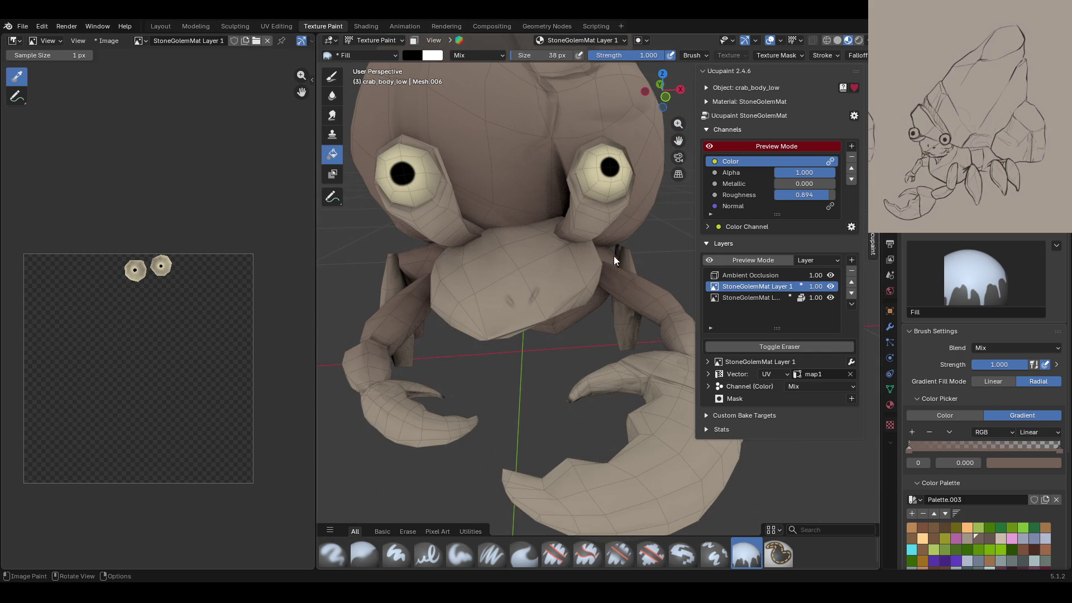
Step: Set a solid dark brown colour and the Paint Soft brush at 19 px
left_click(967, 416)
left_click(396, 554)
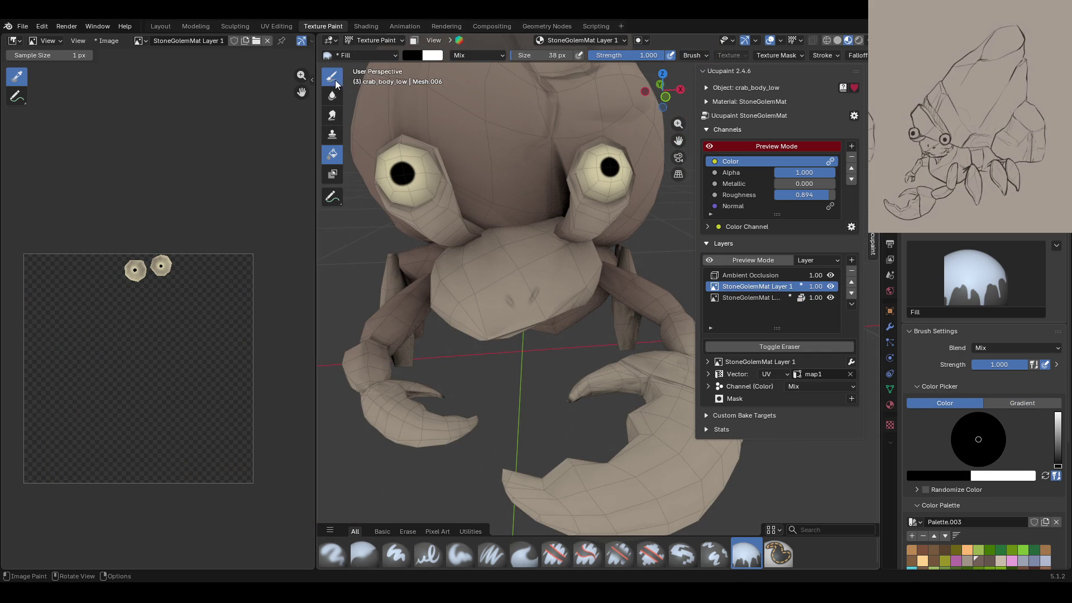
left_click(990, 483)
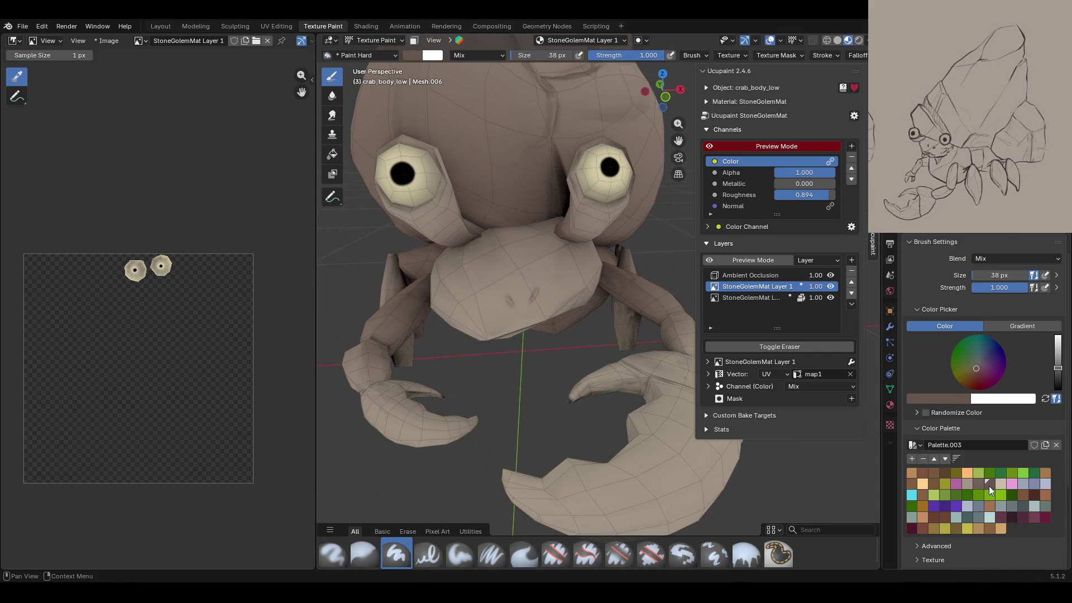
left_click(978, 370)
middle_click_drag(558, 424, 580, 419)
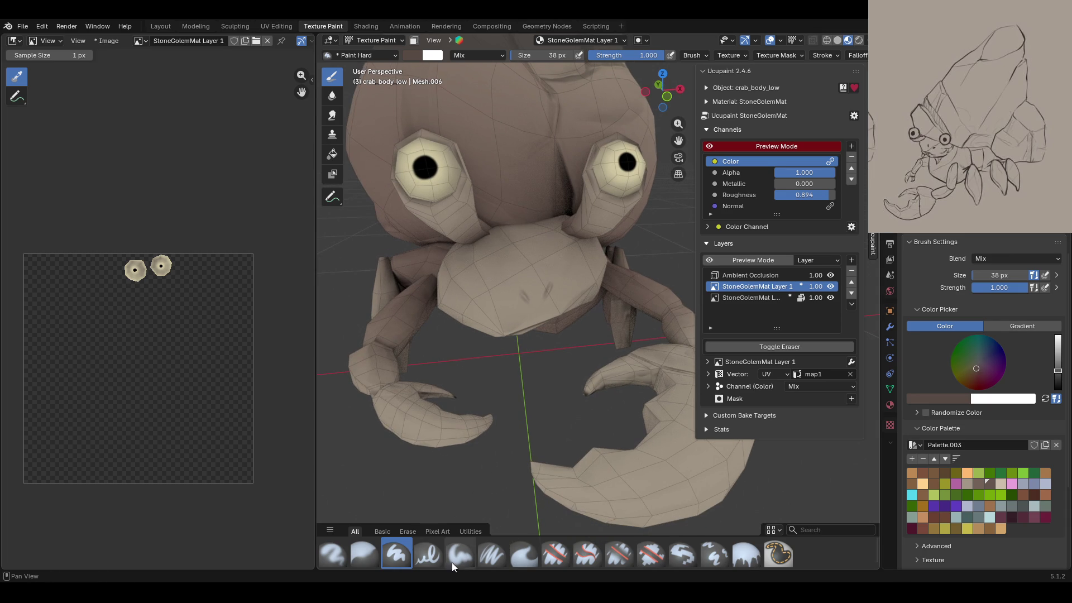
left_click(491, 555)
middle_click_drag(503, 391, 486, 346)
key("f")
key("Return")
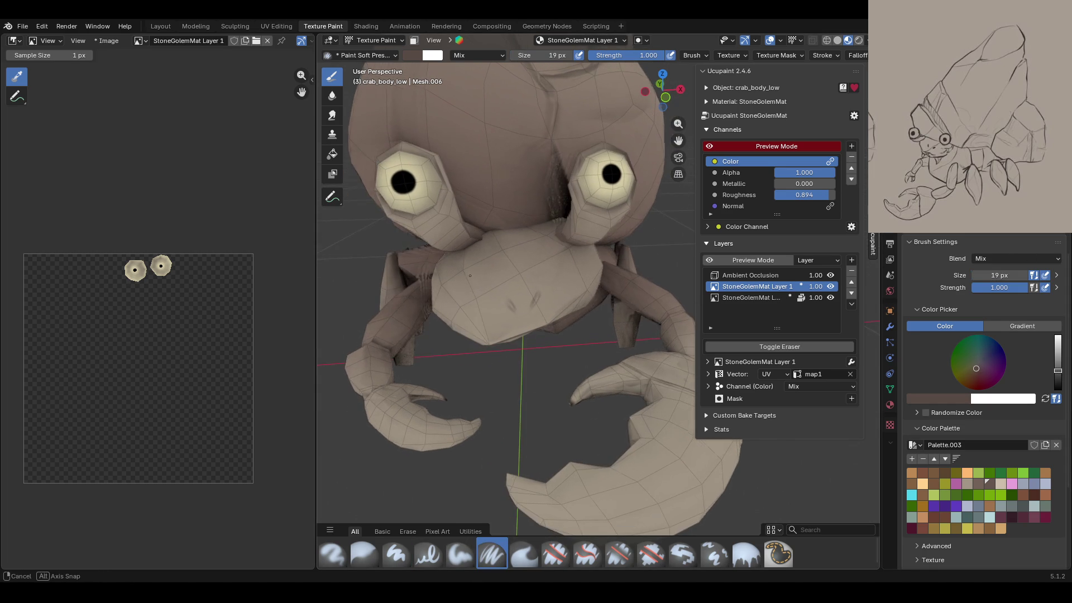
Step: Paint dark marks on the crab's body, extending the left one
mouse_move(592, 335)
middle_mouse_down()
mouse_move(629, 301)
mouse_move(621, 314)
middle_mouse_up()
scroll(628, 301, "up", 4)
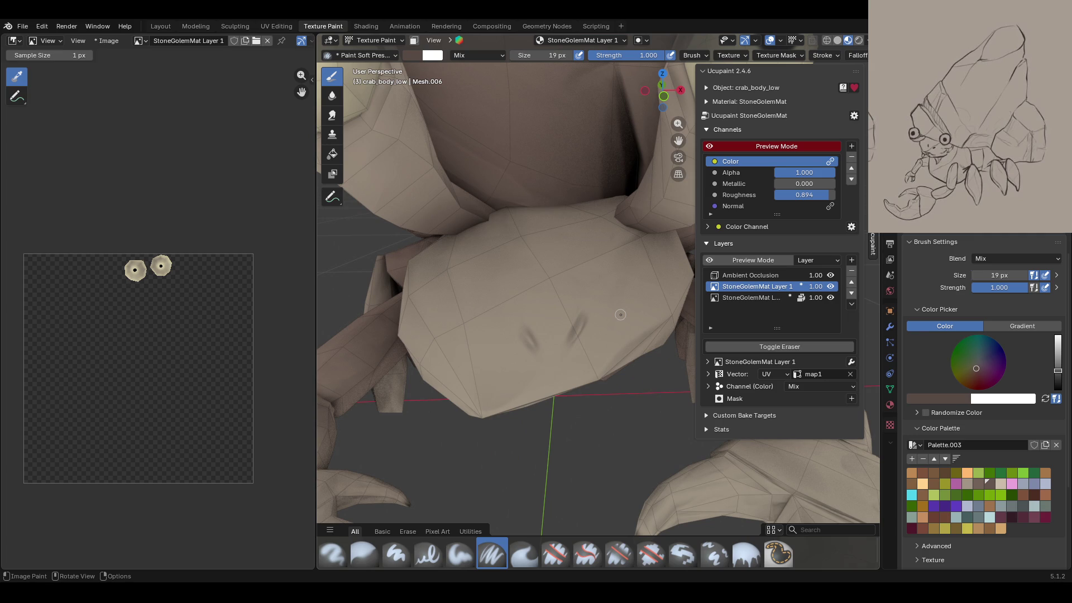
left_click_drag(573, 341, 581, 318)
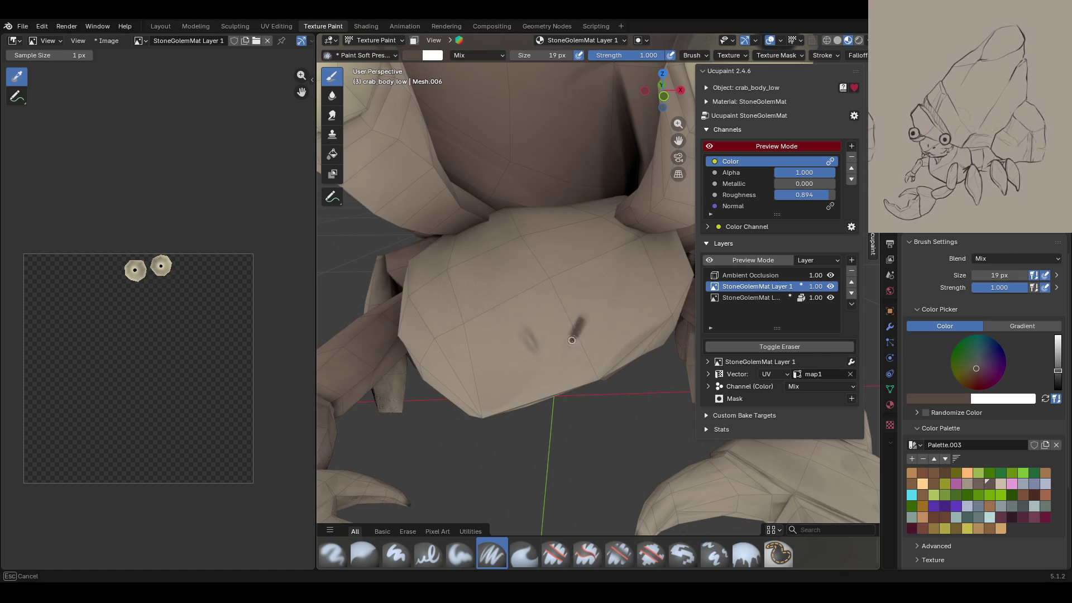
left_click(525, 336)
left_click_drag(522, 332, 516, 340)
Step: Paint soft dark brown shading along the body crease
mouse_move(584, 283)
middle_mouse_down()
mouse_move(553, 187)
mouse_move(619, 540)
middle_mouse_up()
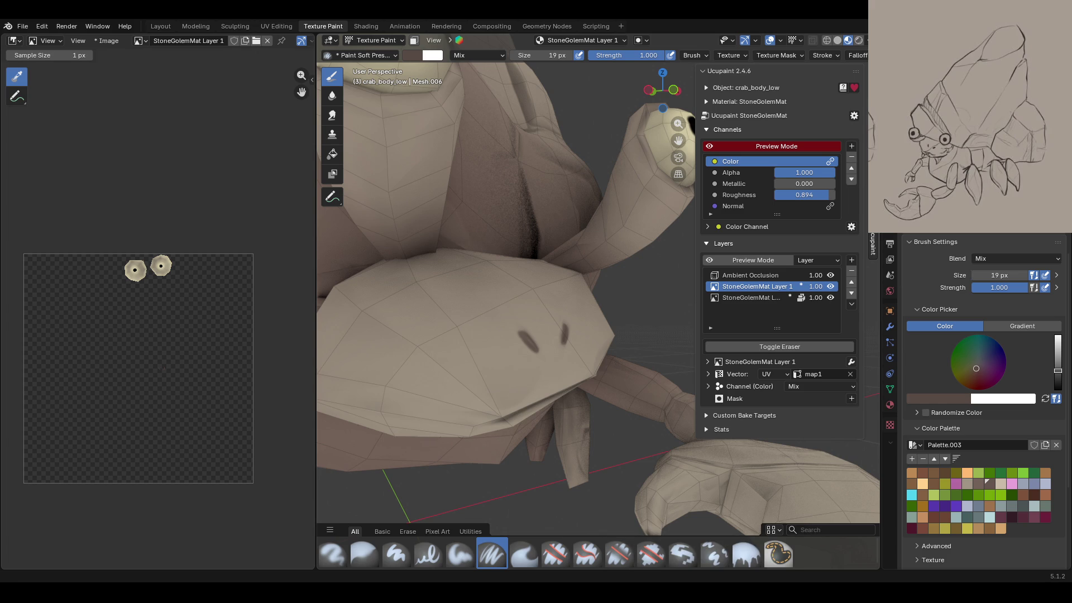
mouse_move(503, 363)
middle_mouse_down()
mouse_move(555, 438)
mouse_move(489, 385)
mouse_move(523, 357)
middle_mouse_up()
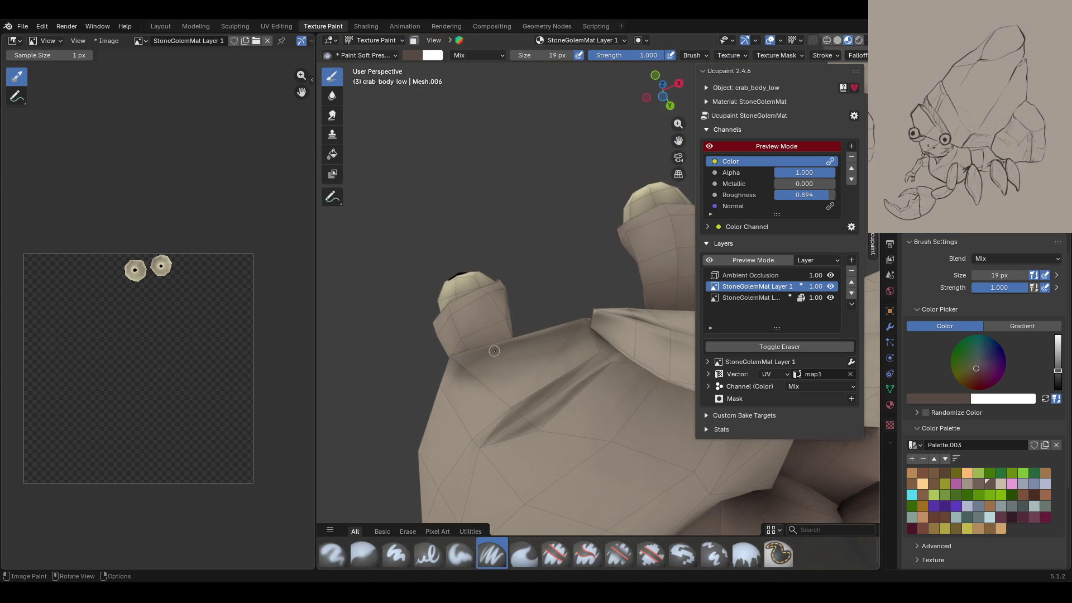
mouse_move(472, 444)
left_mouse_down()
mouse_move(596, 376)
mouse_move(548, 398)
left_mouse_up()
left_click_drag(491, 432, 477, 438)
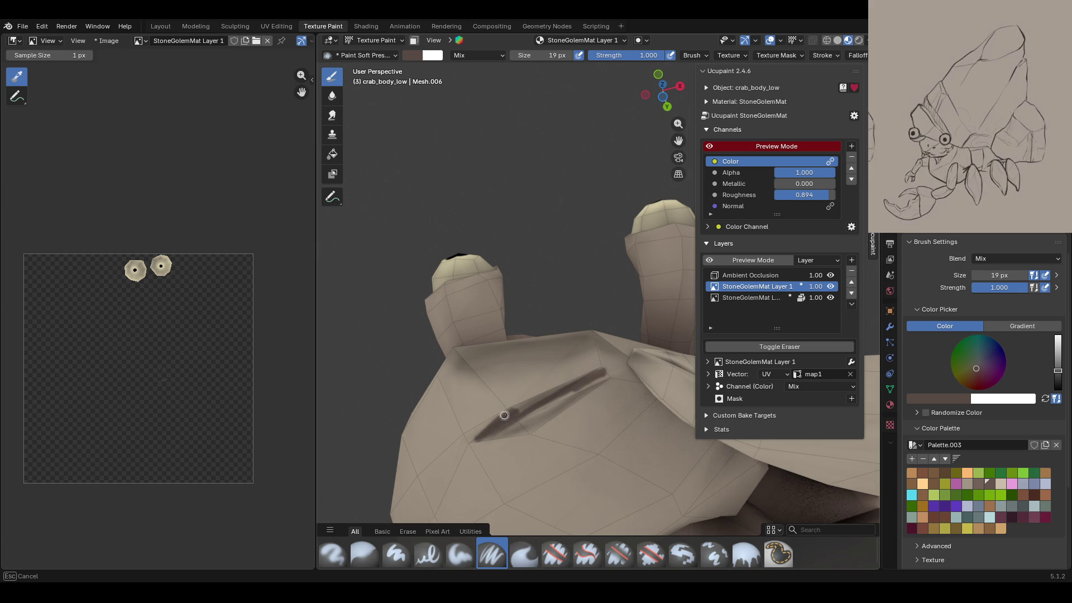
left_click_drag(531, 400, 578, 378)
key("g")
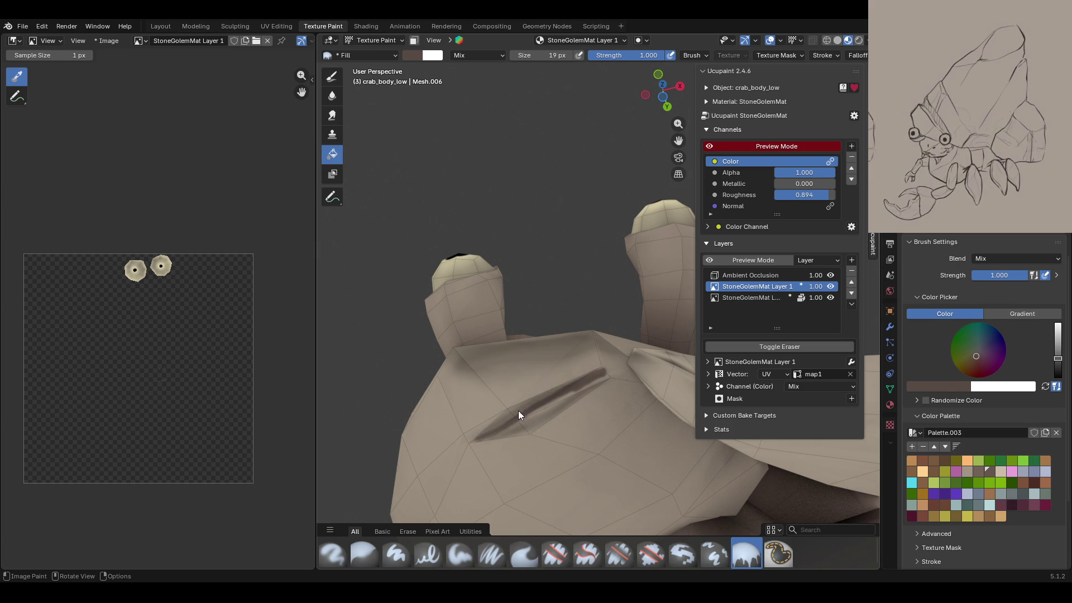
Step: Stroke more soft shading along the crease, then undo the soft strokes
left_click(455, 556)
mouse_move(494, 426)
left_mouse_down()
mouse_move(529, 408)
mouse_move(500, 424)
left_mouse_up()
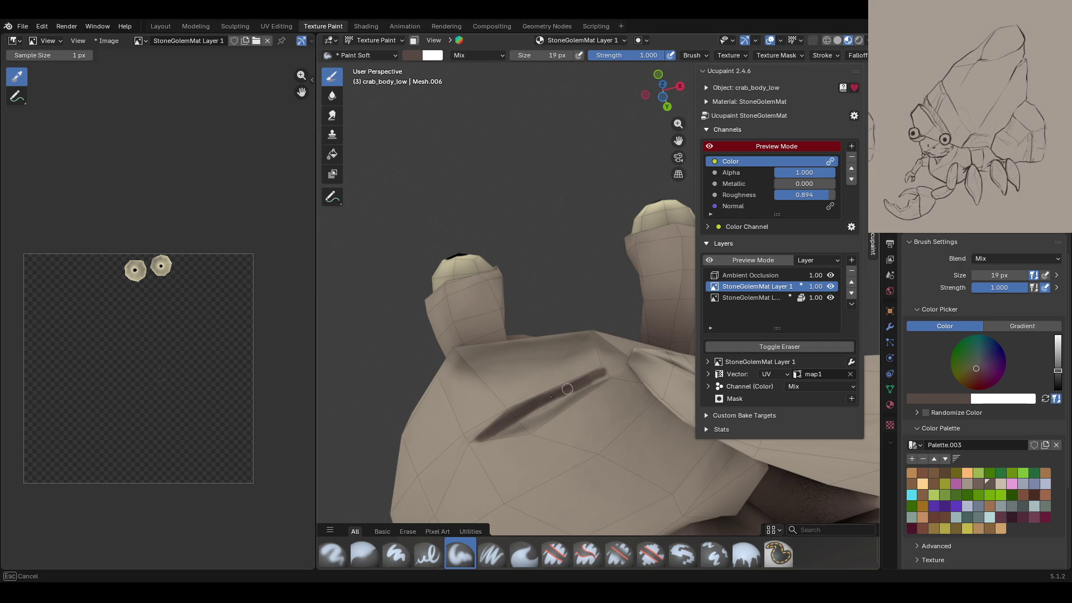
left_click_drag(605, 376, 531, 418)
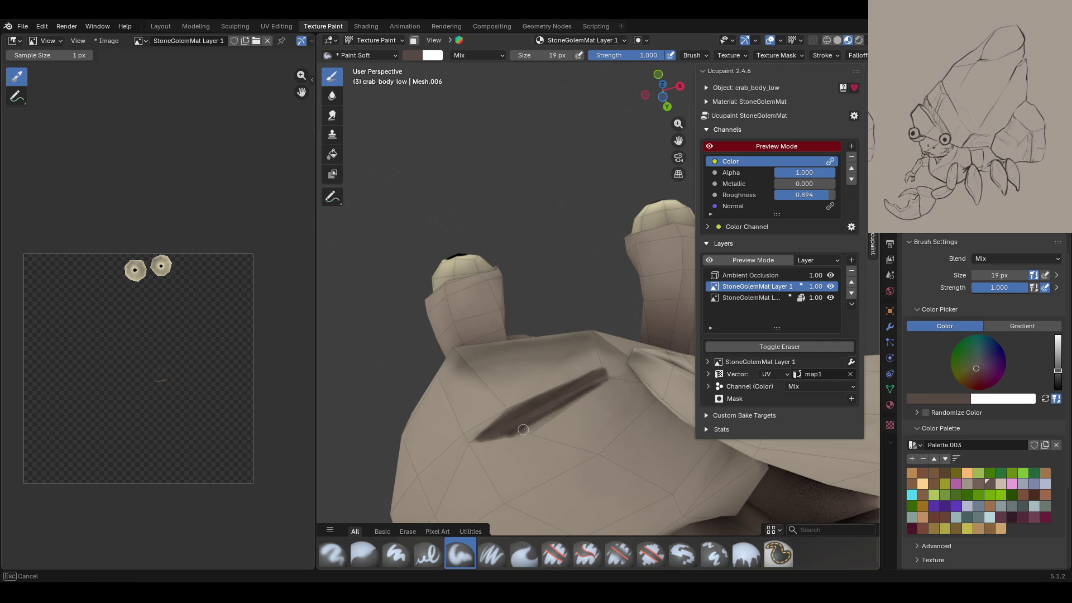
left_click_drag(588, 387, 579, 381)
middle_click_drag(541, 296, 565, 346)
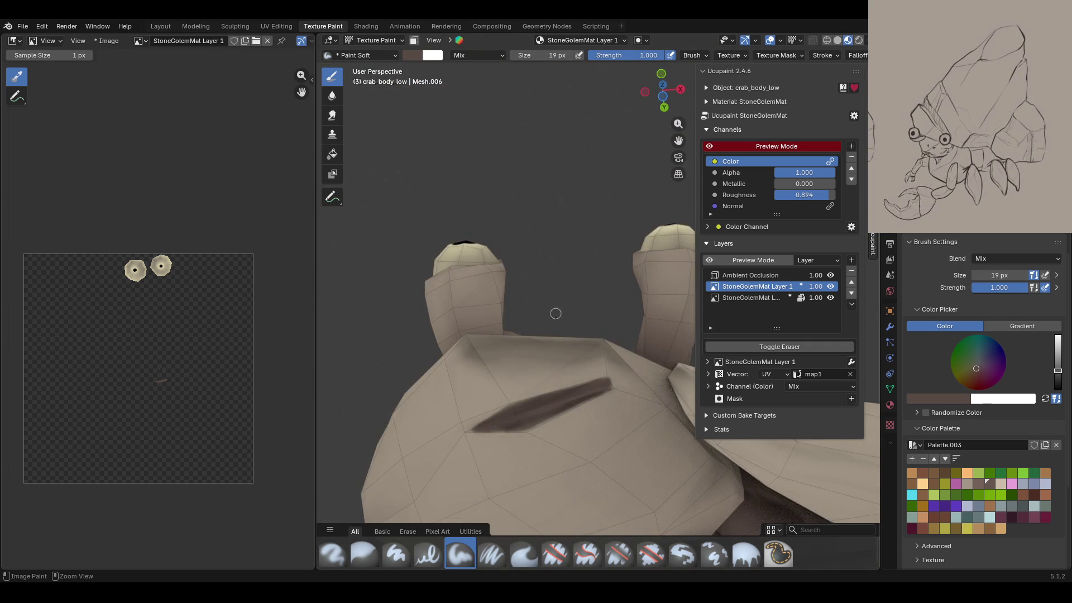
left_click(332, 154)
key("ctrl+z")
Step: Mask the two crease faces and fill them solid dark brown
left_click(413, 40)
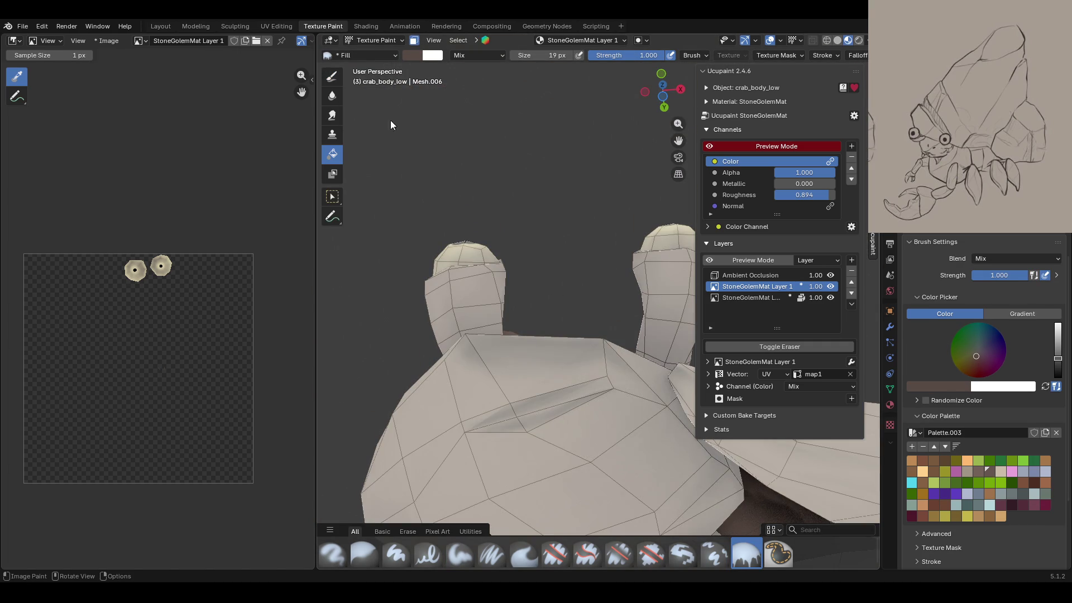
left_click(333, 196)
left_click(507, 414, "shift")
left_click(542, 413, "shift")
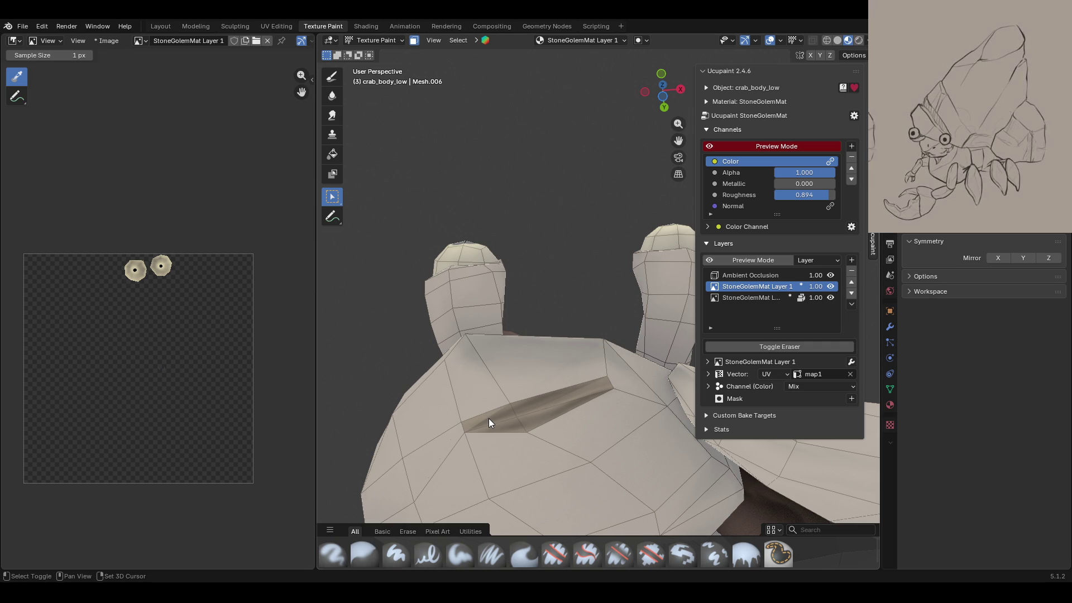
left_click(738, 554)
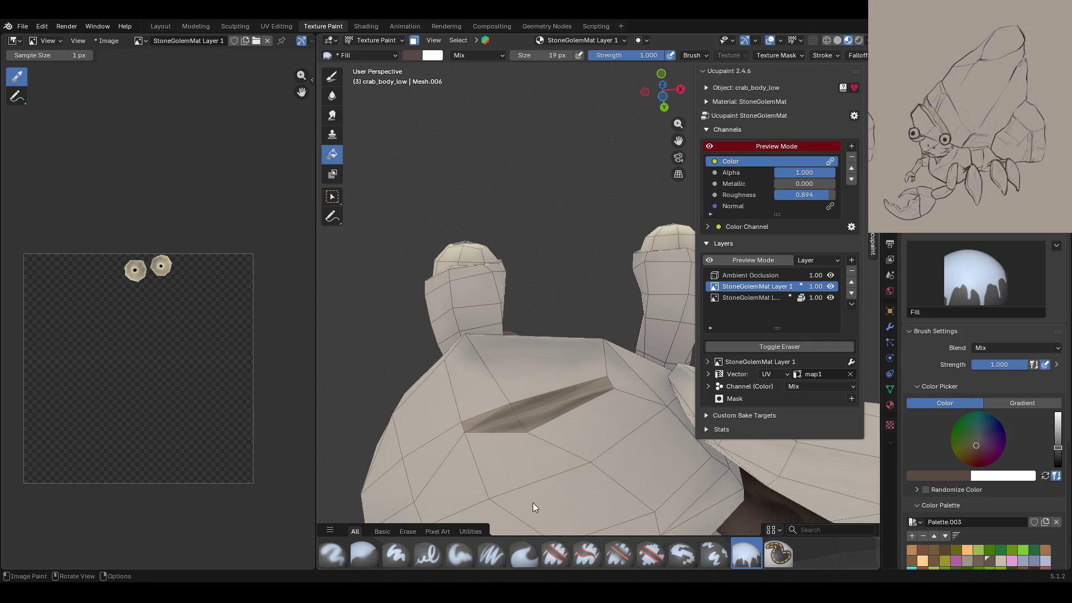
left_click(485, 404)
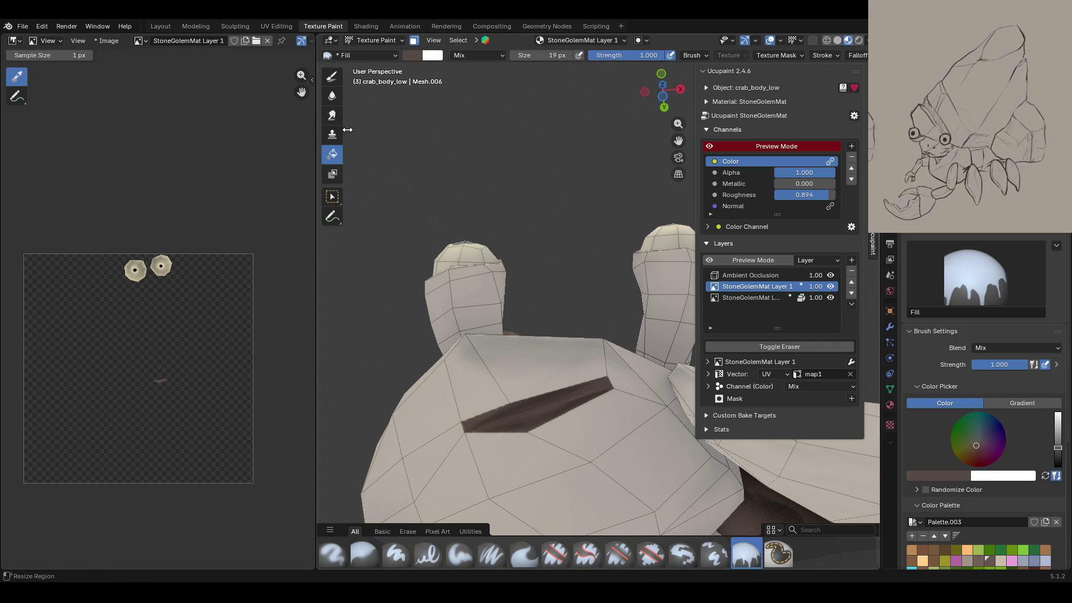
Step: Erase excess crease fill with the Erase Hard brush
left_click(554, 554)
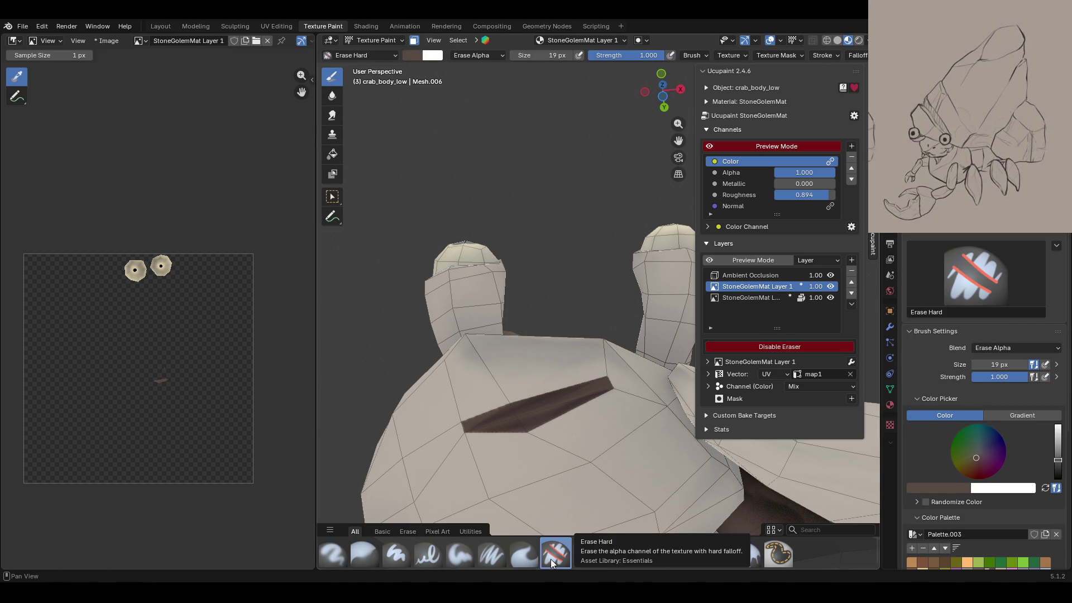
left_click_drag(441, 429, 437, 432)
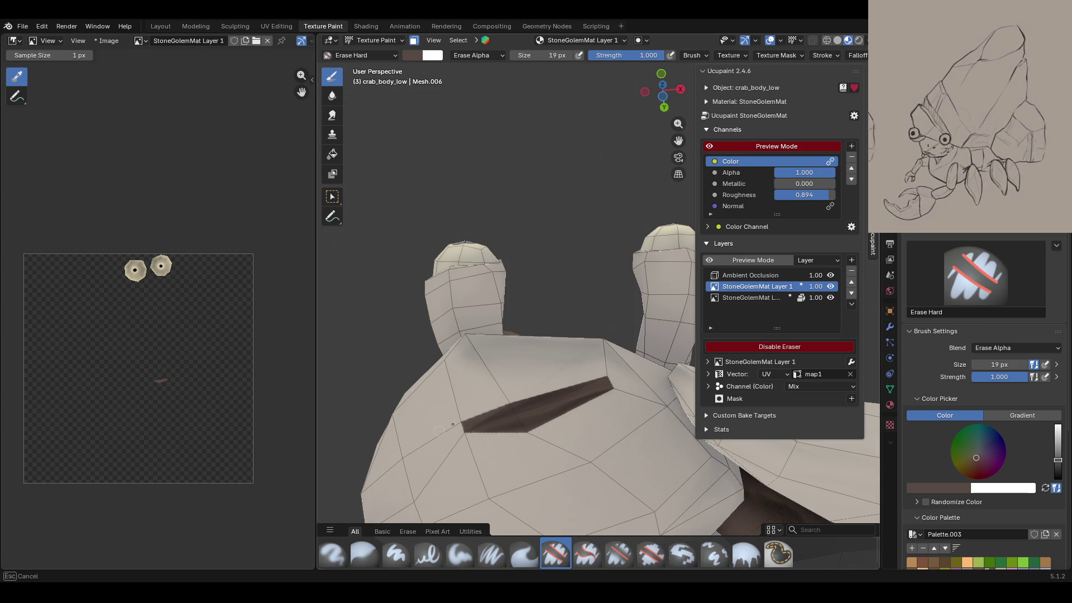
left_click_drag(518, 391, 434, 439)
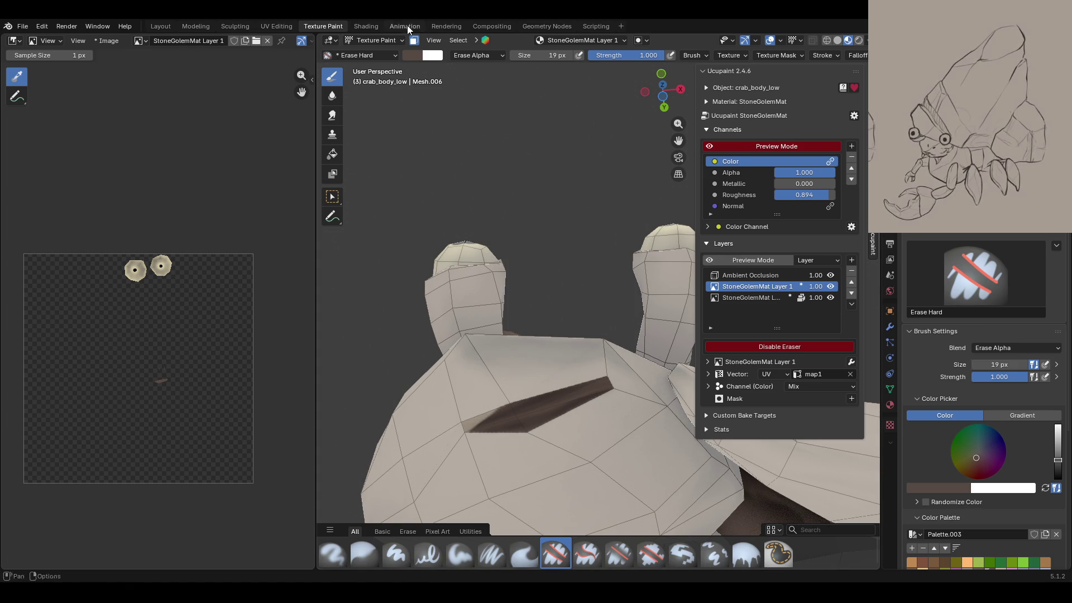
mouse_move(582, 237)
middle_mouse_down()
mouse_move(530, 325)
mouse_move(574, 307)
middle_mouse_up()
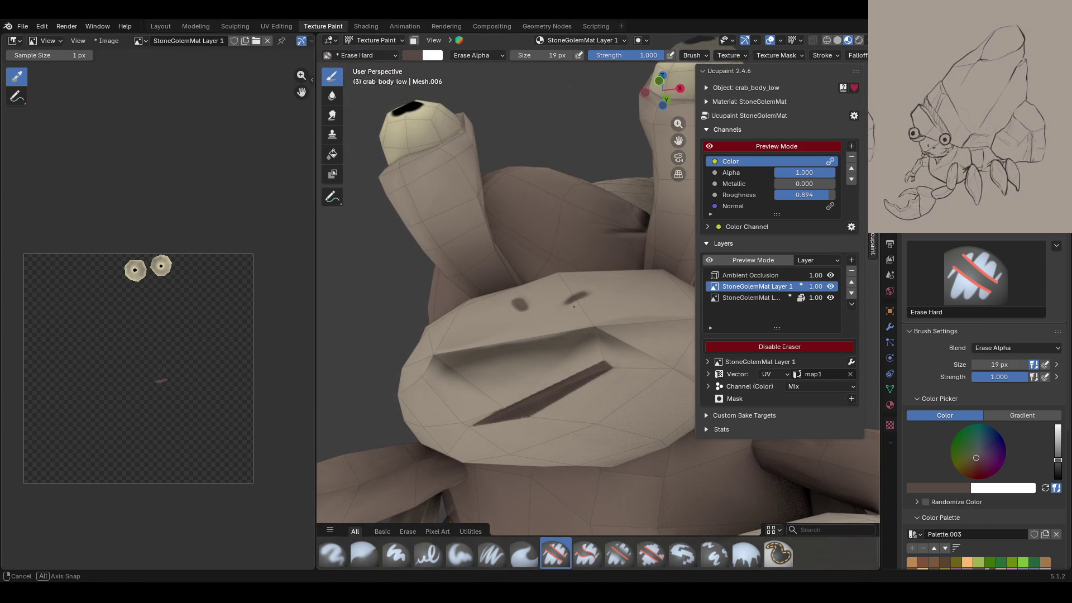
Step: Turn on face selection masking, clear the face selection, and return to the soft paint brush
mouse_move(574, 307)
middle_mouse_down()
mouse_move(563, 322)
mouse_move(563, 301)
mouse_move(504, 232)
mouse_move(420, 198)
middle_mouse_up()
key("e")
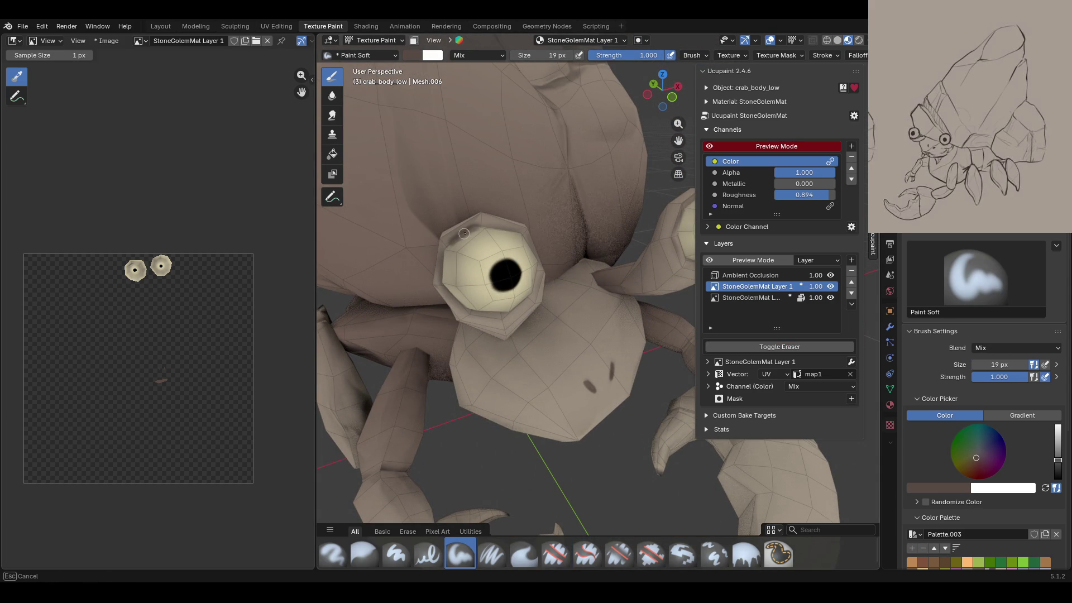
key("g")
mouse_move(570, 257)
middle_mouse_down()
mouse_move(622, 210)
mouse_move(548, 213)
middle_mouse_up()
left_click(414, 40)
left_click(331, 197)
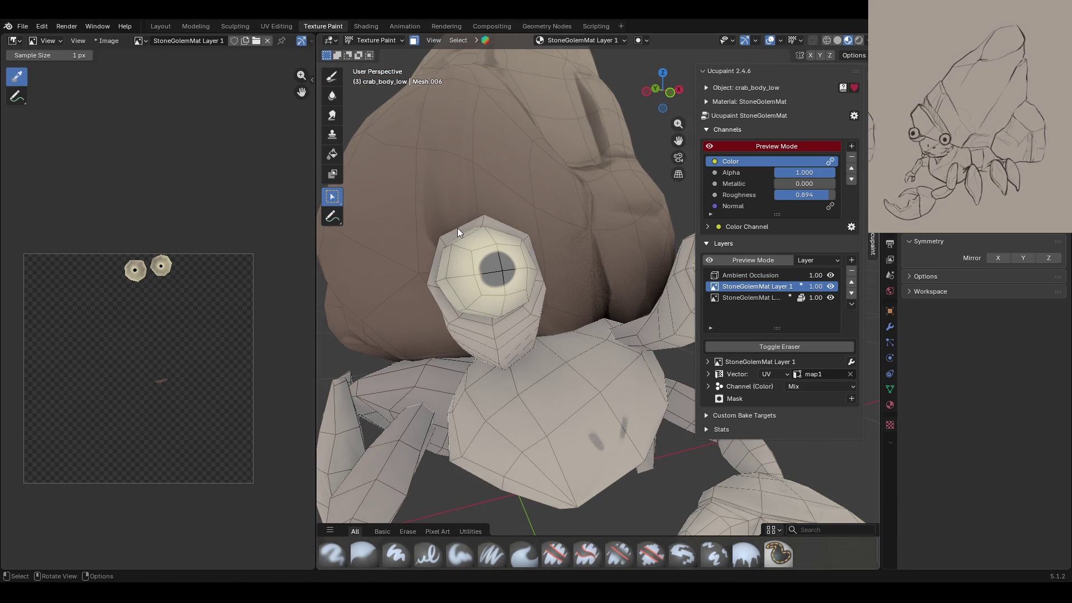
left_click(683, 259)
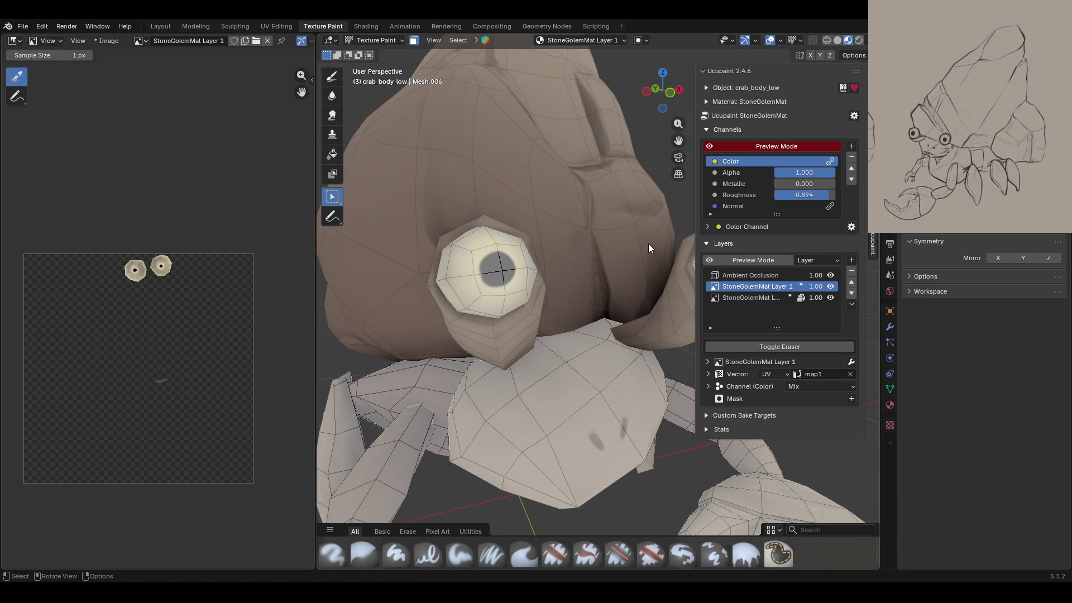
left_click(332, 76)
middle_click_drag(458, 234, 533, 260)
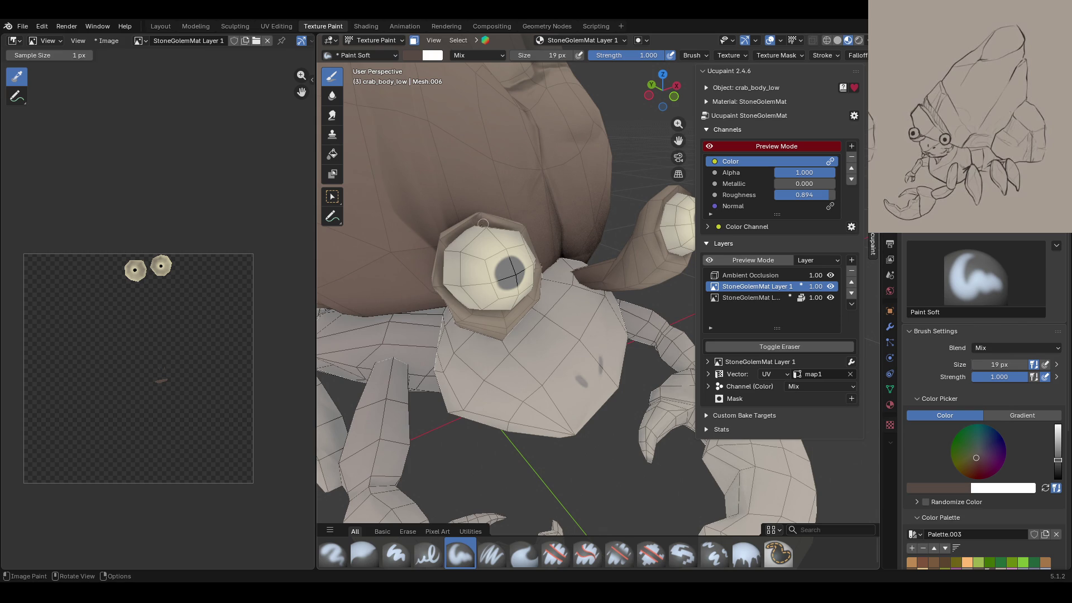
Step: Shade the left rim of the crab's eye with a soft dark stroke
mouse_move(449, 244)
left_mouse_down()
mouse_move(440, 264)
mouse_move(471, 312)
mouse_move(512, 319)
left_mouse_up()
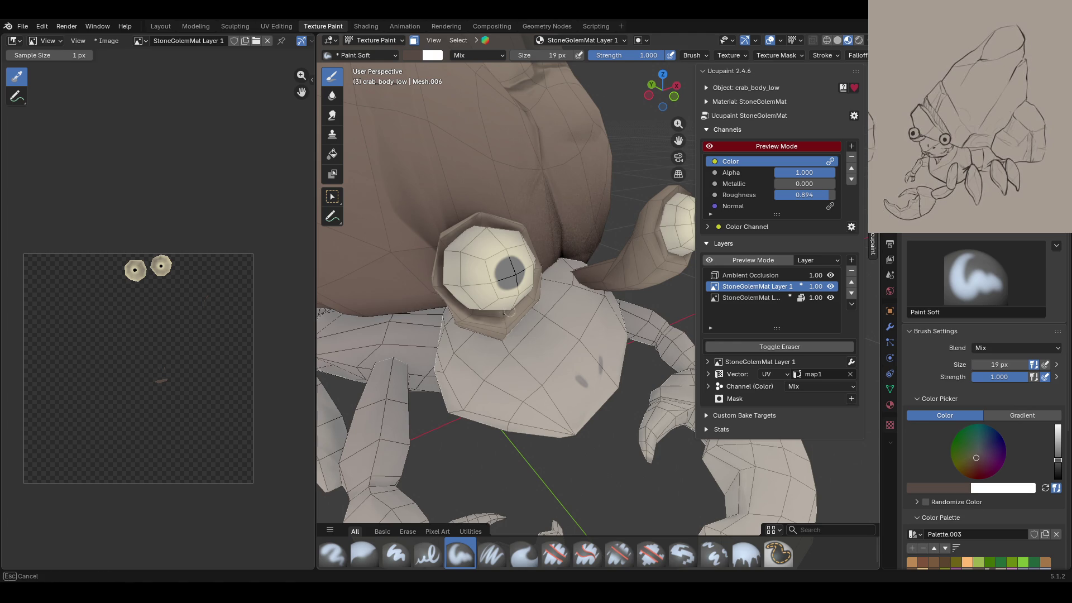
middle_click_drag(552, 184, 491, 186)
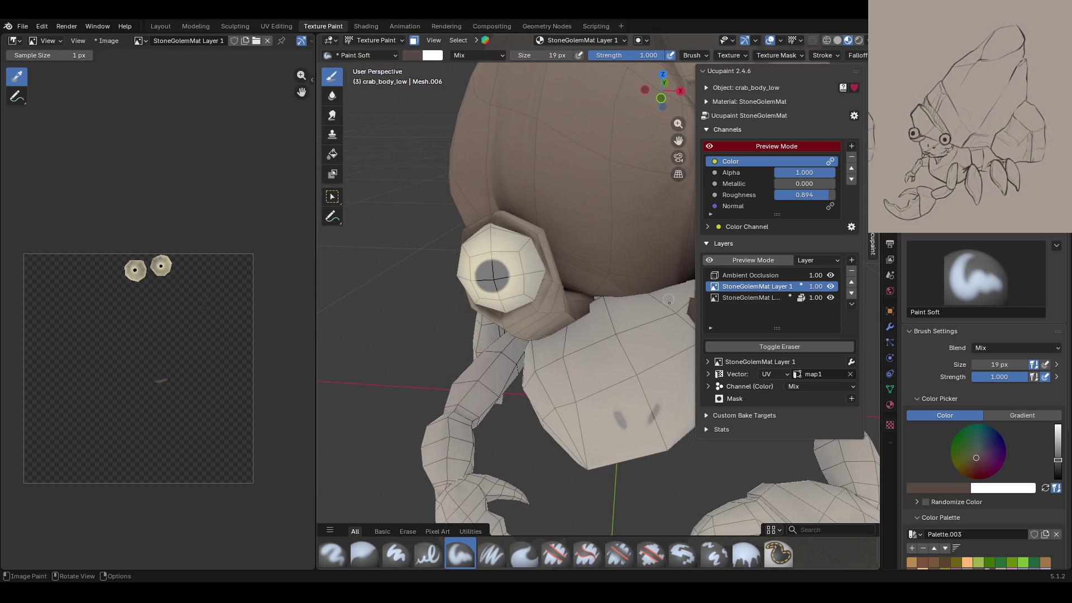
scroll(546, 311, "down", 5)
middle_click_drag(547, 311, 667, 326)
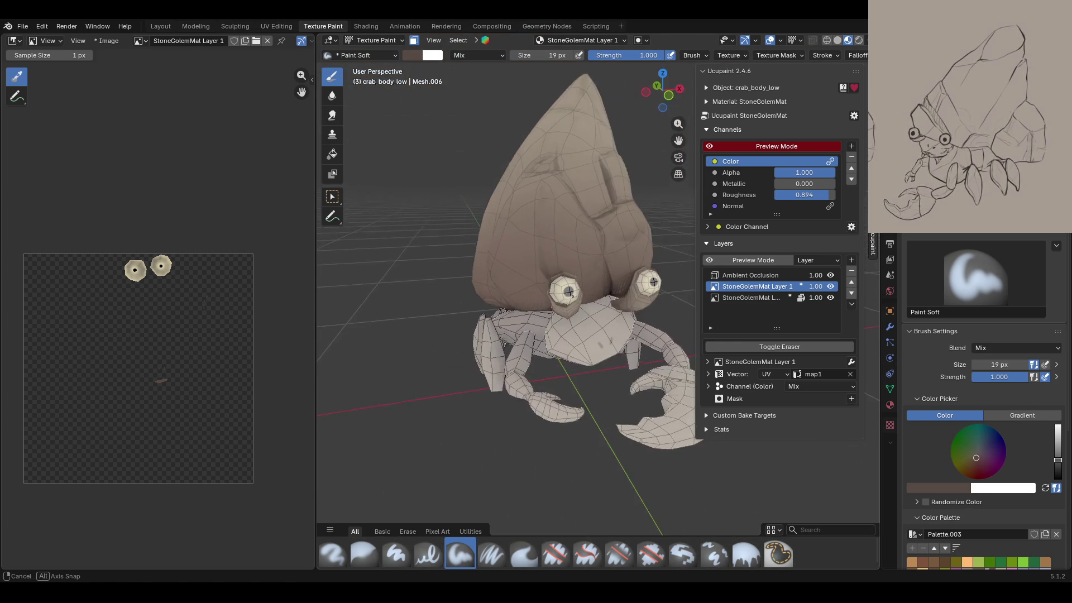
scroll(567, 292, "up", 5)
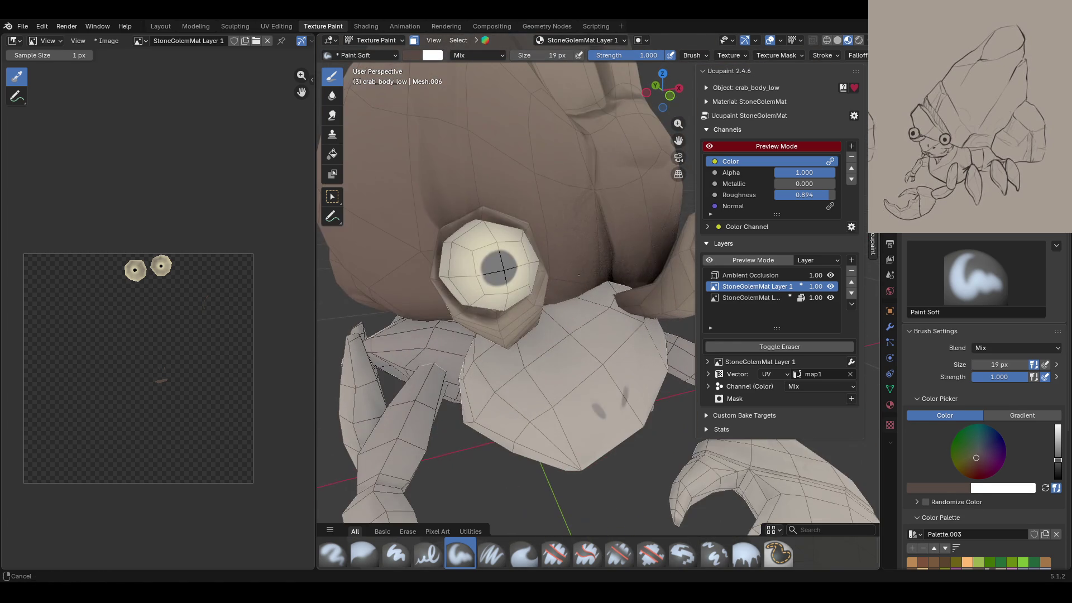
Step: Try a lighter brown fill on the eyestalk sockets, undo it, and save the blend file
left_click(747, 555)
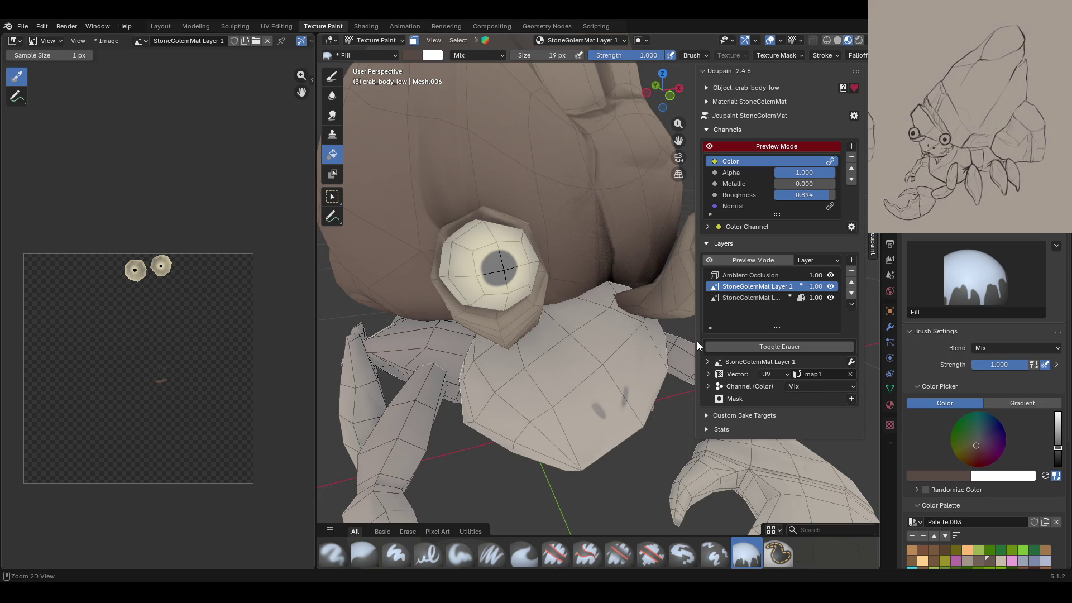
middle_click_drag(566, 335, 642, 341)
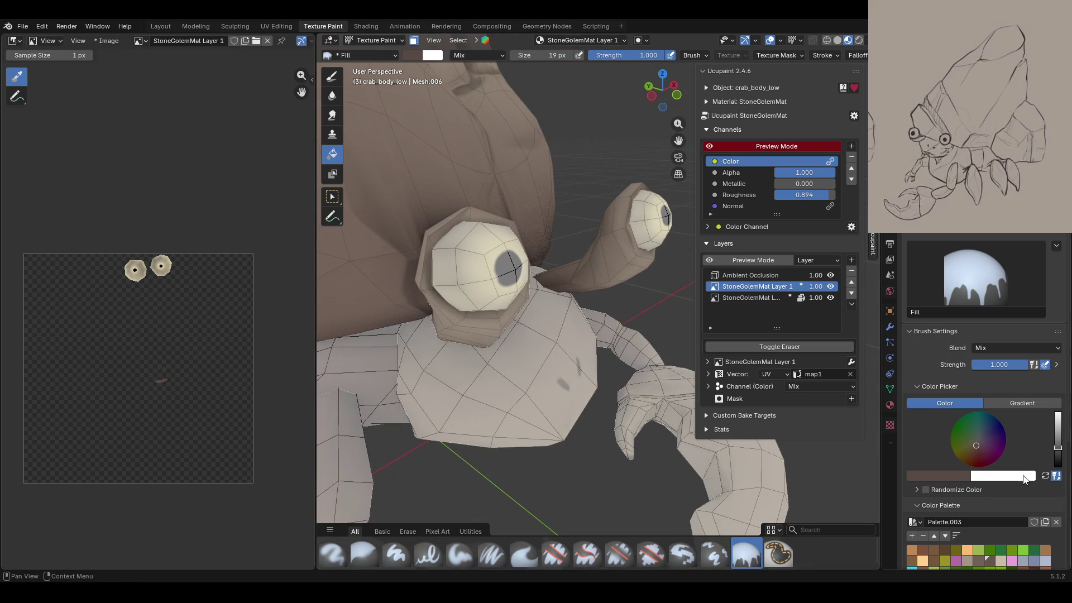
scroll(987, 495, "down", 4)
left_click(980, 468)
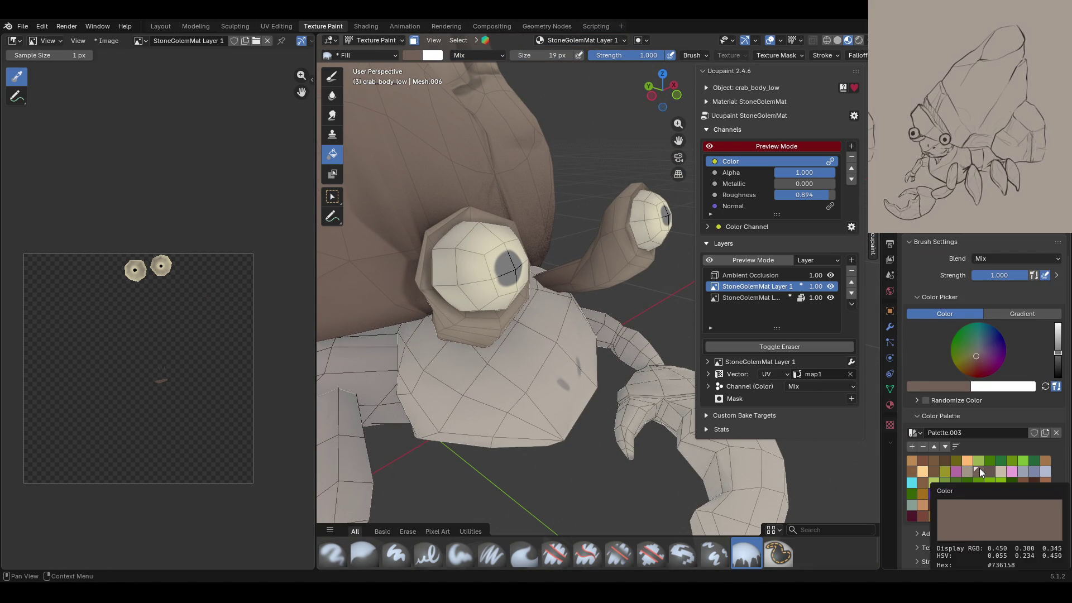
left_click(457, 240)
key("ctrl+z")
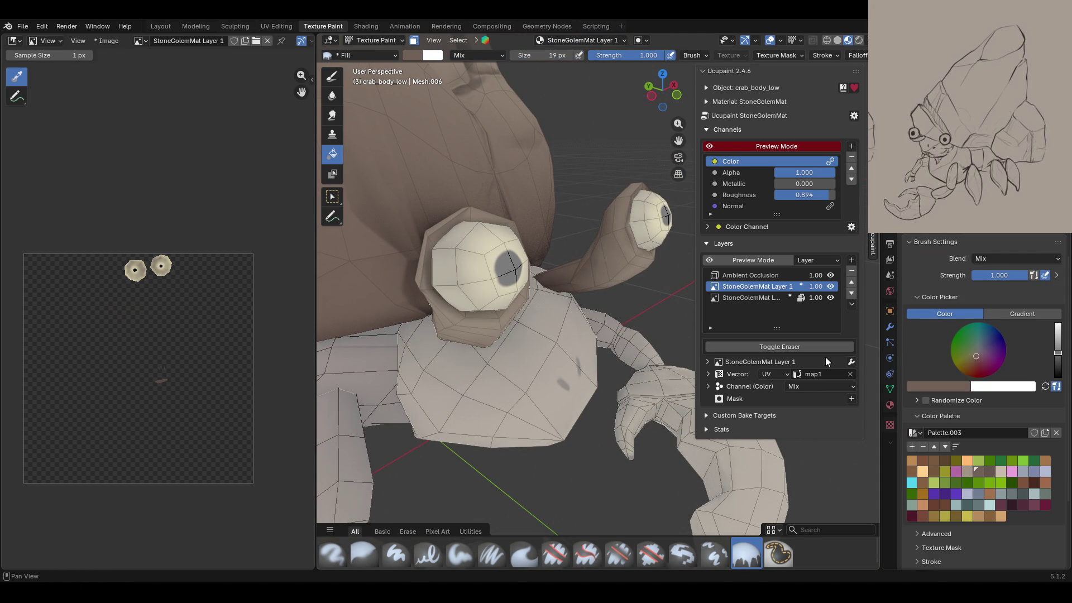
left_click(460, 553)
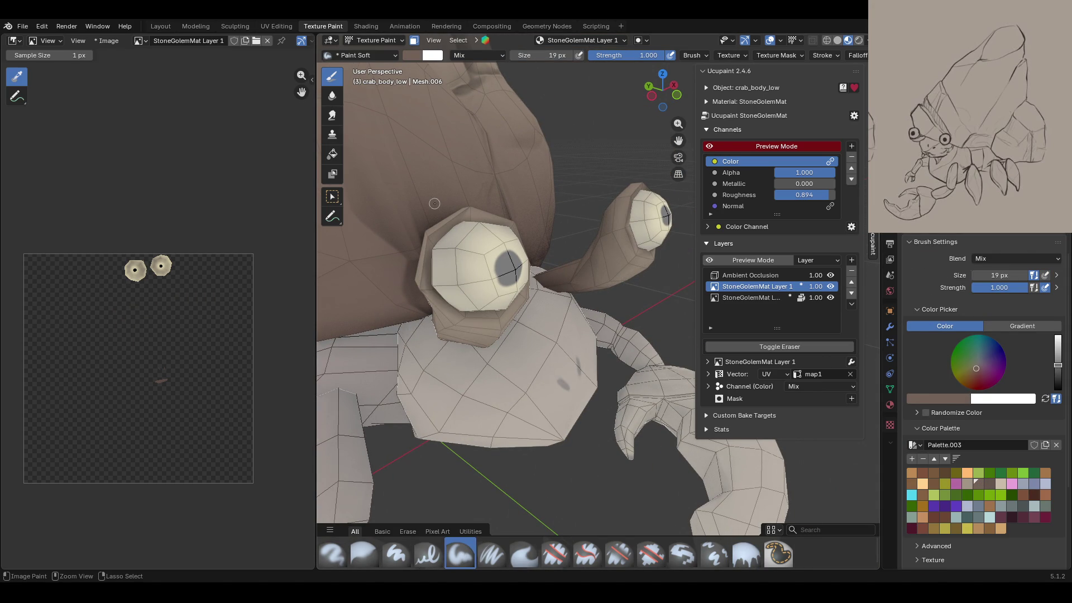
key("ctrl+s")
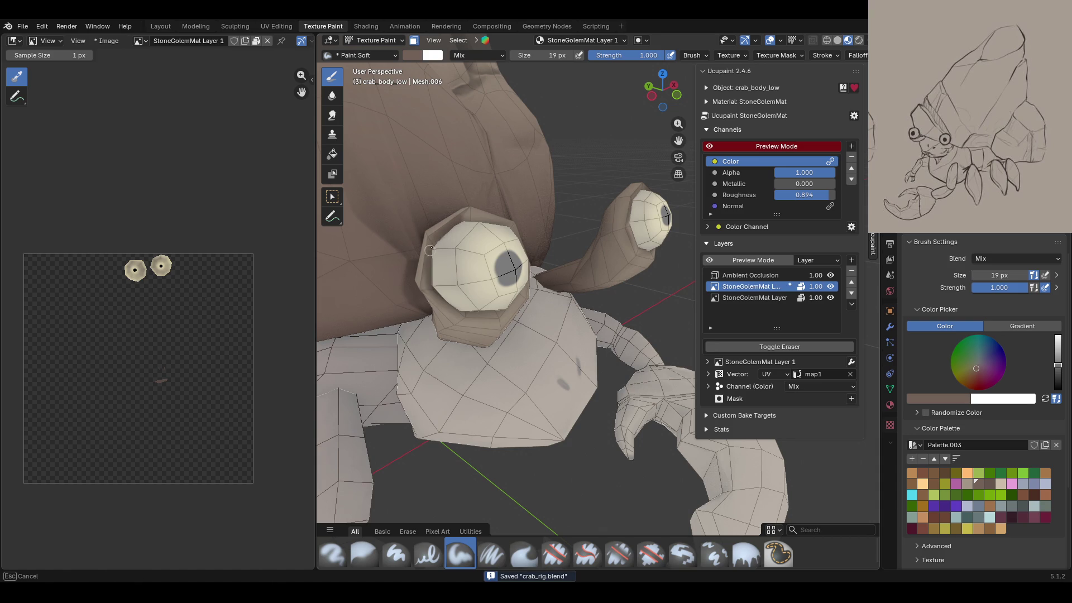
Step: Shade the first eye's lower-left, lower, upper and upper-right rim with soft dark strokes
left_click(433, 239)
left_click_drag(430, 247, 472, 311)
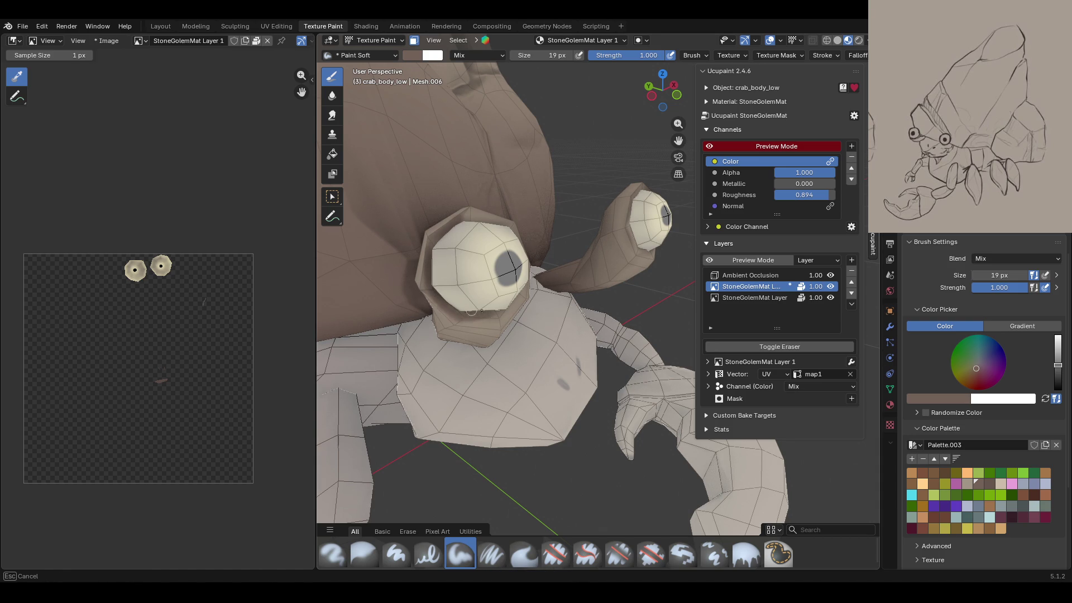
mouse_move(463, 317)
left_mouse_down()
mouse_move(502, 303)
mouse_move(495, 317)
left_mouse_up()
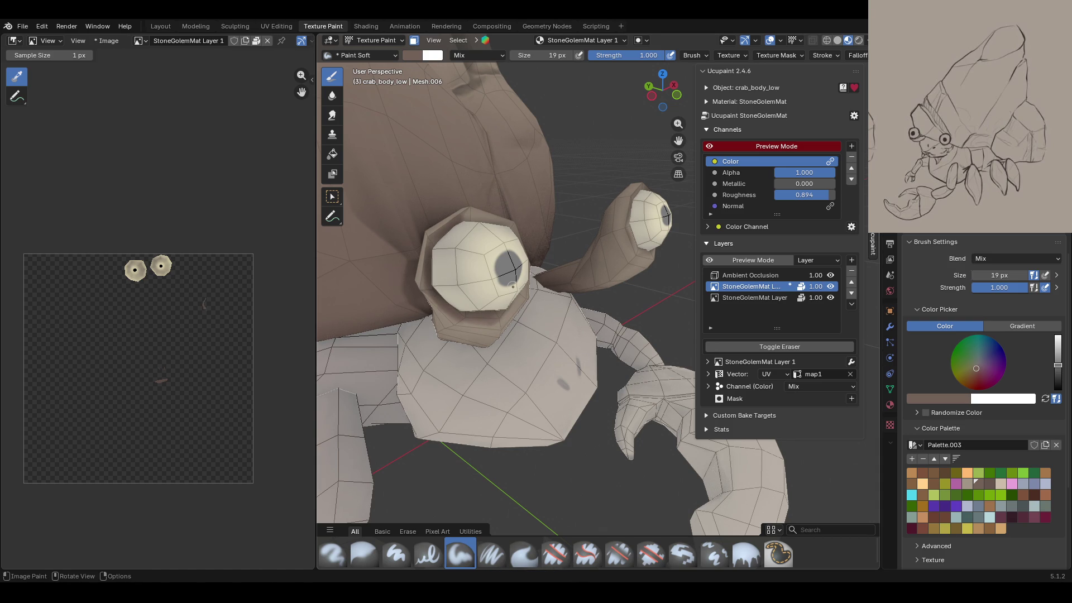
middle_click_drag(506, 278, 480, 257)
mouse_move(516, 217)
left_mouse_down()
mouse_move(476, 215)
mouse_move(541, 270)
left_mouse_up()
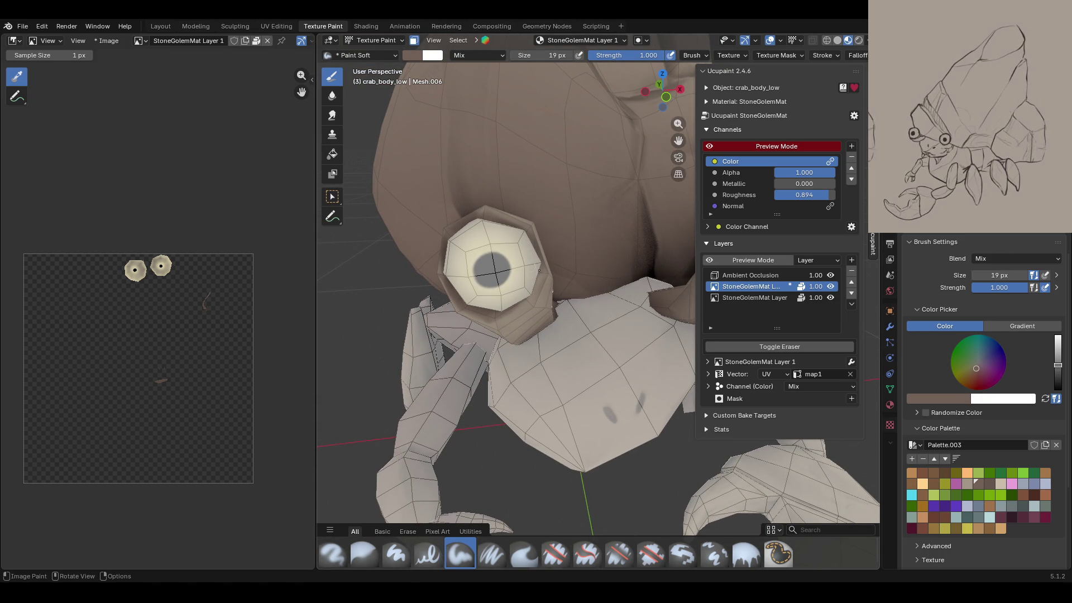
mouse_move(492, 317)
left_mouse_down()
mouse_move(501, 320)
mouse_move(506, 224)
left_mouse_up()
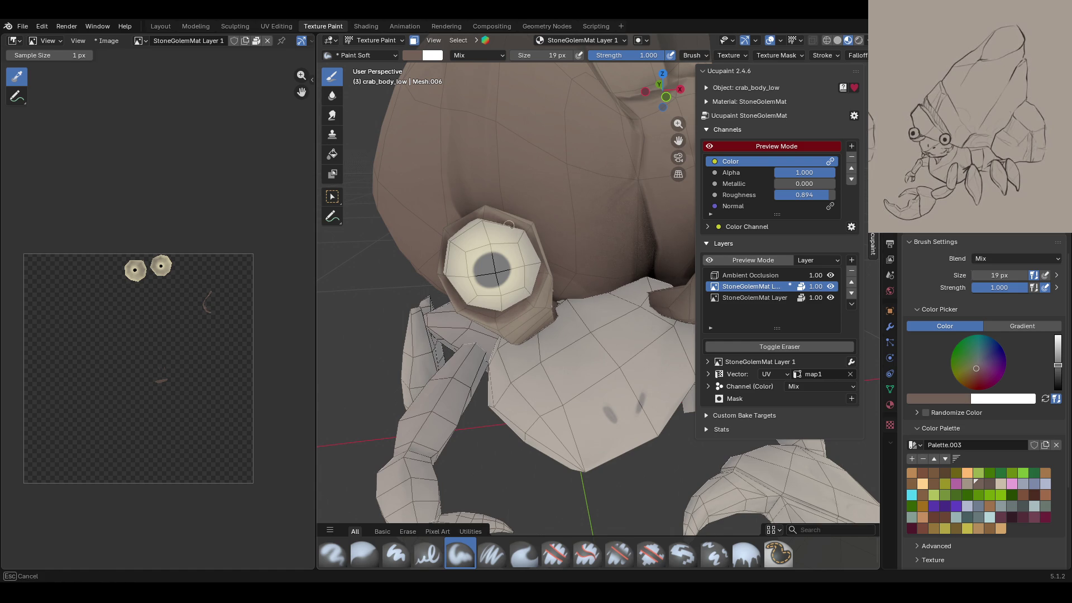
left_click_drag(505, 225, 529, 236)
Step: Shade the other eye's upper, left, lower and upper-right rim dark brown
middle_click_drag(541, 270, 592, 262)
middle_click_drag(489, 282, 477, 247)
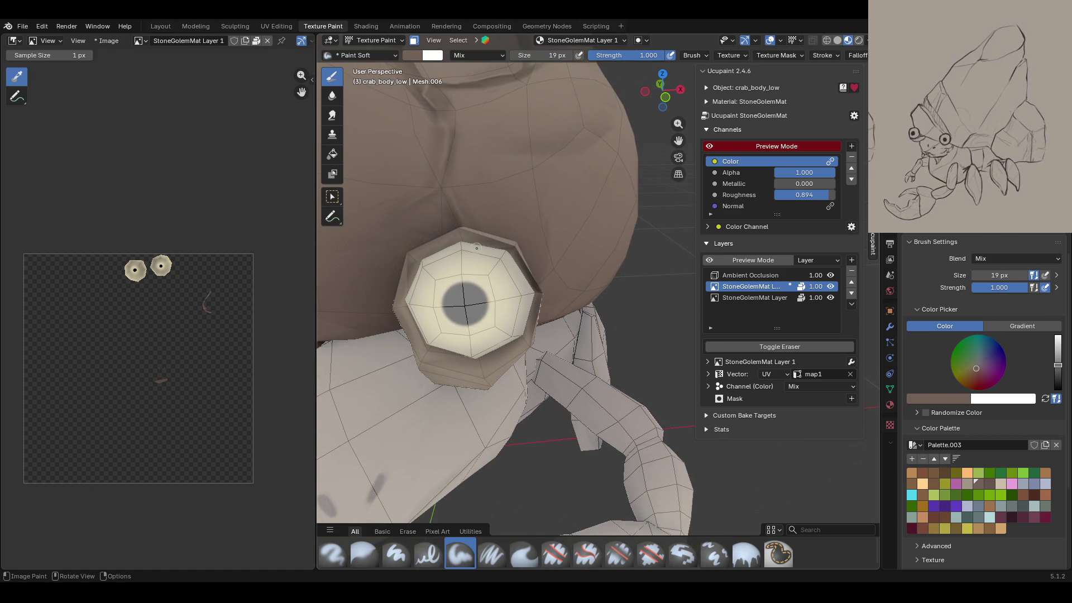
left_click_drag(458, 261, 444, 246)
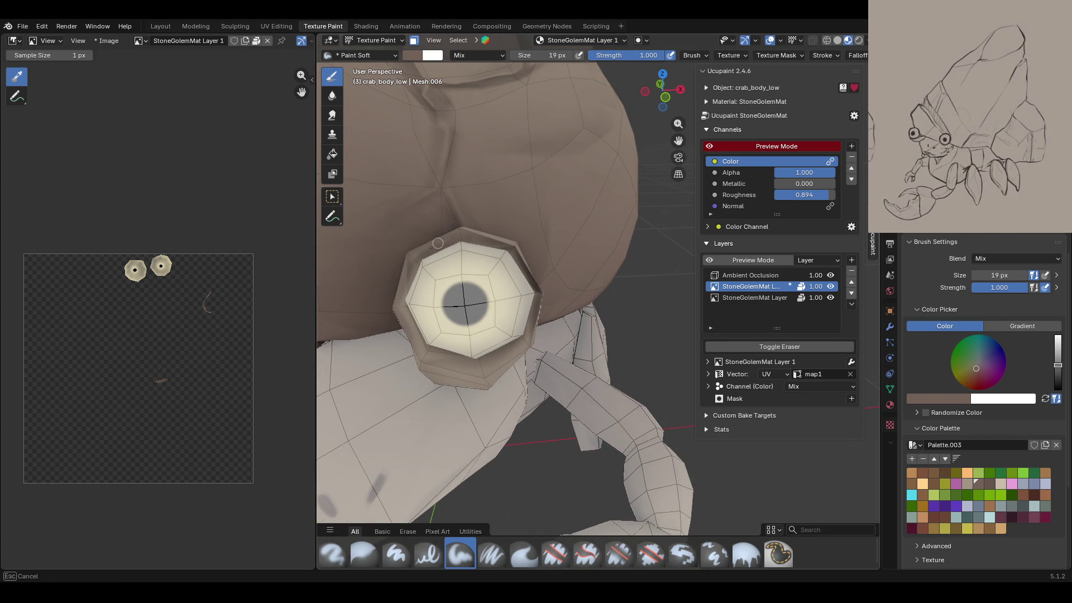
left_click_drag(412, 278, 406, 306)
left_click_drag(444, 354, 427, 348)
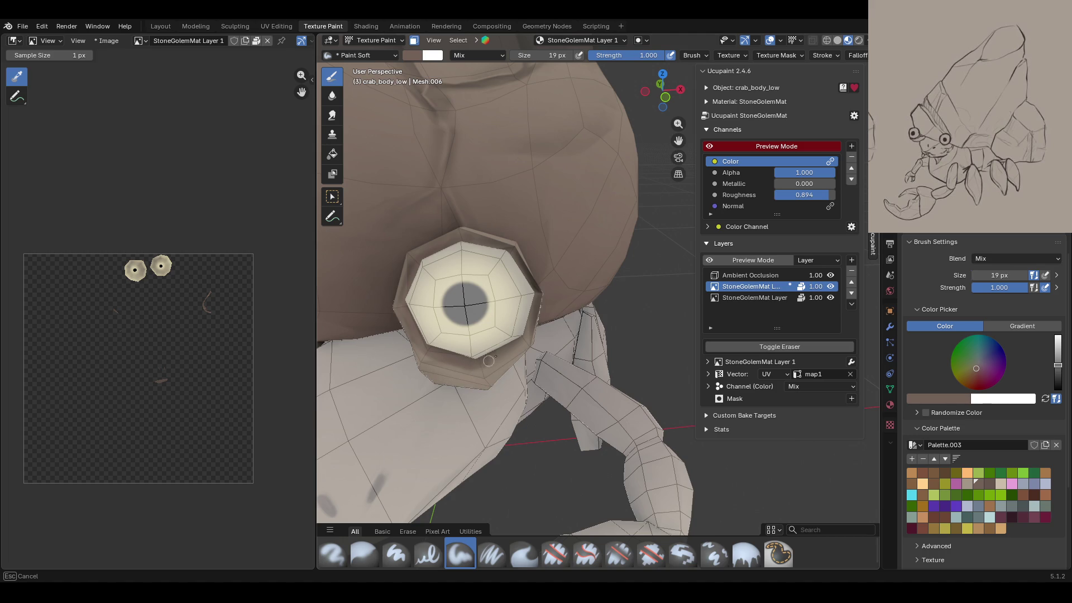
mouse_move(471, 364)
left_mouse_down()
mouse_move(425, 355)
mouse_move(523, 341)
left_mouse_up()
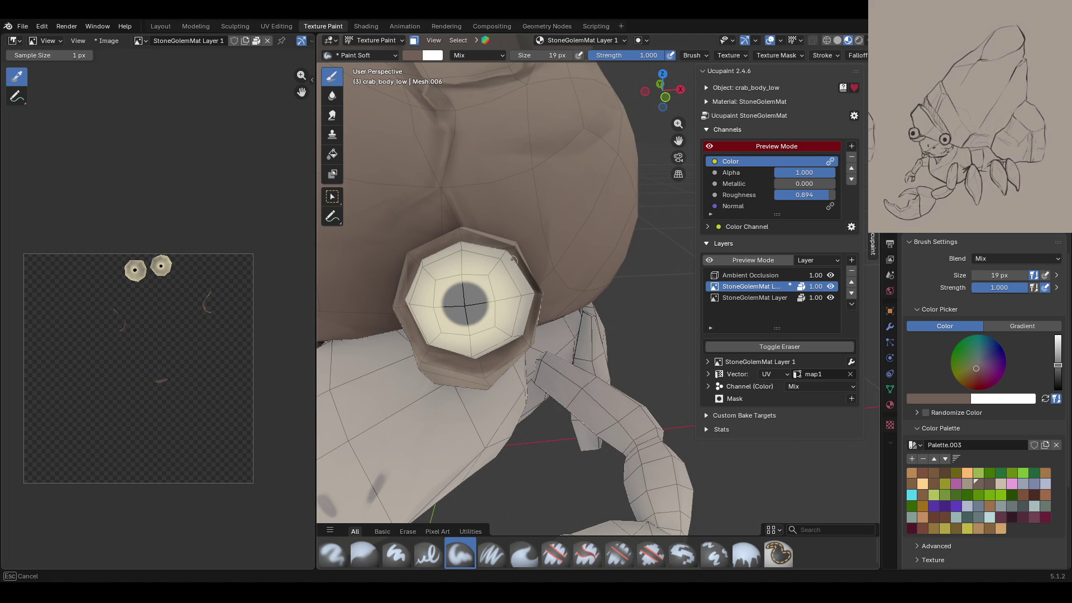
left_click_drag(510, 255, 555, 231)
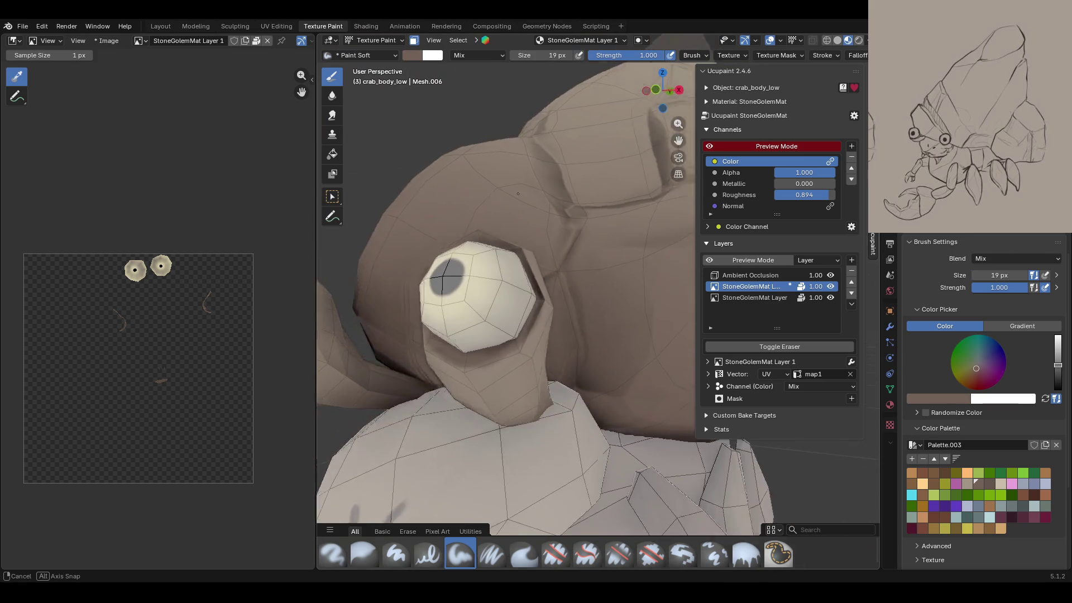
middle_click_drag(525, 199, 536, 212)
scroll(536, 212, "down", 6)
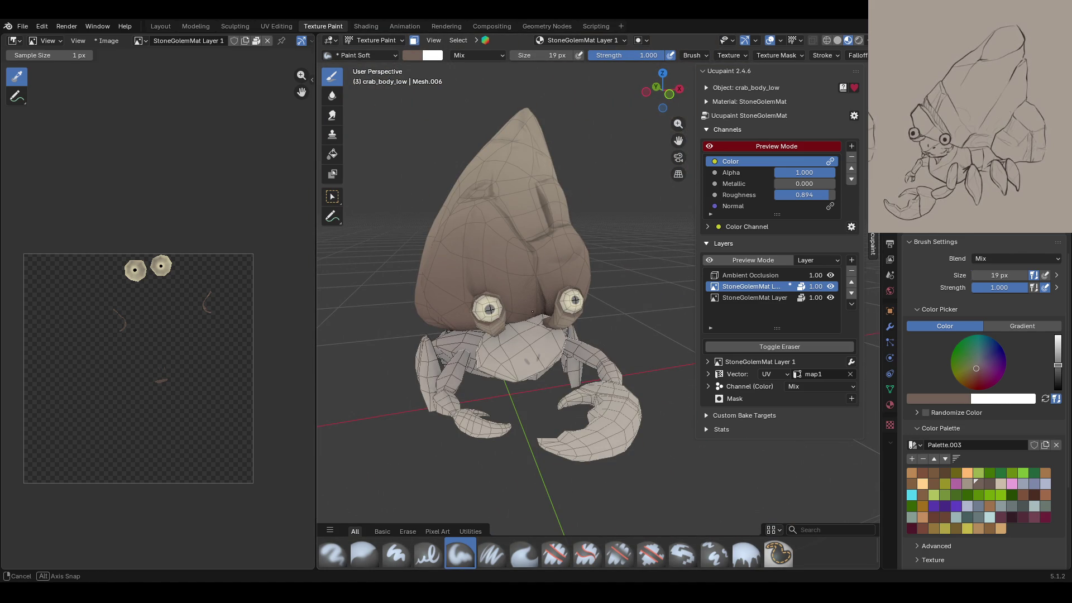
mouse_move(534, 313)
middle_mouse_down()
mouse_move(498, 294)
mouse_move(610, 322)
mouse_move(493, 325)
middle_mouse_up()
scroll(504, 297, "up", 8)
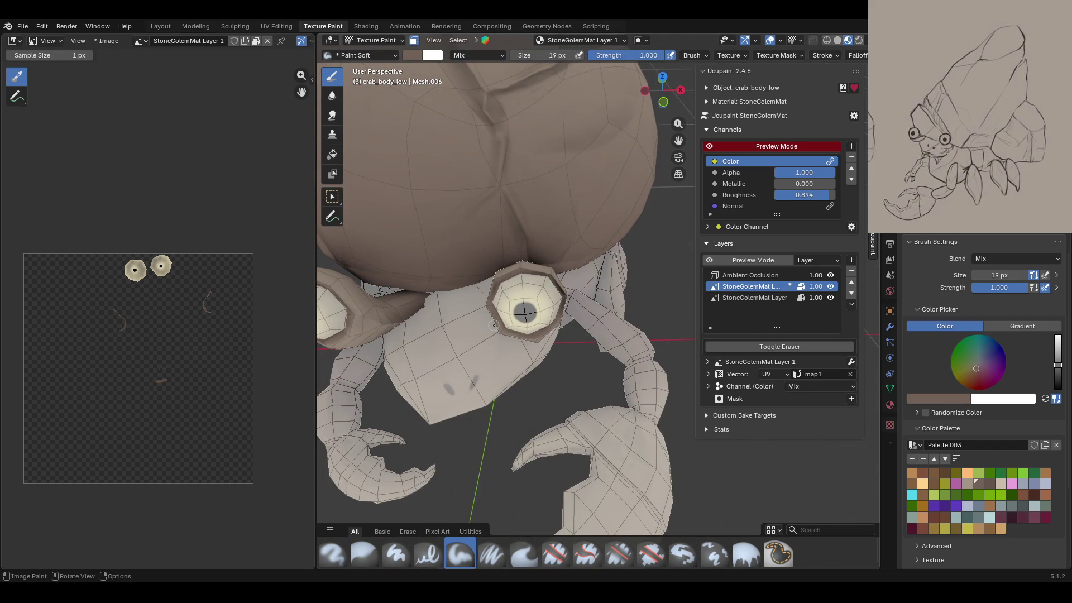
middle_click_drag(573, 135, 670, 134)
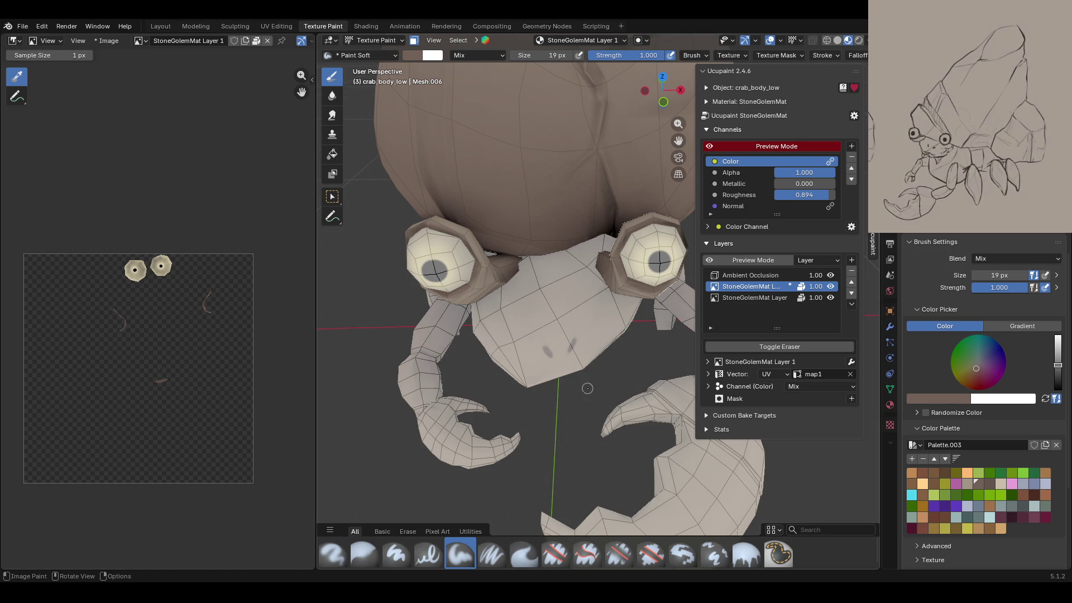
middle_click_drag(588, 388, 580, 425)
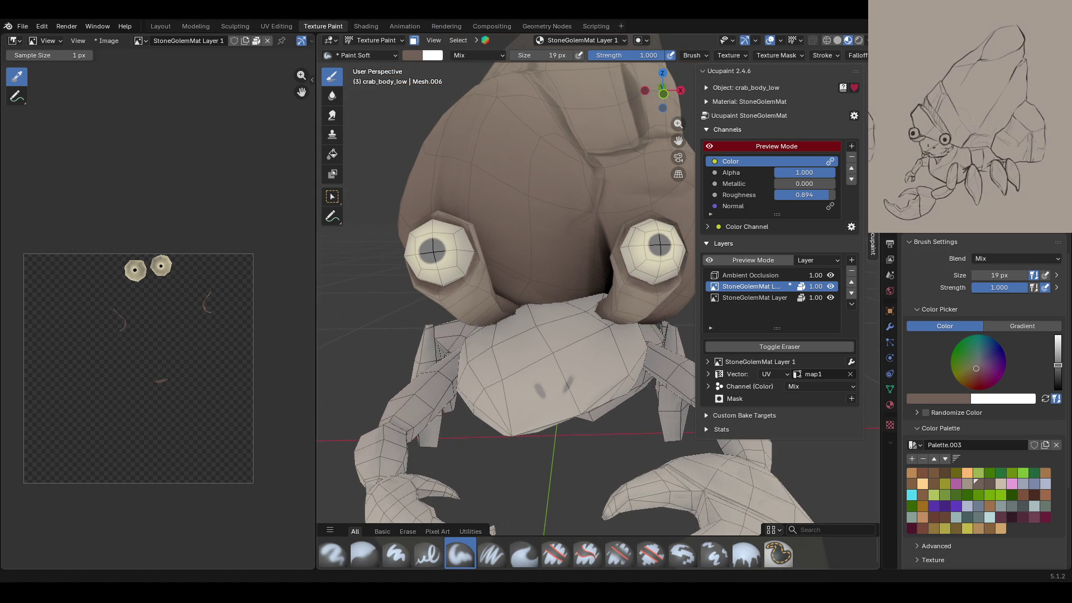
mouse_move(581, 425)
middle_mouse_down()
mouse_move(555, 383)
mouse_move(482, 390)
middle_mouse_up()
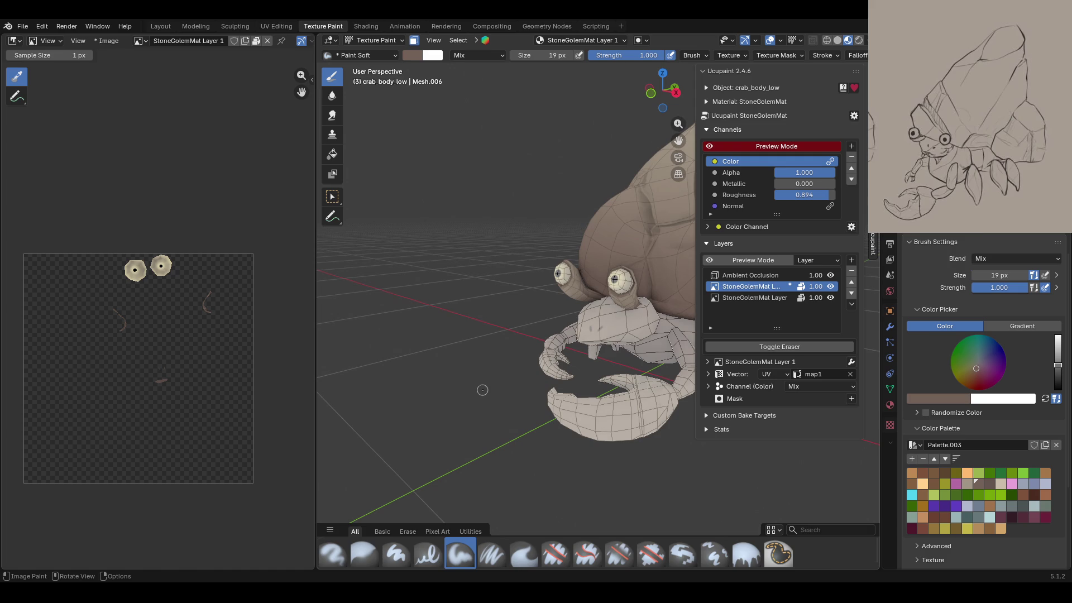
mouse_move(503, 387)
middle_mouse_down()
mouse_move(512, 366)
mouse_move(539, 449)
mouse_move(423, 99)
mouse_move(493, 283)
mouse_move(562, 205)
middle_mouse_up()
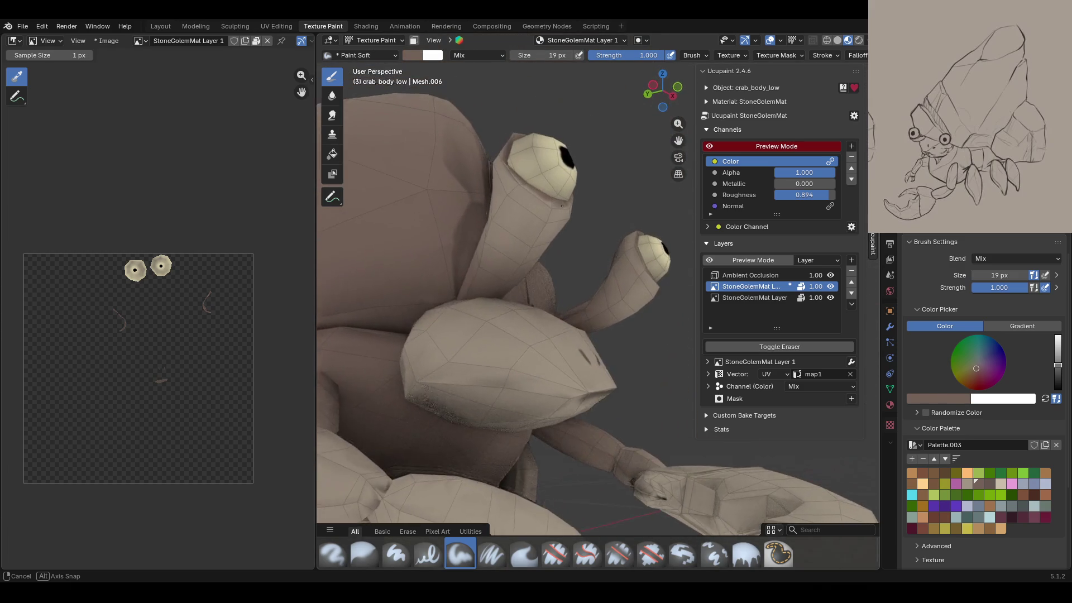
mouse_move(563, 205)
middle_mouse_down()
mouse_move(493, 325)
mouse_move(555, 399)
mouse_move(593, 405)
middle_mouse_up()
scroll(555, 399, "down", 5)
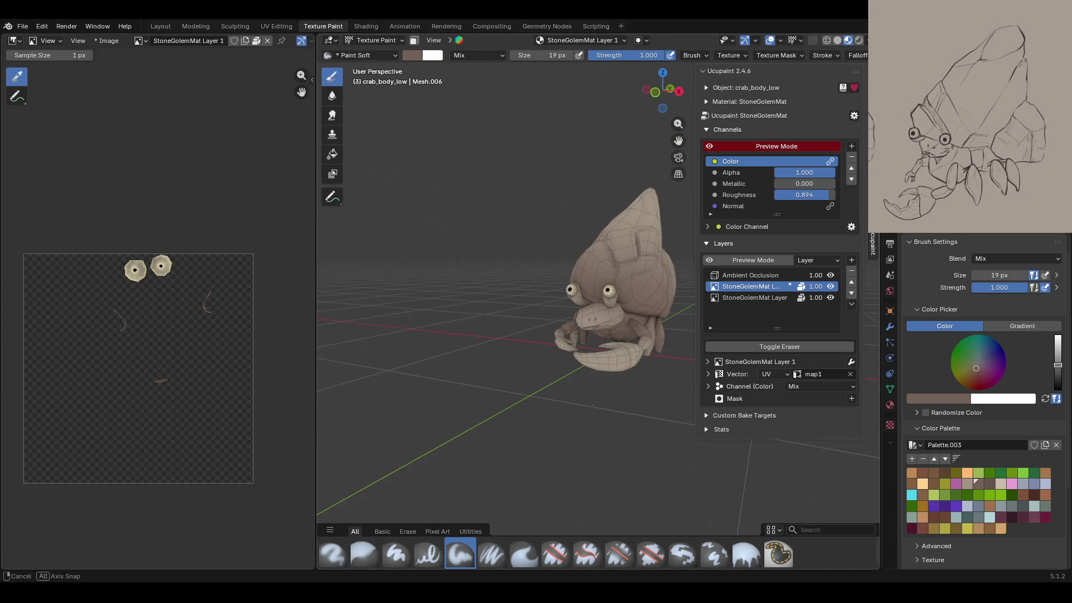
key("KP_Decimal")
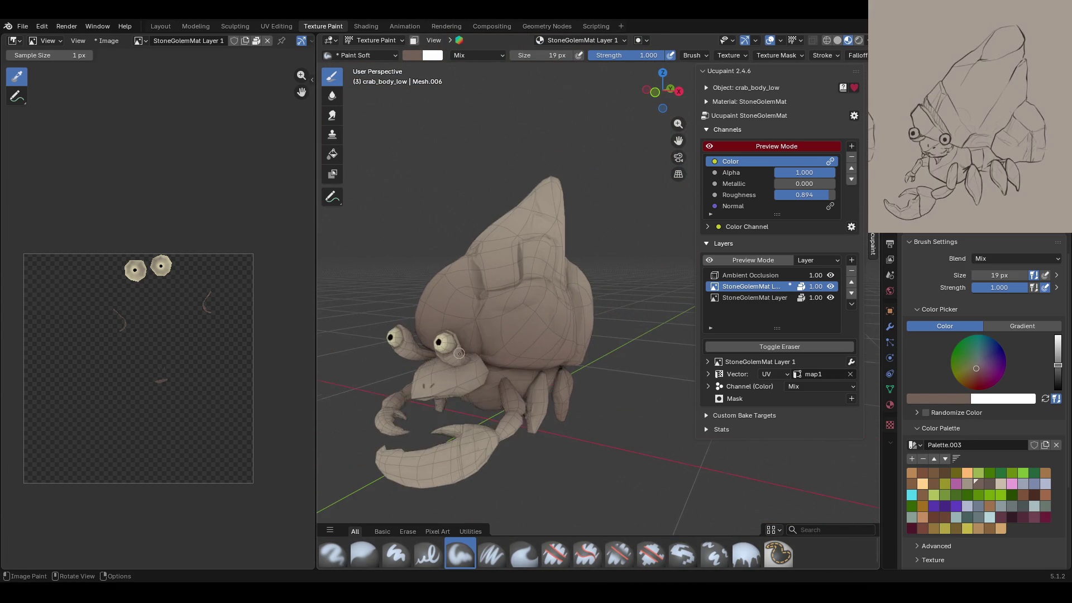
middle_click_drag(459, 353, 503, 346)
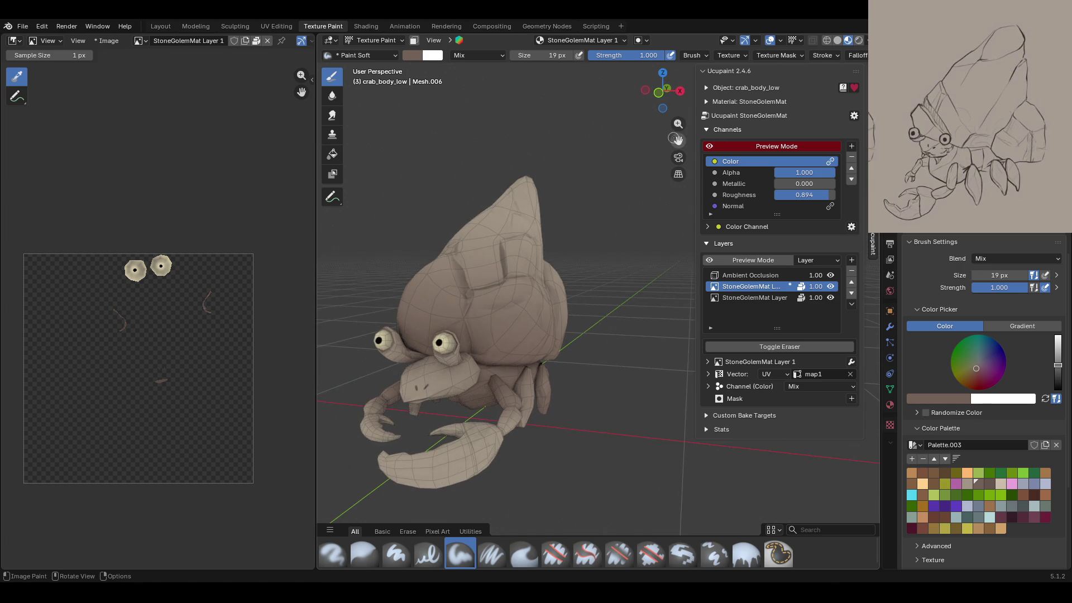
mouse_move(677, 140)
middle_mouse_down()
mouse_move(592, 269)
mouse_move(656, 136)
middle_mouse_up()
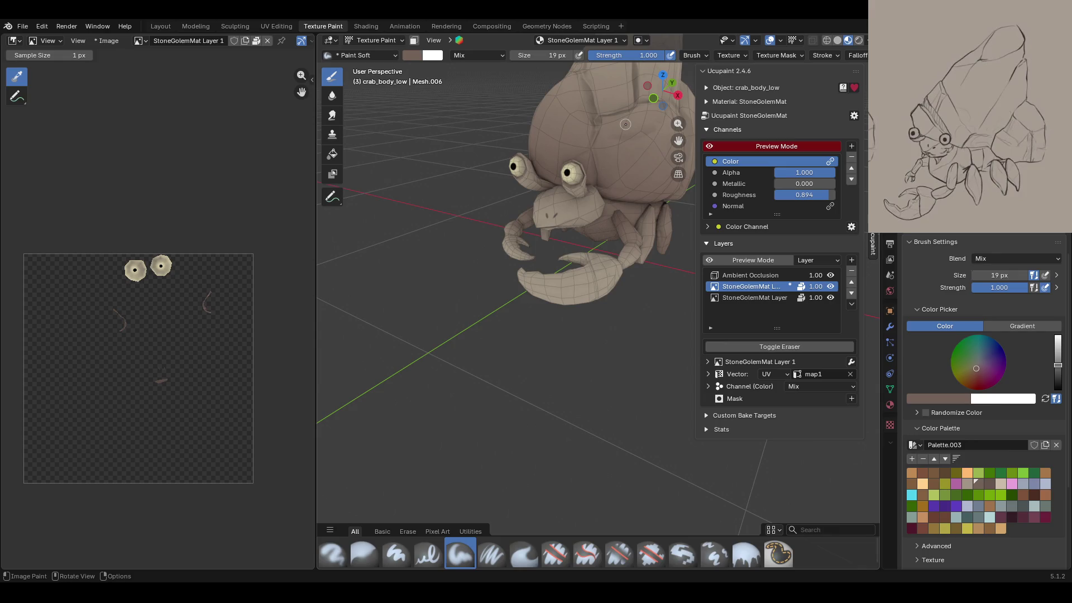
mouse_move(625, 124)
middle_mouse_down()
mouse_move(646, 257)
mouse_move(600, 241)
mouse_move(633, 179)
mouse_move(520, 239)
mouse_move(480, 223)
middle_mouse_up()
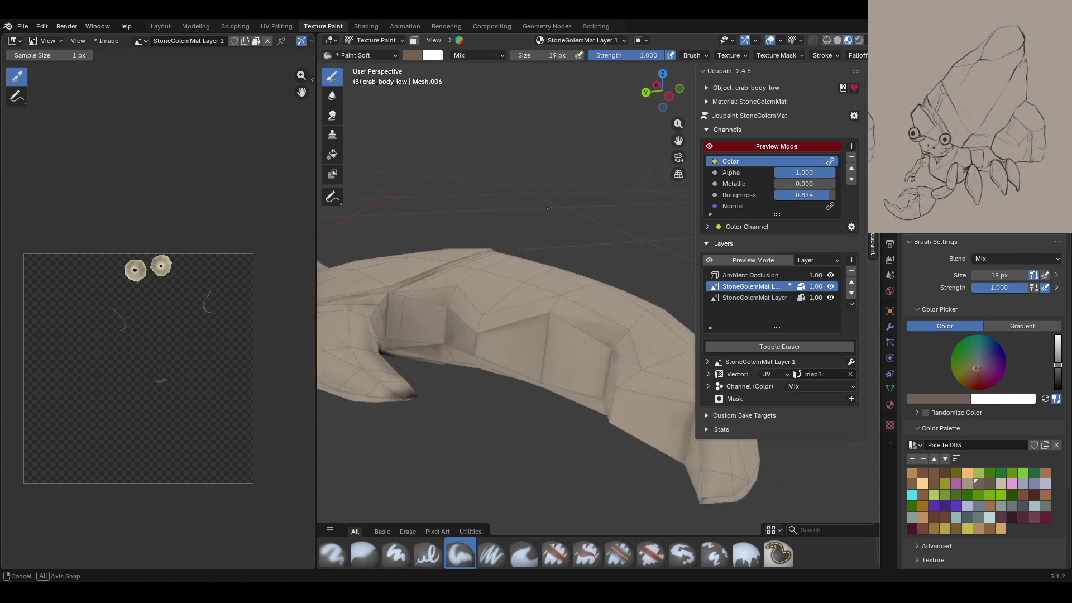
Step: Enable face masking and select the claw's inner faces, including the narrow side faces
left_click(414, 41)
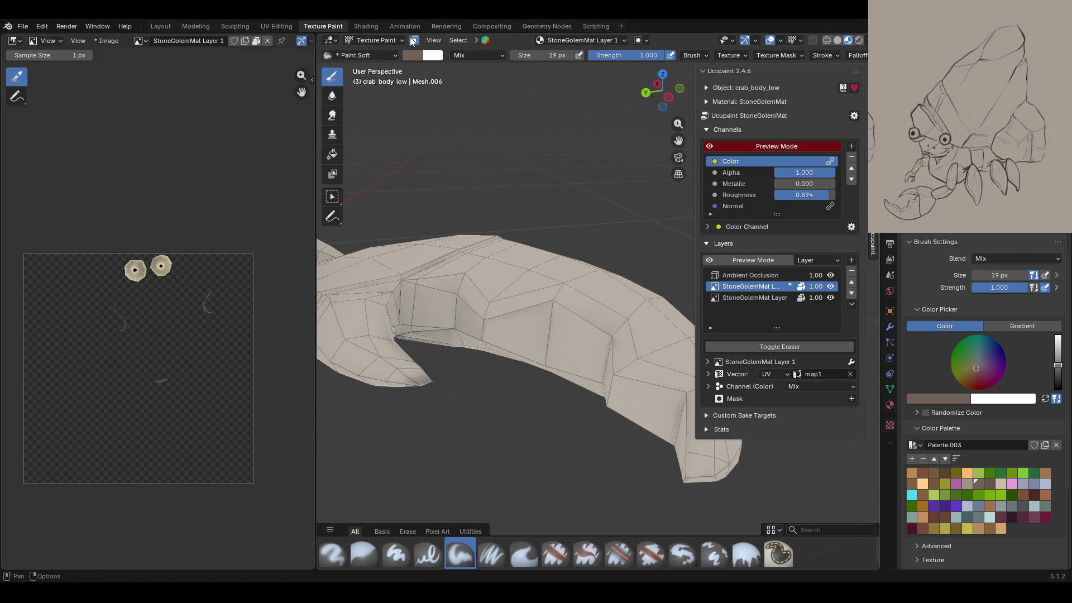
left_click(332, 196)
left_click(439, 293)
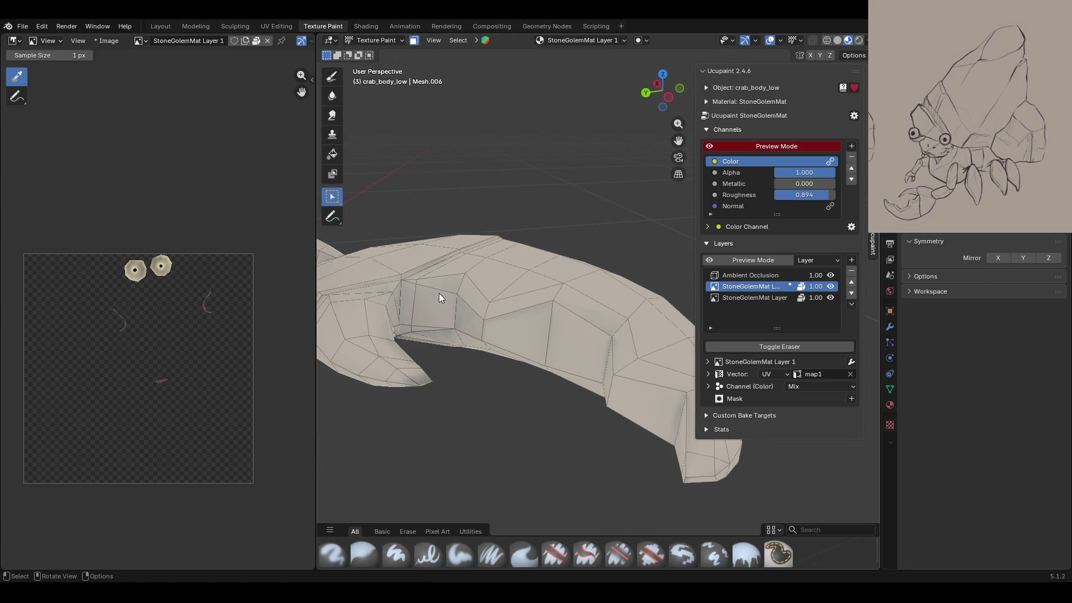
left_click(411, 307, "shift")
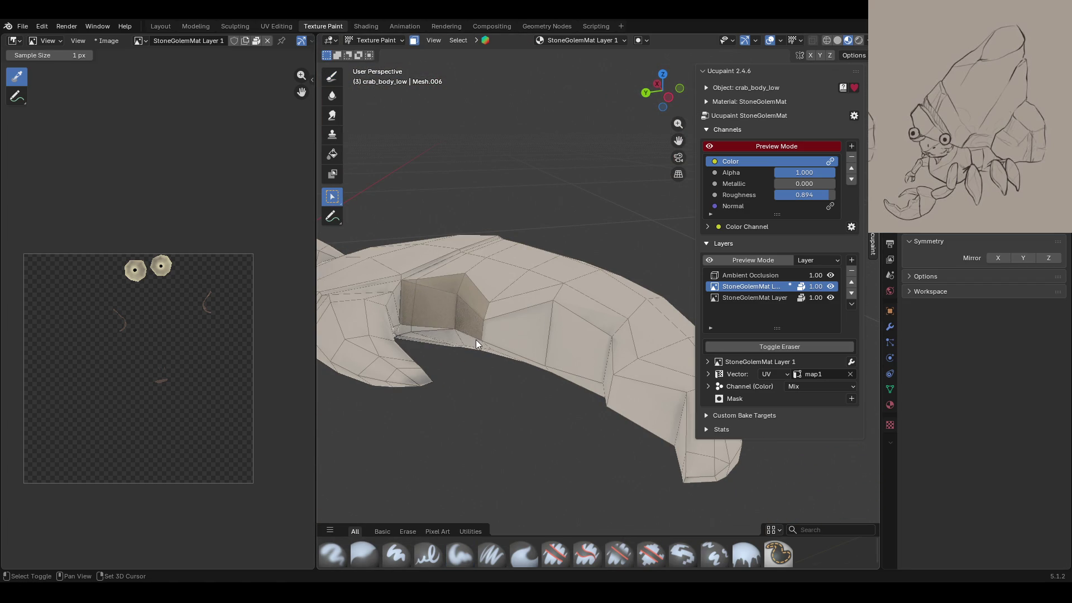
left_click(514, 309, "shift")
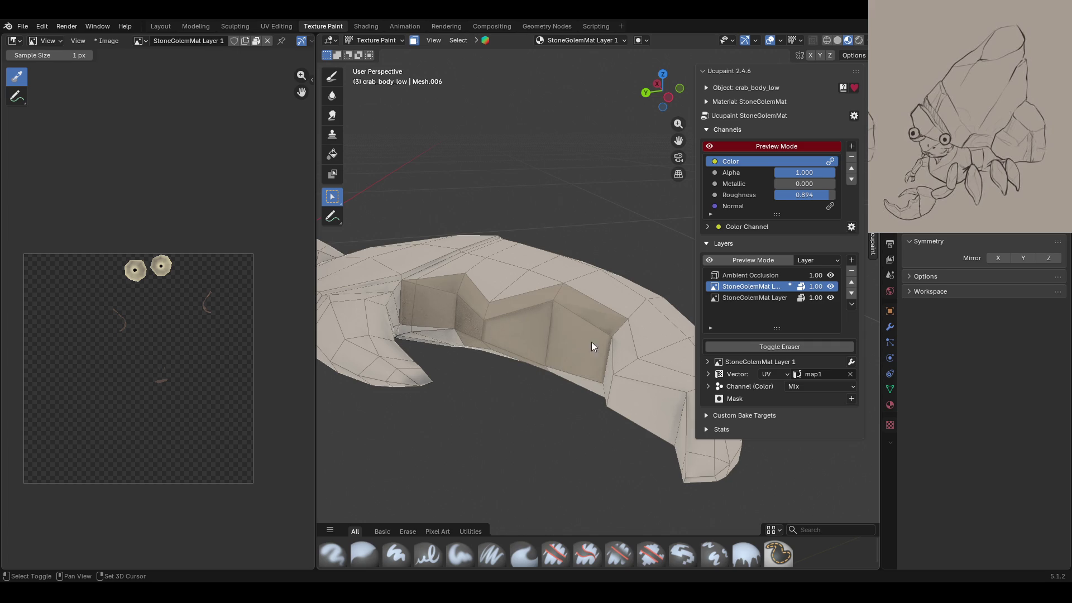
left_click(615, 364, "shift")
left_click(637, 400, "shift")
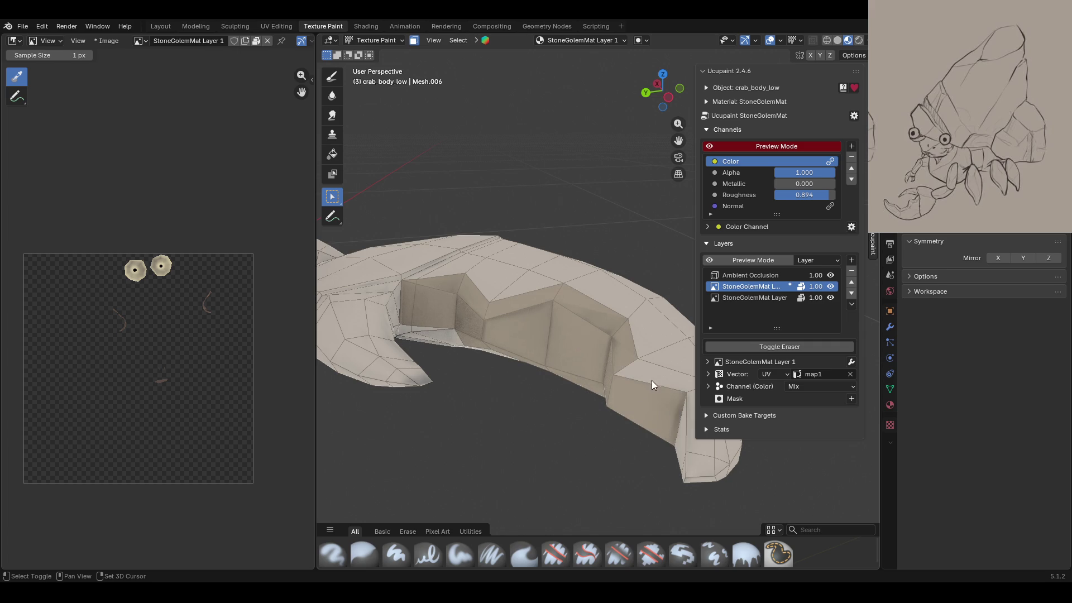
left_click(651, 382, "shift")
left_click(698, 450, "shift")
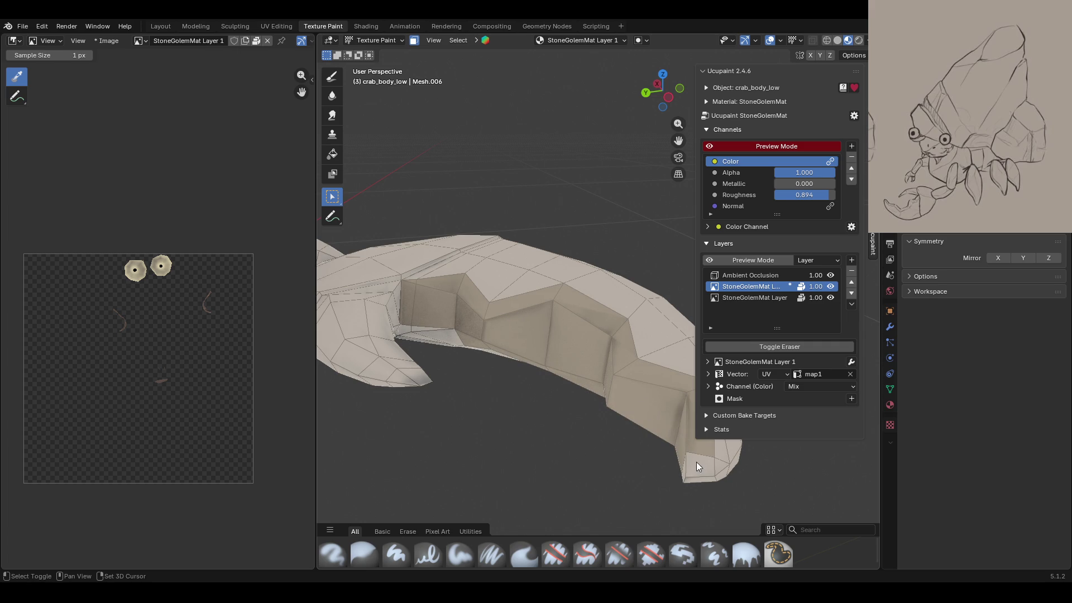
Step: Orbit and zoom around the claw and body to check the selected inner faces
mouse_move(685, 471)
middle_mouse_down()
mouse_move(617, 435)
mouse_move(617, 407)
middle_mouse_up()
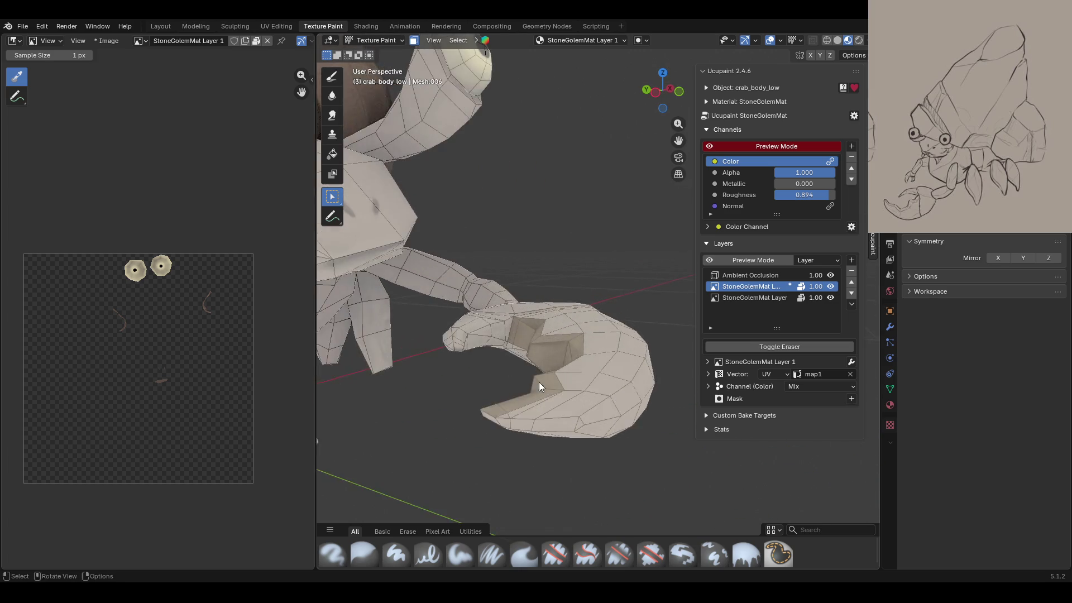
middle_click_drag(617, 407, 668, 325)
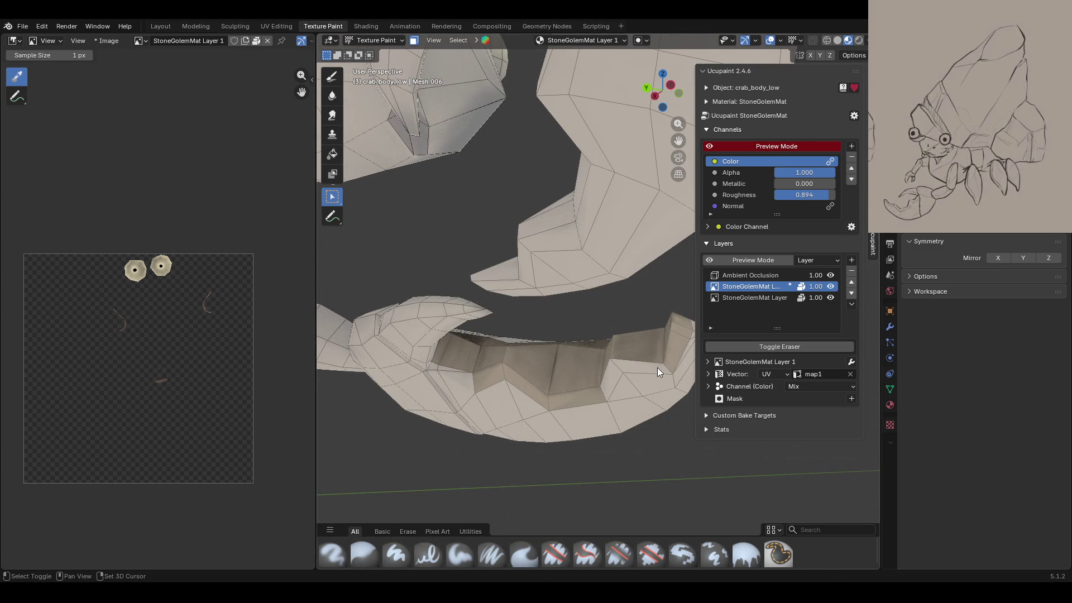
middle_click_drag(619, 374, 475, 374)
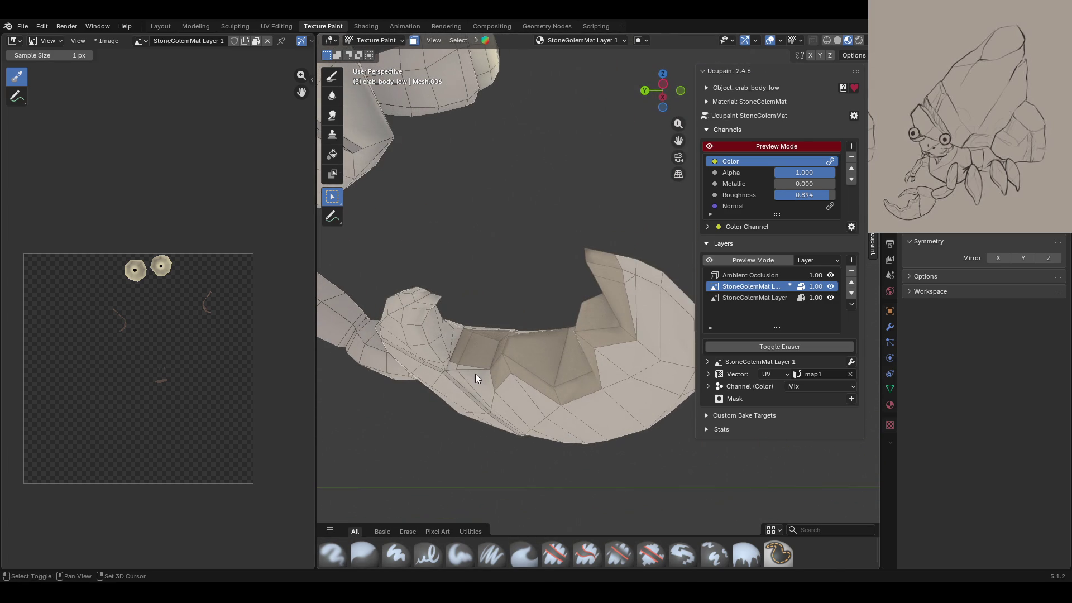
mouse_move(449, 367)
middle_mouse_down()
mouse_move(471, 333)
mouse_move(450, 346)
middle_mouse_up()
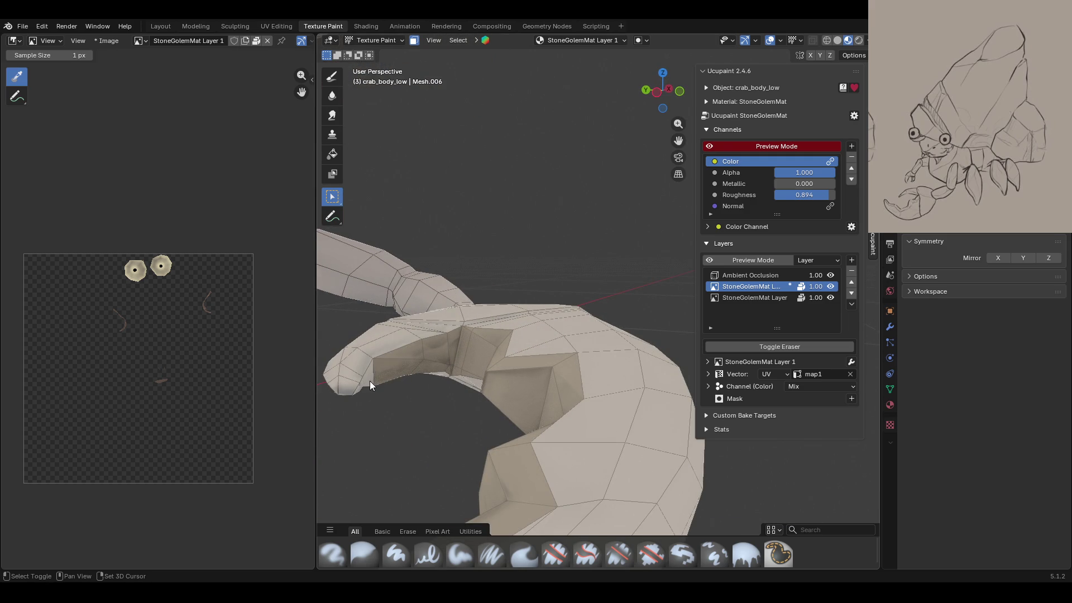
middle_click_drag(360, 387, 504, 275)
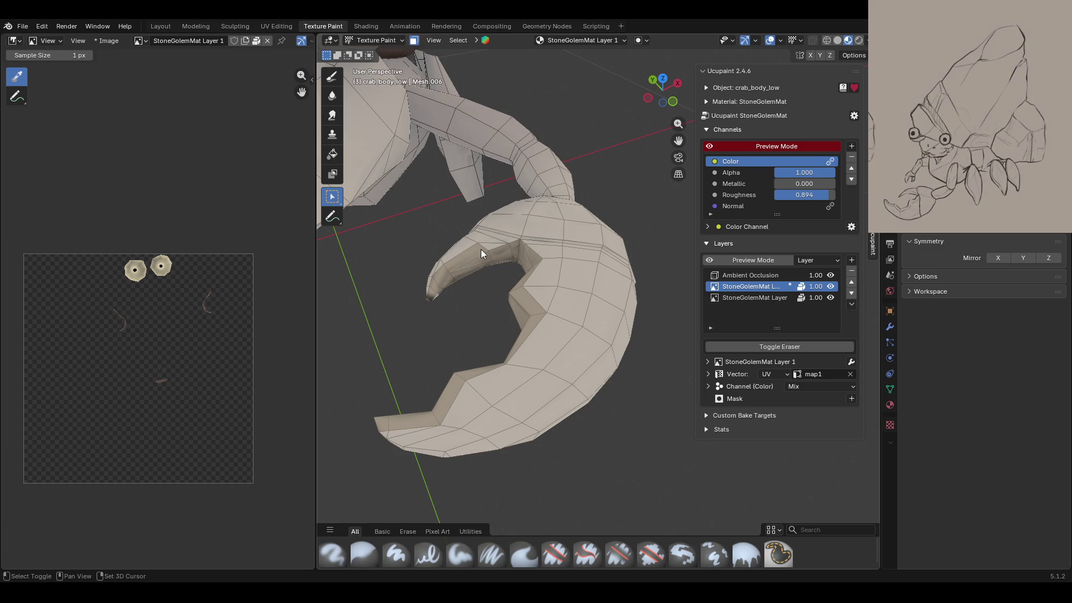
middle_click_drag(481, 284, 388, 353)
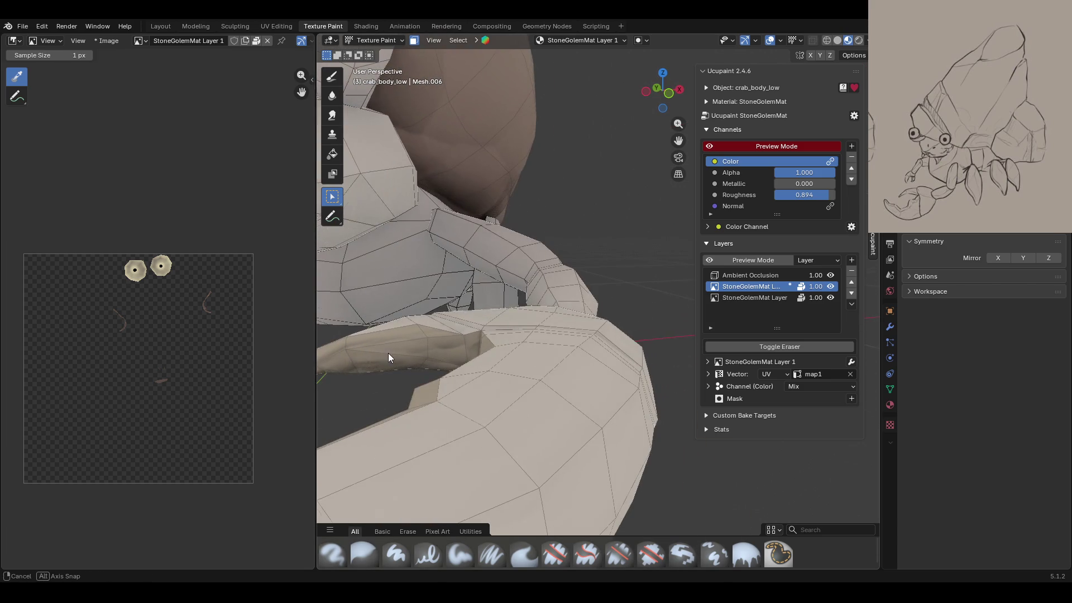
left_click_drag(679, 140, 545, 365)
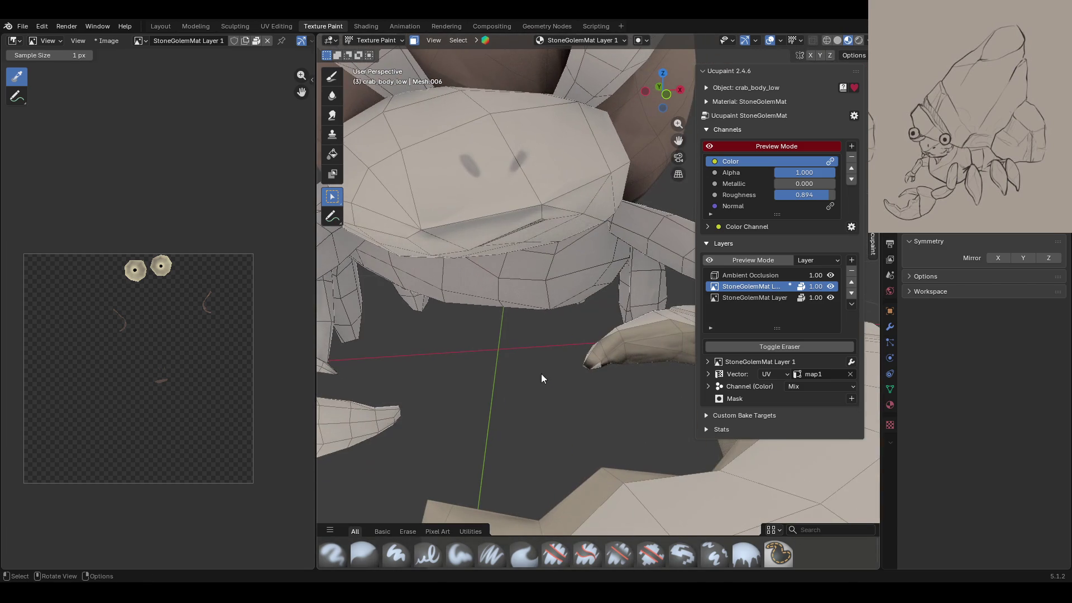
middle_click_drag(528, 383, 419, 400)
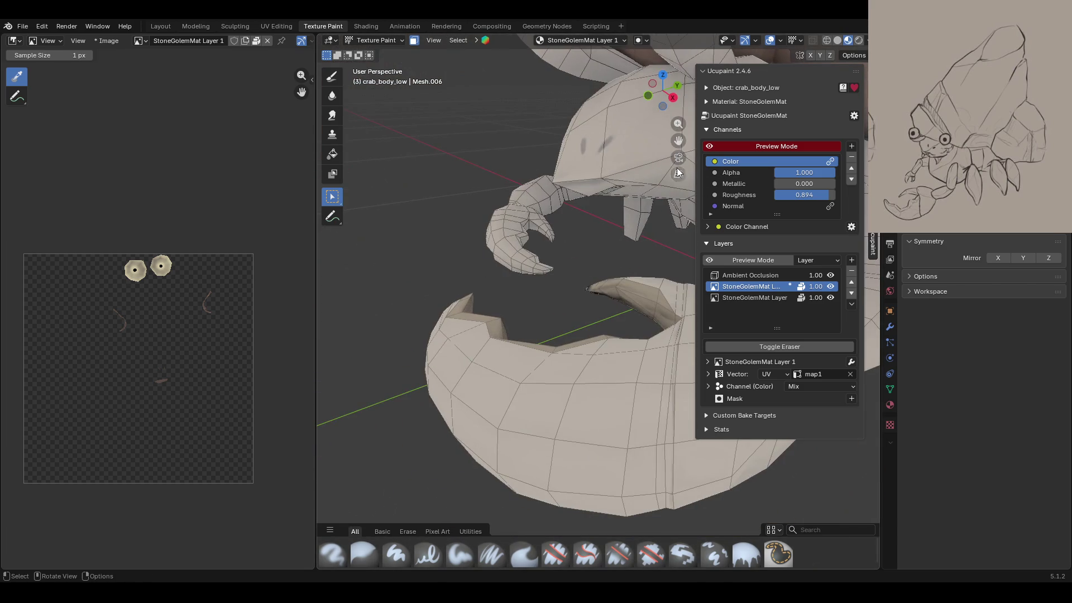
scroll(539, 268, "up", 2)
scroll(538, 268, "up", 2)
scroll(539, 268, "up", 2)
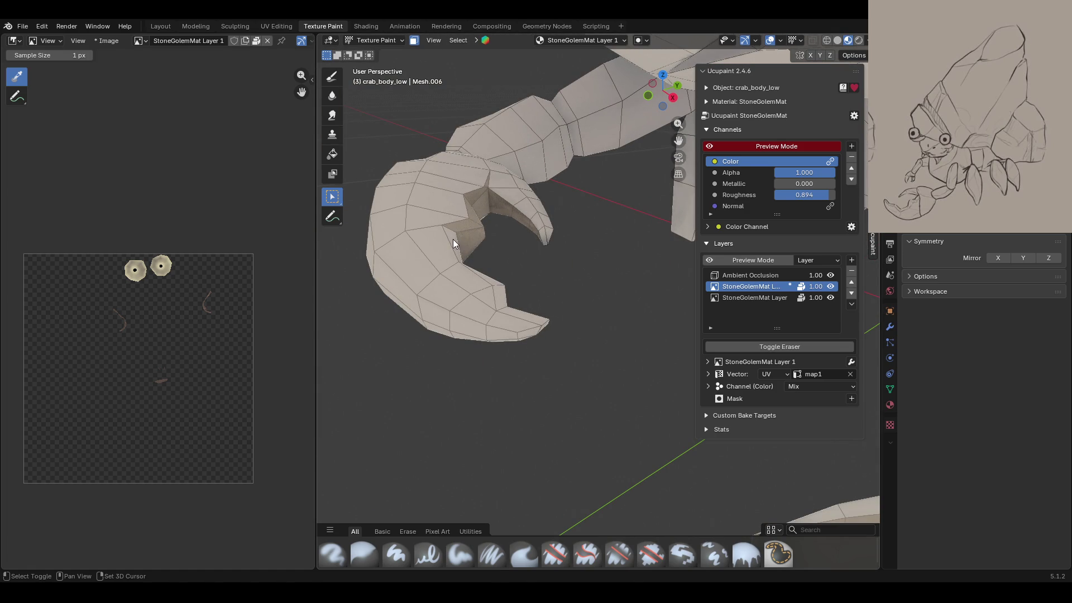
middle_click_drag(519, 232, 572, 217)
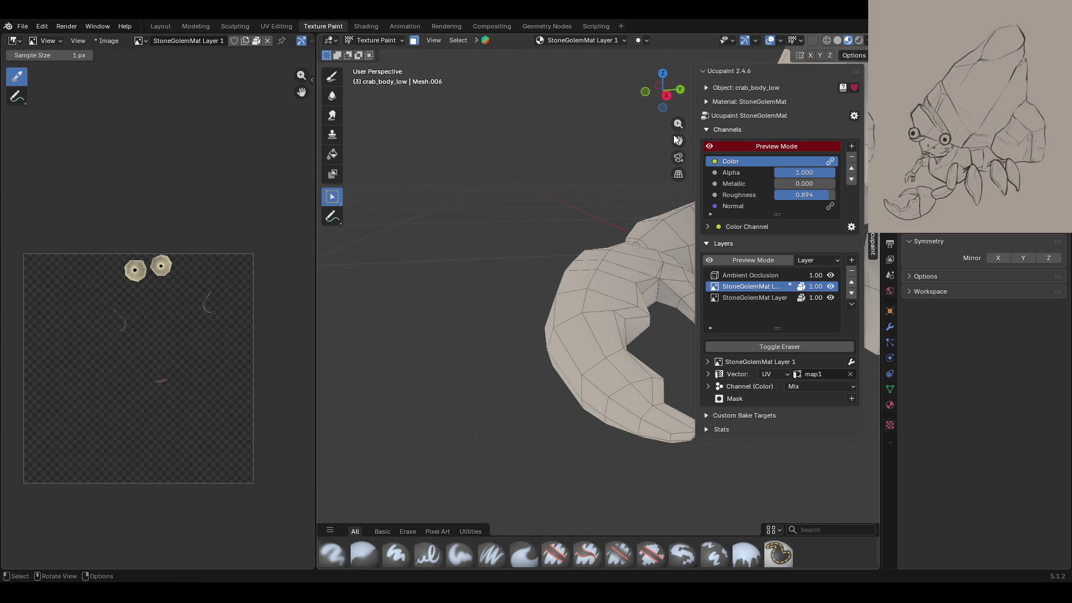
Step: Add two more inner-edge claw faces to the selection and set the Fill brush to red
key("shift+space")
middle_click_drag(598, 259, 564, 276)
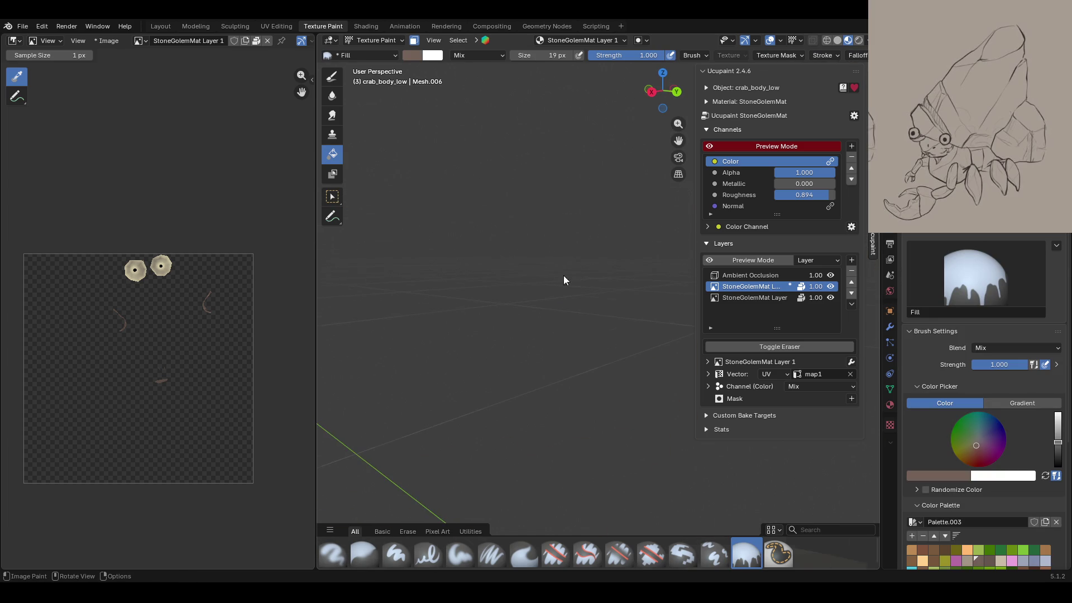
left_click_drag(679, 141, 654, 144)
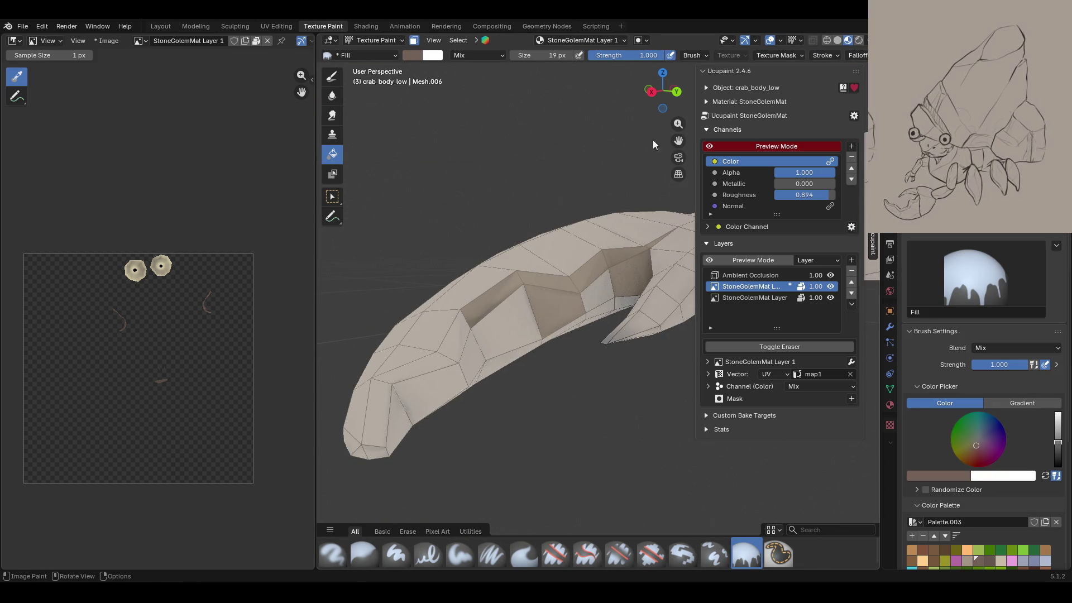
left_click(339, 200)
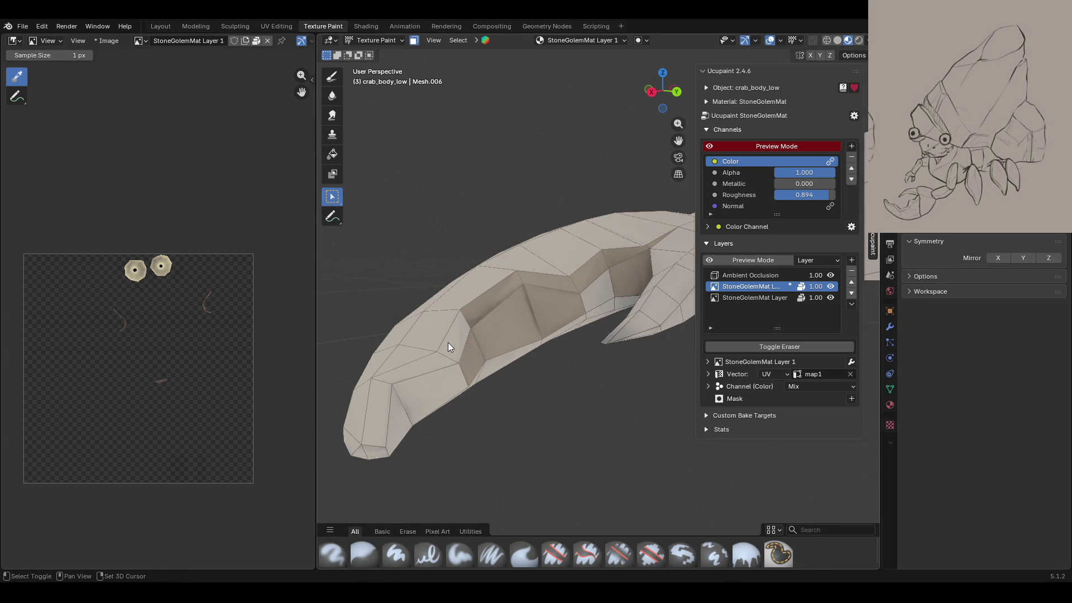
left_click(440, 373)
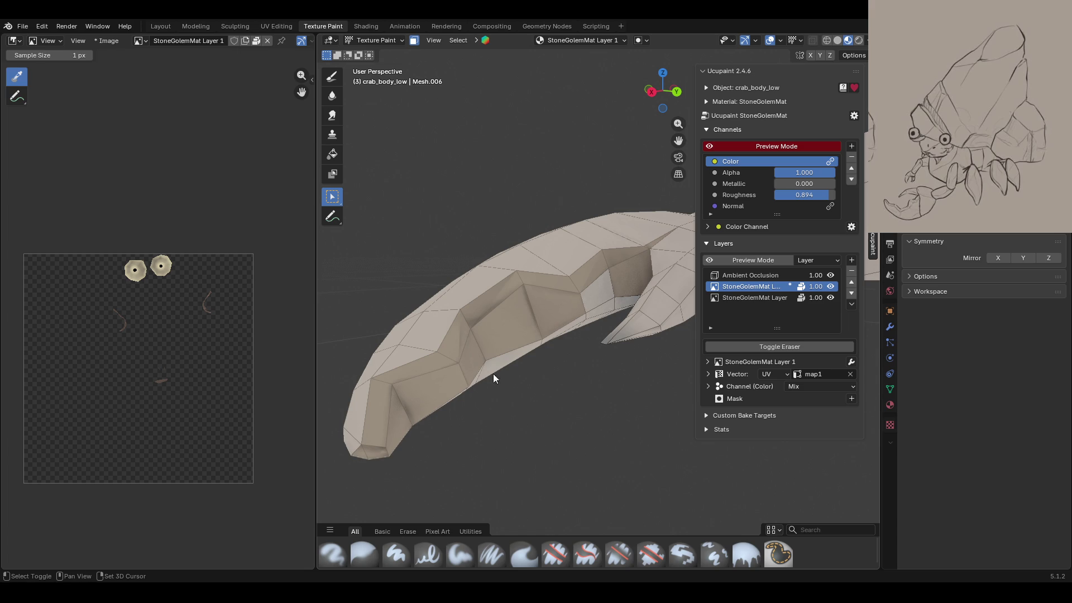
left_click(531, 349)
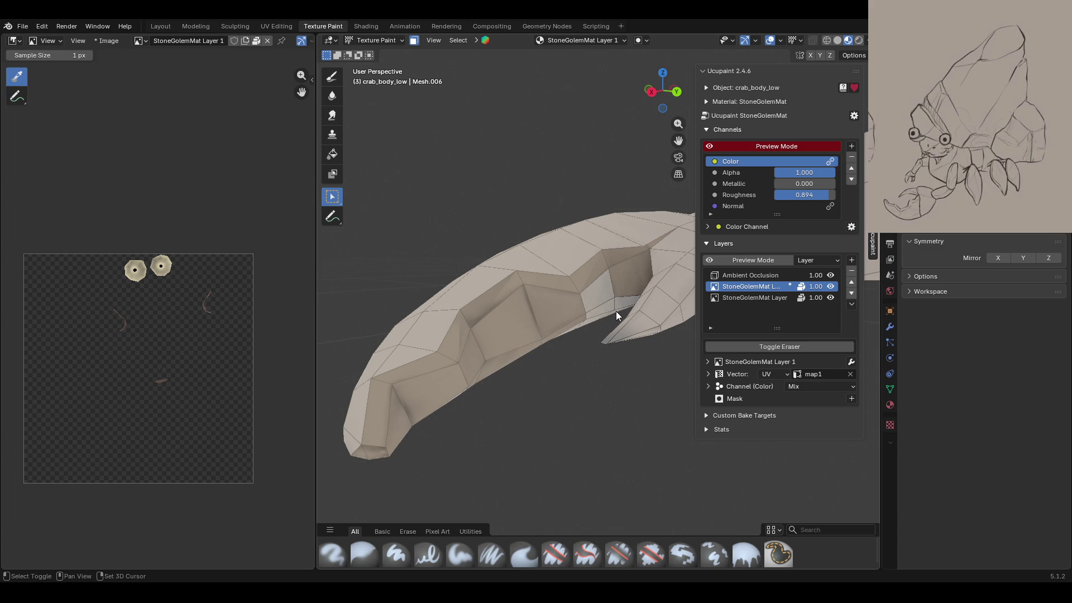
mouse_move(544, 353)
middle_mouse_down()
mouse_move(571, 364)
mouse_move(470, 237)
mouse_move(429, 259)
mouse_move(617, 293)
mouse_move(645, 205)
mouse_move(612, 323)
mouse_move(530, 415)
middle_mouse_up()
left_click(747, 554)
left_click_drag(999, 455, 977, 455)
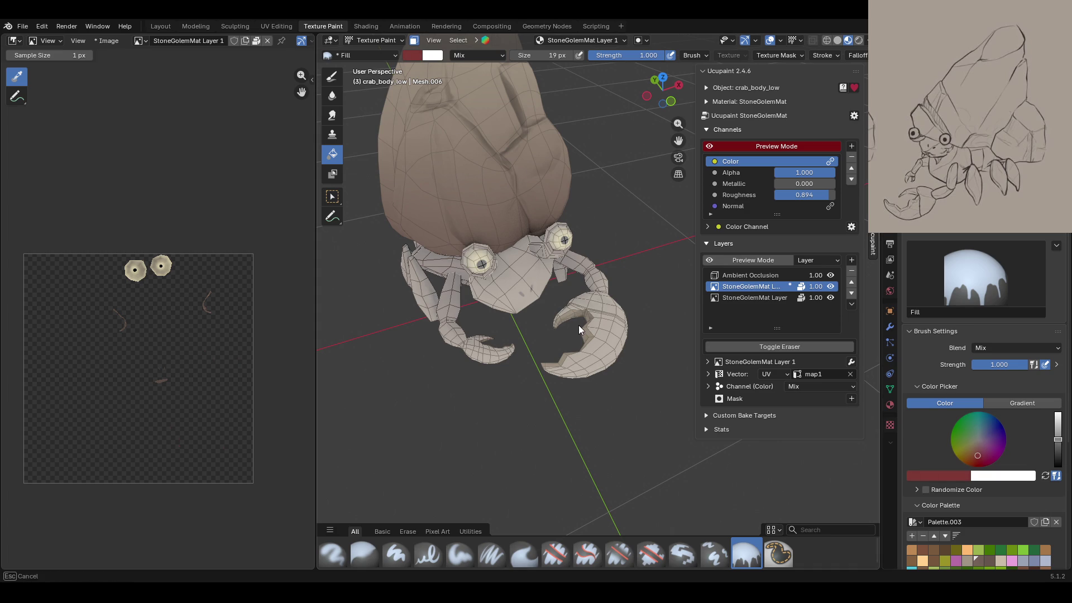
Step: Fill the masked claw faces with red, toggling masking while tweaking the red hue
left_click(579, 326)
left_click(413, 40)
mouse_move(559, 246)
middle_mouse_down()
mouse_move(601, 267)
mouse_move(377, 229)
mouse_move(495, 273)
mouse_move(607, 257)
middle_mouse_up()
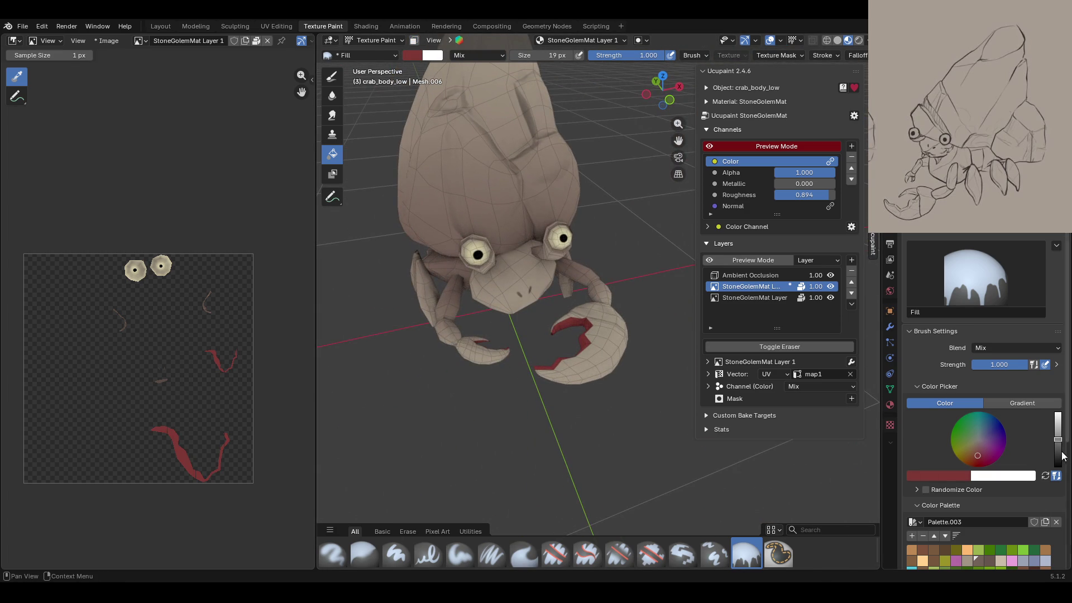
left_click(984, 451)
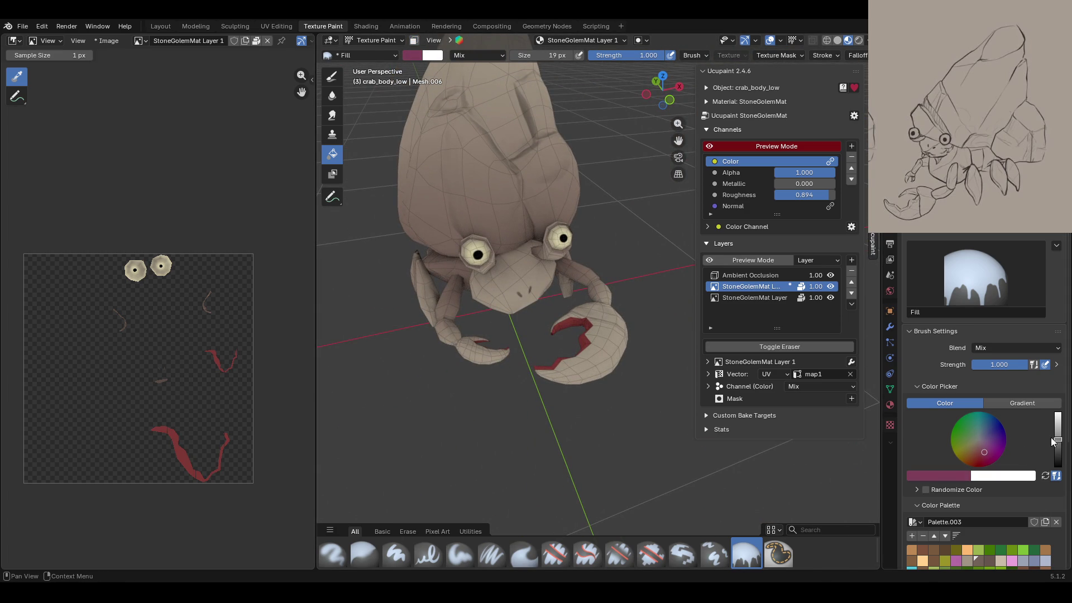
left_click_drag(981, 453, 978, 453)
left_click(414, 41)
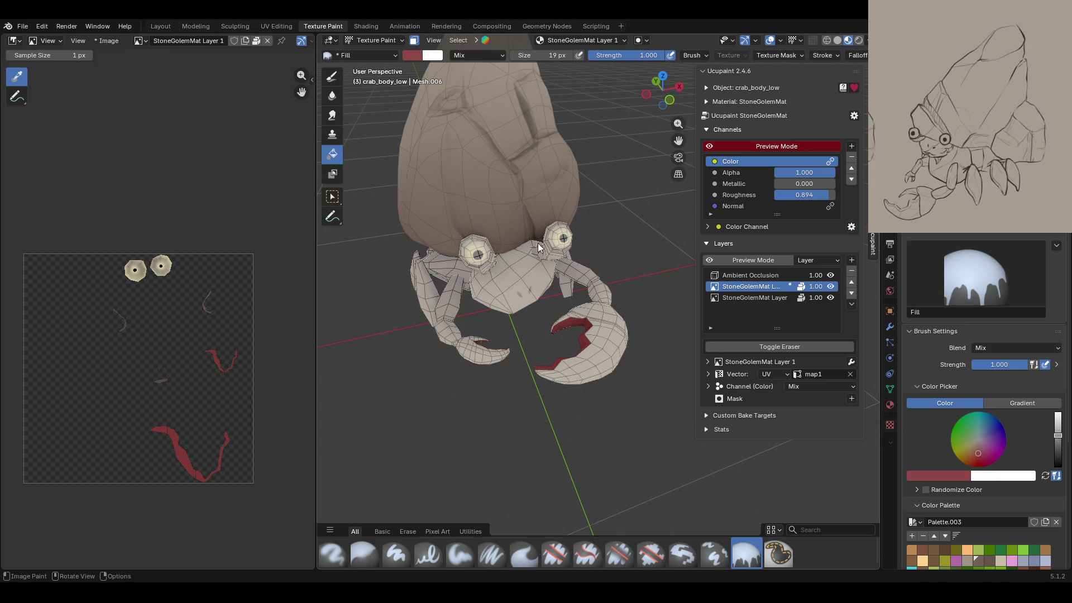
key("m")
middle_click_drag(621, 286, 582, 292)
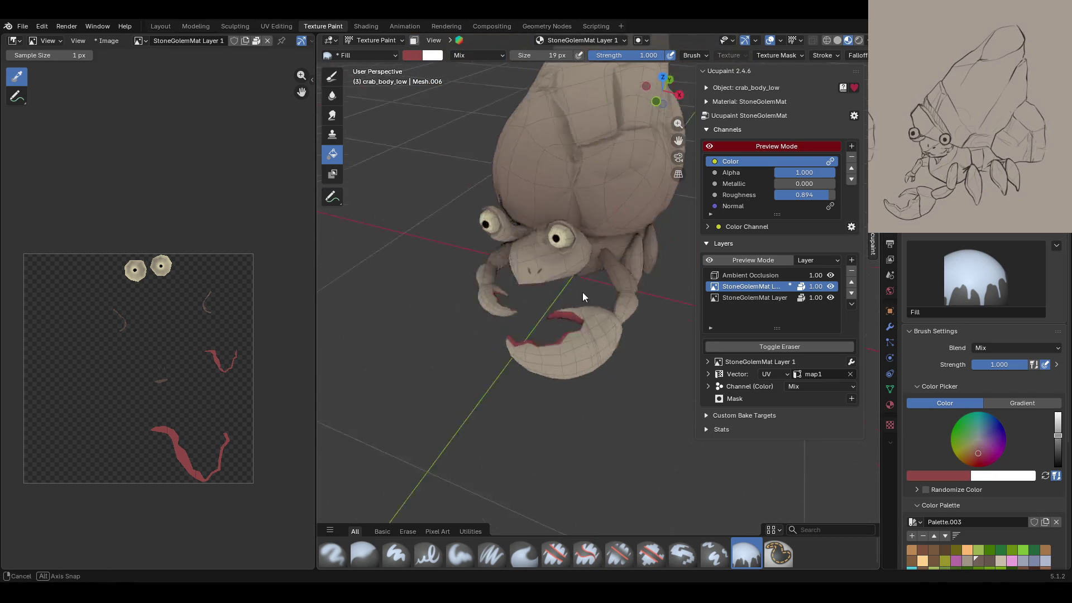
key("m")
Step: Choose a darker, browner red and refill the masked claw faces with it
left_click_drag(970, 456, 971, 461)
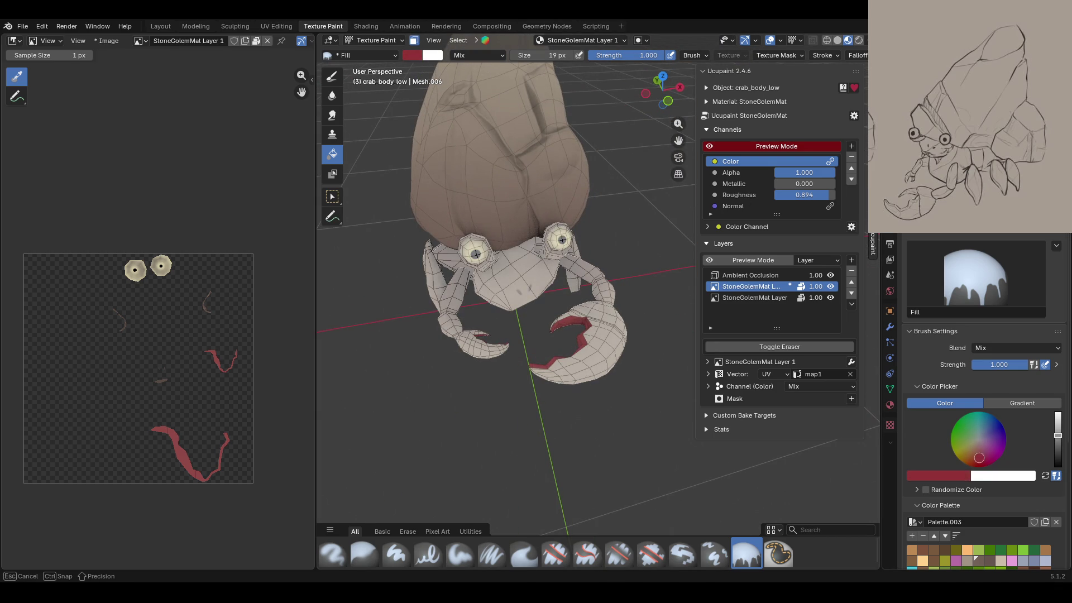
left_click(414, 40)
mouse_move(532, 354)
middle_mouse_down()
mouse_move(702, 367)
mouse_move(688, 366)
middle_mouse_up()
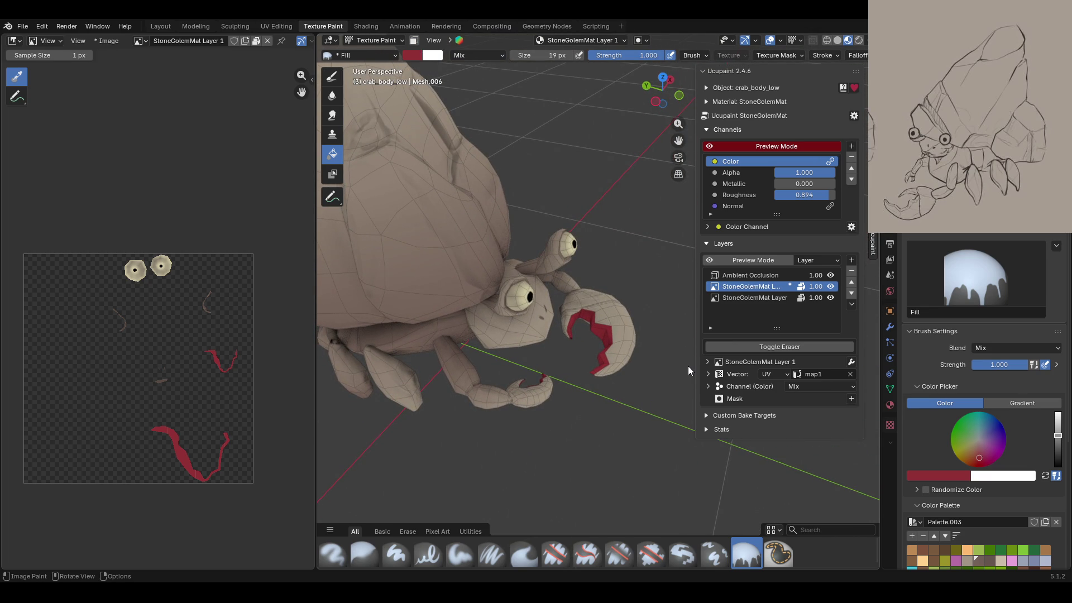
key("m")
middle_click_drag(688, 366, 642, 346)
left_click(975, 456)
left_click(551, 322)
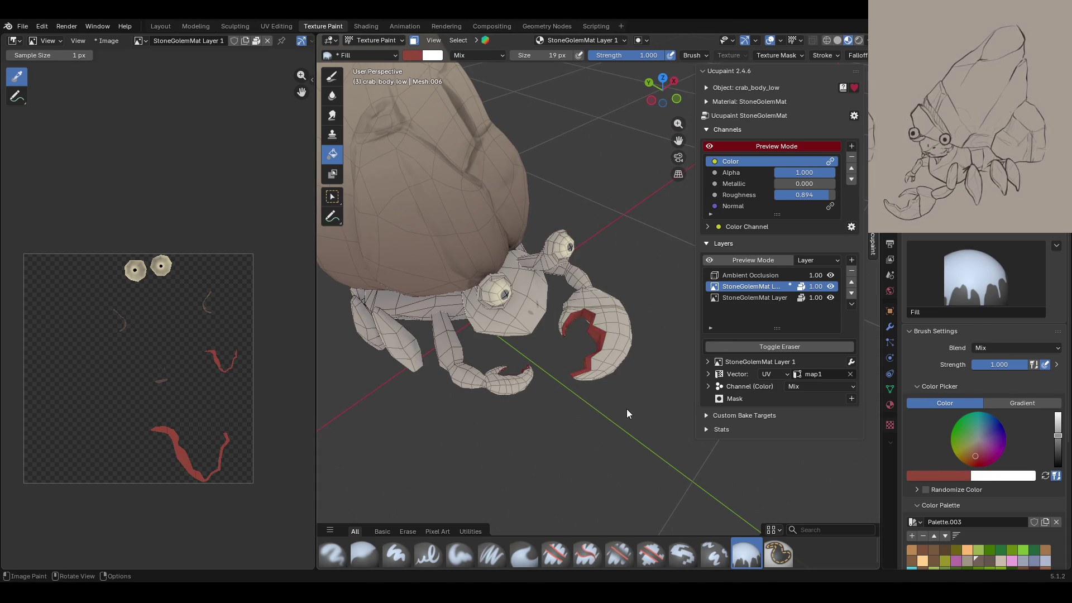
middle_click_drag(628, 411, 526, 418)
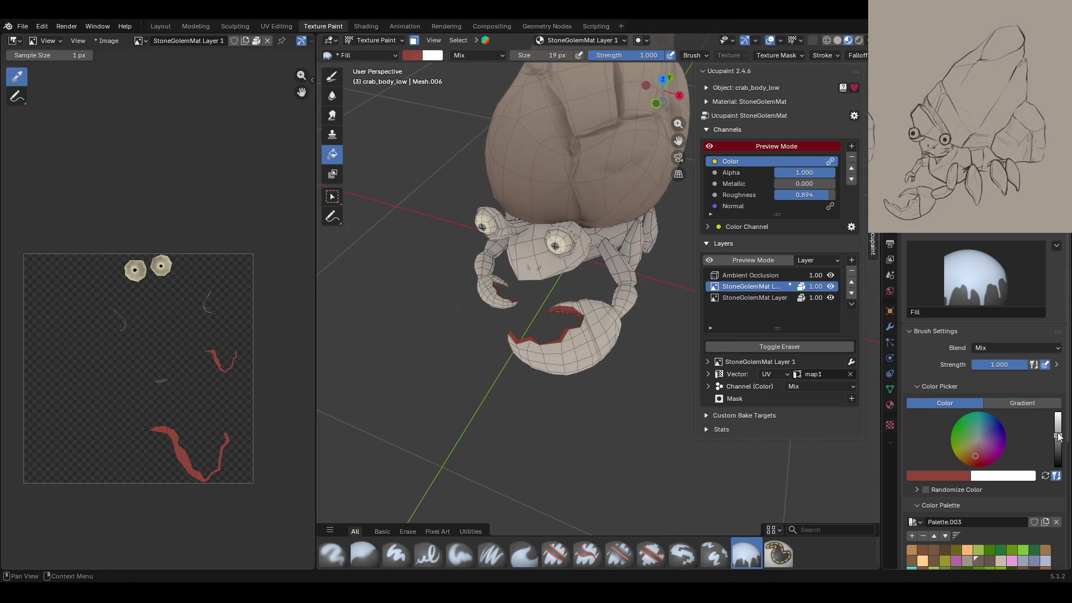
mouse_move(567, 340)
middle_mouse_down()
mouse_move(648, 352)
mouse_move(549, 335)
middle_mouse_up()
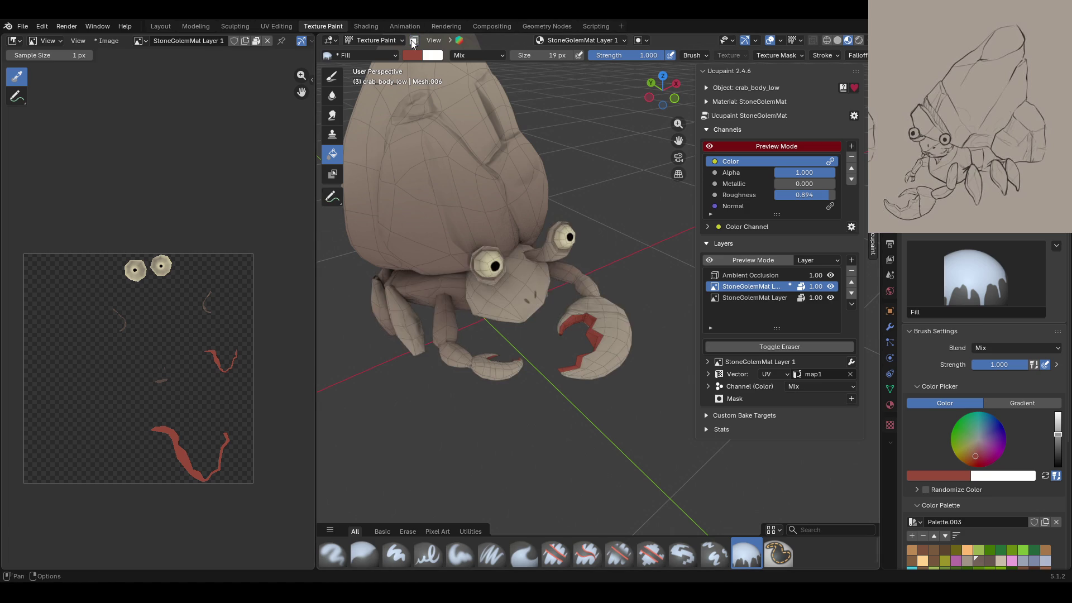
scroll(456, 220, "down", 8)
mouse_move(457, 220)
middle_mouse_down()
mouse_move(487, 403)
mouse_move(518, 344)
middle_mouse_up()
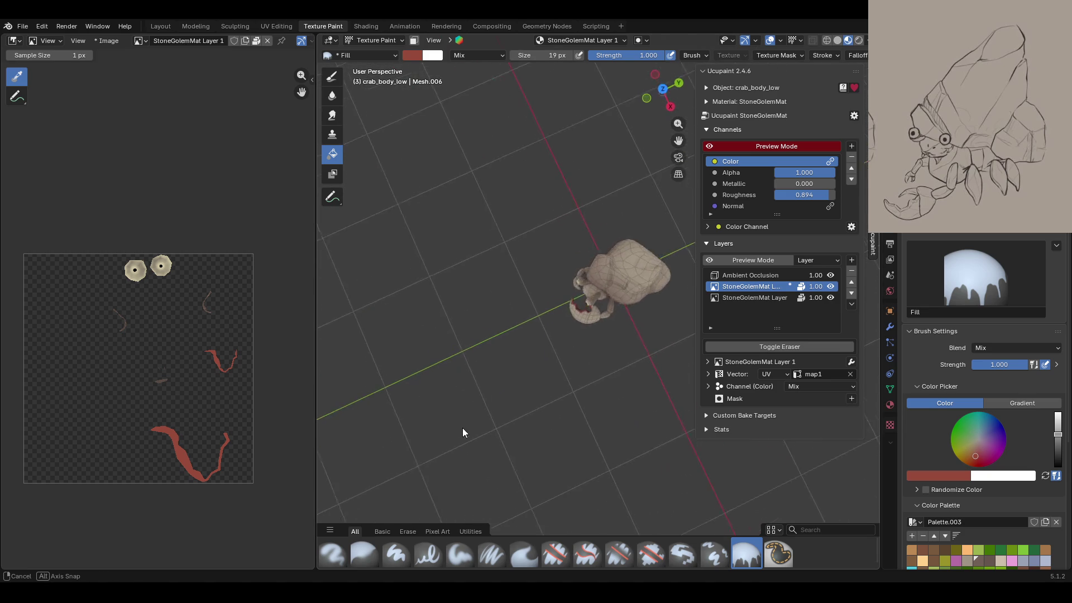
scroll(518, 344, "up", 8)
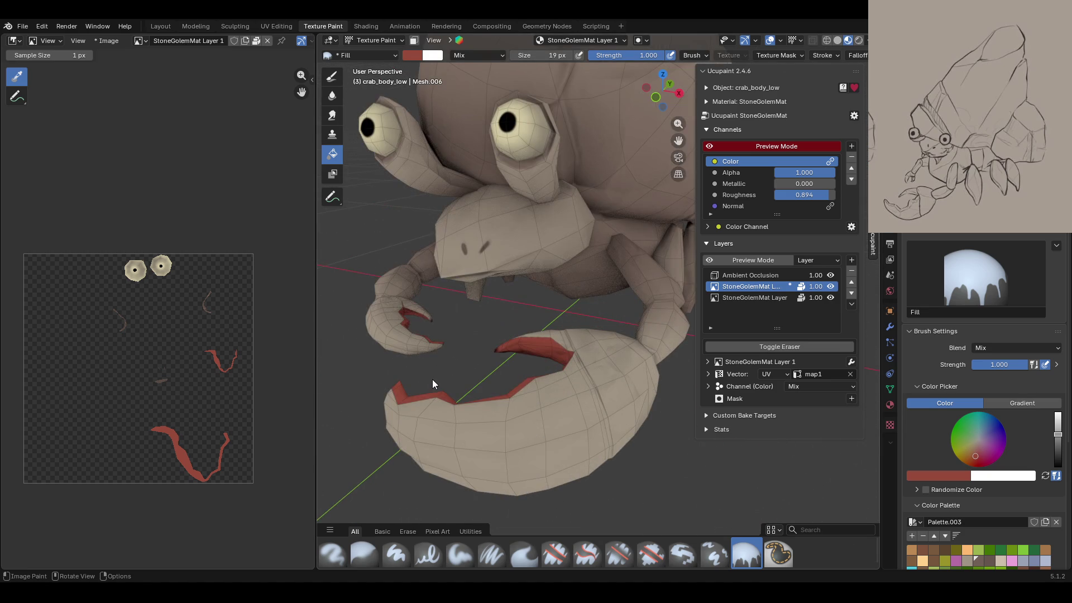
scroll(430, 377, "down", 7)
mouse_move(429, 379)
middle_mouse_down()
mouse_move(648, 349)
mouse_move(416, 311)
mouse_move(586, 348)
mouse_move(760, 345)
mouse_move(493, 370)
middle_mouse_up()
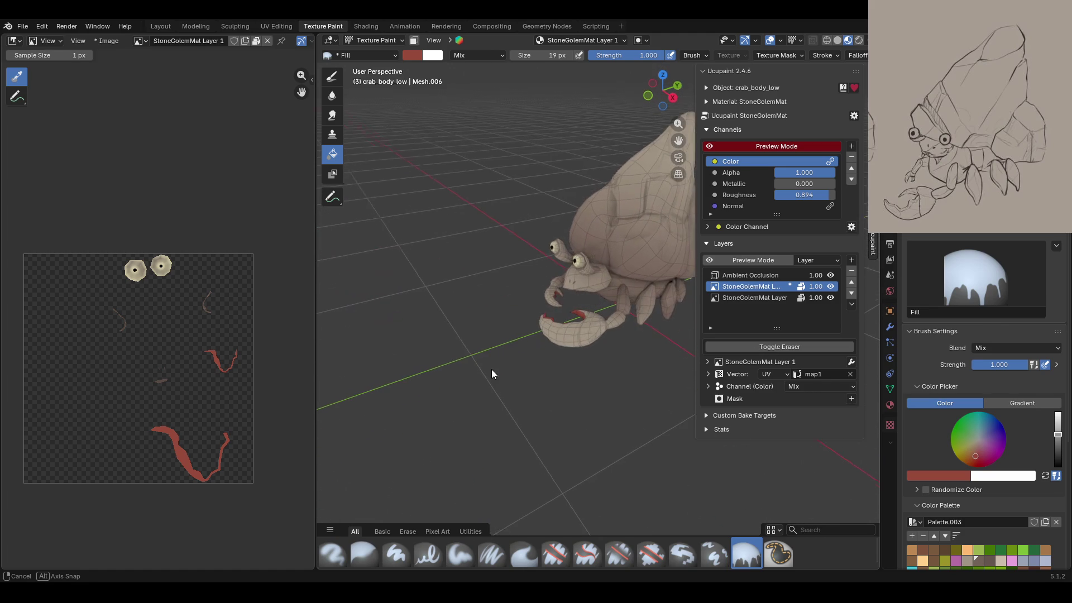
middle_click_drag(493, 370, 511, 353)
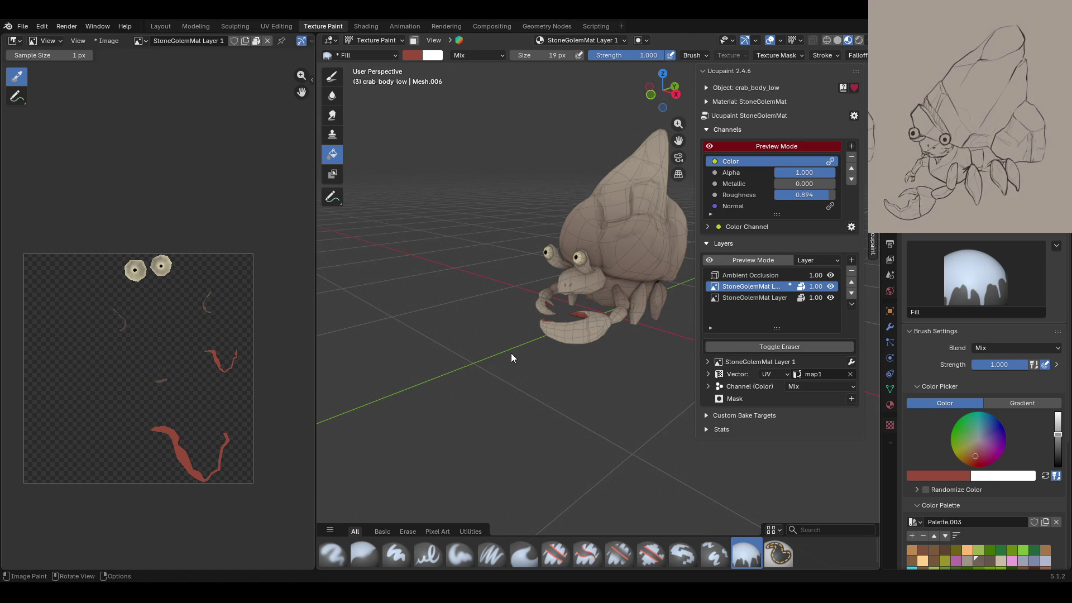
scroll(511, 353, "up", 5)
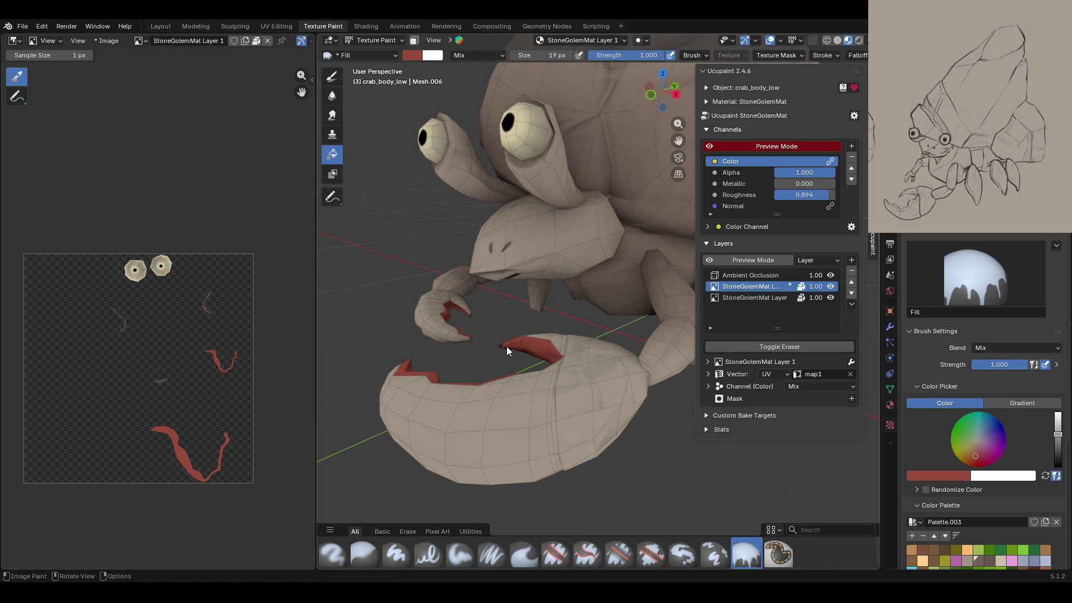
middle_click_drag(507, 346, 555, 354)
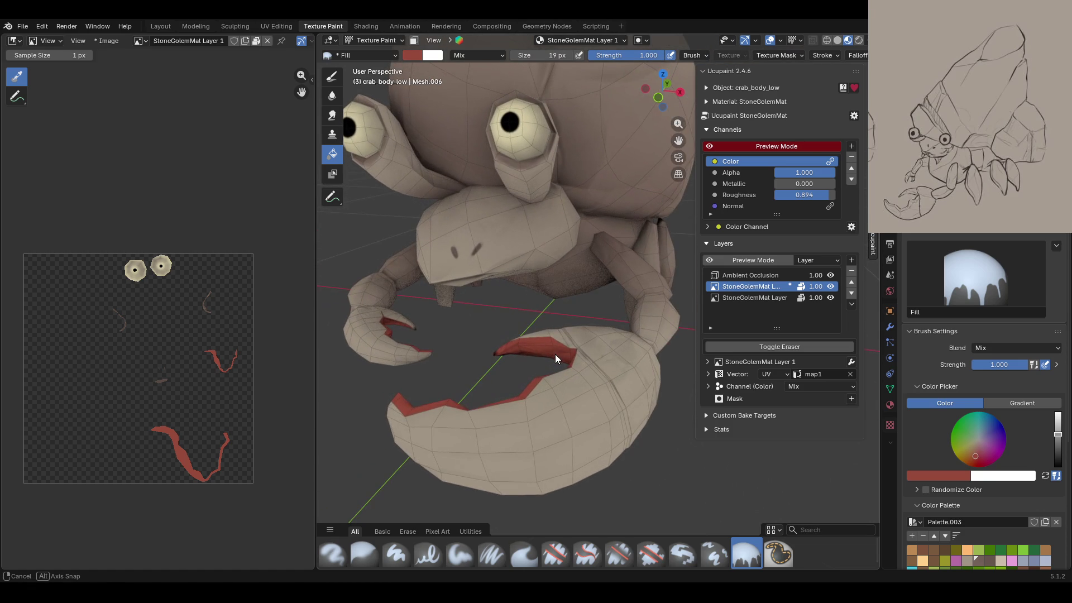
scroll(555, 354, "down", 5)
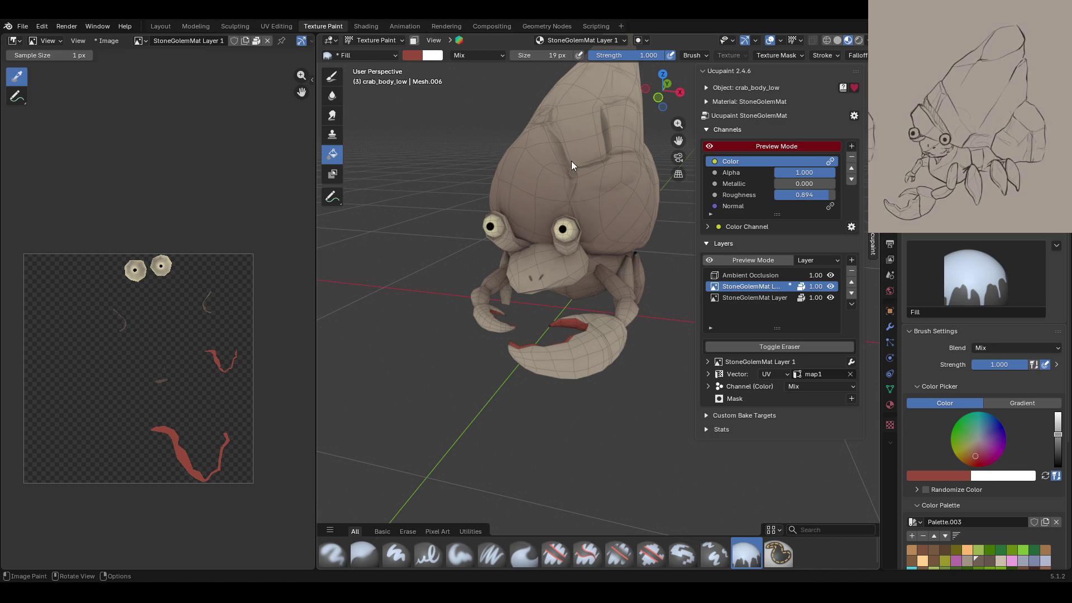
mouse_move(615, 270)
middle_mouse_down()
mouse_move(498, 295)
mouse_move(605, 283)
middle_mouse_up()
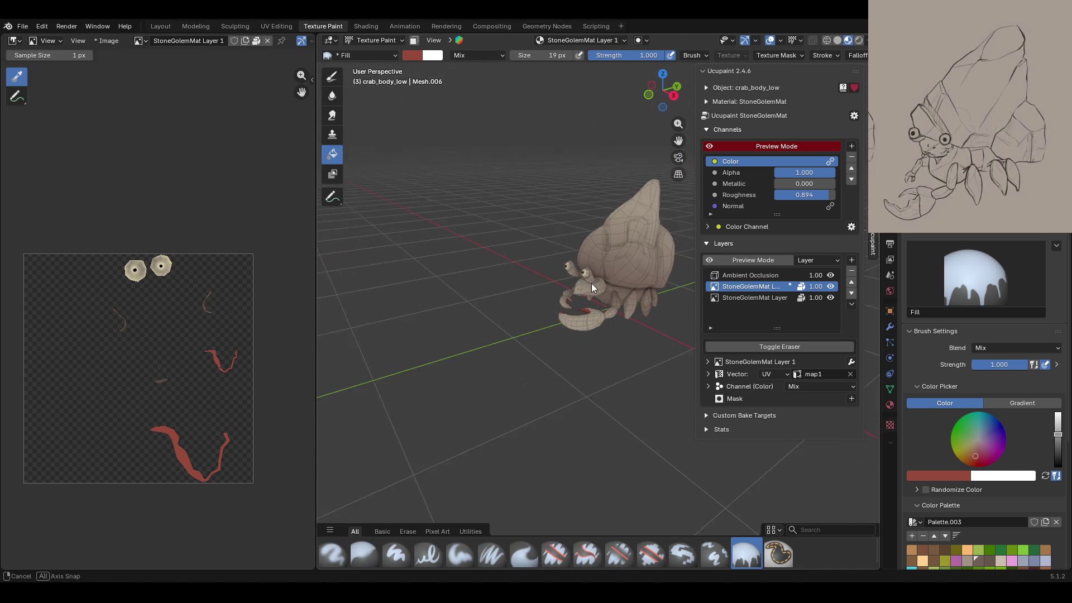
scroll(592, 283, "up", 8)
middle_click_drag(587, 339, 649, 363)
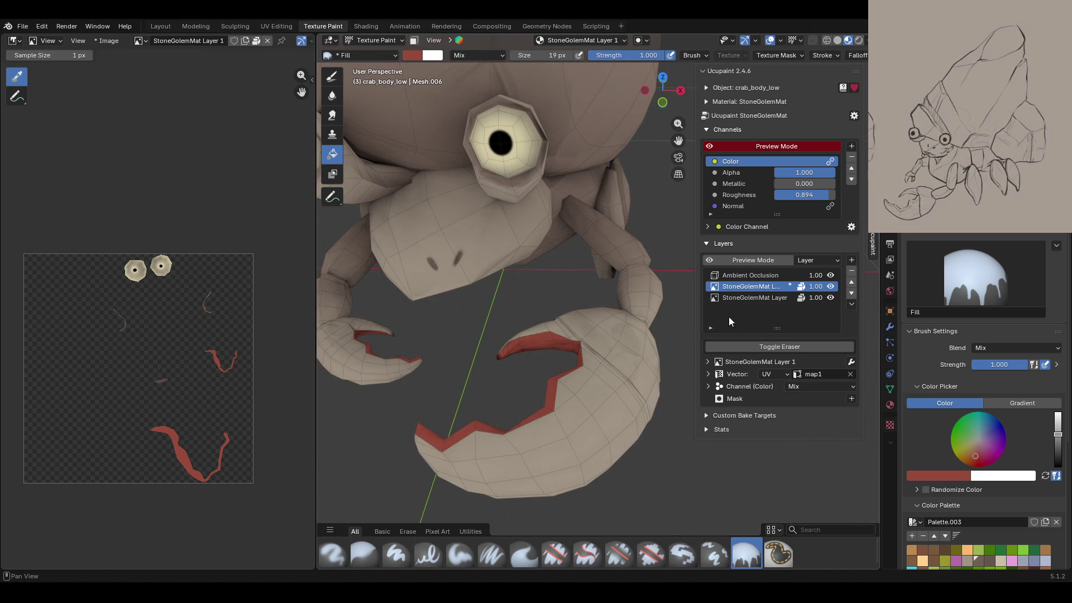
Step: Pick a greyish brown swatch and the Paint Soft Pressure brush, framing the claw seam up close
left_click(985, 561)
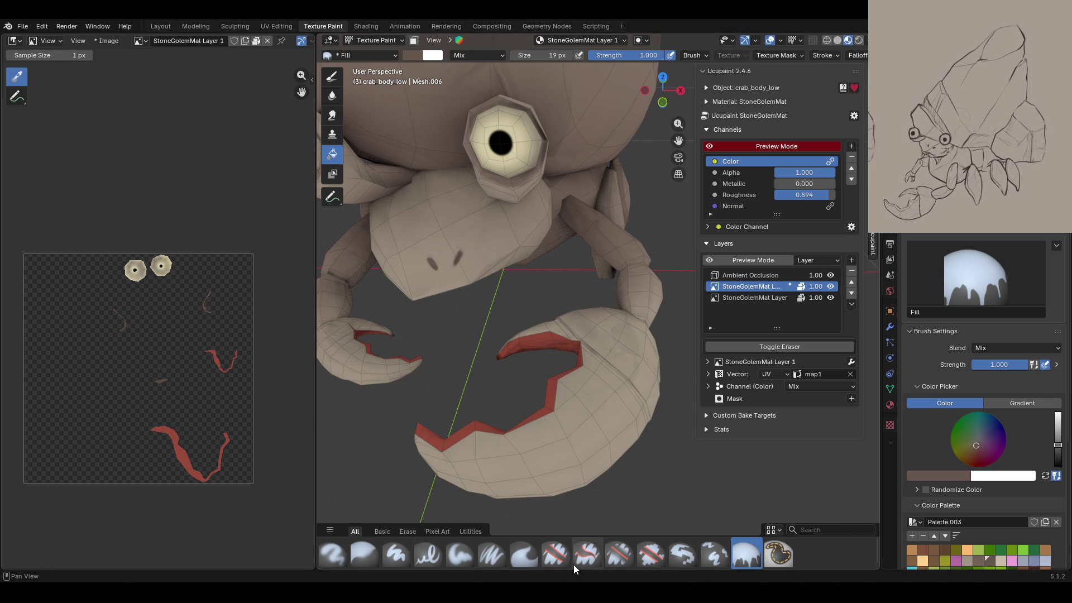
left_click(492, 553)
middle_click_drag(642, 391, 680, 234)
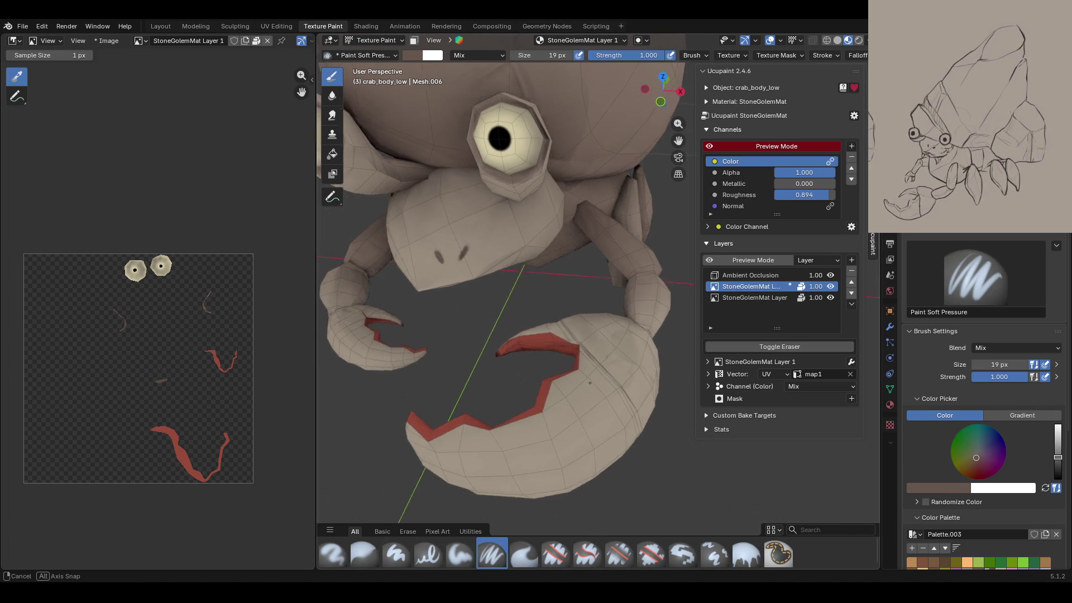
scroll(676, 148, "up", 6)
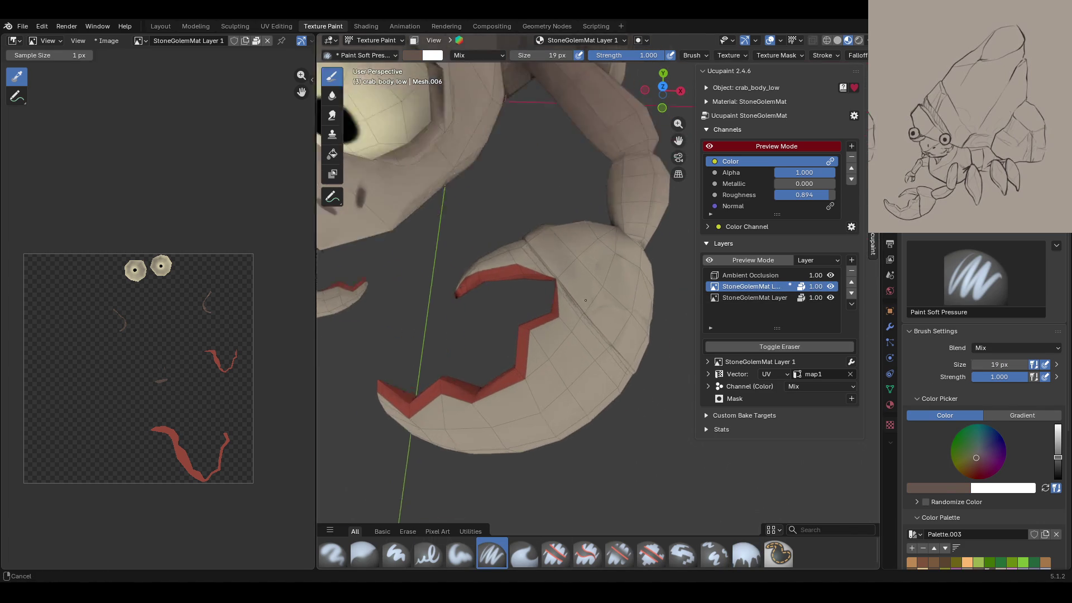
mouse_move(676, 148)
middle_mouse_down()
mouse_move(607, 312)
mouse_move(435, 133)
middle_mouse_up()
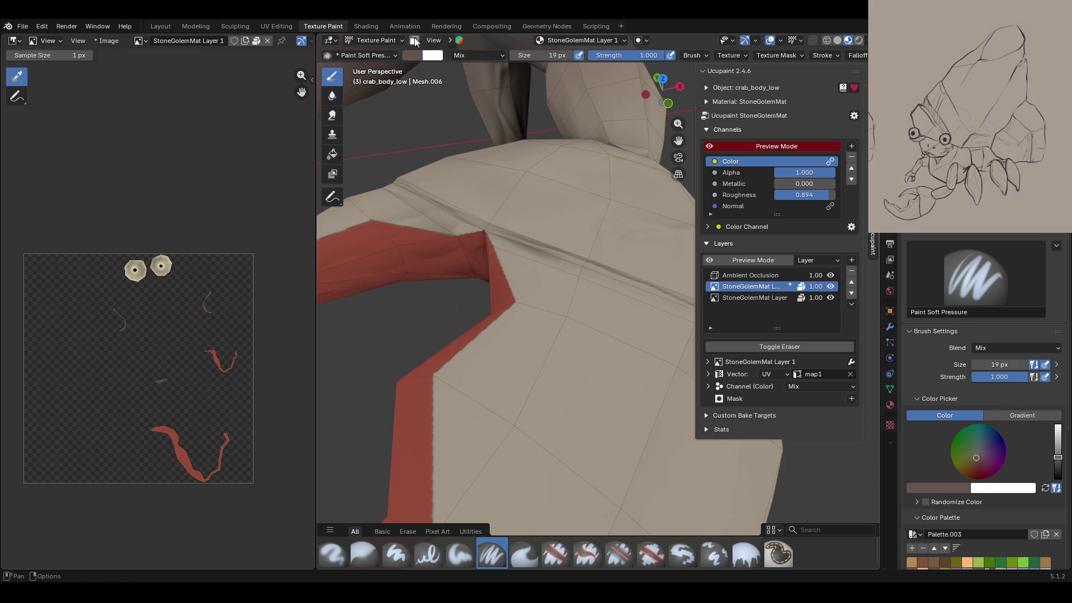
middle_click_drag(422, 64, 422, 52)
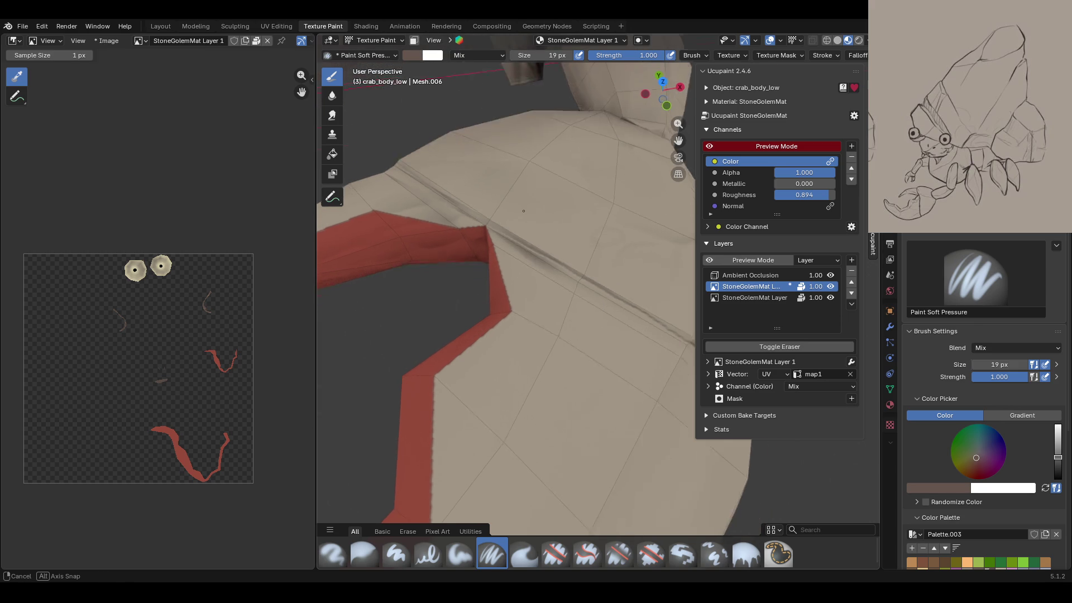
left_click(414, 41)
left_click(517, 242, "alt")
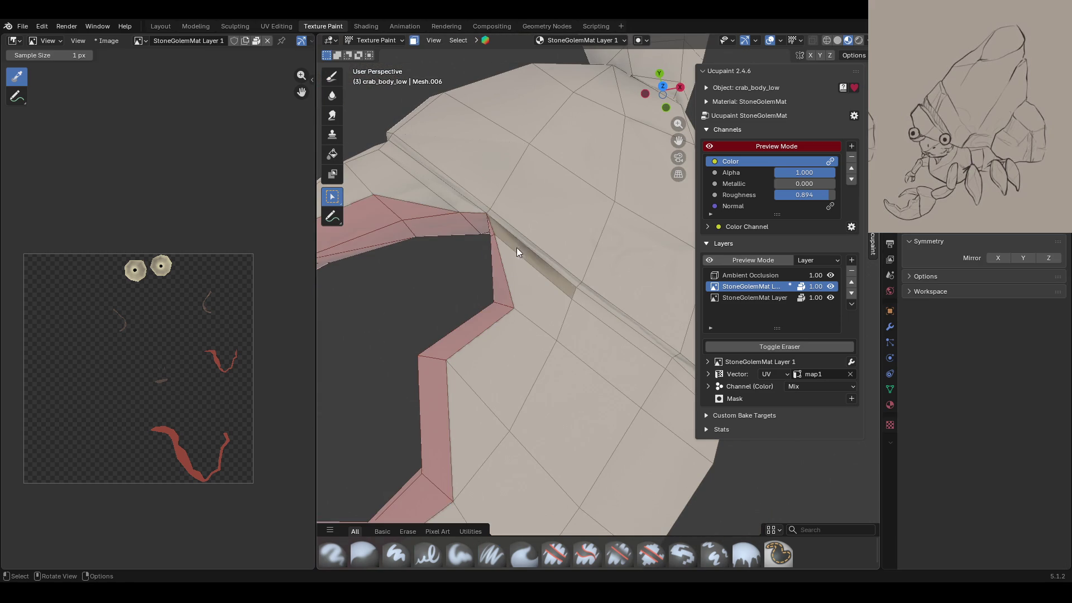
middle_click_drag(472, 196, 620, 295)
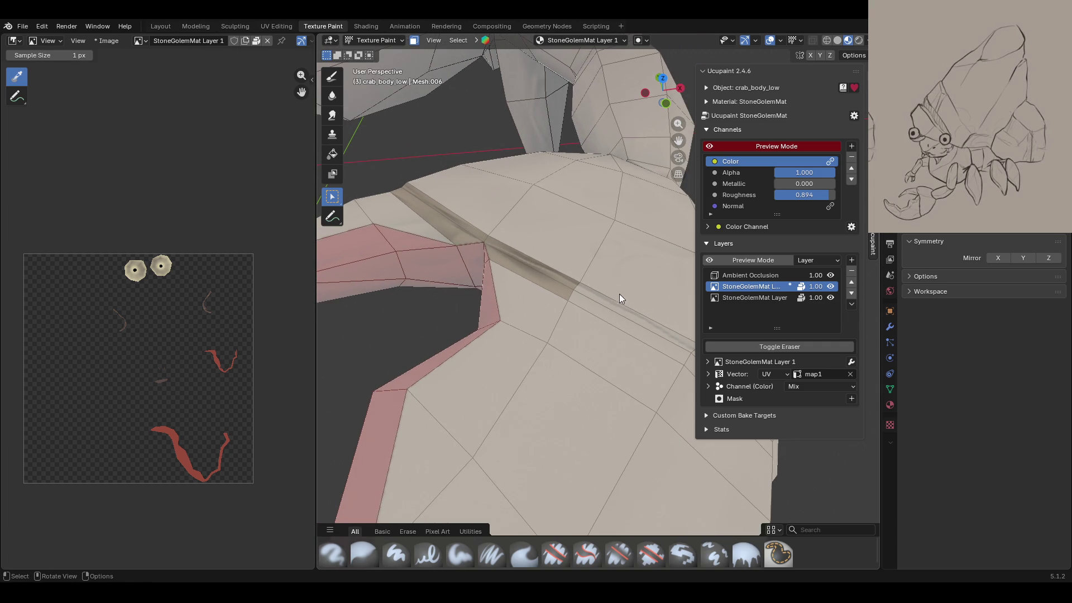
left_click(482, 257, "shift")
mouse_move(625, 312)
middle_mouse_down()
mouse_move(600, 317)
mouse_move(591, 334)
middle_mouse_up()
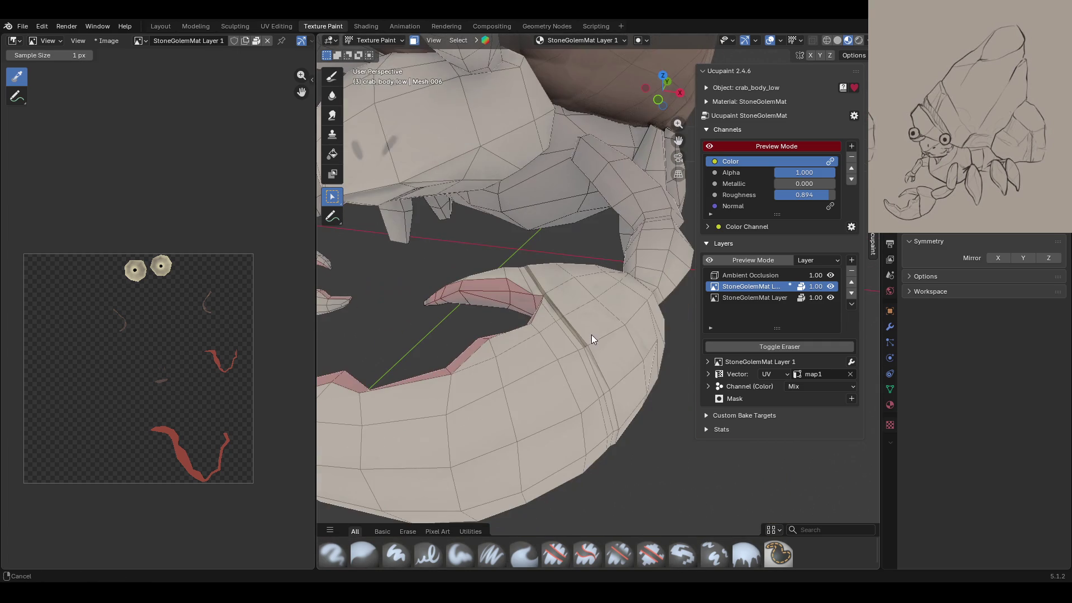
mouse_move(613, 408)
middle_mouse_down()
mouse_move(639, 408)
mouse_move(587, 271)
mouse_move(579, 361)
mouse_move(598, 328)
mouse_move(609, 239)
middle_mouse_up()
mouse_move(553, 295)
middle_mouse_down()
mouse_move(545, 309)
mouse_move(629, 301)
mouse_move(461, 352)
middle_mouse_up()
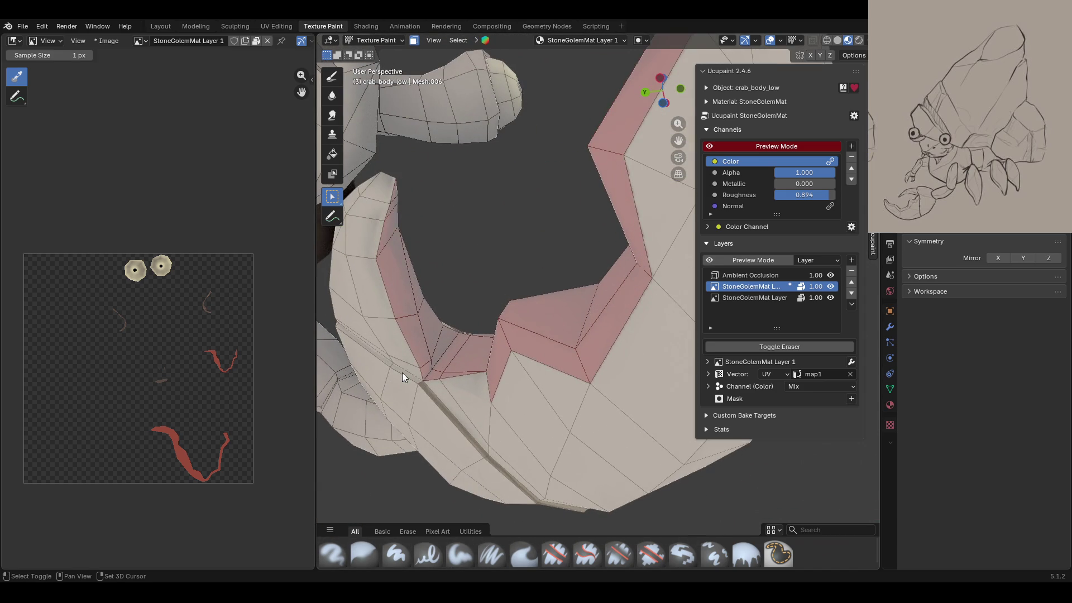
mouse_move(375, 357)
middle_mouse_down()
mouse_move(389, 279)
mouse_move(484, 333)
mouse_move(339, 315)
mouse_move(403, 252)
mouse_move(450, 312)
mouse_move(407, 340)
mouse_move(467, 216)
mouse_move(384, 216)
middle_mouse_up()
scroll(535, 244, "down", 5)
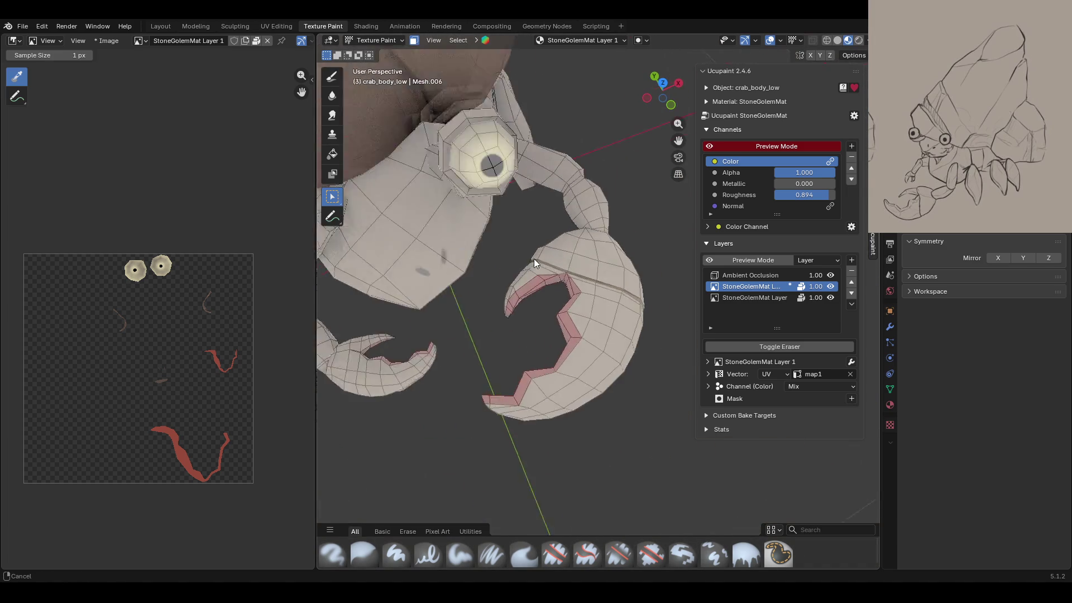
scroll(531, 259, "down", 1)
mouse_move(688, 137)
middle_mouse_down("ctrl")
mouse_move(598, 301)
mouse_move(612, 273)
mouse_move(625, 334)
mouse_move(655, 206)
mouse_move(638, 229)
mouse_move(694, 134)
middle_mouse_up("ctrl")
key("KP_Decimal")
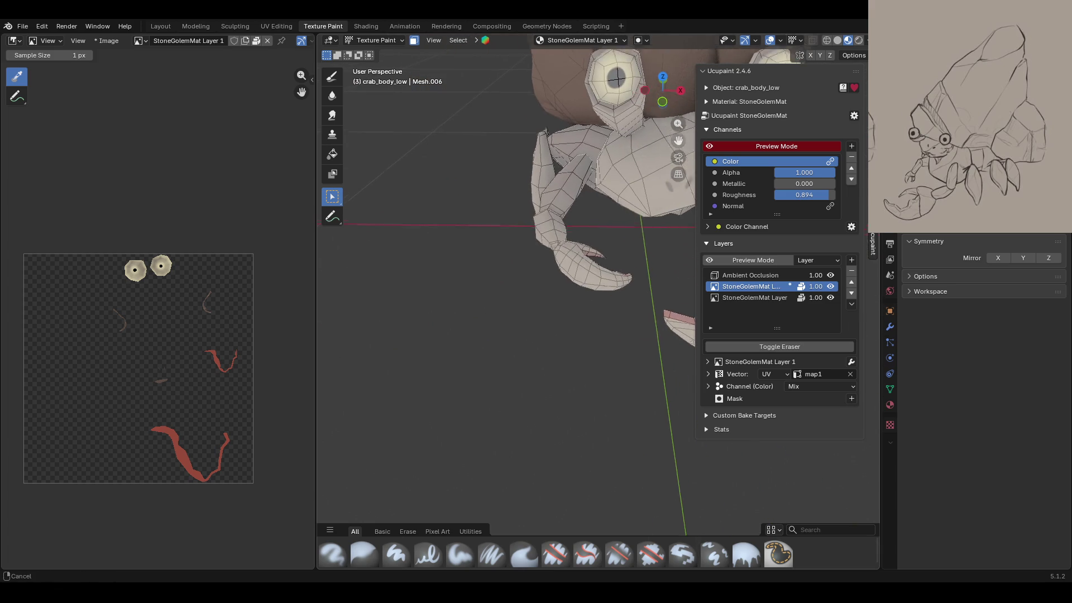
Step: Turn off face selection masking and switch to Paint Soft Pressure with the claw zoomed in
left_click(747, 556)
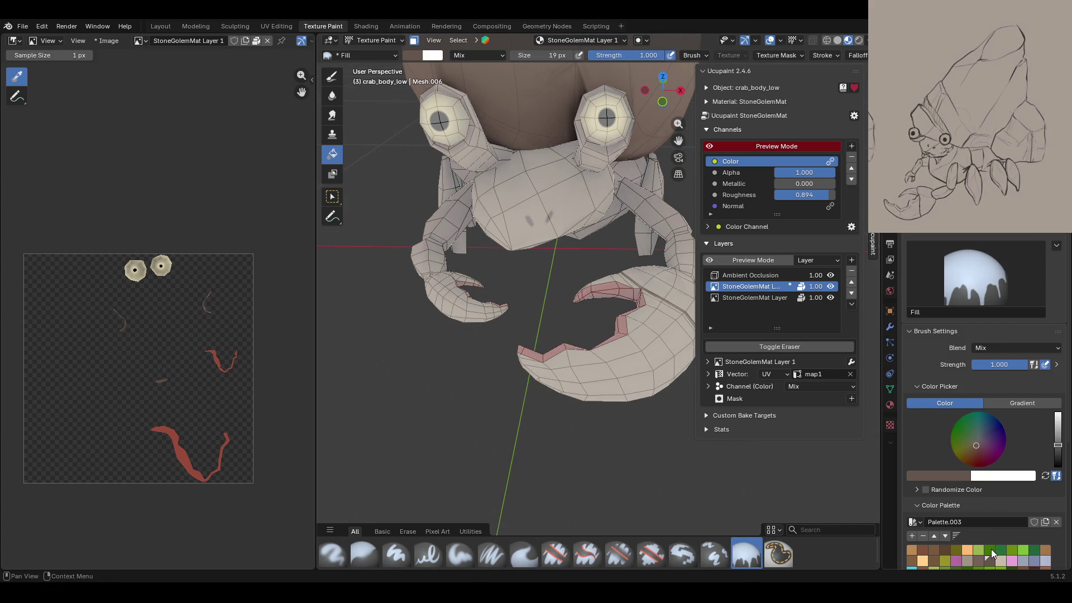
left_click(414, 40)
mouse_move(583, 246)
middle_mouse_down()
mouse_move(491, 203)
mouse_move(591, 247)
middle_mouse_up()
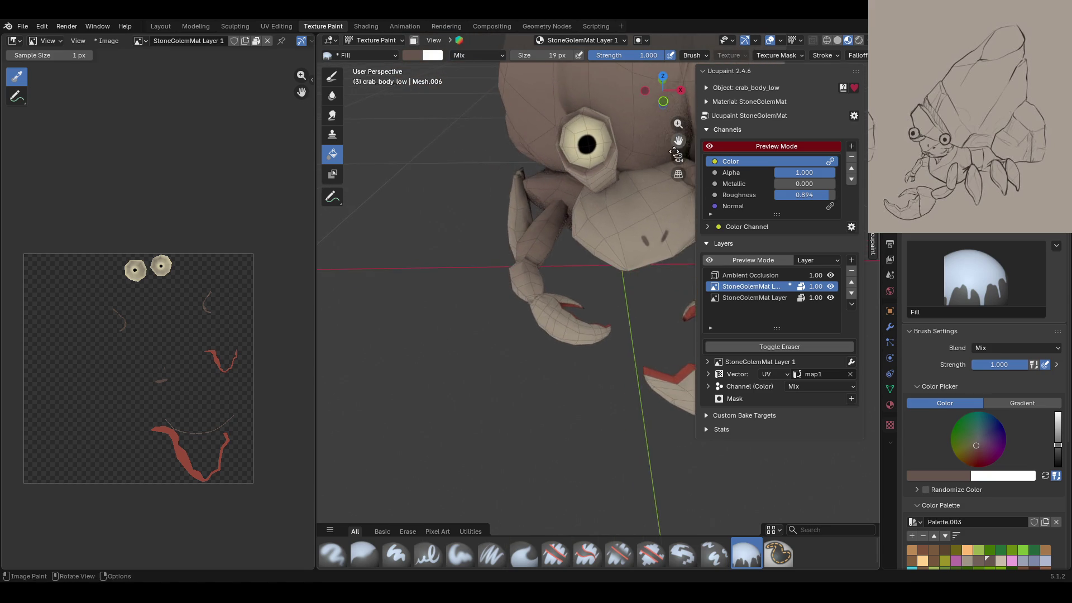
scroll(541, 283, "up", 5)
mouse_move(541, 283)
middle_mouse_down()
mouse_move(520, 481)
mouse_move(519, 391)
mouse_move(485, 373)
mouse_move(492, 363)
middle_mouse_up()
left_click(491, 555)
scroll(592, 253, "down", 5)
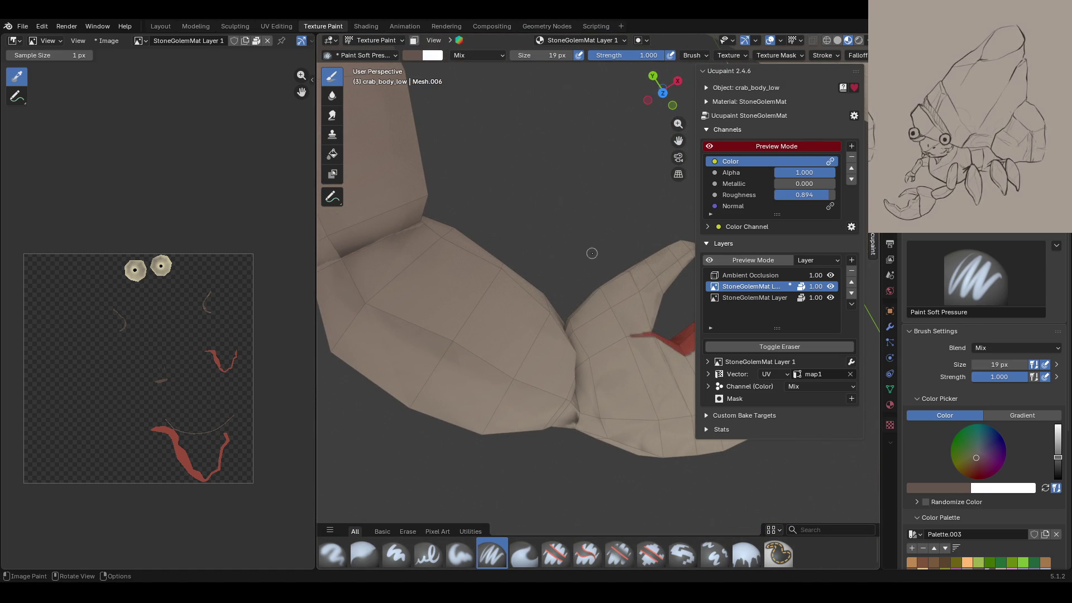
Step: Paint soft dark shading into the claw joint crease and the ridge where body meets leg
left_click_drag(579, 362, 575, 370)
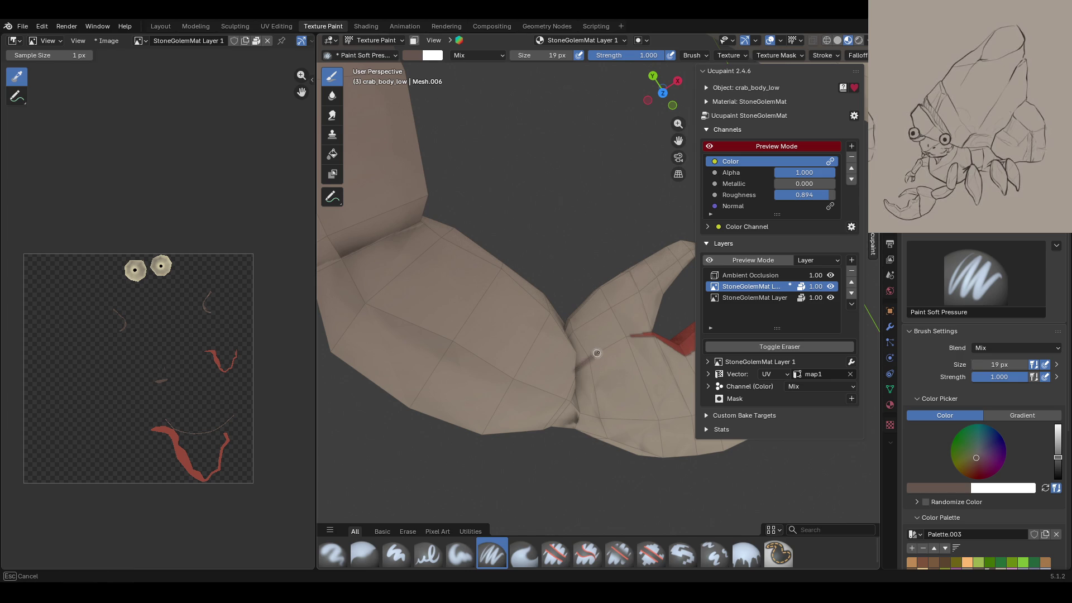
mouse_move(635, 337)
left_mouse_down()
mouse_move(576, 370)
mouse_move(626, 338)
mouse_move(577, 357)
left_mouse_up()
mouse_move(577, 356)
middle_mouse_down()
mouse_move(620, 316)
mouse_move(609, 313)
middle_mouse_up()
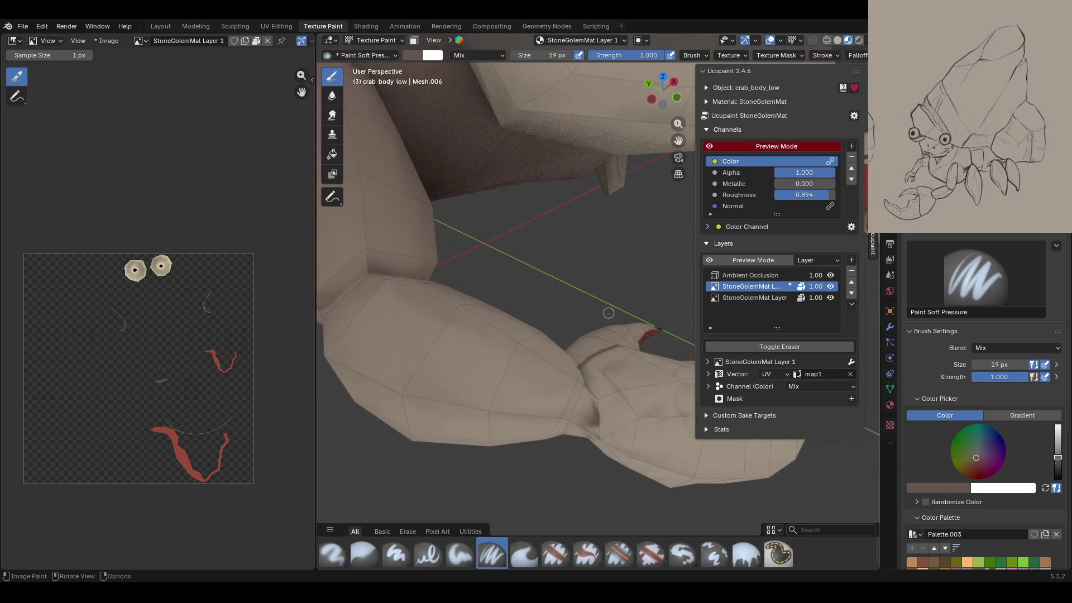
mouse_move(588, 402)
left_mouse_down()
mouse_move(599, 435)
mouse_move(588, 388)
left_mouse_up()
left_click_drag(595, 434, 593, 427)
middle_click_drag(592, 427, 566, 389)
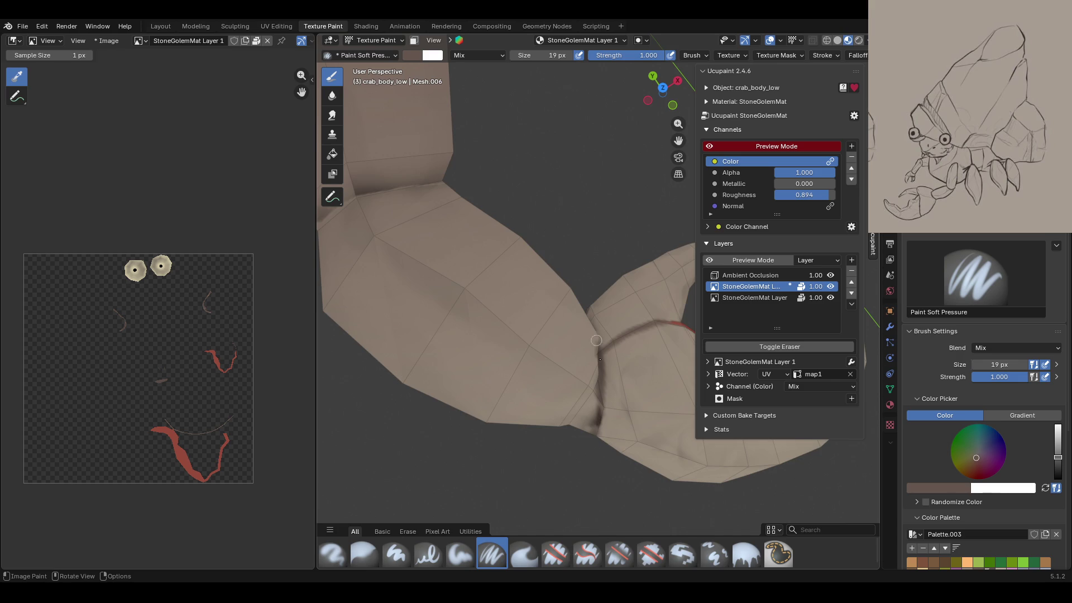
middle_click_drag(591, 330, 610, 228)
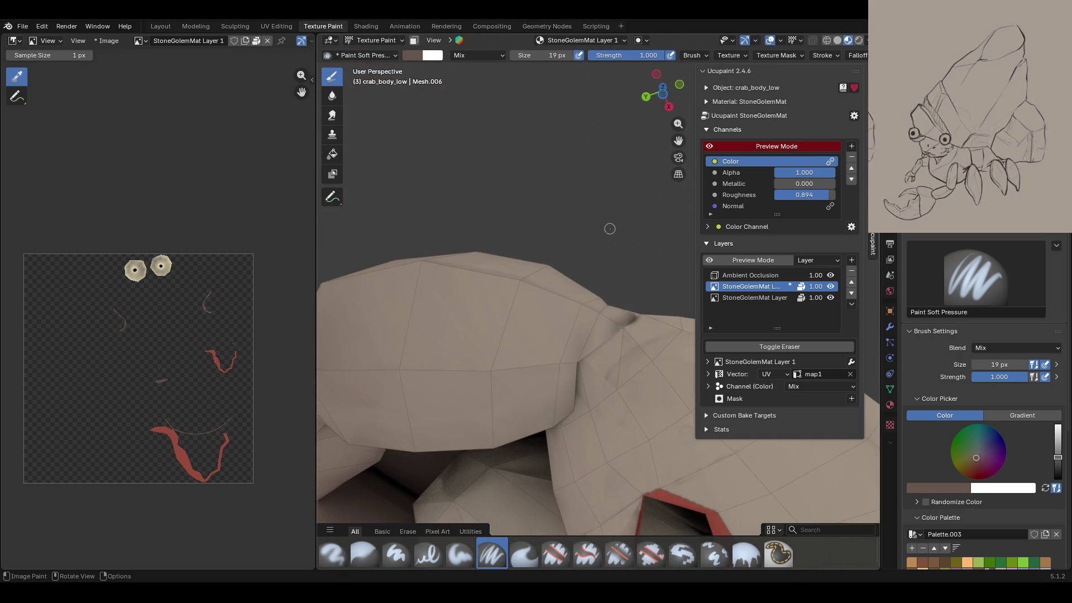
left_click_drag(580, 368, 629, 318)
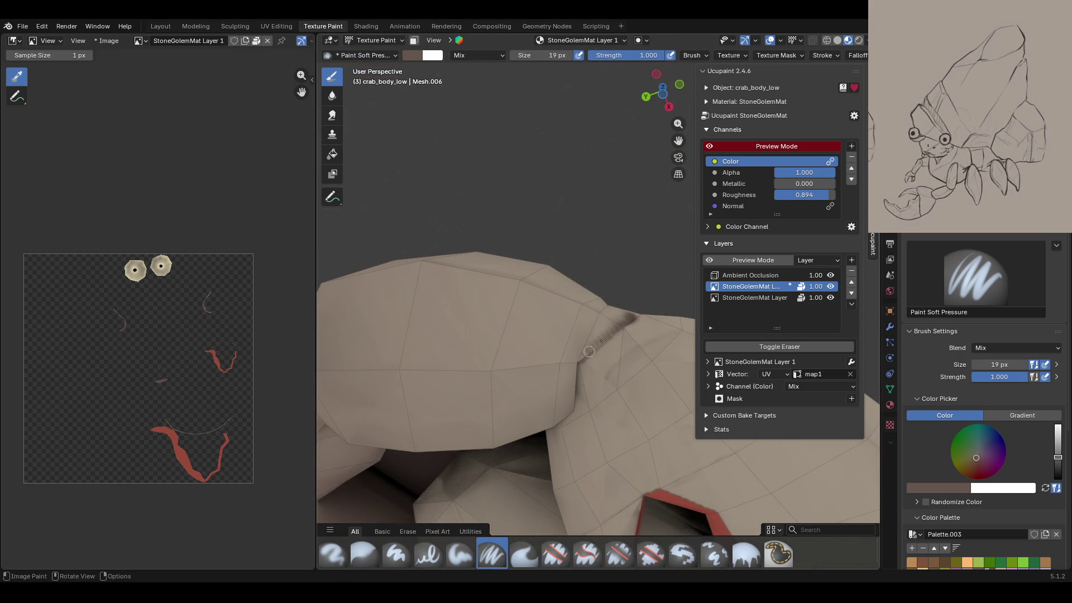
left_click_drag(583, 358, 582, 375)
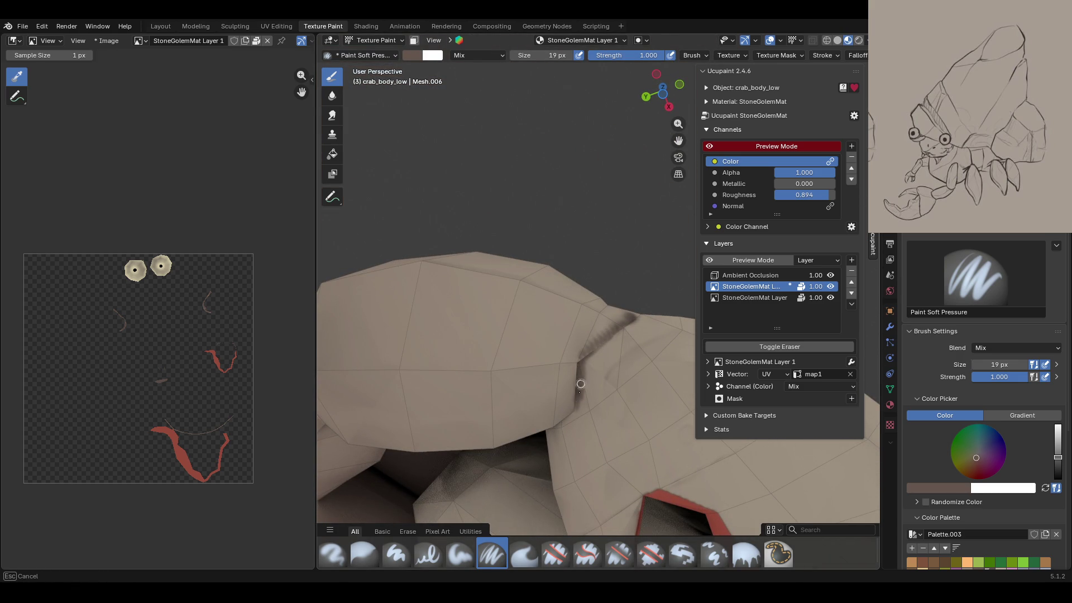
Step: Shade the creases between claw segments and the joint seam, erasing excess with Erase Hard
middle_click_drag(554, 429, 740, 467)
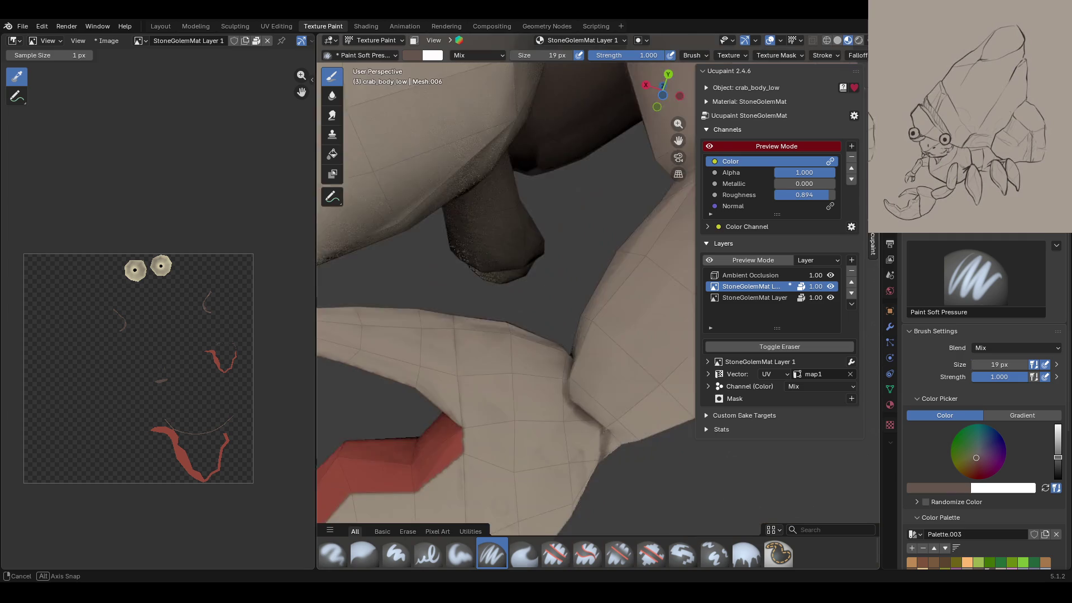
left_click_drag(578, 373, 569, 394)
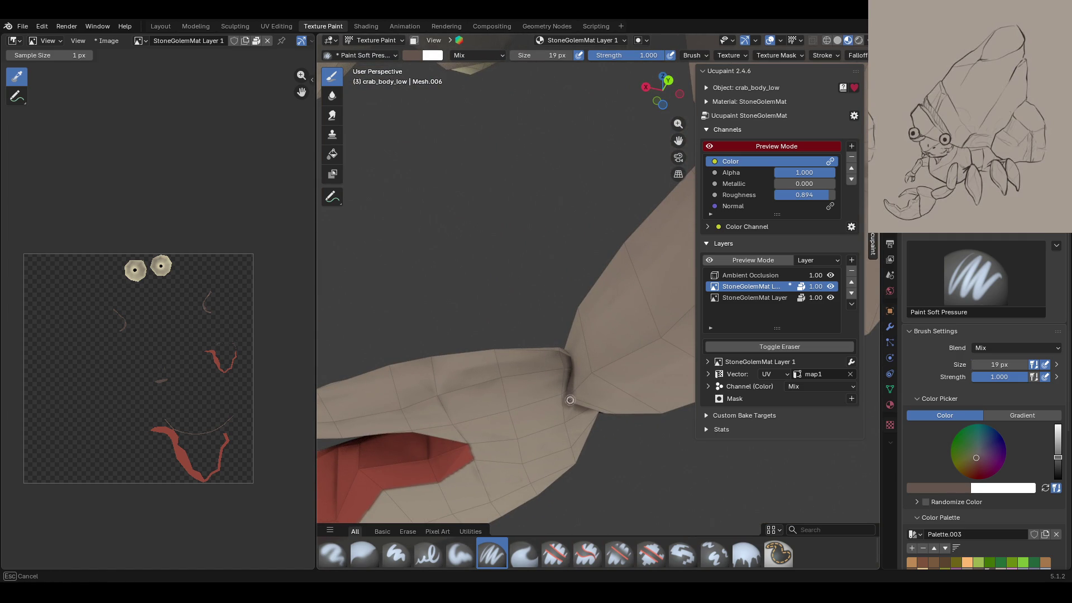
middle_click_drag(570, 400, 645, 395)
mouse_move(534, 325)
left_mouse_down()
mouse_move(568, 360)
mouse_move(540, 336)
mouse_move(573, 384)
left_mouse_up()
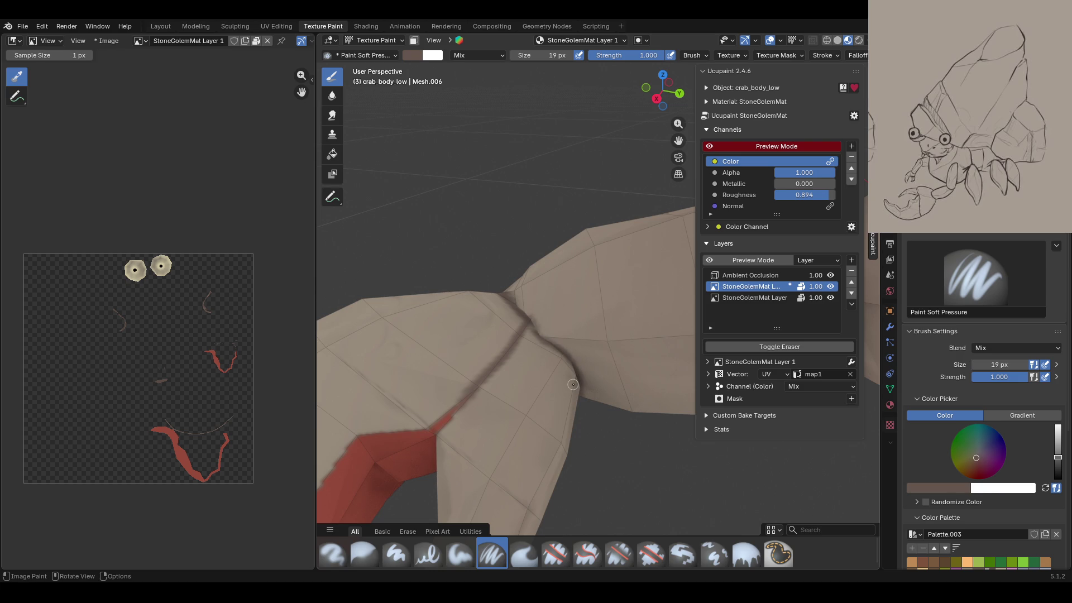
mouse_move(617, 421)
middle_mouse_down()
mouse_move(536, 302)
mouse_move(702, 296)
mouse_move(567, 271)
middle_mouse_up()
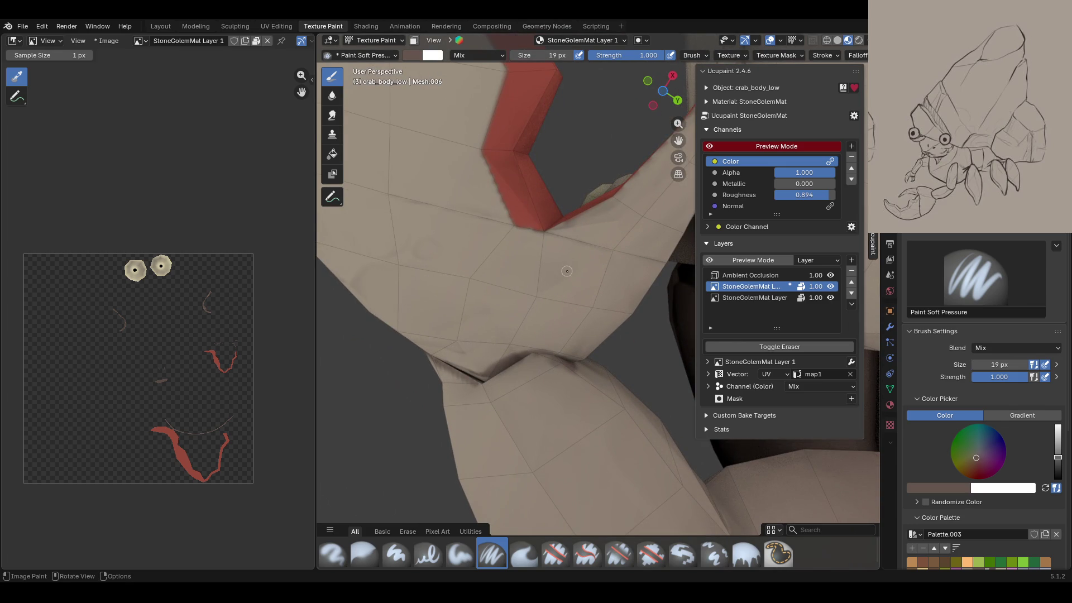
mouse_move(496, 364)
left_mouse_down()
mouse_move(542, 247)
mouse_move(525, 345)
left_mouse_up()
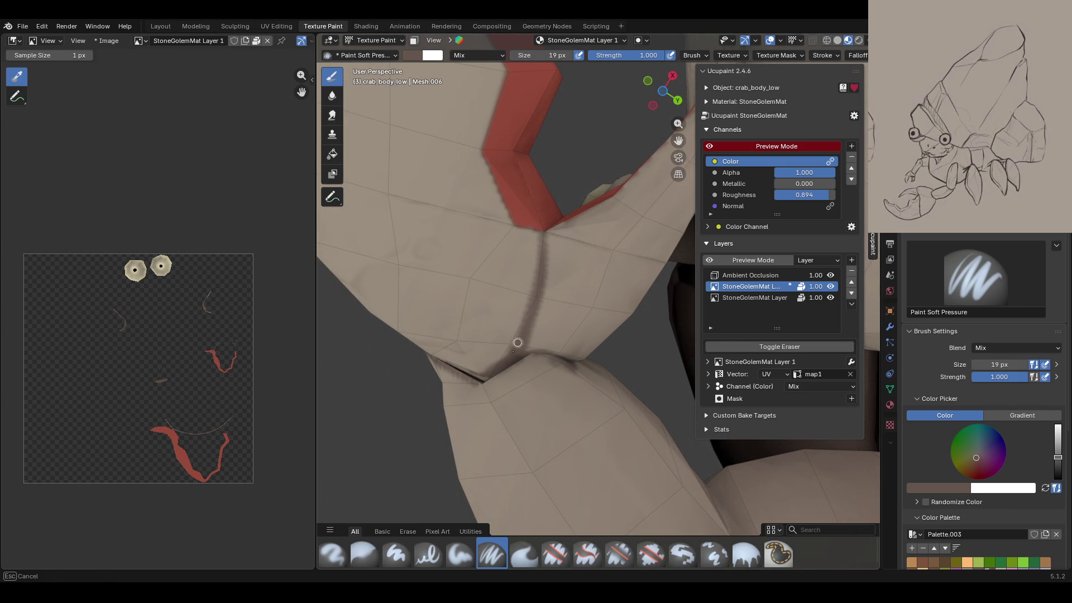
middle_click_drag(508, 355, 574, 559)
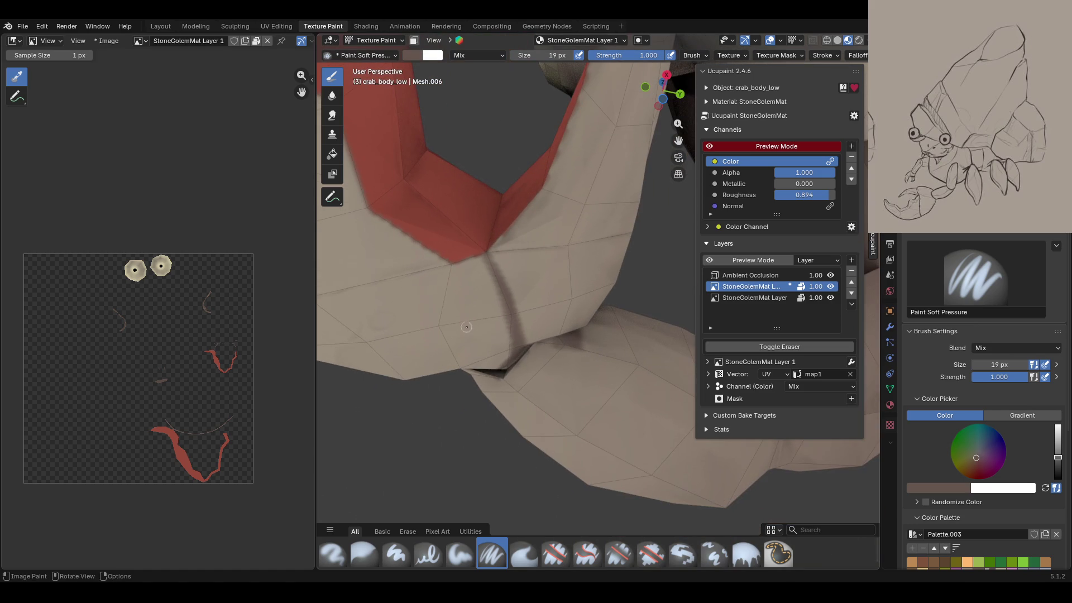
left_click(570, 557)
mouse_move(606, 371)
left_mouse_down()
mouse_move(558, 343)
mouse_move(540, 361)
left_mouse_up()
left_click(492, 555)
scroll(444, 383, "down", 5)
mouse_move(444, 383)
middle_mouse_down()
mouse_move(518, 345)
mouse_move(734, 476)
mouse_move(684, 160)
middle_mouse_up()
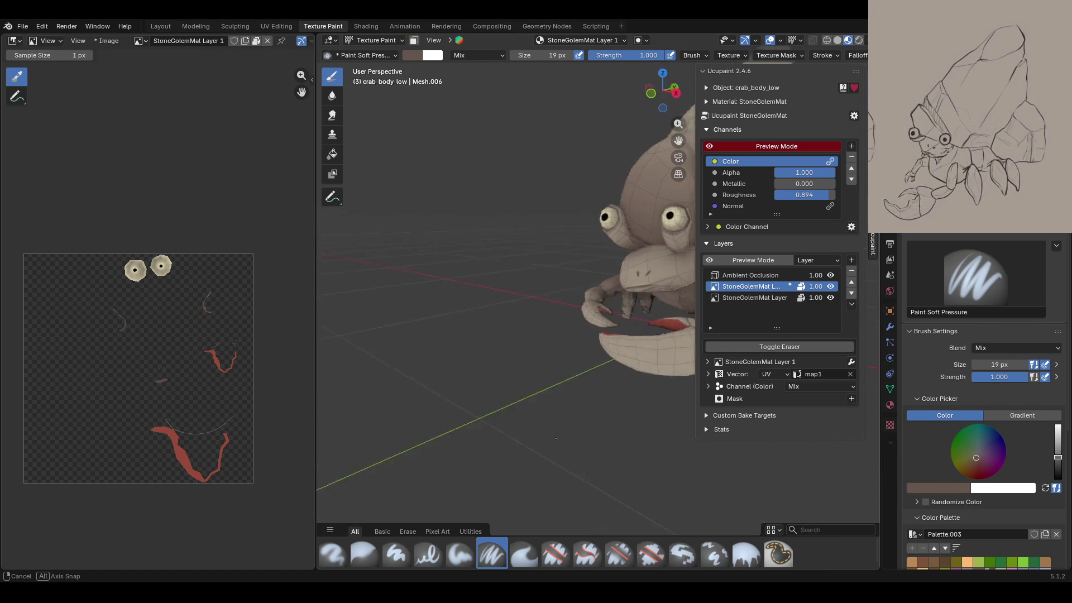
Step: Turn off Ucupaint's colour channel Preview Mode and orbit beneath the crab to its legs
left_click_drag(679, 140, 722, 237)
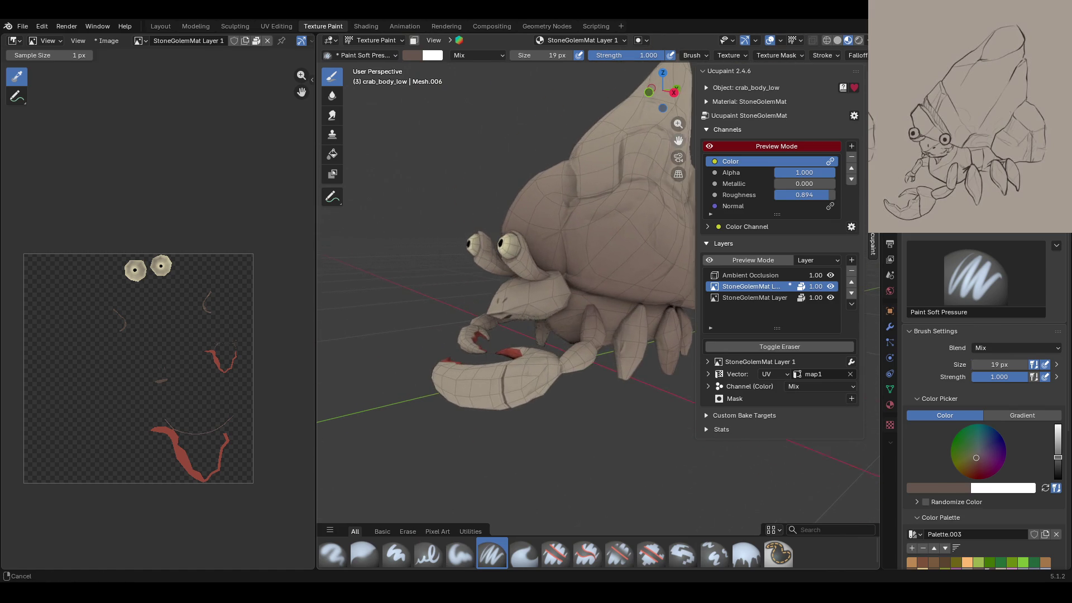
left_click(710, 147)
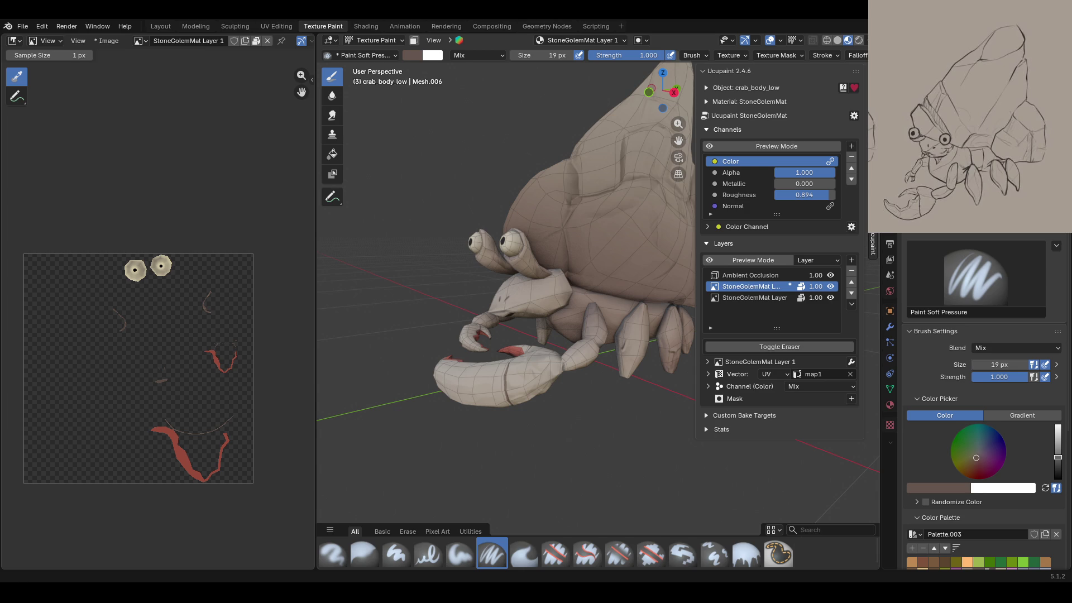
middle_click_drag(562, 354, 646, 360)
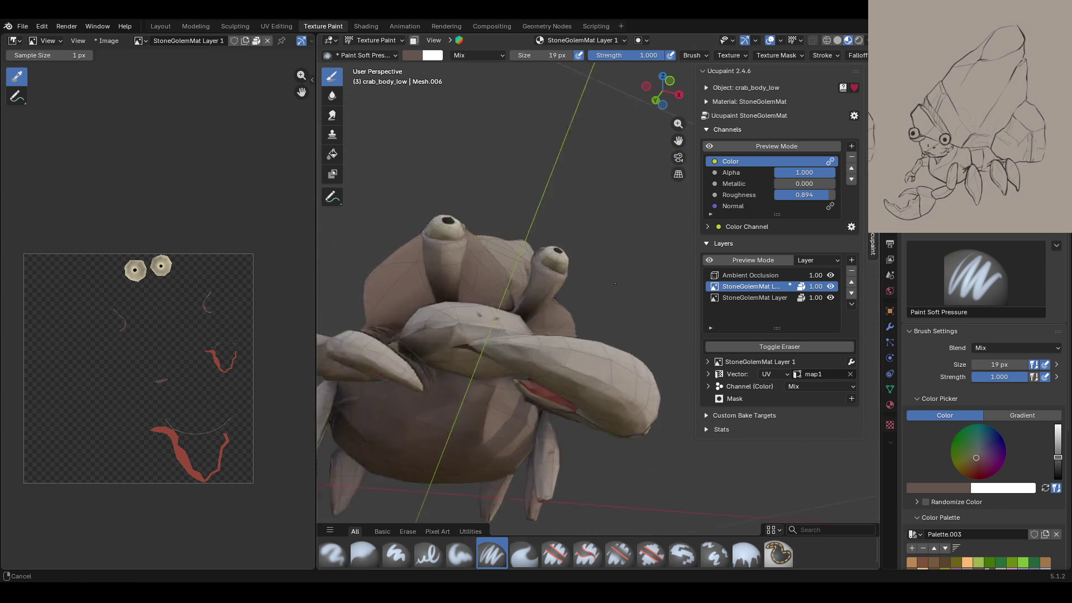
mouse_move(645, 362)
middle_mouse_down()
mouse_move(636, 337)
mouse_move(599, 459)
middle_mouse_up()
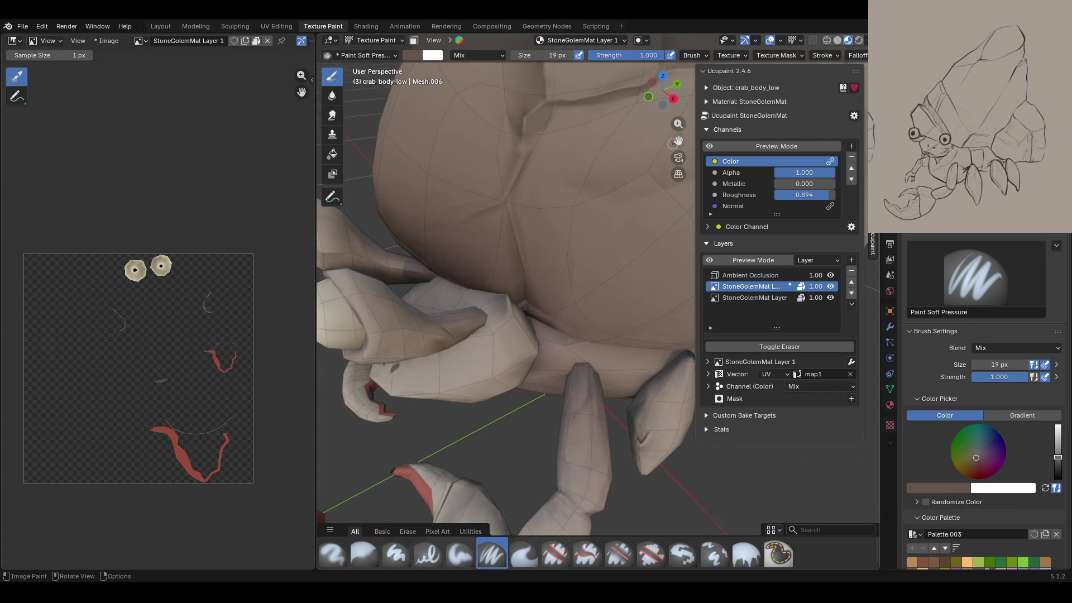
scroll(599, 459, "up", 3)
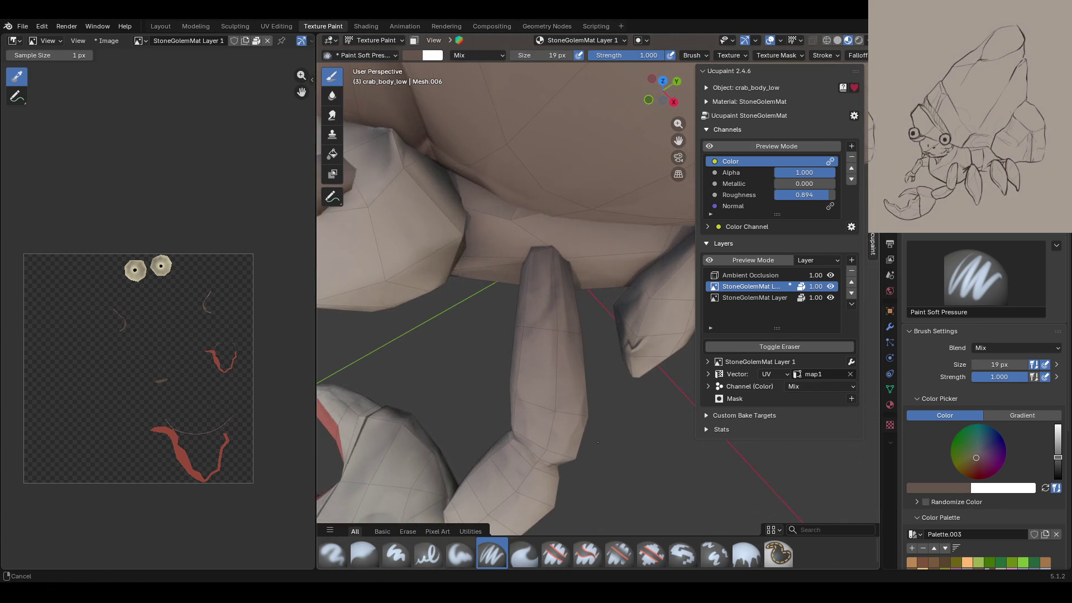
scroll(600, 459, "up", 2)
middle_click_drag(678, 141, 531, 352)
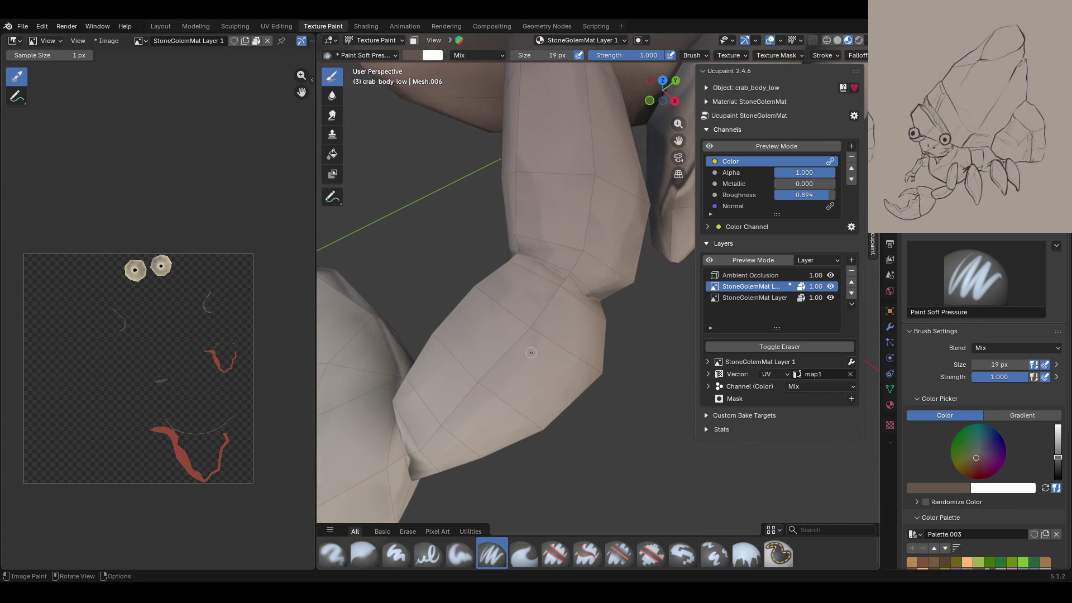
Step: Darken the leg joint seams on both sides using the soft and hard pressure brushes
mouse_move(521, 254)
left_mouse_down()
mouse_move(541, 261)
mouse_move(567, 308)
left_mouse_up()
left_click(428, 554)
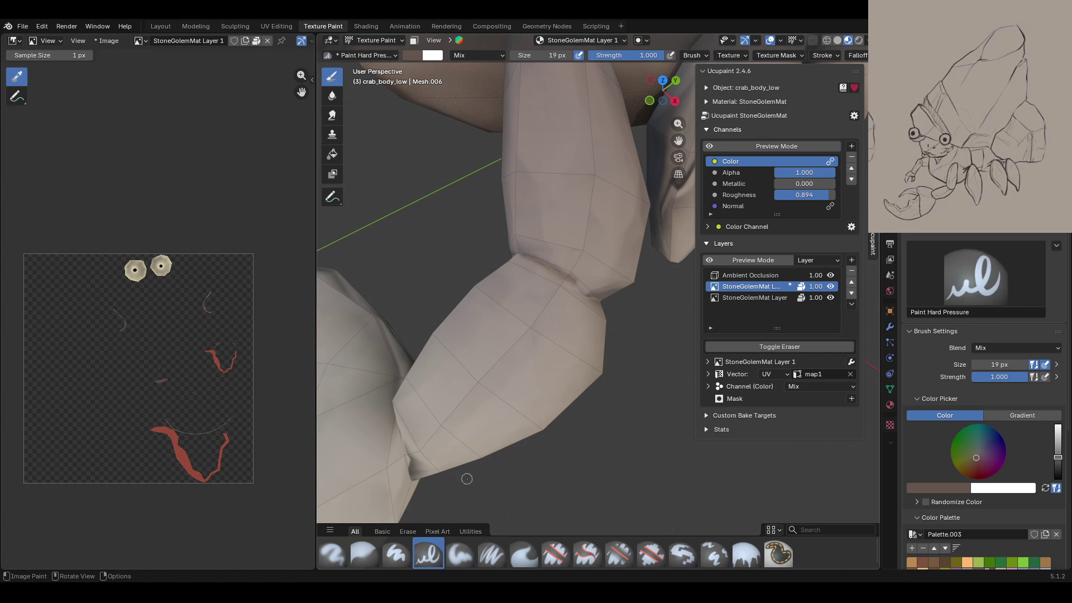
left_click_drag(521, 249, 526, 255)
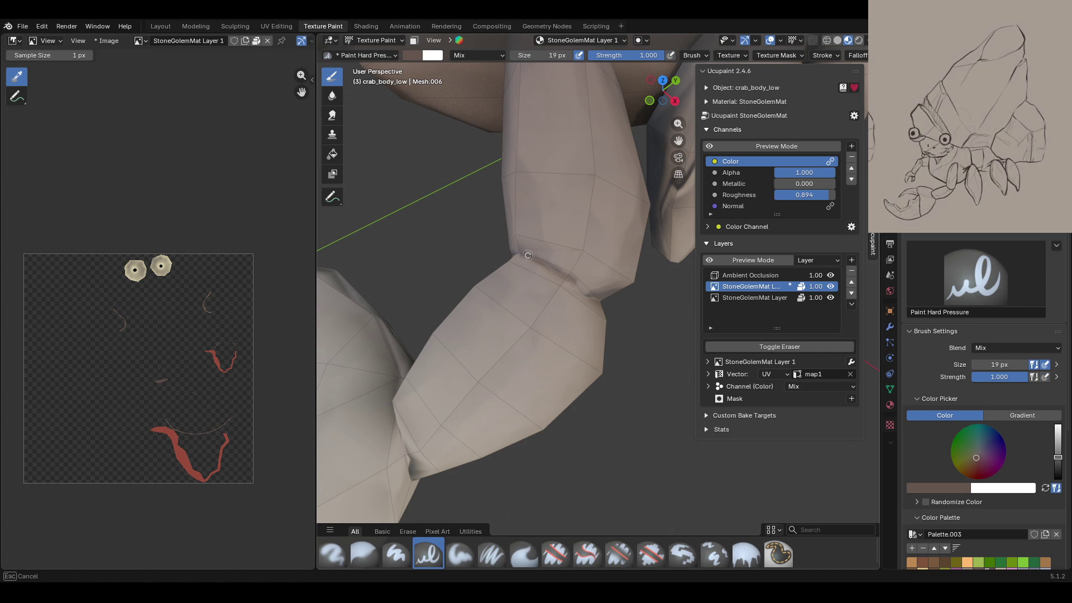
left_click_drag(587, 295, 587, 294)
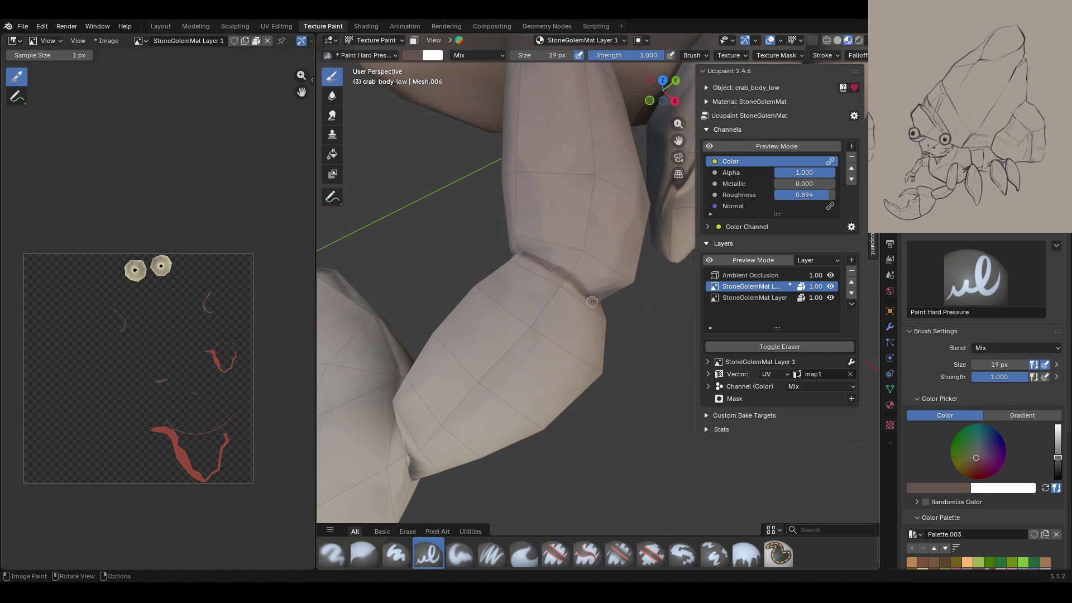
left_click(364, 554)
left_click(492, 554)
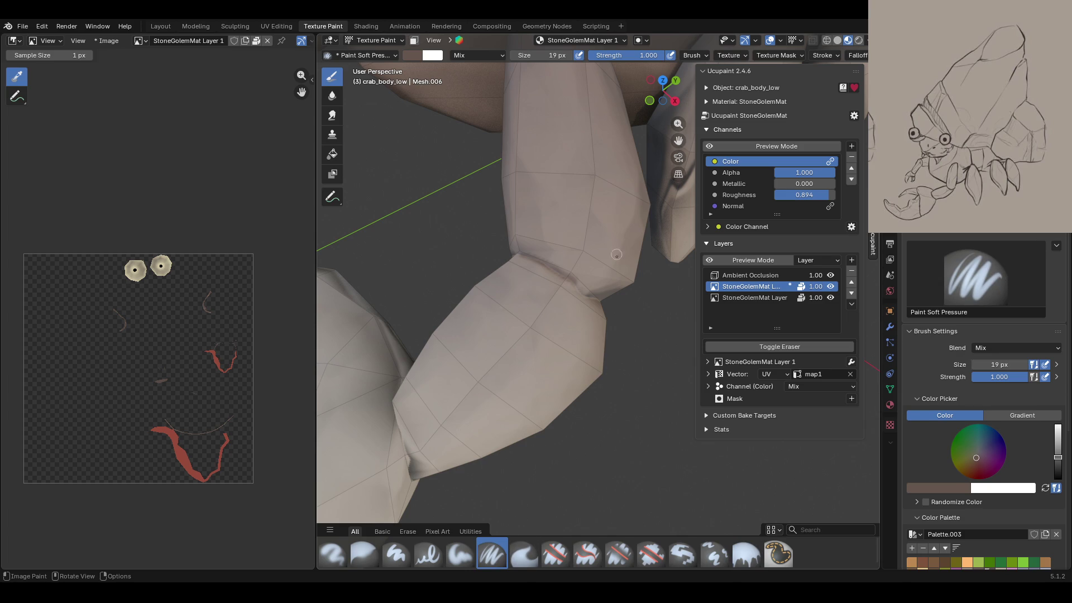
left_click_drag(564, 274, 583, 294)
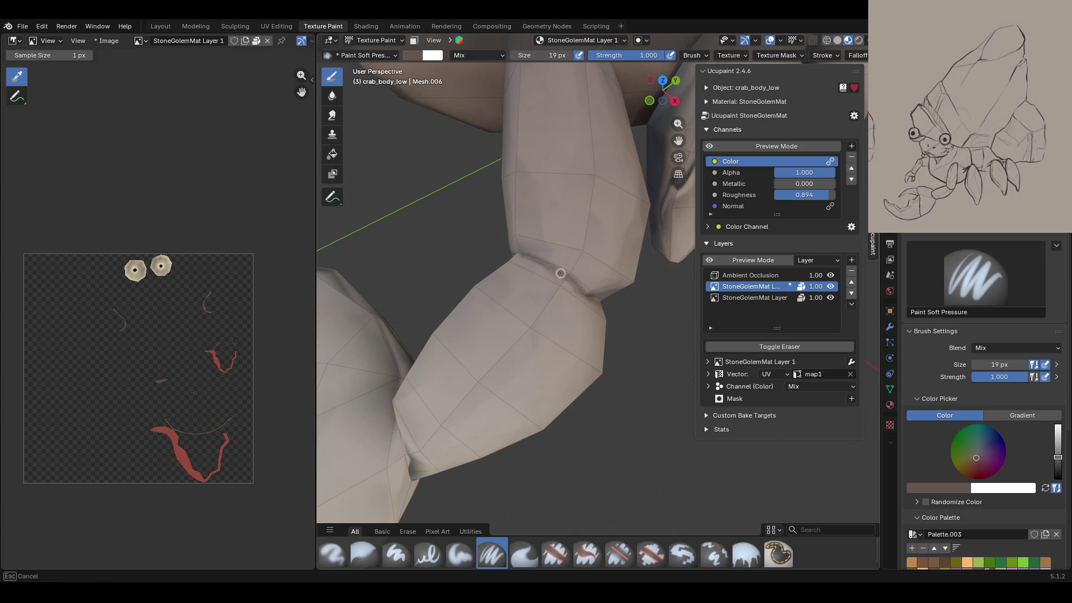
left_click_drag(534, 259, 508, 257)
middle_click_drag(637, 398, 527, 294)
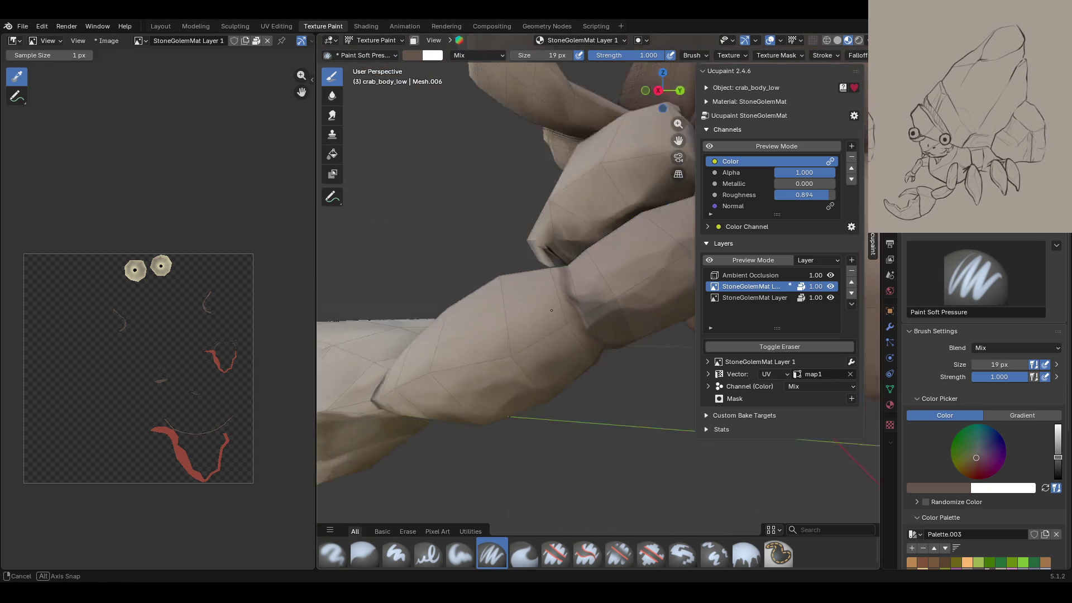
left_click_drag(576, 301, 568, 308)
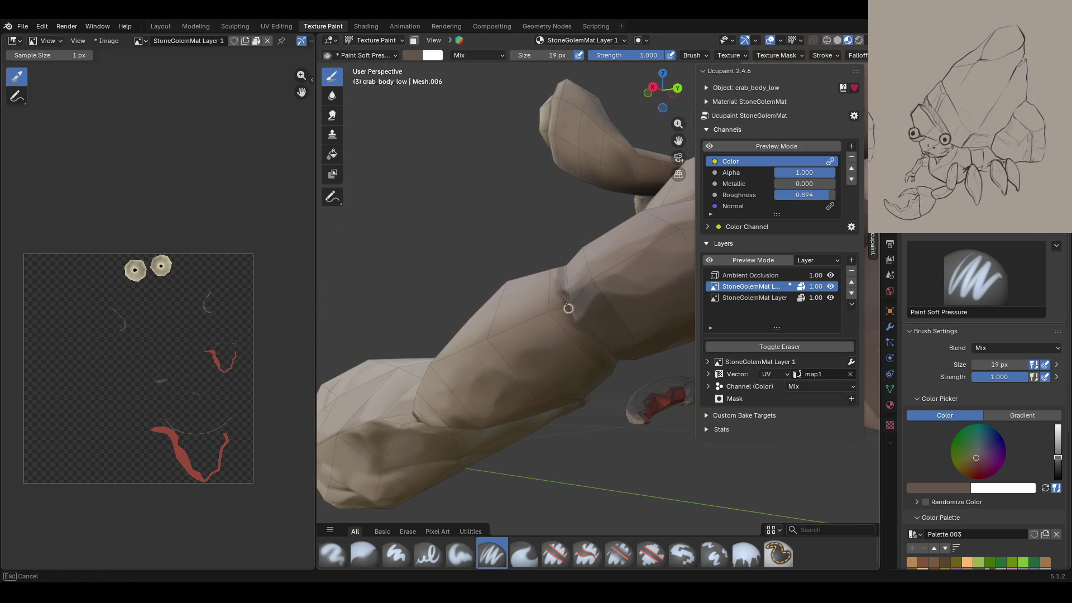
left_click_drag(610, 352, 607, 351)
middle_click_drag(607, 351, 452, 356)
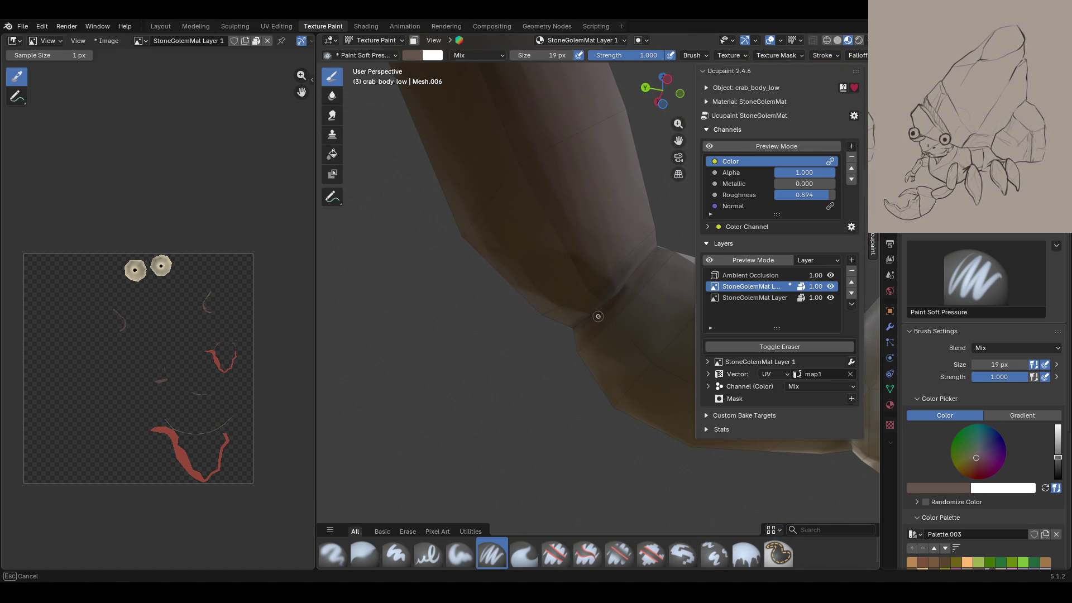
Step: Swap the fill brush for the Paint Soft Pressure brush
key("shift+space")
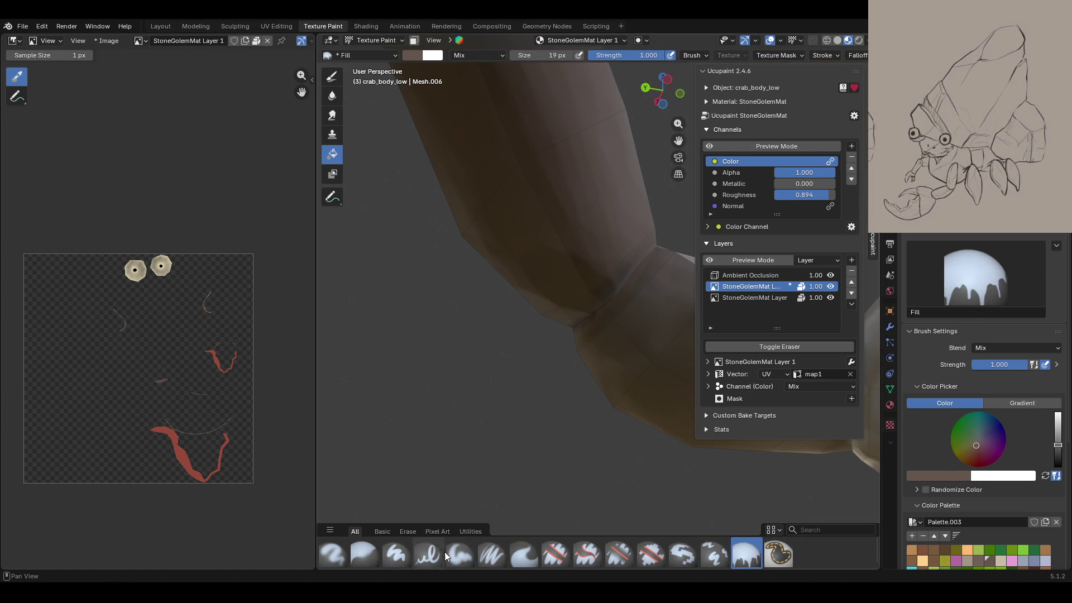
left_click(428, 554)
left_click(491, 555)
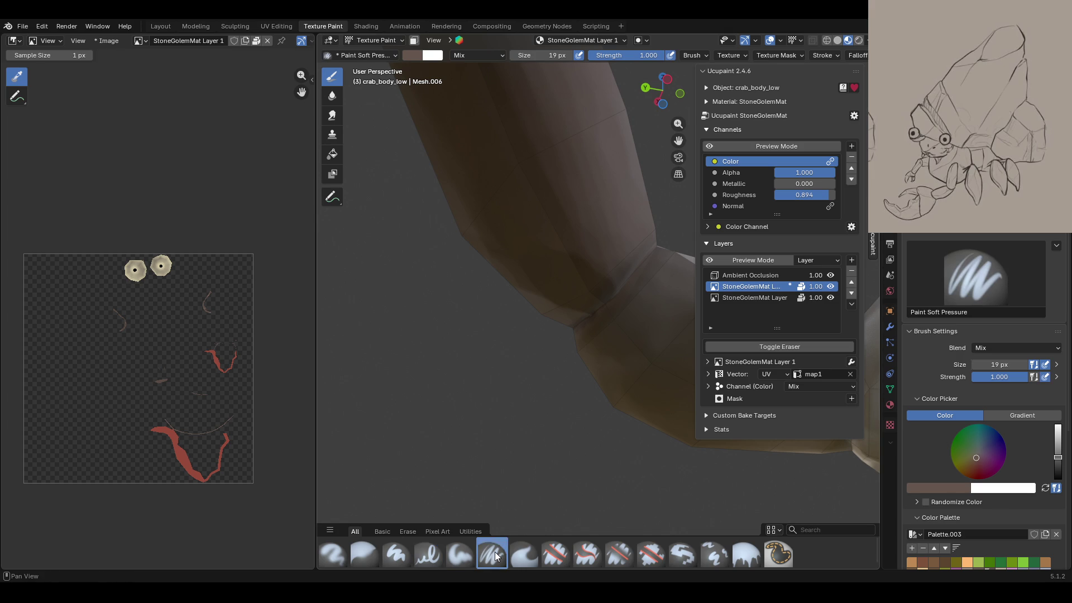
Step: Paint dark shading strokes onto the leg joint, viewing it from two angles
left_click_drag(582, 327, 594, 315)
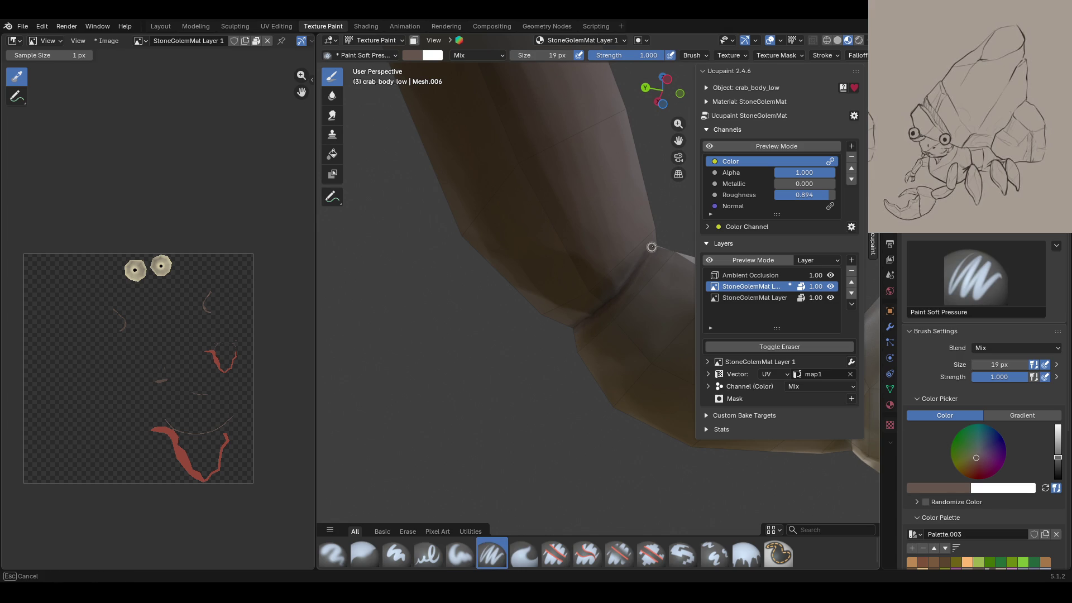
middle_click_drag(627, 279, 535, 353)
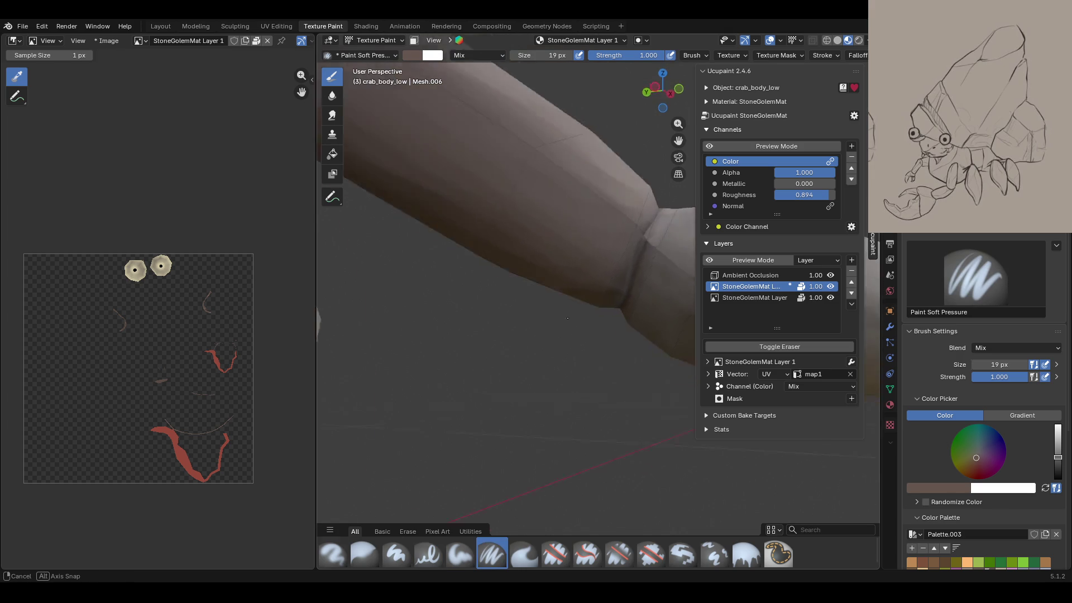
mouse_move(675, 194)
left_mouse_down()
mouse_move(651, 224)
mouse_move(639, 220)
left_mouse_up()
mouse_move(632, 206)
middle_mouse_down()
mouse_move(482, 337)
mouse_move(604, 188)
mouse_move(613, 239)
mouse_move(657, 131)
mouse_move(600, 223)
mouse_move(598, 140)
mouse_move(573, 272)
middle_mouse_up()
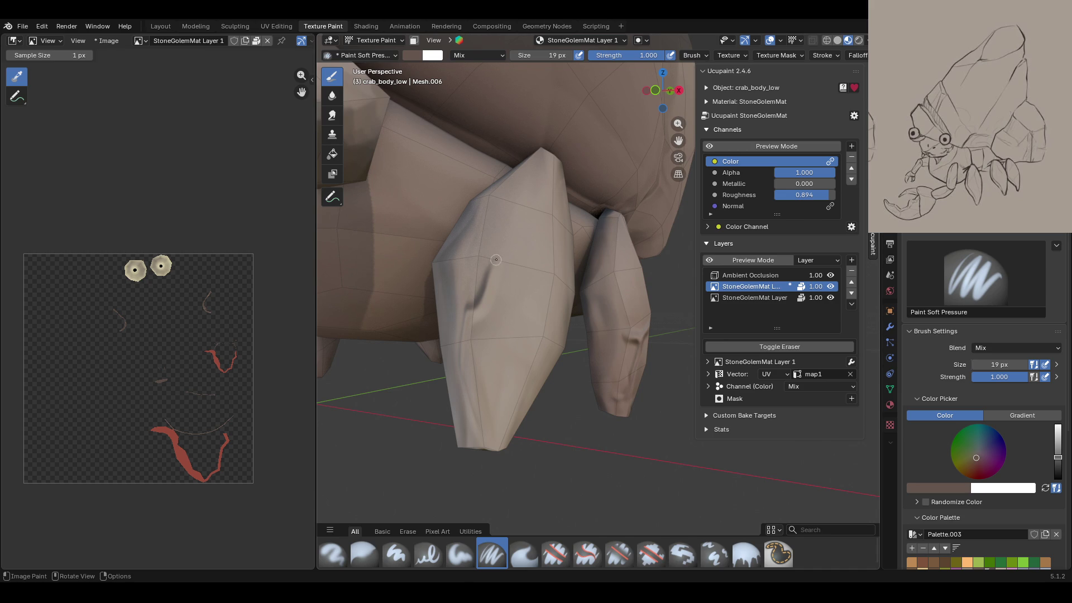
Step: Paint dark strokes down two of the crab's legs
left_click(713, 146)
left_click(712, 146)
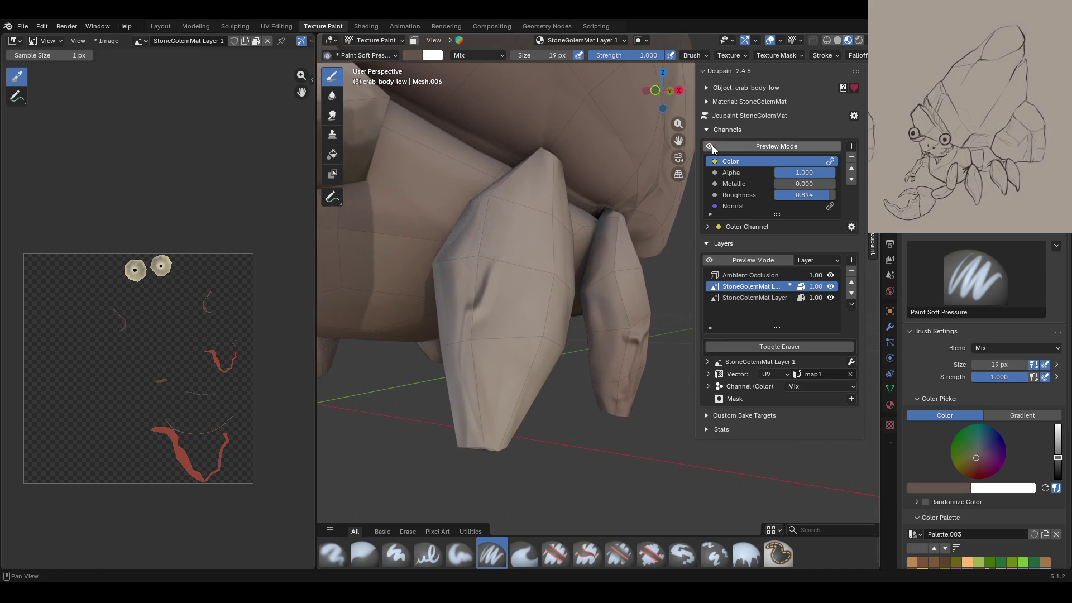
left_click_drag(497, 250, 489, 277)
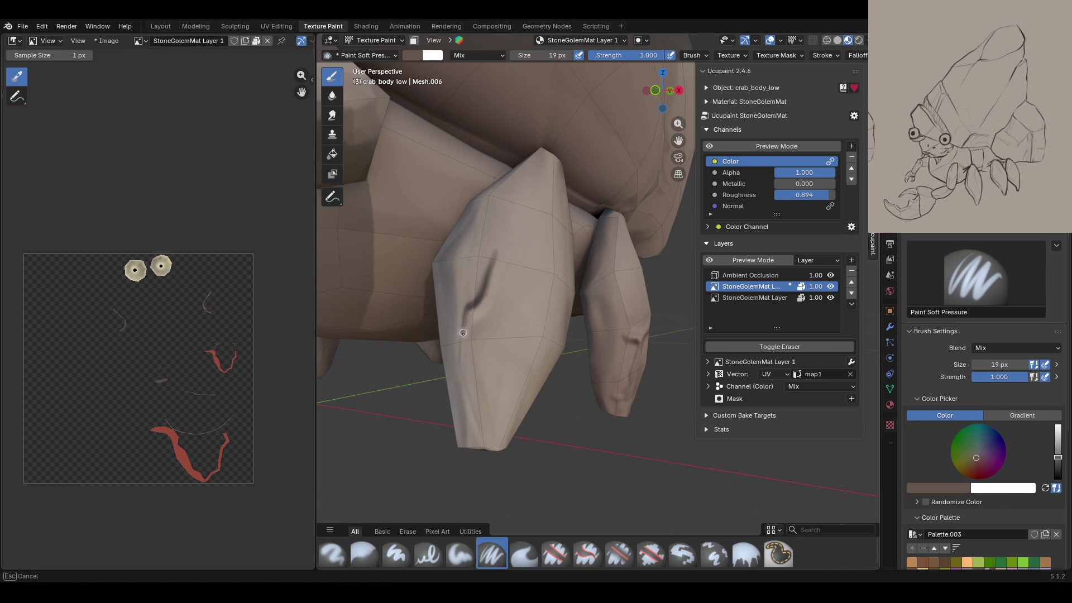
left_click_drag(476, 427, 465, 385)
middle_click_drag(463, 243, 463, 217)
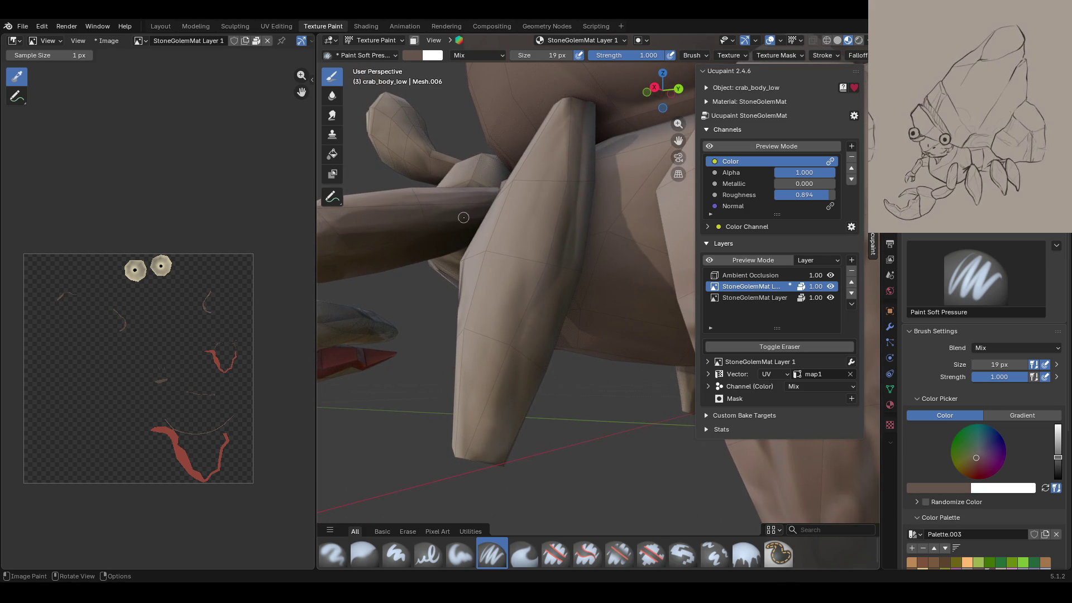
left_click_drag(561, 131, 534, 209)
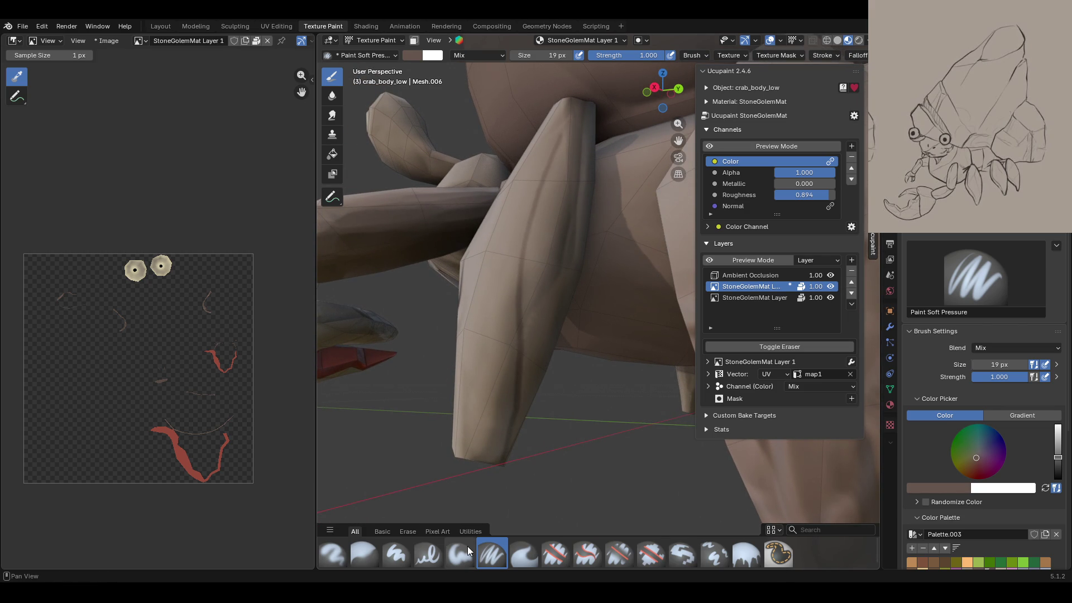
mouse_move(537, 366)
middle_mouse_down()
mouse_move(607, 356)
mouse_move(584, 256)
mouse_move(557, 264)
middle_mouse_up()
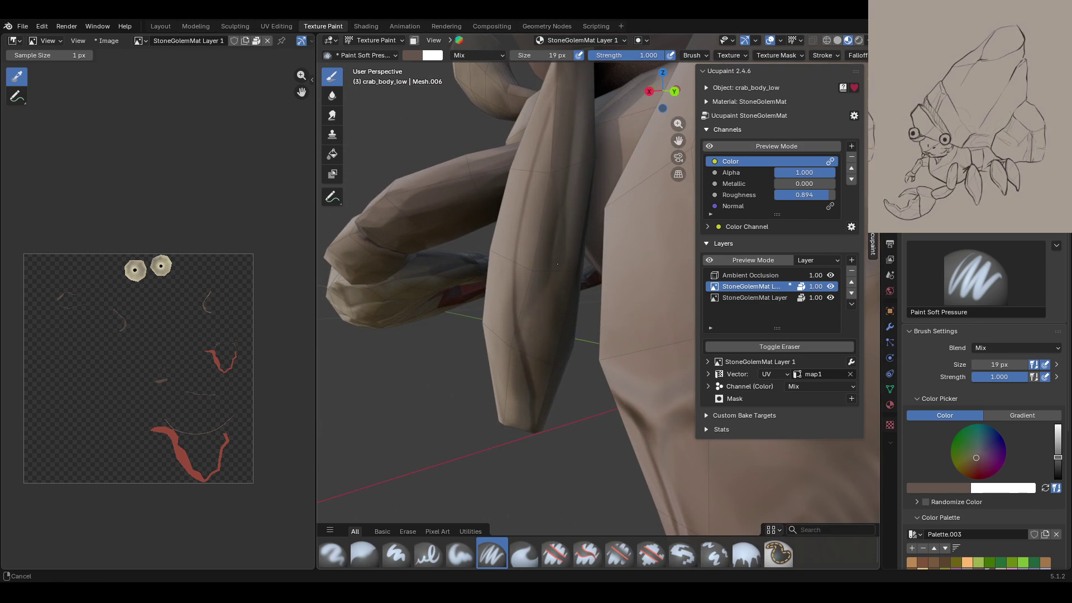
Step: Reselect Paint Soft Pressure after switching to Fill, then shade toward the leg tips
left_click_drag(566, 213, 557, 210)
key("g")
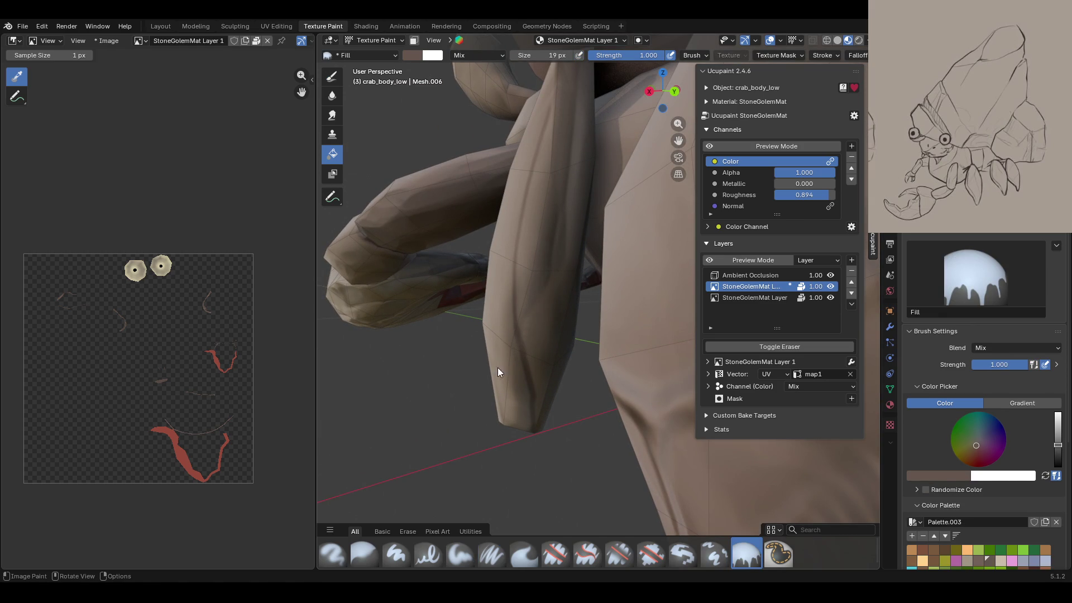
left_click(491, 553)
left_click_drag(553, 222, 552, 222)
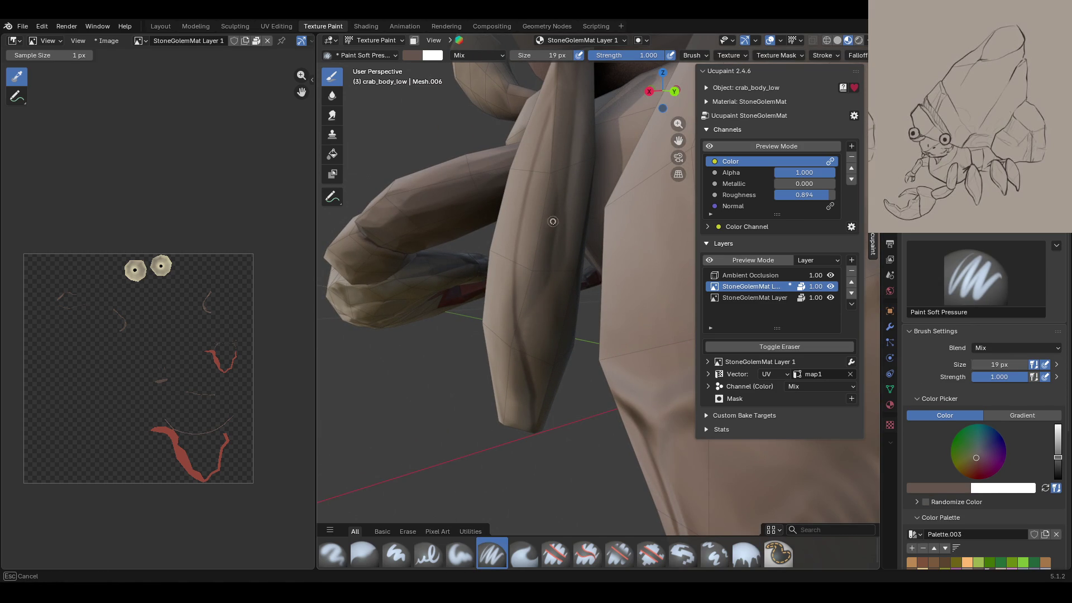
left_click_drag(521, 330, 517, 351)
mouse_move(518, 351)
middle_mouse_down()
mouse_move(679, 140)
mouse_move(536, 314)
middle_mouse_up()
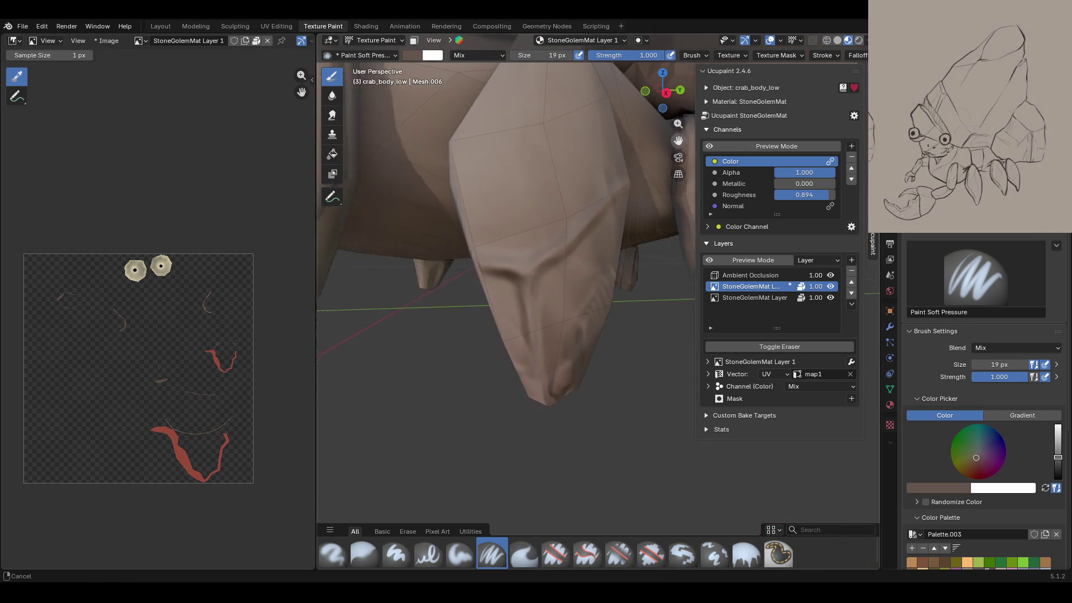
middle_click_drag(536, 314, 562, 299)
left_click(776, 147)
Step: Turn on the Ucupaint colour-channel preview while framing the crab's legs
left_click(777, 147)
middle_click_drag(520, 246, 685, 135)
left_click(776, 147)
middle_click_drag(615, 195, 550, 252)
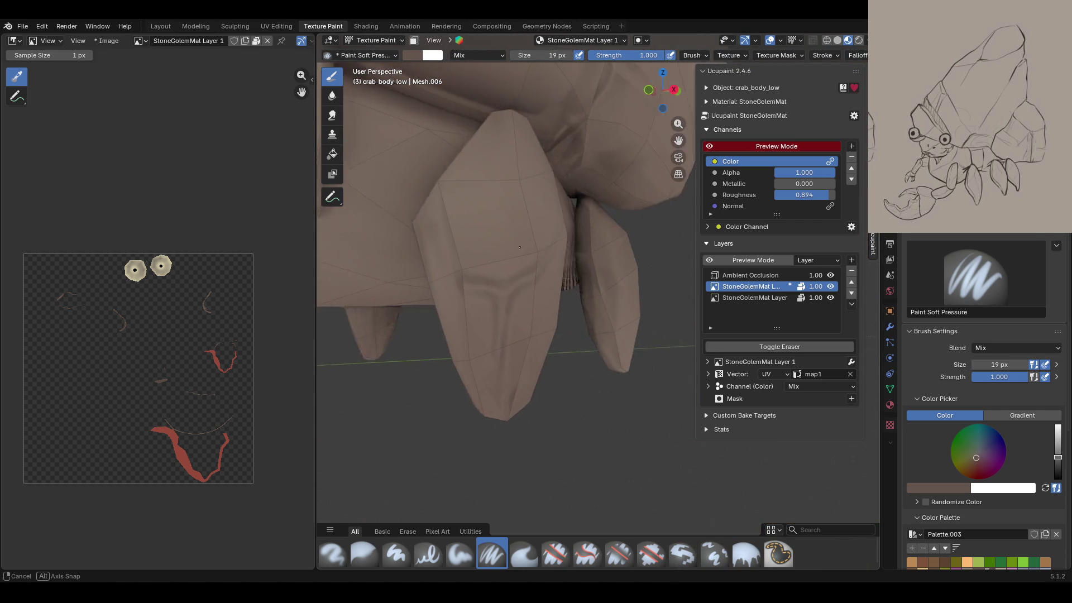
Step: Paint dark shading strokes up the front legs from two angles
left_click_drag(437, 272, 436, 253)
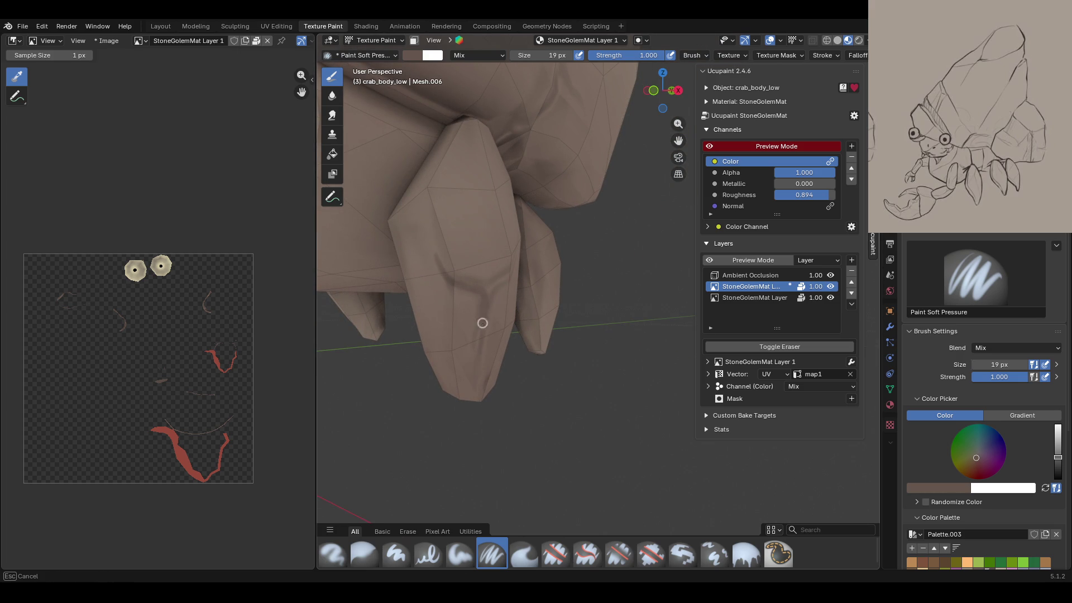
left_click_drag(475, 385, 484, 295)
middle_click_drag(476, 453, 547, 268)
left_click_drag(454, 290, 465, 299)
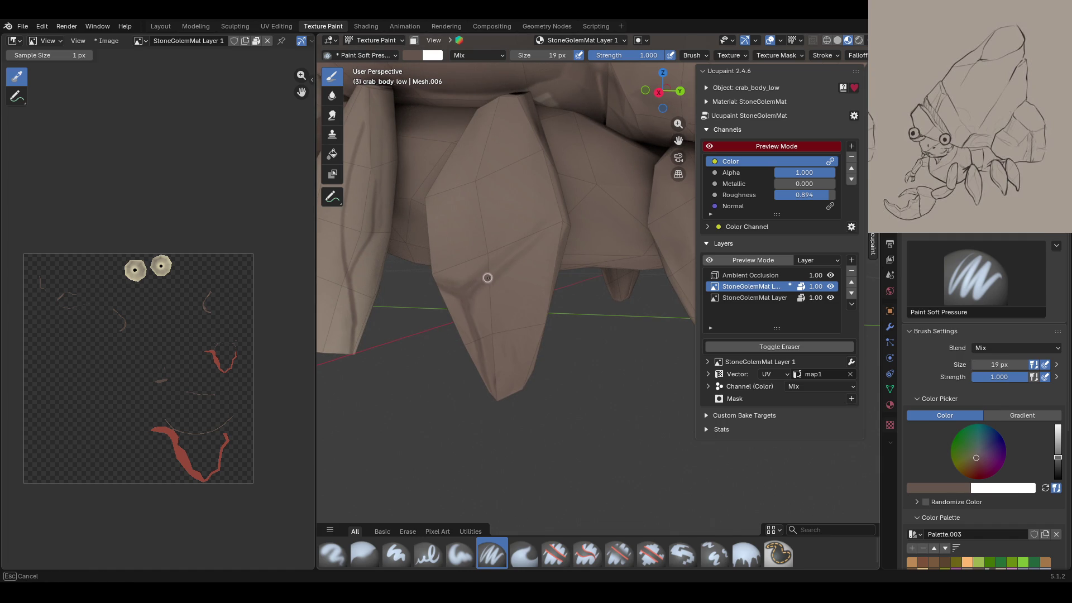
left_click_drag(548, 215, 548, 185)
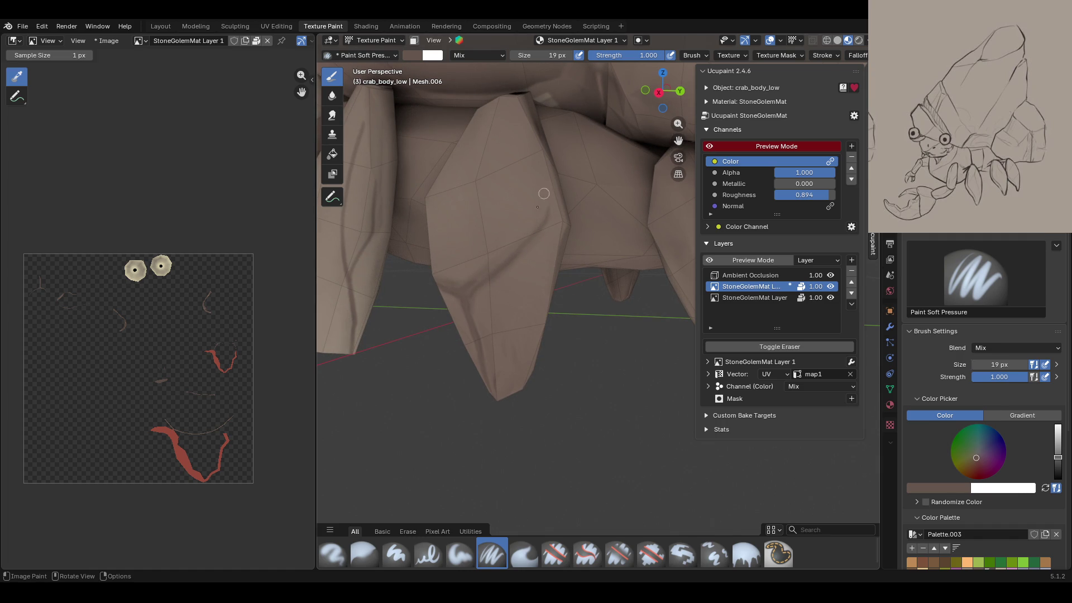
mouse_move(468, 289)
left_mouse_down()
mouse_move(509, 257)
mouse_move(549, 196)
left_mouse_up()
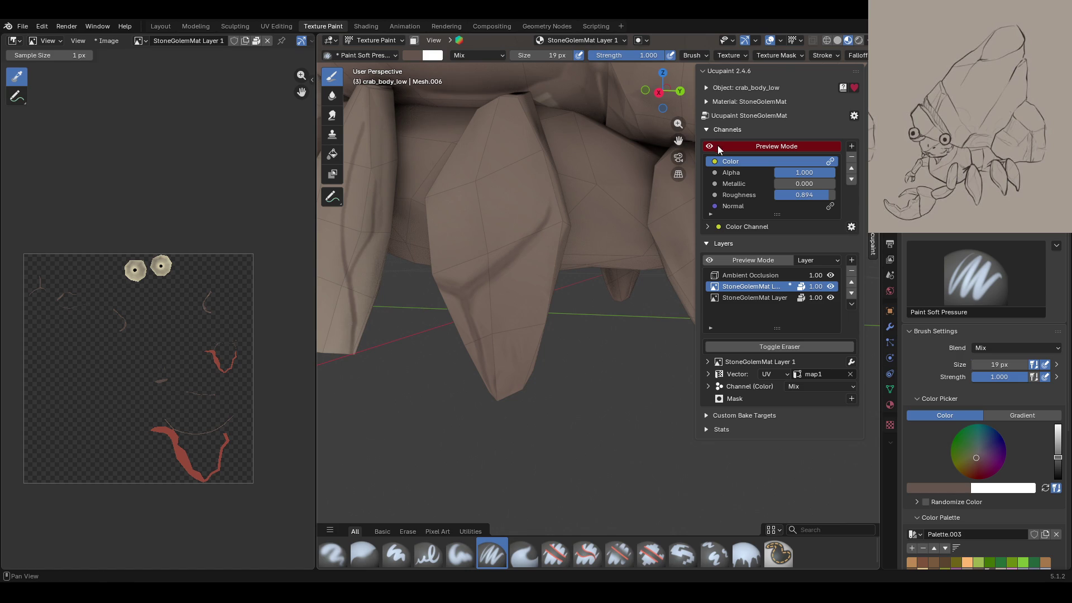
Step: With colour preview off, view the legs from below and paint a dark joint stroke
left_click(777, 146)
mouse_move(503, 343)
middle_mouse_down()
mouse_move(410, 350)
mouse_move(879, 322)
mouse_move(679, 150)
middle_mouse_up()
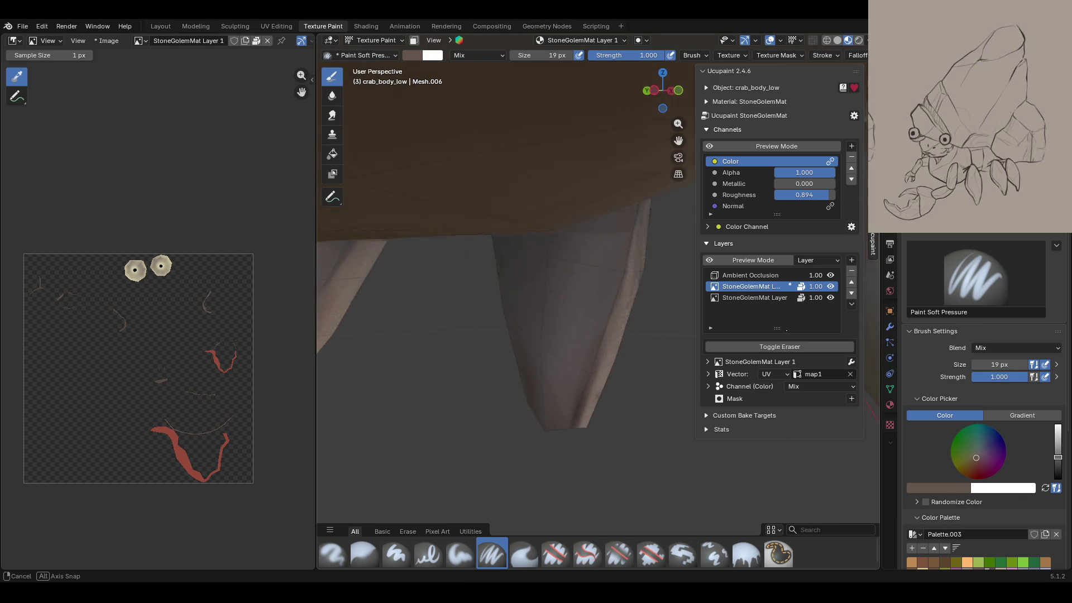
mouse_move(678, 151)
left_mouse_down()
mouse_move(532, 293)
mouse_move(467, 310)
mouse_move(625, 327)
mouse_move(529, 234)
left_mouse_up()
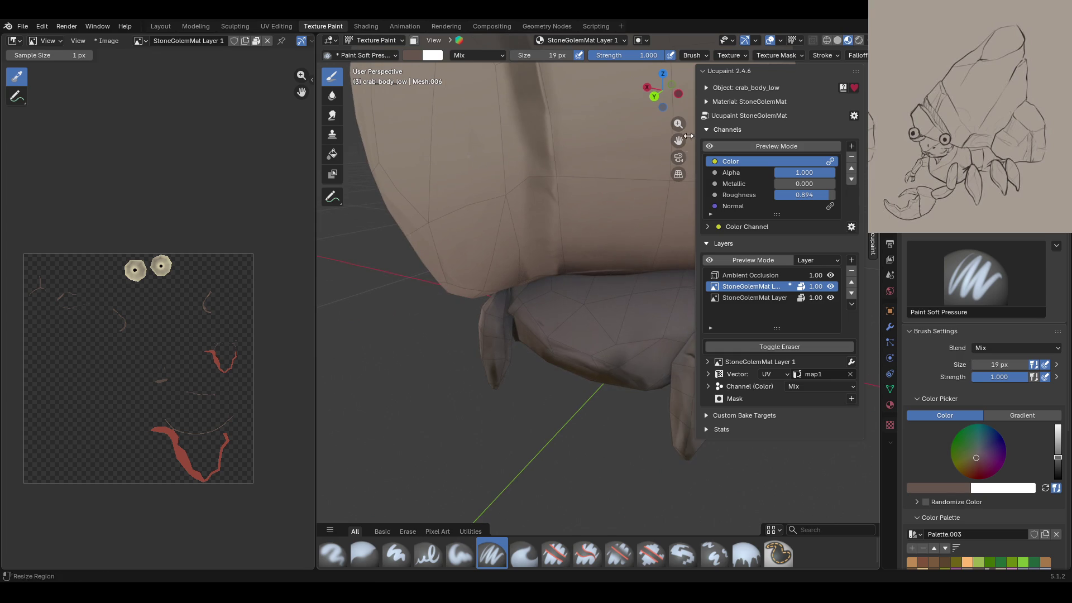
mouse_move(529, 234)
middle_mouse_down()
mouse_move(557, 241)
mouse_move(557, 229)
mouse_move(548, 237)
middle_mouse_up()
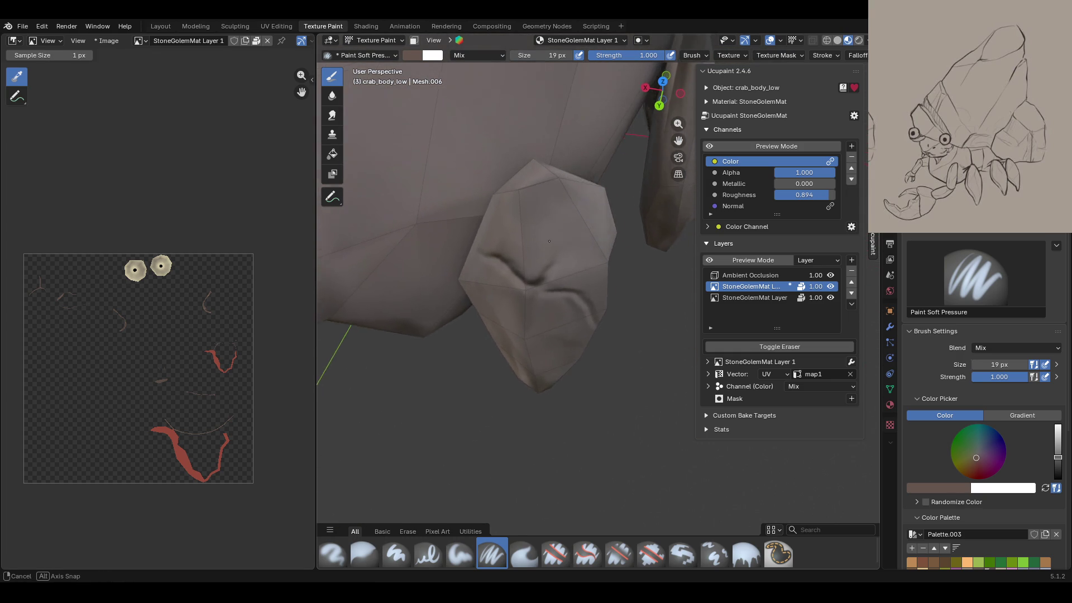
left_click_drag(468, 240, 474, 241)
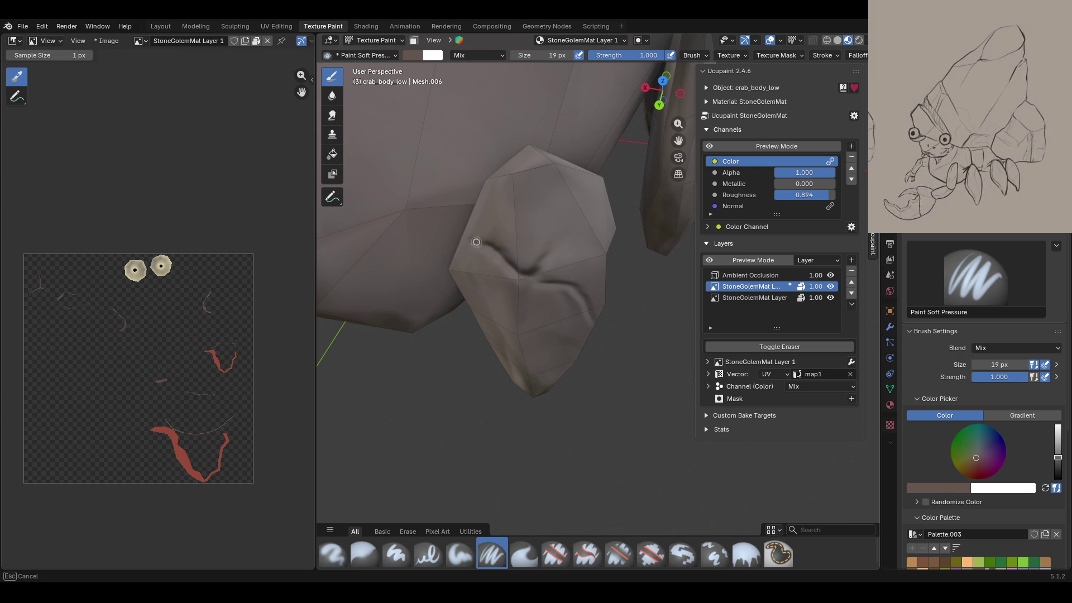
mouse_move(551, 250)
left_mouse_down()
mouse_move(576, 246)
mouse_move(541, 280)
left_mouse_up()
left_click_drag(591, 316, 593, 320)
middle_click_drag(605, 371, 550, 261)
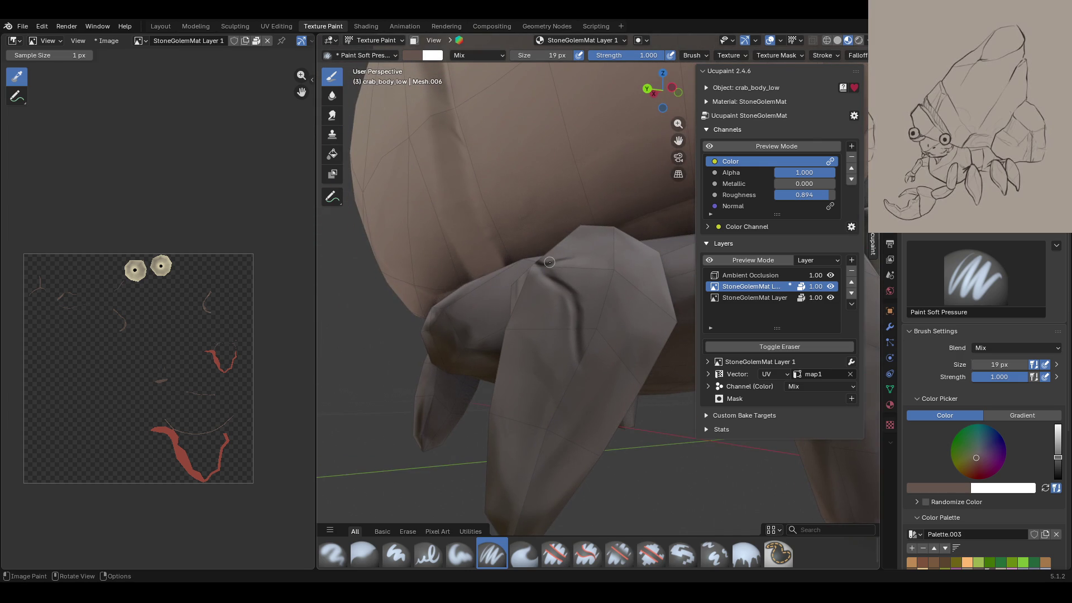
Step: Check the colour channel and StoneGolemMat Layer 1 previews, then shade another leg
left_click(711, 147)
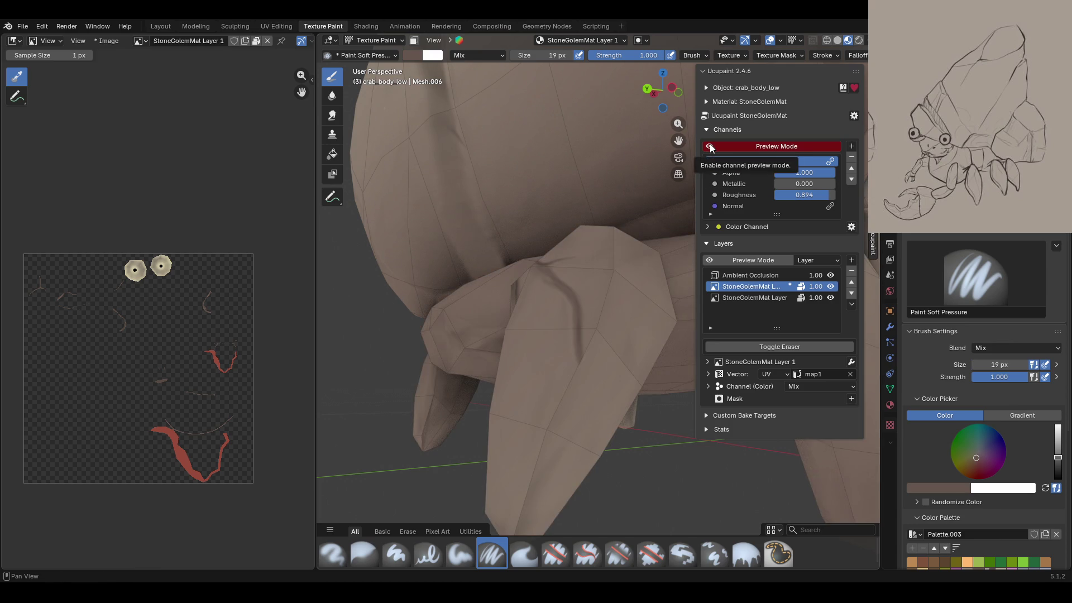
left_click(710, 260)
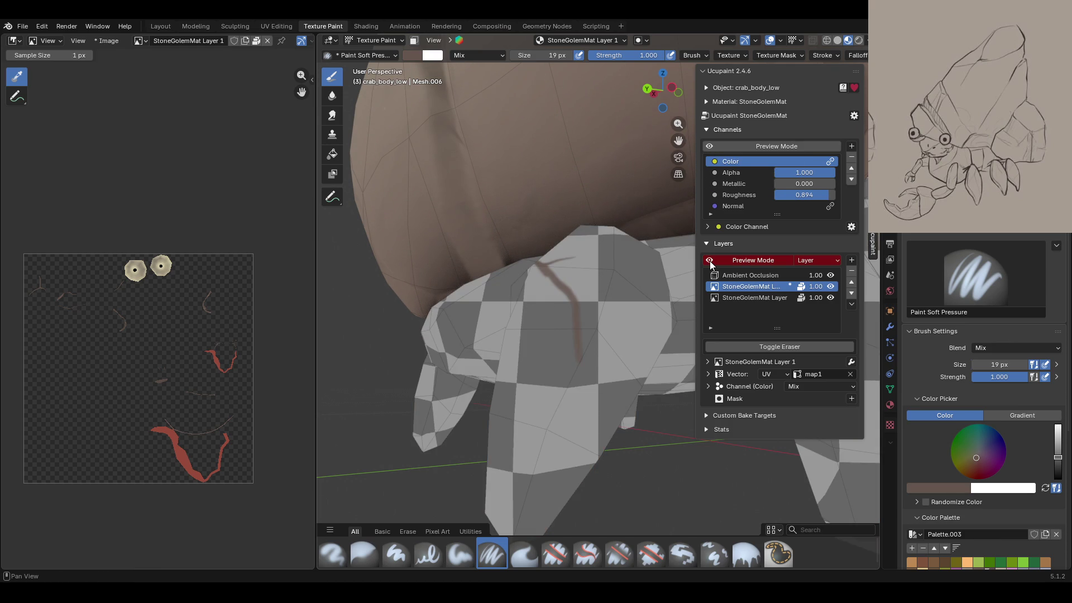
left_click(710, 260)
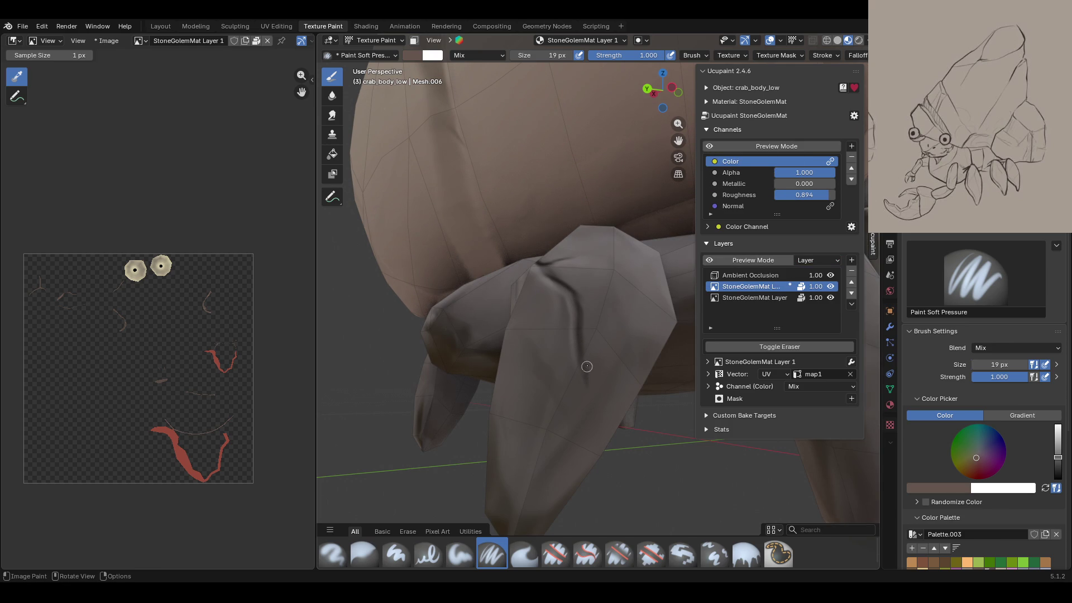
middle_click_drag(581, 432, 681, 431)
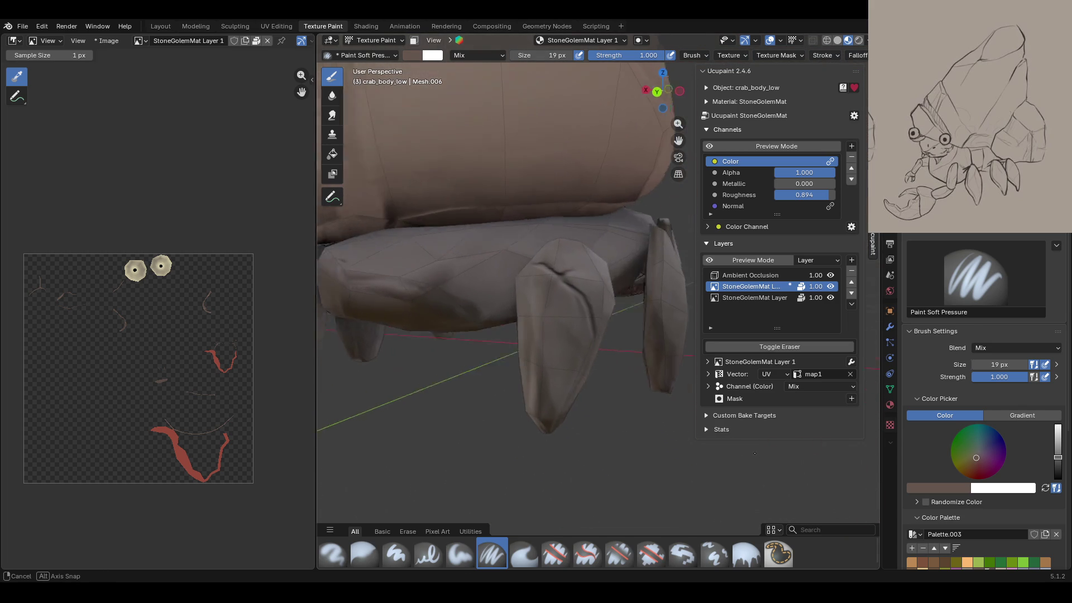
mouse_move(682, 431)
middle_mouse_down()
mouse_move(601, 340)
mouse_move(465, 298)
middle_mouse_up()
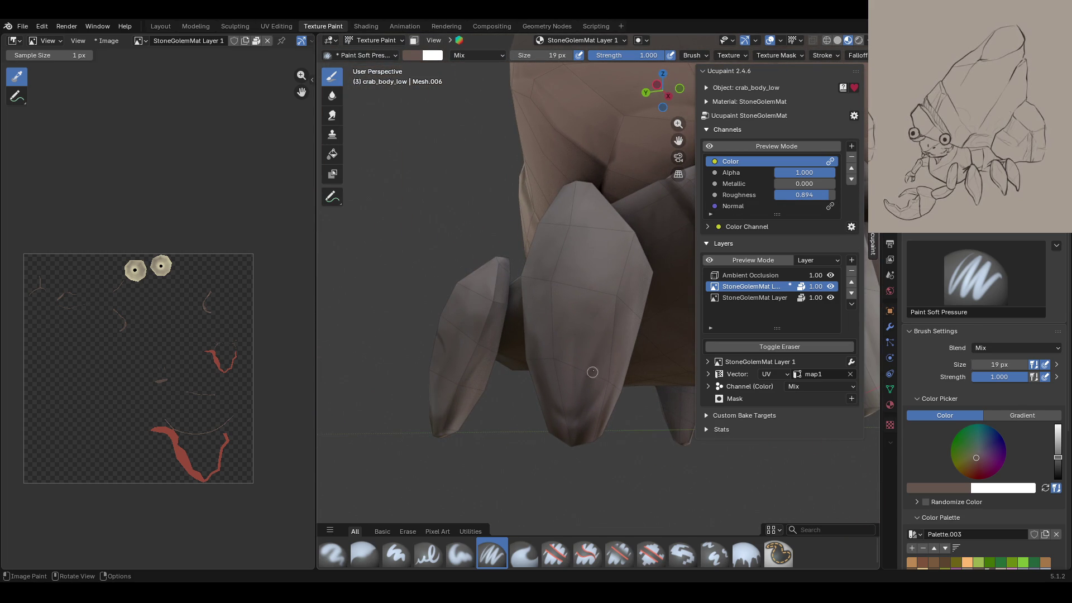
left_click_drag(592, 372, 604, 310)
Step: From beneath the crab, paint another dark stroke down a leg joint
middle_click_drag(580, 412, 641, 402)
left_click_drag(679, 140, 678, 224)
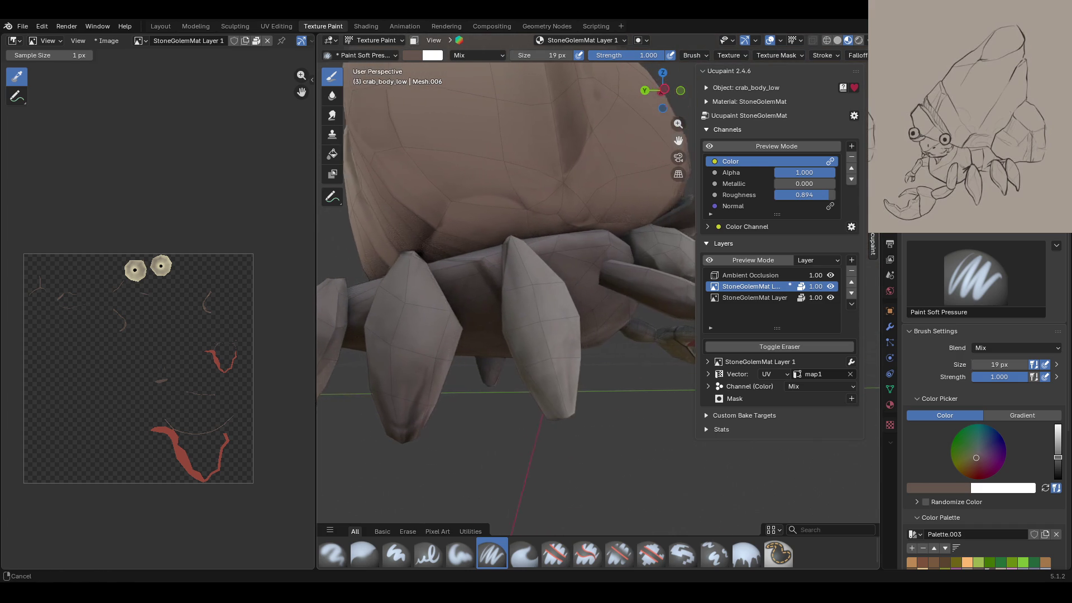
middle_click_drag(641, 402, 503, 400)
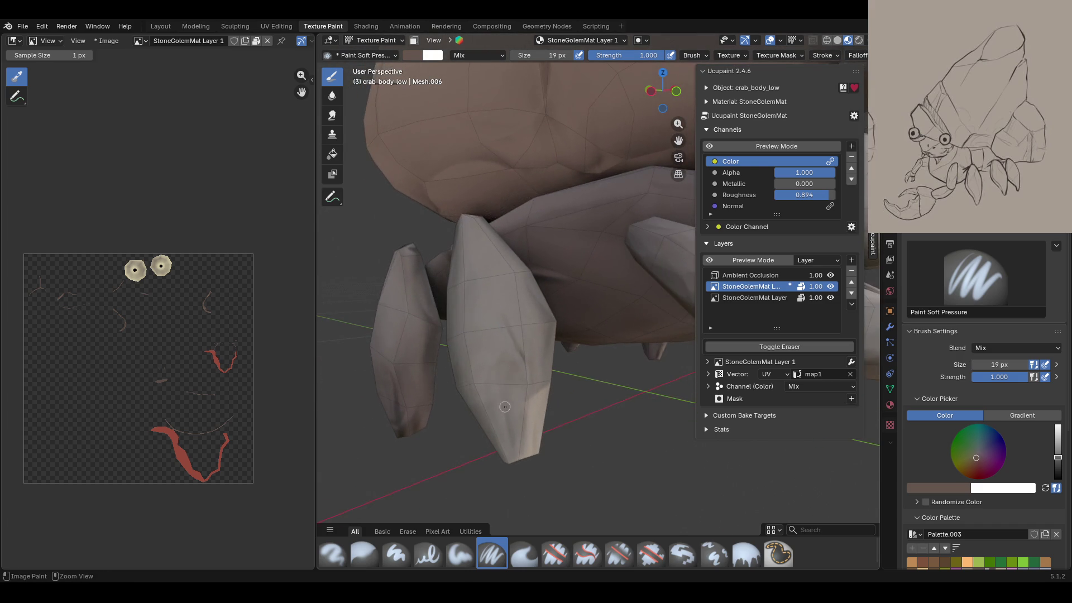
scroll(504, 400, "up", 2)
left_click(708, 150)
left_click(708, 150)
left_click(708, 150)
left_click(708, 150)
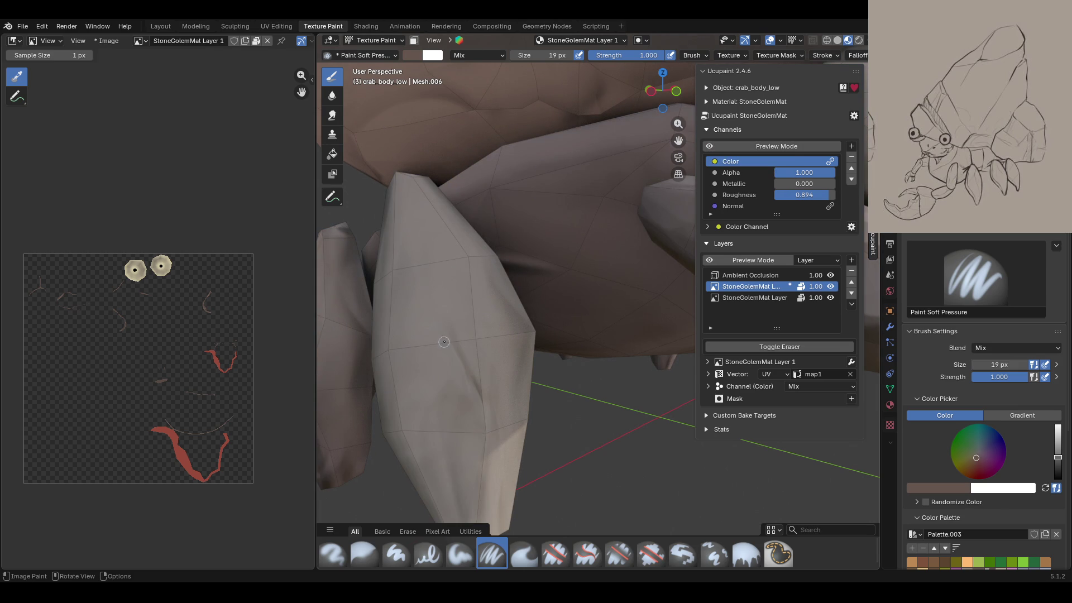
left_click_drag(438, 310, 454, 350)
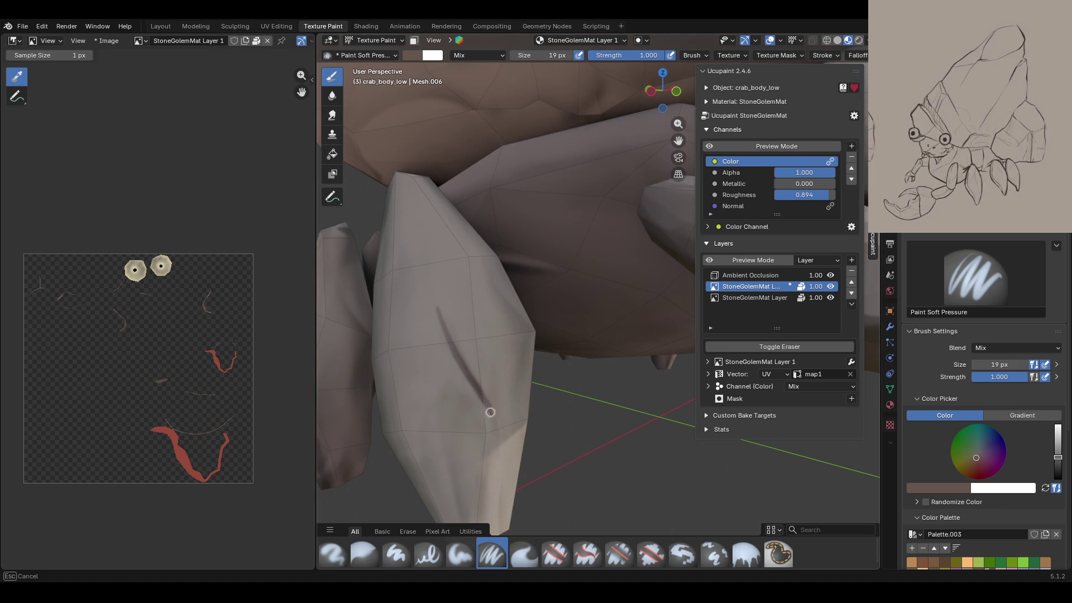
middle_click_drag(505, 492, 616, 412)
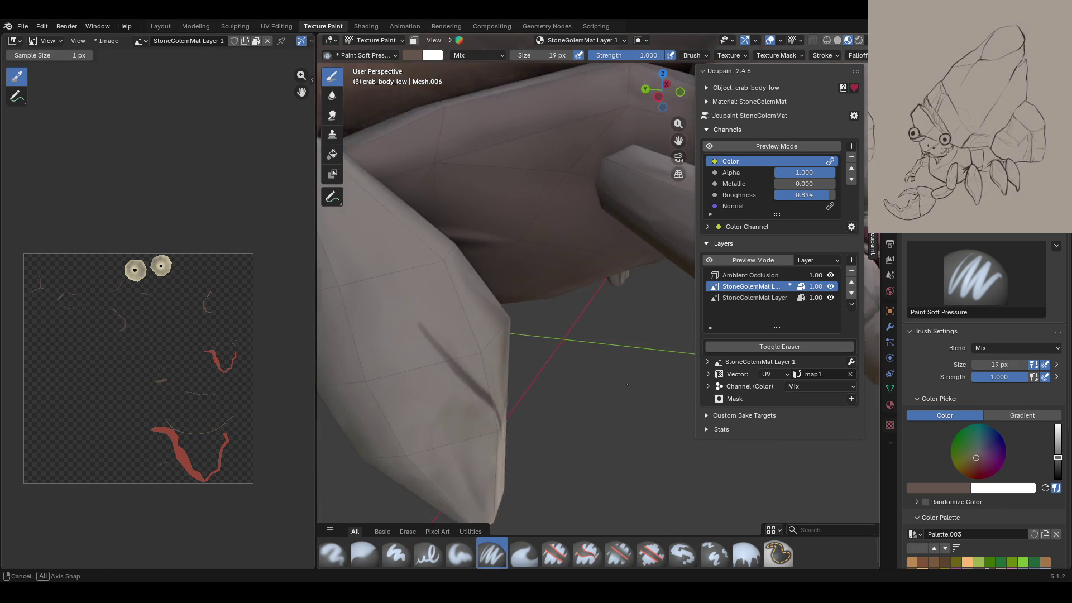
mouse_move(492, 335)
middle_mouse_down()
mouse_move(456, 300)
mouse_move(525, 304)
middle_mouse_up()
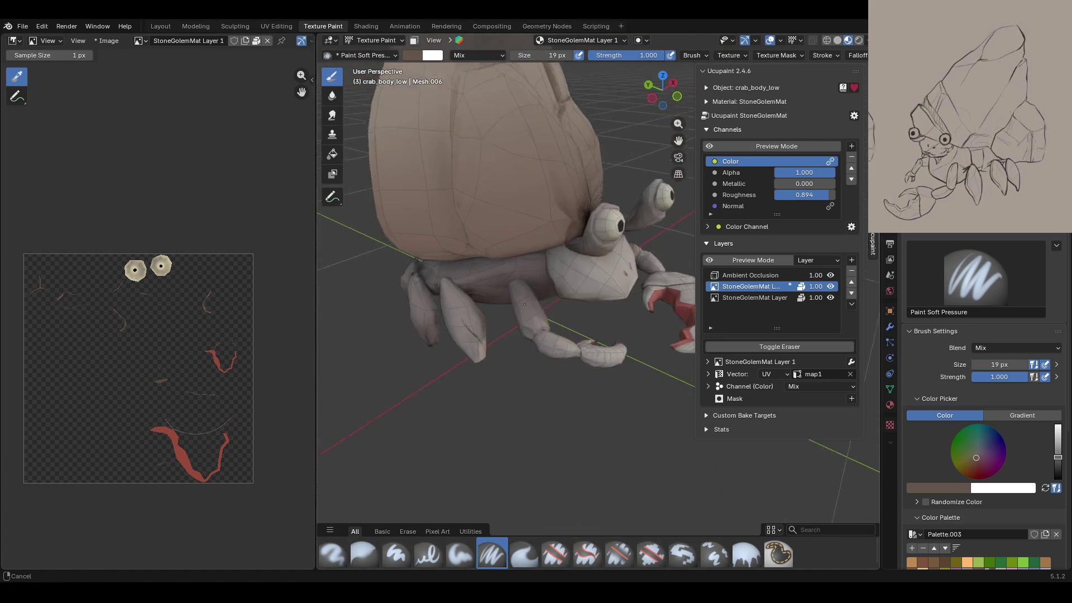
scroll(525, 304, "up", 3)
Step: With the colour-channel preview on, shade a leg joint crease down and back up
left_click(710, 146)
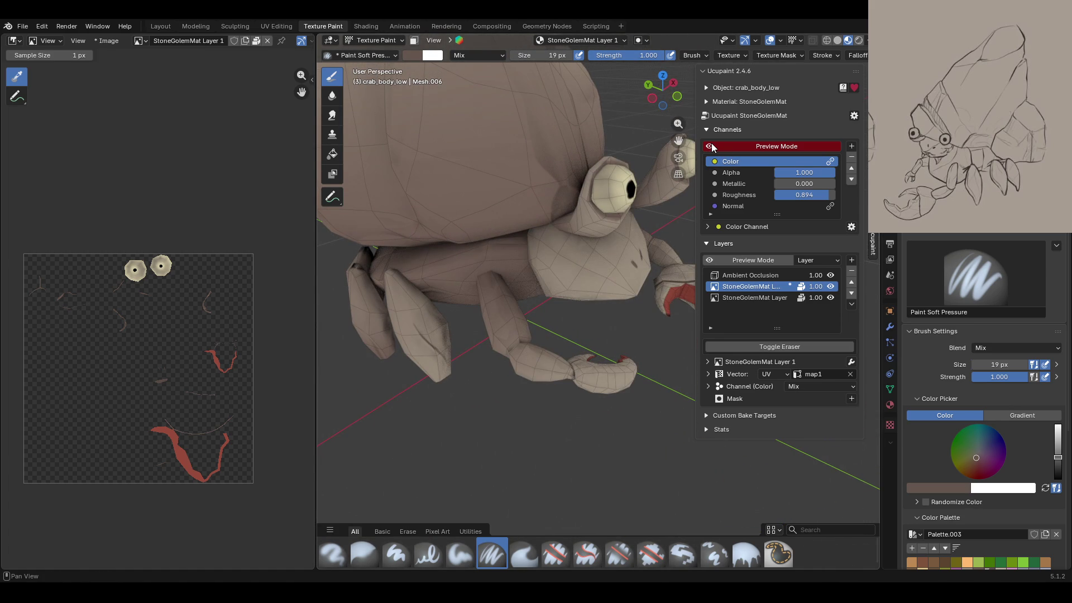
left_click(711, 147)
middle_click_drag(506, 282, 508, 307)
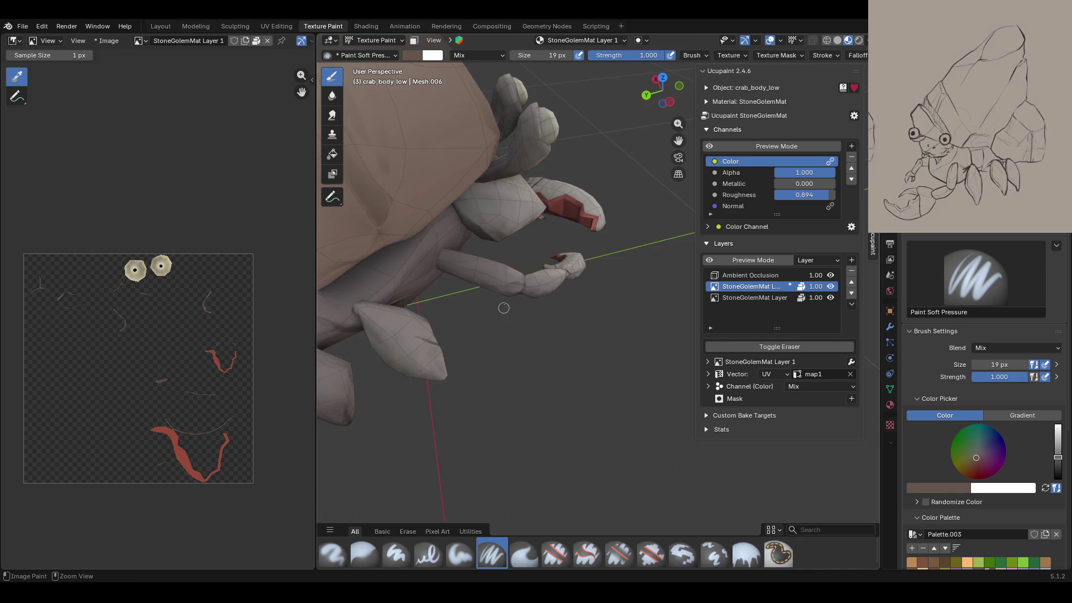
scroll(508, 307, "up", 3)
left_click(707, 145)
mouse_move(514, 274)
middle_mouse_down()
mouse_move(534, 289)
mouse_move(512, 332)
middle_mouse_up()
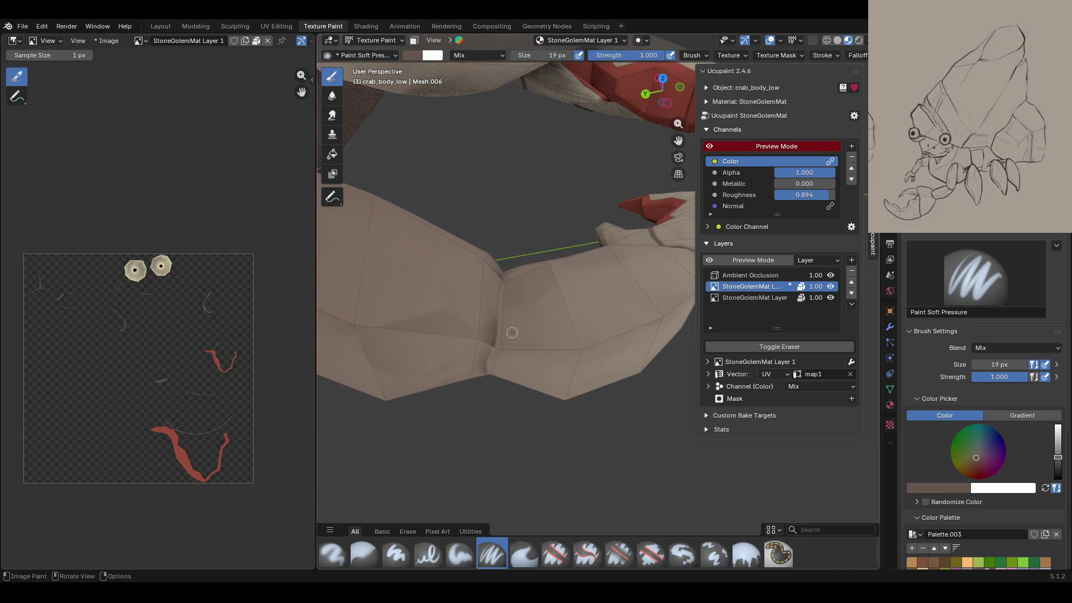
left_click_drag(503, 275, 501, 302)
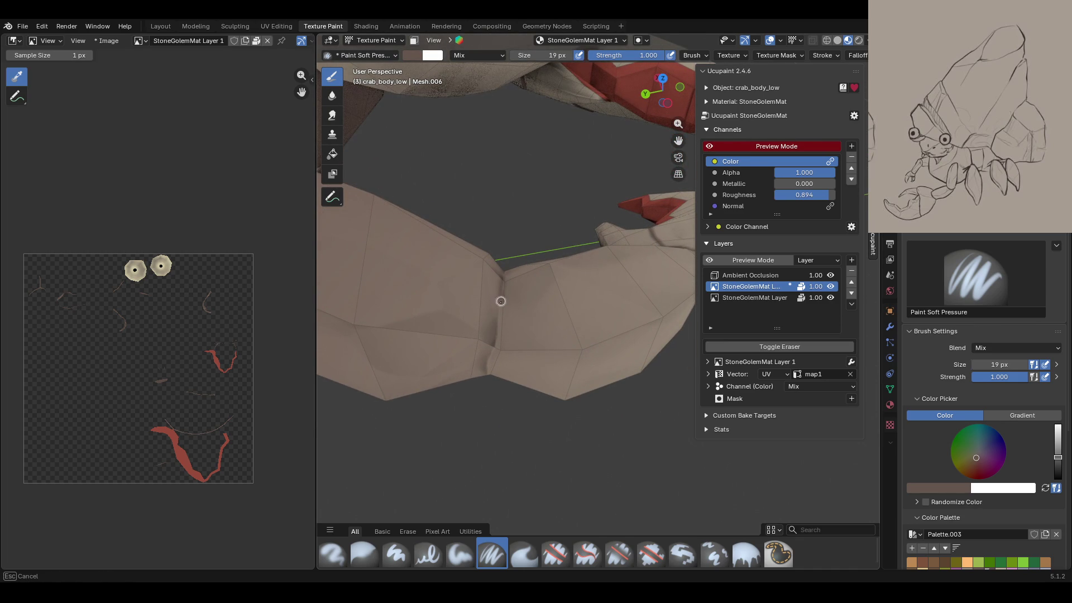
left_click_drag(488, 369, 489, 360)
Step: Paint dark shading into the crease of another leg joint
left_click_drag(501, 296, 501, 297)
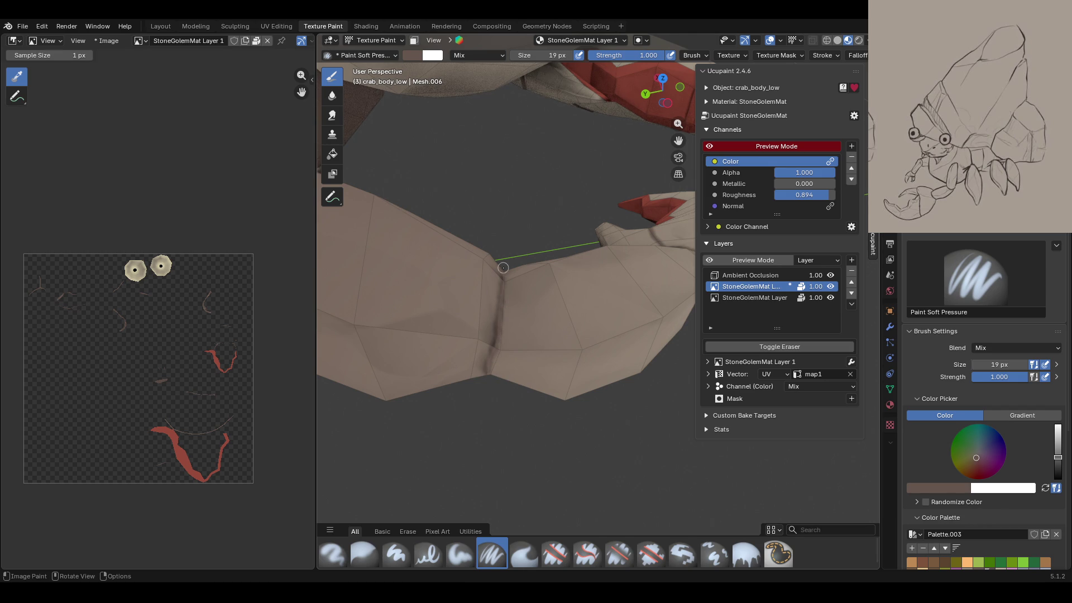
middle_click_drag(501, 297, 502, 340)
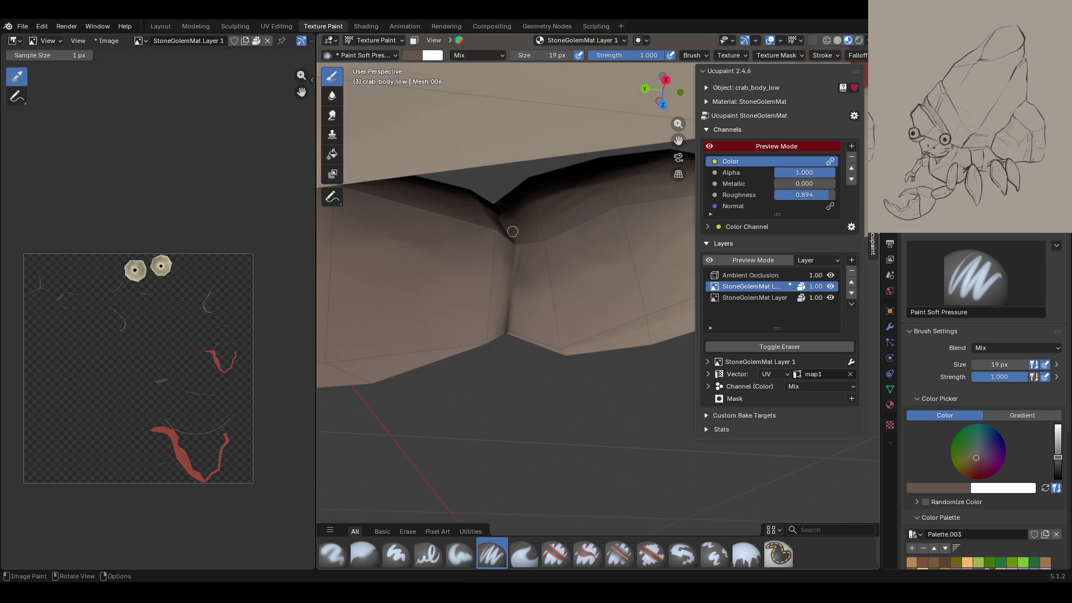
left_click_drag(515, 250, 508, 312)
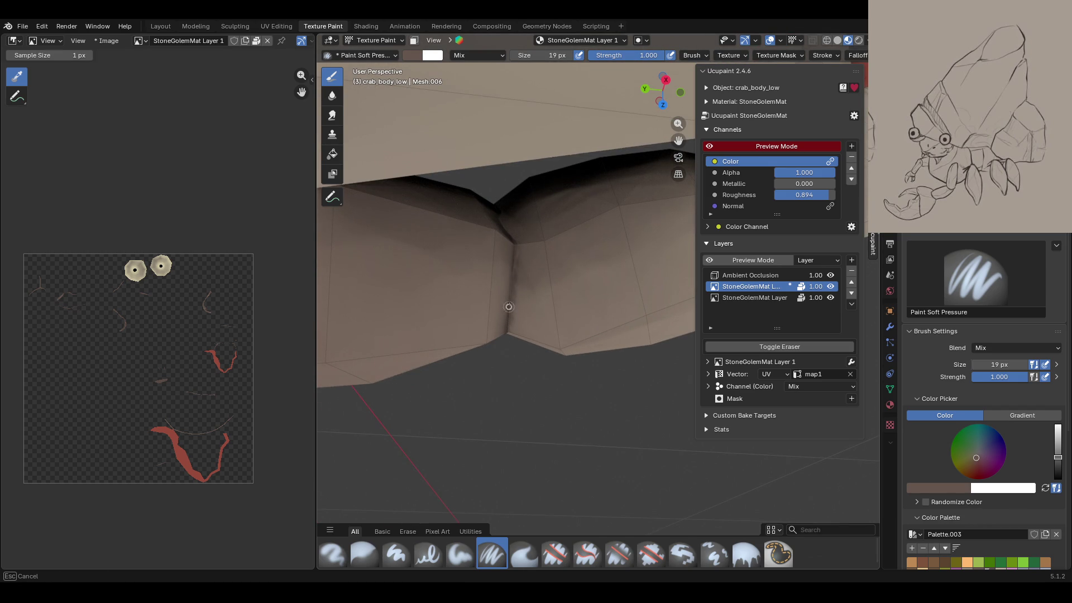
mouse_move(509, 229)
middle_mouse_down()
mouse_move(597, 250)
mouse_move(576, 235)
middle_mouse_up()
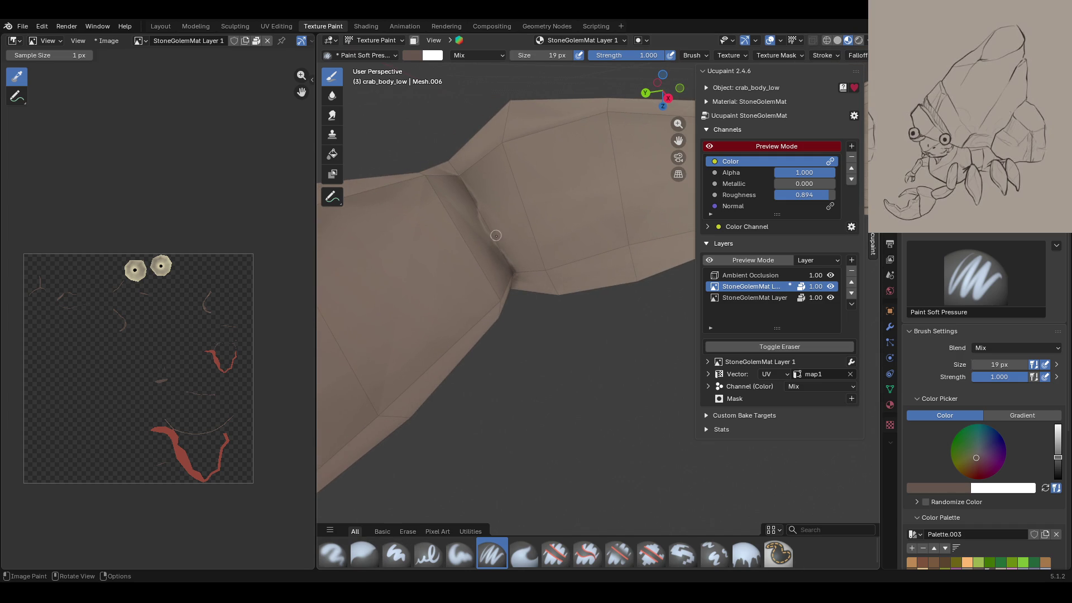
Step: Darken the creases along the crab's body, including a vertical seam
left_click_drag(459, 174, 514, 269)
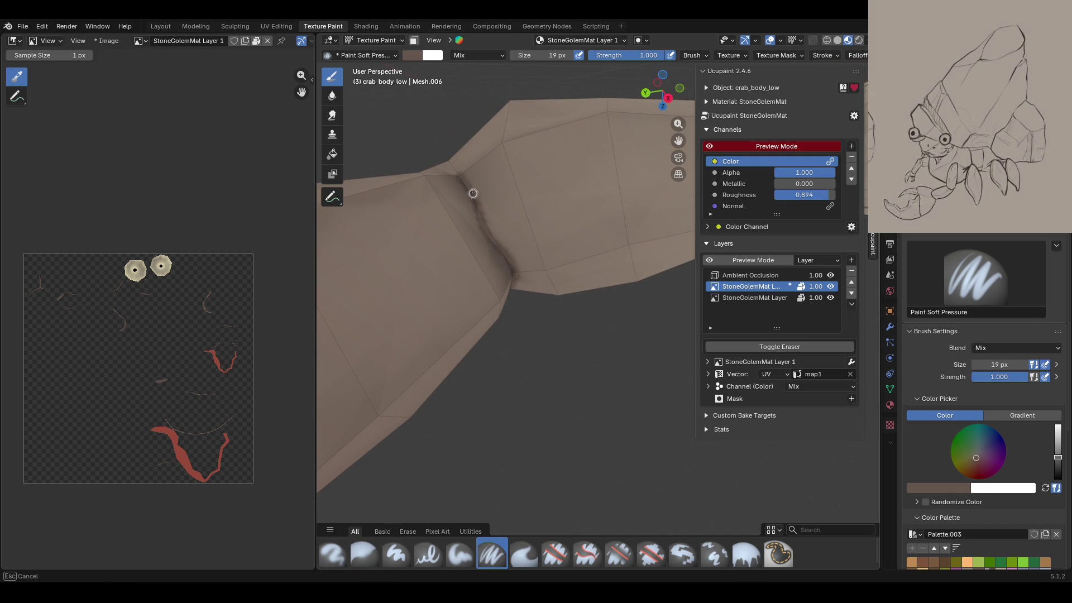
middle_click_drag(441, 154, 596, 219)
mouse_move(385, 333)
left_mouse_down()
mouse_move(477, 228)
mouse_move(387, 335)
left_mouse_up()
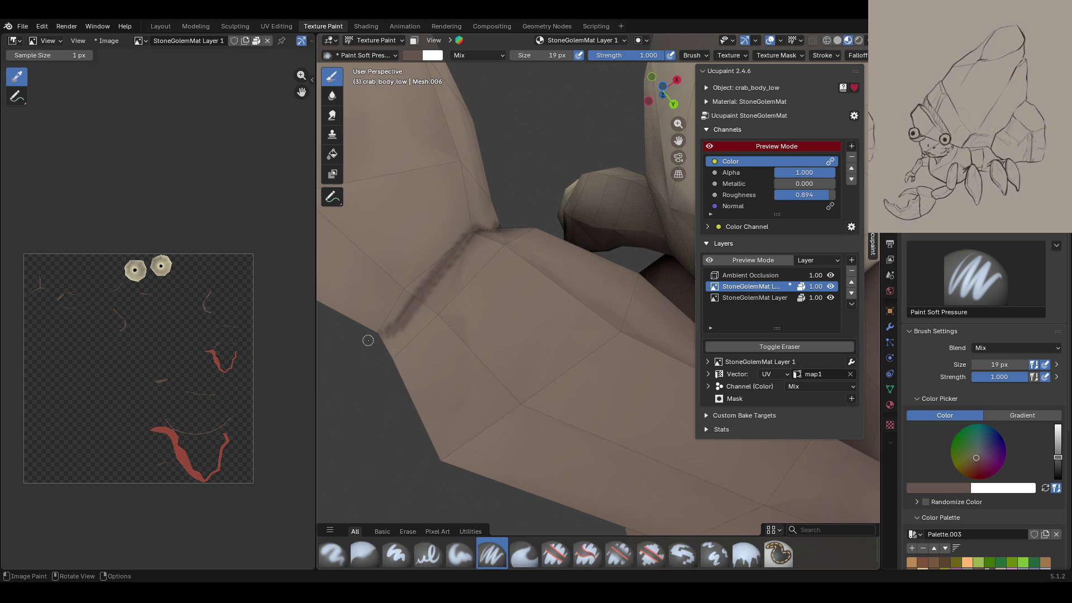
middle_click_drag(368, 341, 476, 338)
left_click_drag(429, 335, 407, 387)
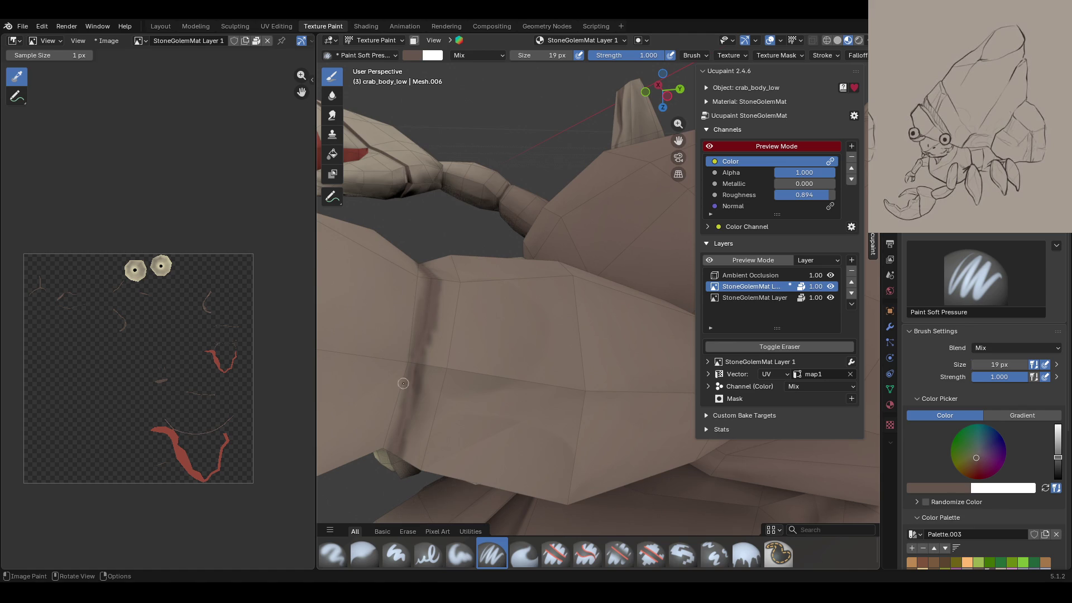
middle_click_drag(404, 383, 649, 294)
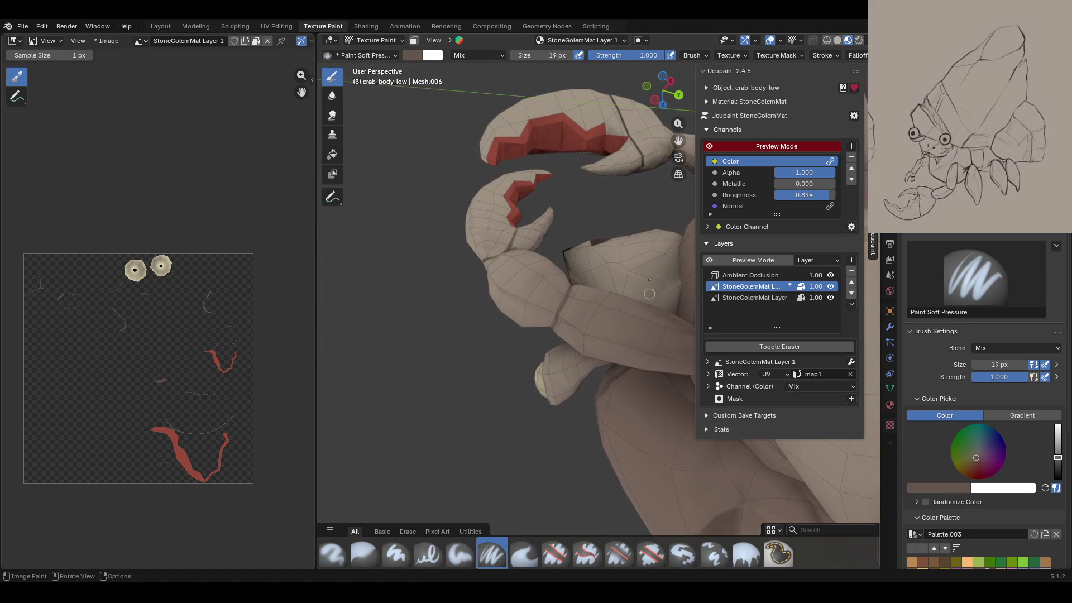
mouse_move(649, 293)
middle_mouse_down()
mouse_move(561, 192)
mouse_move(663, 114)
middle_mouse_up()
scroll(561, 192, "down", 3)
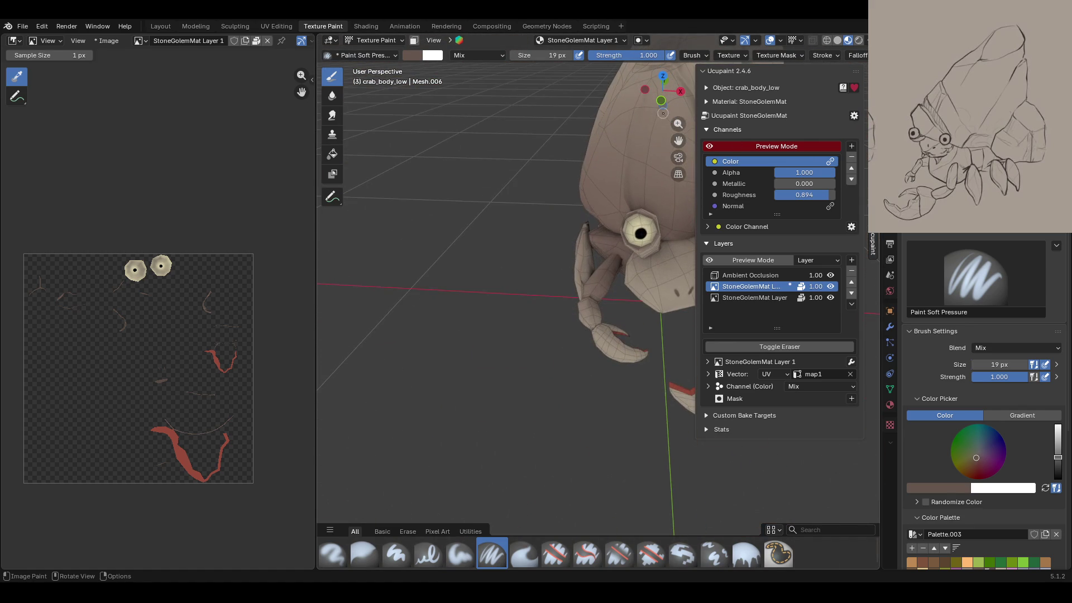
mouse_move(663, 114)
middle_mouse_down()
mouse_move(410, 219)
mouse_move(478, 347)
mouse_move(417, 378)
mouse_move(390, 347)
middle_mouse_up()
scroll(411, 219, "up", 5)
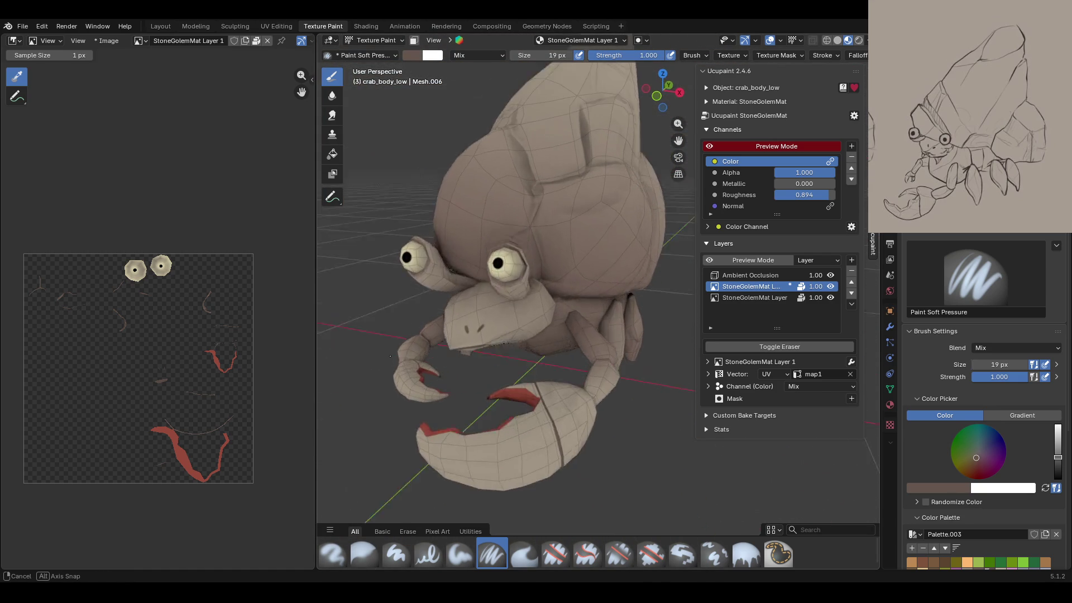
mouse_move(390, 347)
middle_mouse_down()
mouse_move(453, 238)
mouse_move(388, 231)
middle_mouse_up()
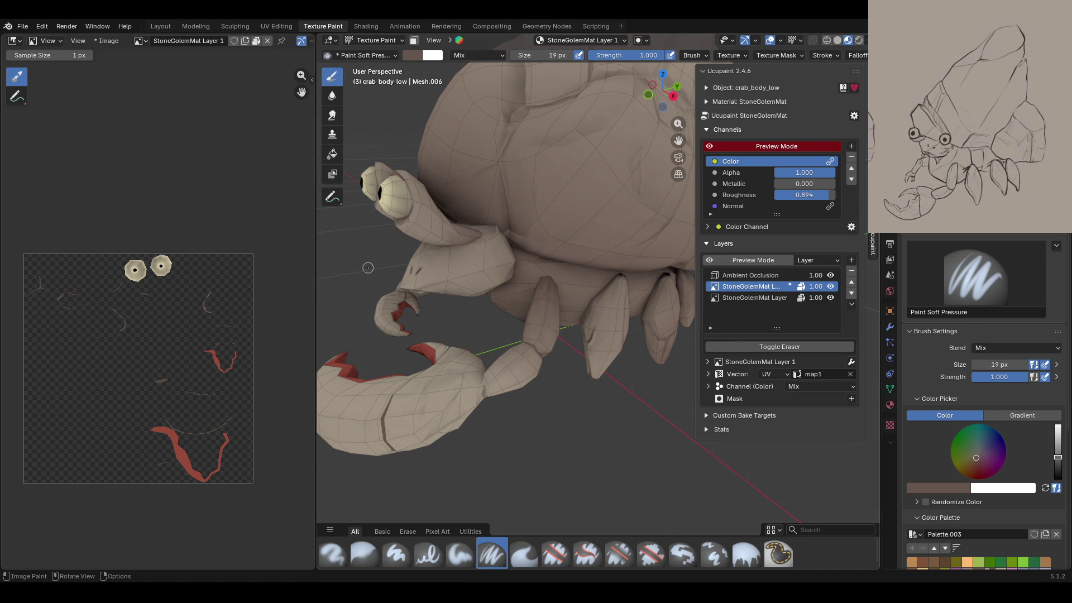
scroll(513, 277, "down", 5)
mouse_move(581, 249)
middle_mouse_down()
mouse_move(577, 305)
mouse_move(714, 123)
middle_mouse_up()
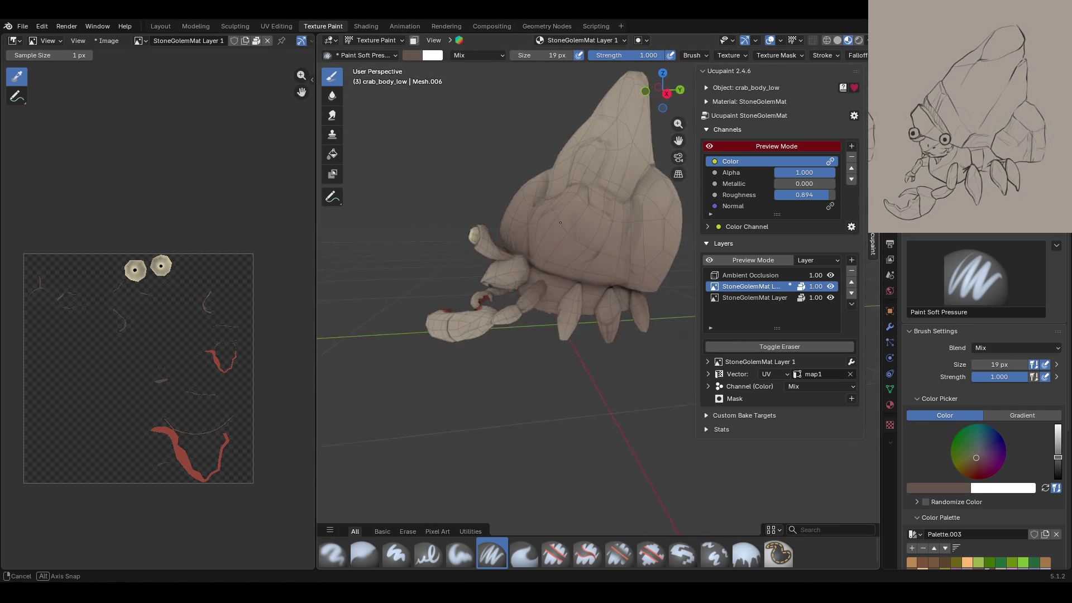
middle_click_drag(558, 252, 581, 262)
Step: Select the stone shell in Object Mode and return to Texture Paint mode
left_click(753, 298)
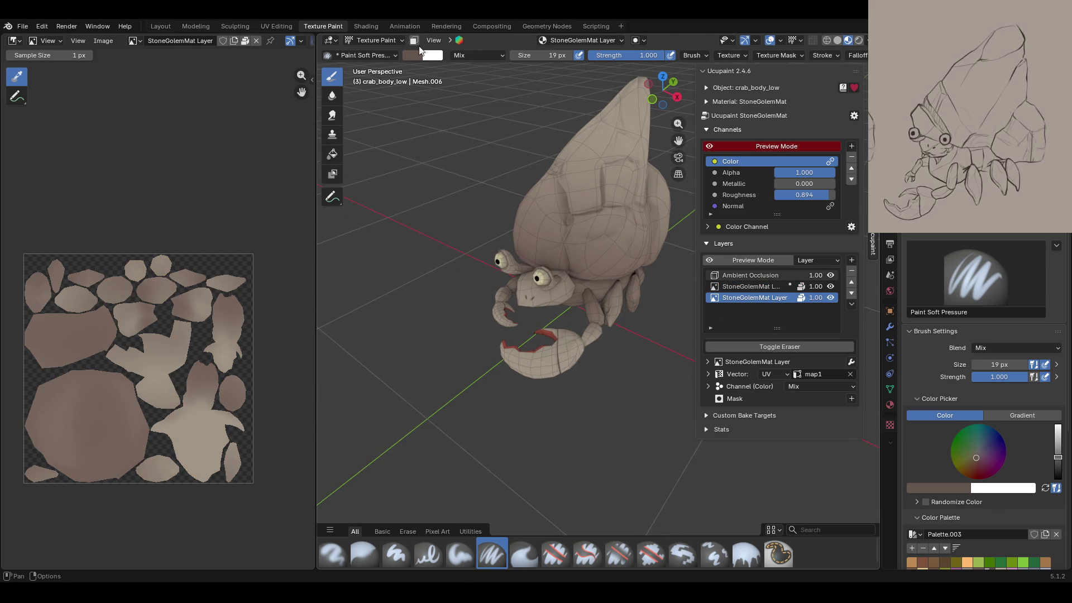
left_click(400, 43)
left_click(378, 53)
left_click(541, 180)
left_click(373, 40)
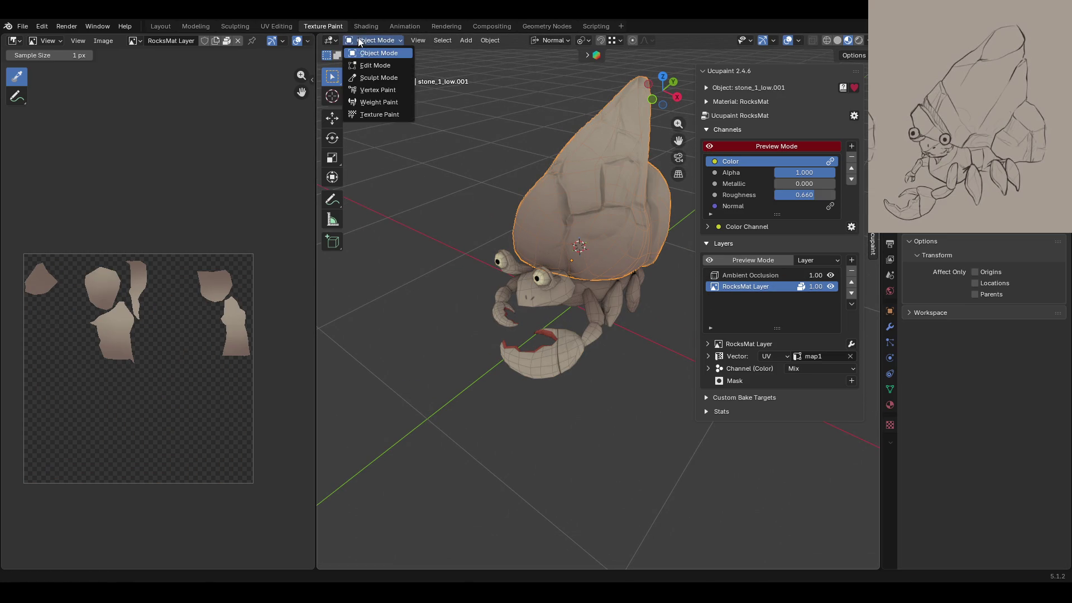
left_click(392, 116)
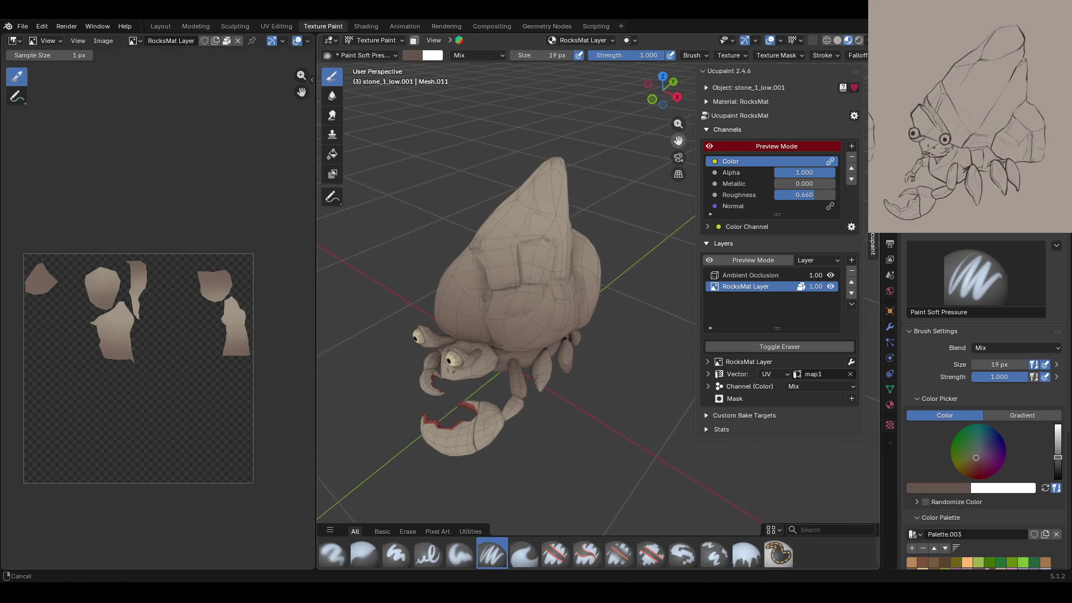
middle_click_drag(391, 115, 425, 120)
mouse_move(590, 260)
middle_mouse_down()
mouse_move(535, 232)
mouse_move(564, 240)
middle_mouse_up()
Step: Add a new 2048-px image layer, RocksMat Layer 1, to the shell
left_click(852, 260)
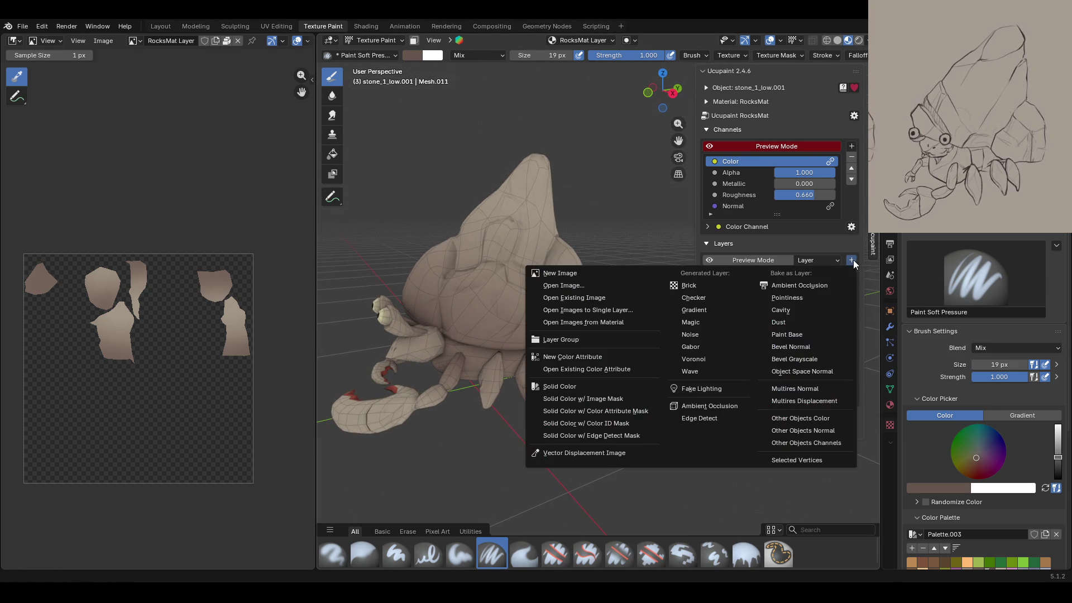
left_click(609, 272)
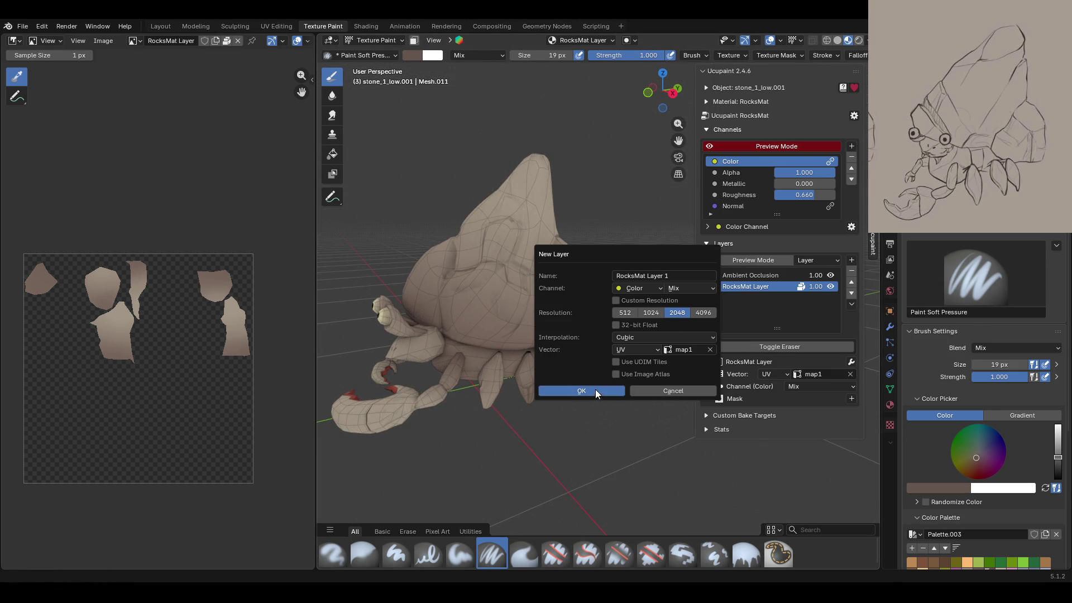
left_click(598, 390)
left_click_drag(678, 140, 726, 142)
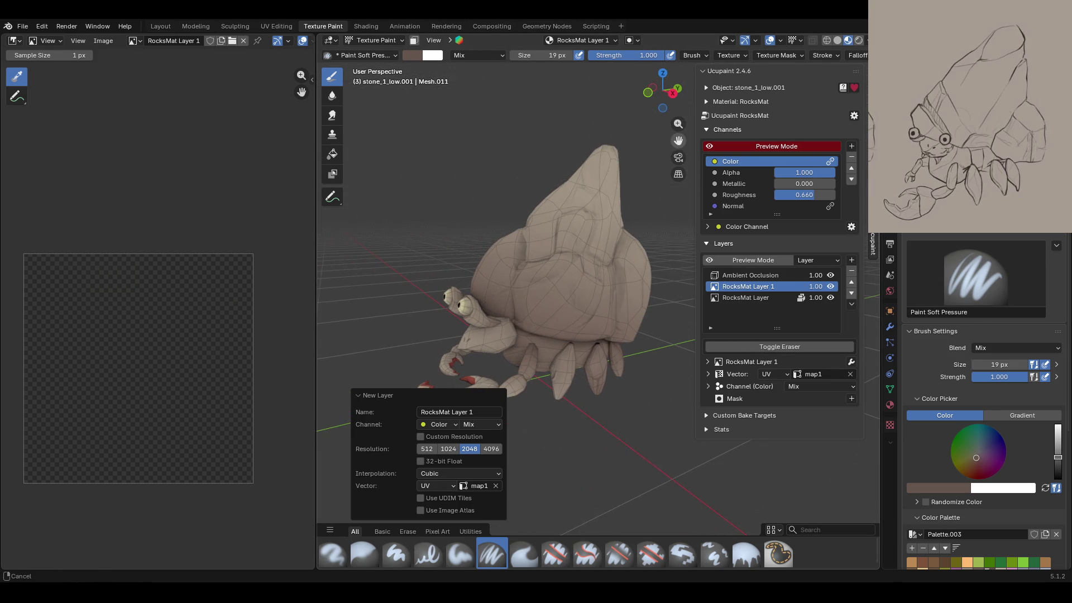
Step: Zoom onto the stone shell and paint a first soft dark stroke into a crevice
mouse_move(480, 313)
middle_mouse_down()
mouse_move(491, 241)
mouse_move(715, 147)
middle_mouse_up()
scroll(491, 241, "up", 8)
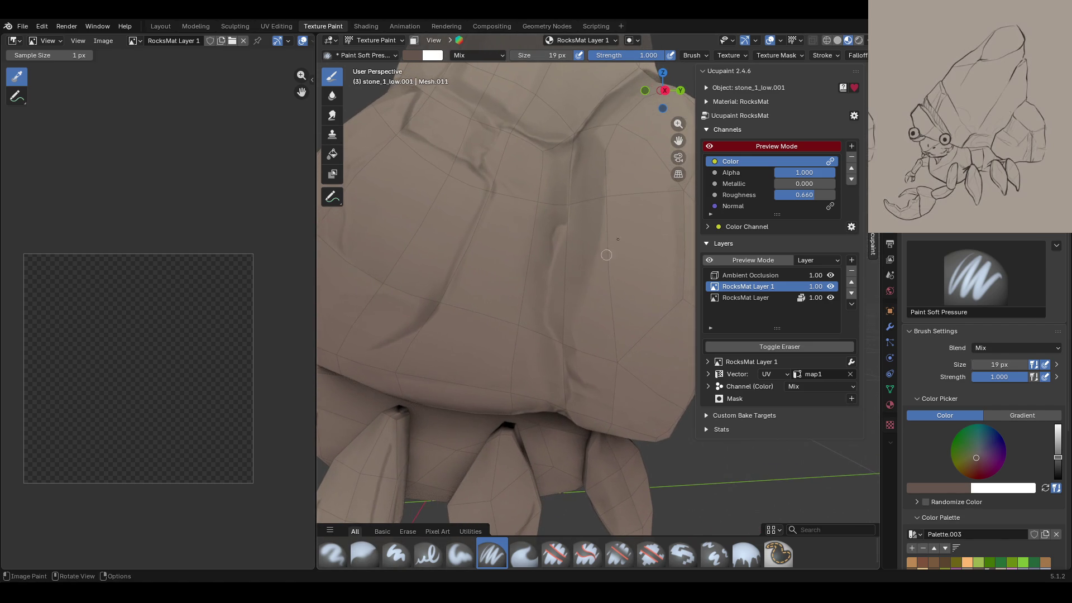
left_click(710, 146)
middle_click_drag(622, 268, 612, 229, "shift")
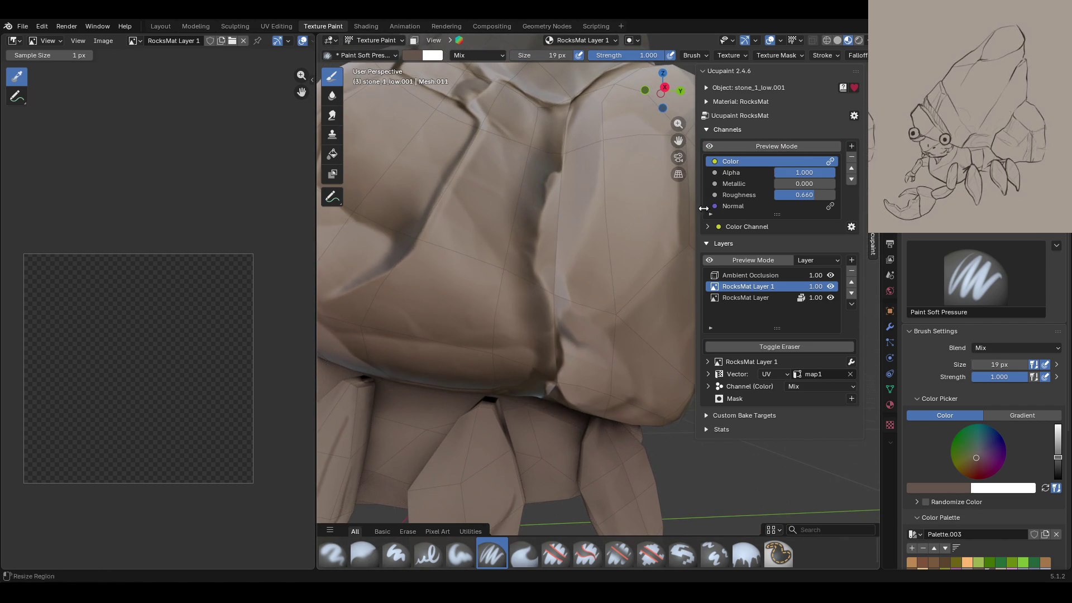
left_click(709, 146)
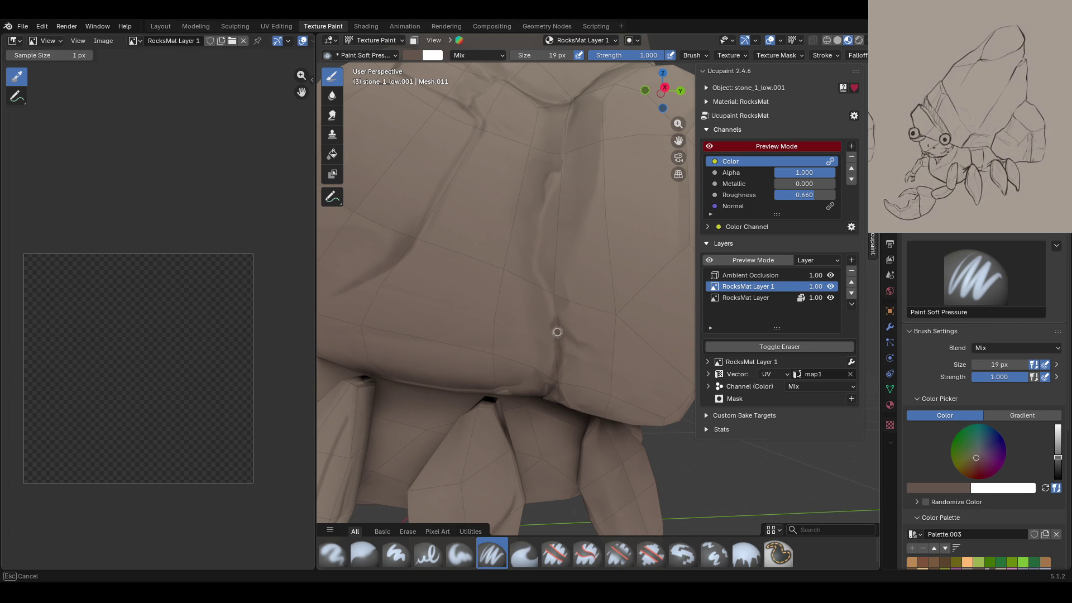
left_click_drag(557, 332, 541, 287)
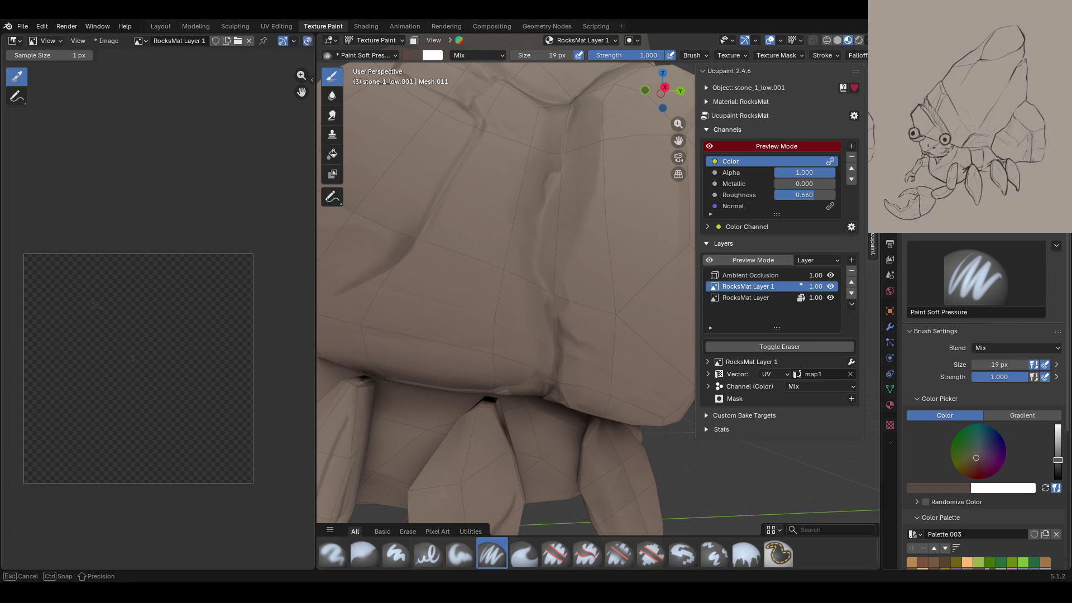
scroll(1004, 481, "down", 4)
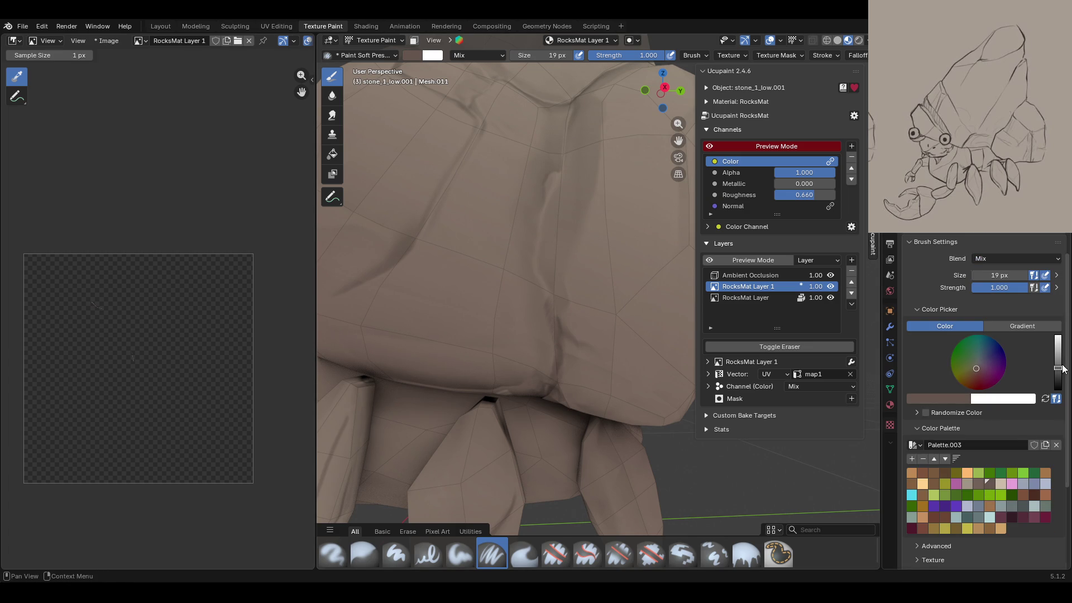
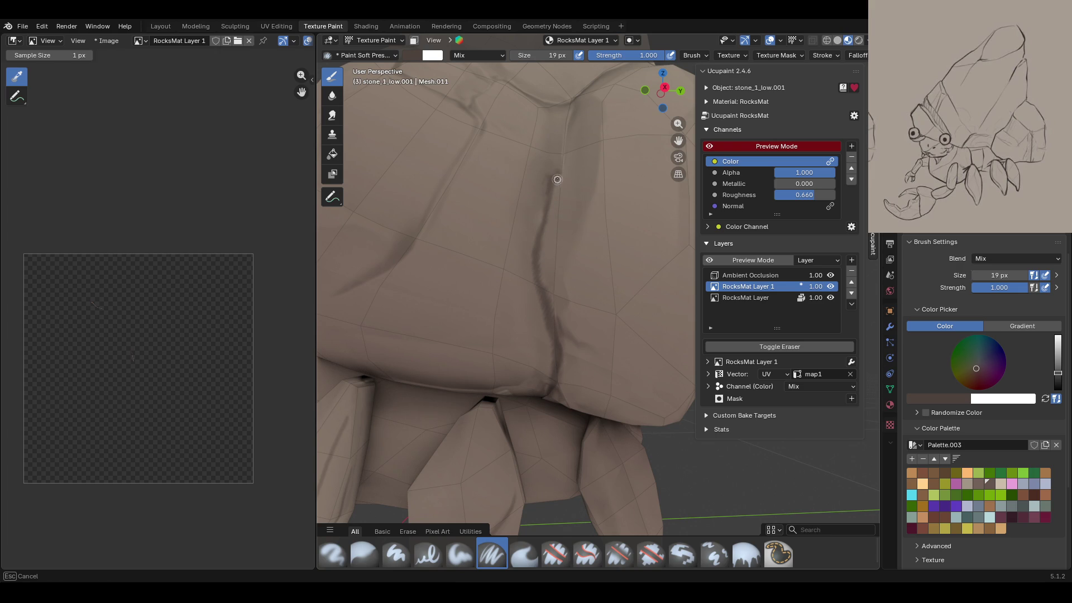
Step: Darken the upper and lower creases, checking the result with the color-only preview off and on
left_click_drag(572, 104, 573, 97)
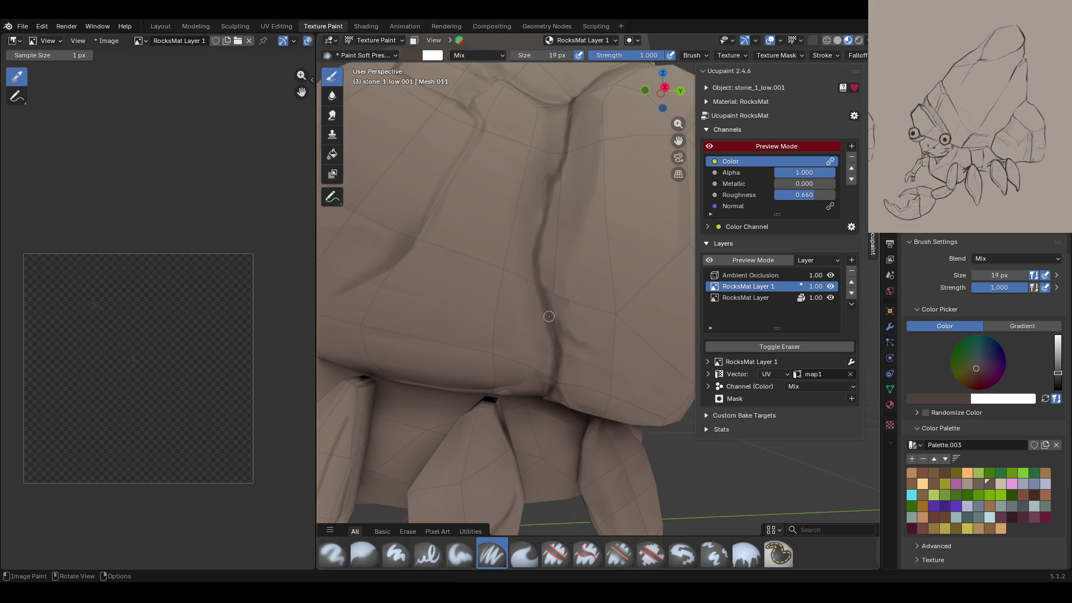
left_click_drag(549, 317, 567, 336)
left_click(751, 146)
mouse_move(587, 219)
middle_mouse_down()
mouse_move(626, 190)
mouse_move(590, 350)
middle_mouse_up()
left_click(711, 149)
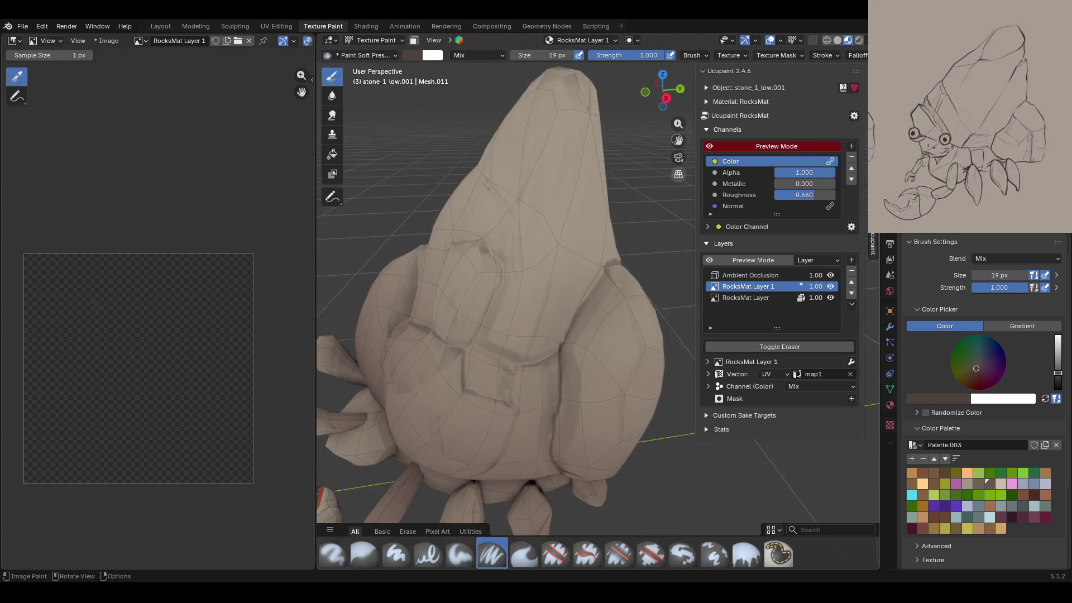
scroll(590, 350, "up", 2)
scroll(589, 350, "up", 2)
scroll(590, 350, "up", 2)
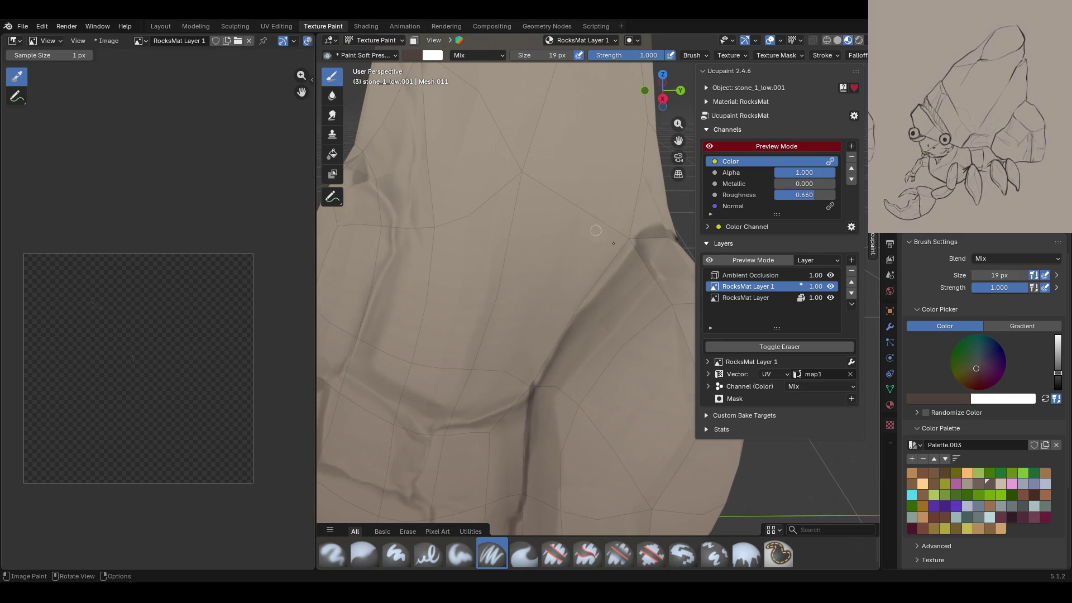
Step: Paint a dark crack line down the shell, thickening its lower end
left_click_drag(657, 225, 549, 361)
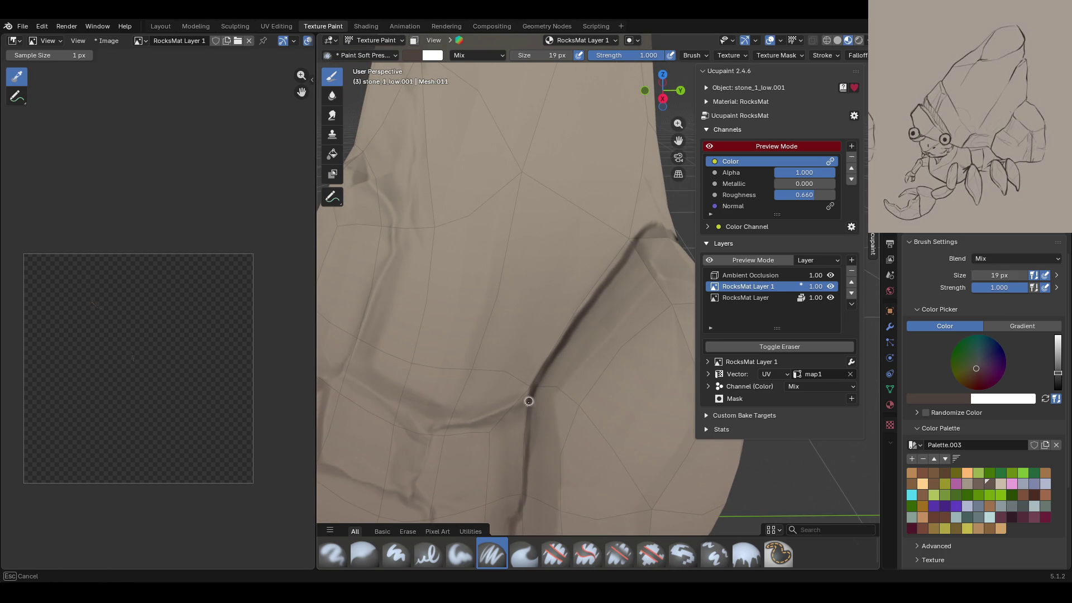
left_click_drag(529, 418, 527, 427)
left_click_drag(437, 433, 535, 381)
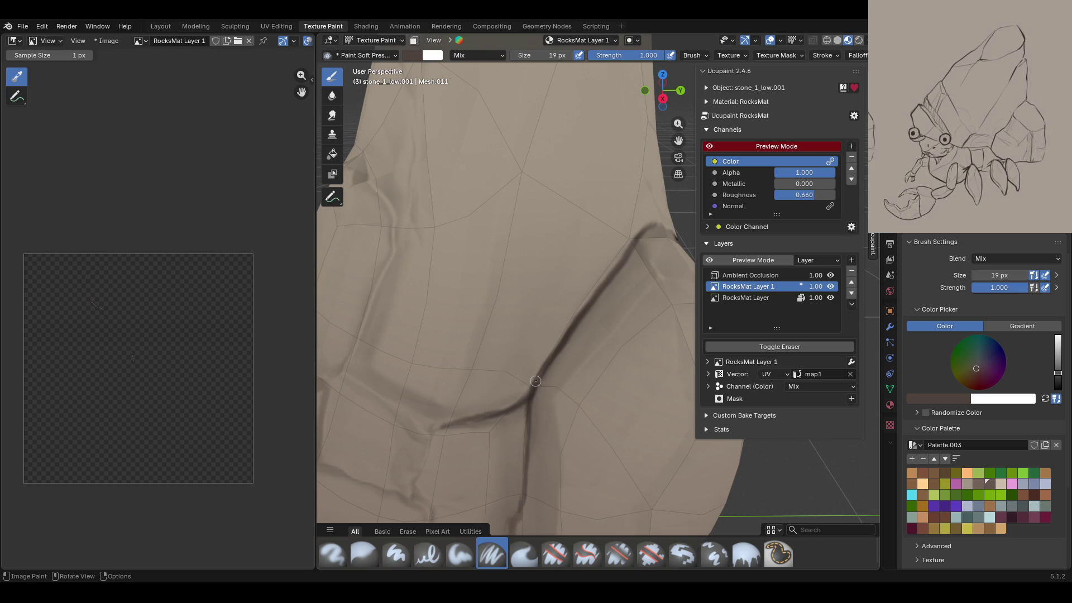
left_click_drag(462, 421, 466, 422)
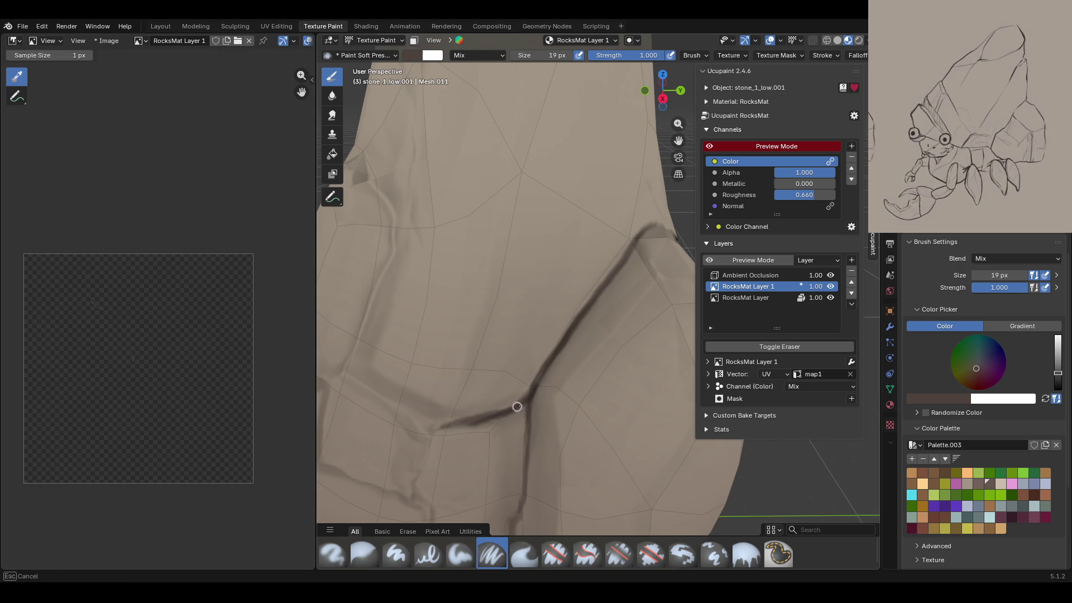
left_click_drag(533, 388, 572, 317)
Step: Paint a dark line along the lower ledge edge and extend it downward
middle_click_drag(571, 317, 557, 344)
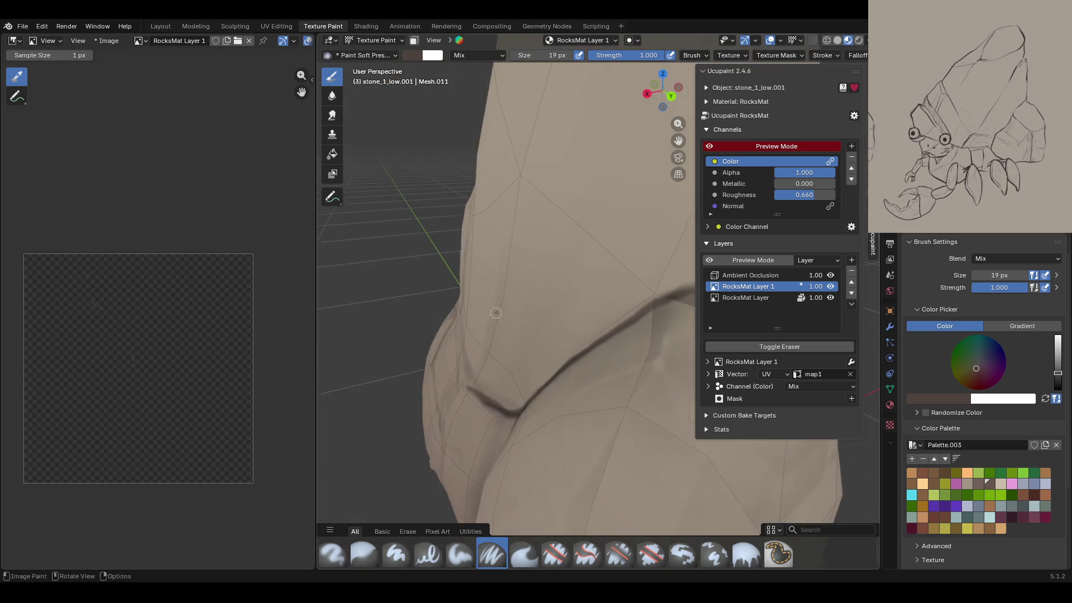
mouse_move(557, 344)
middle_mouse_down("ctrl")
mouse_move(570, 266)
mouse_move(586, 263)
middle_mouse_up("ctrl")
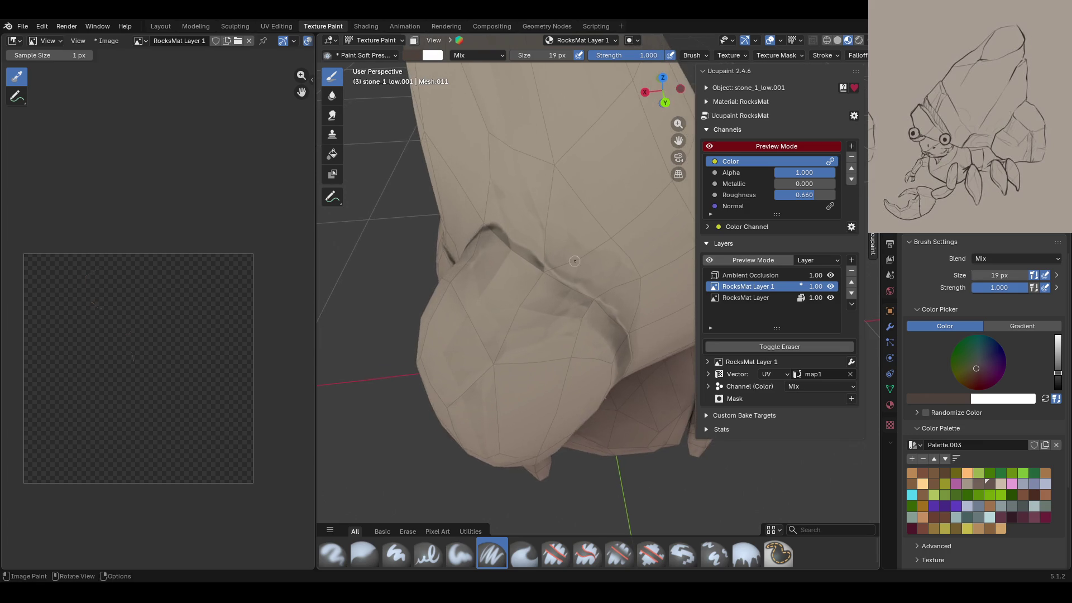
left_click_drag(502, 223, 515, 222)
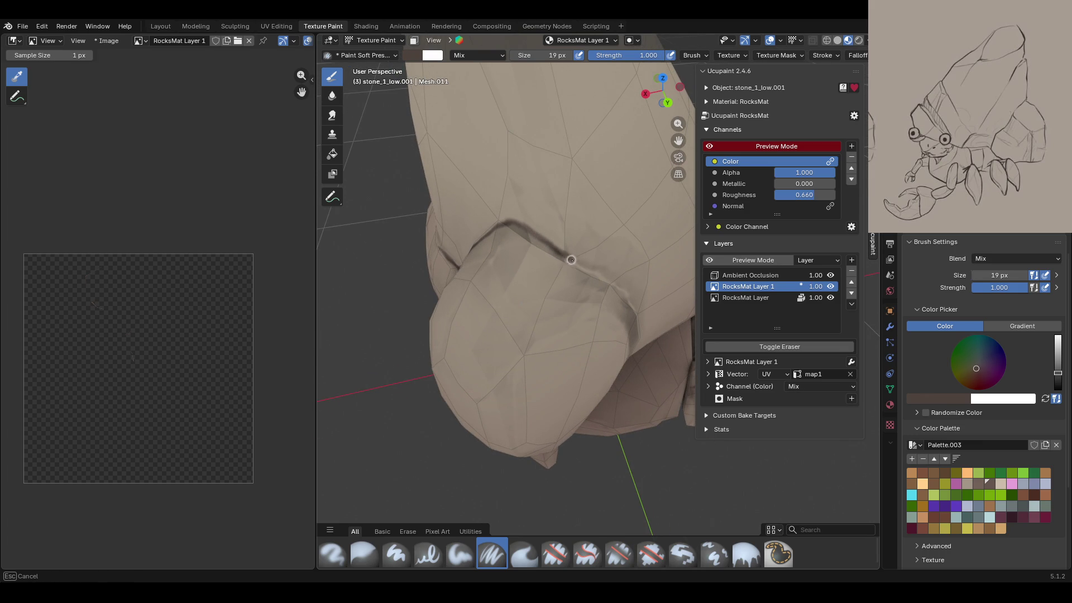
left_click_drag(624, 295, 635, 309)
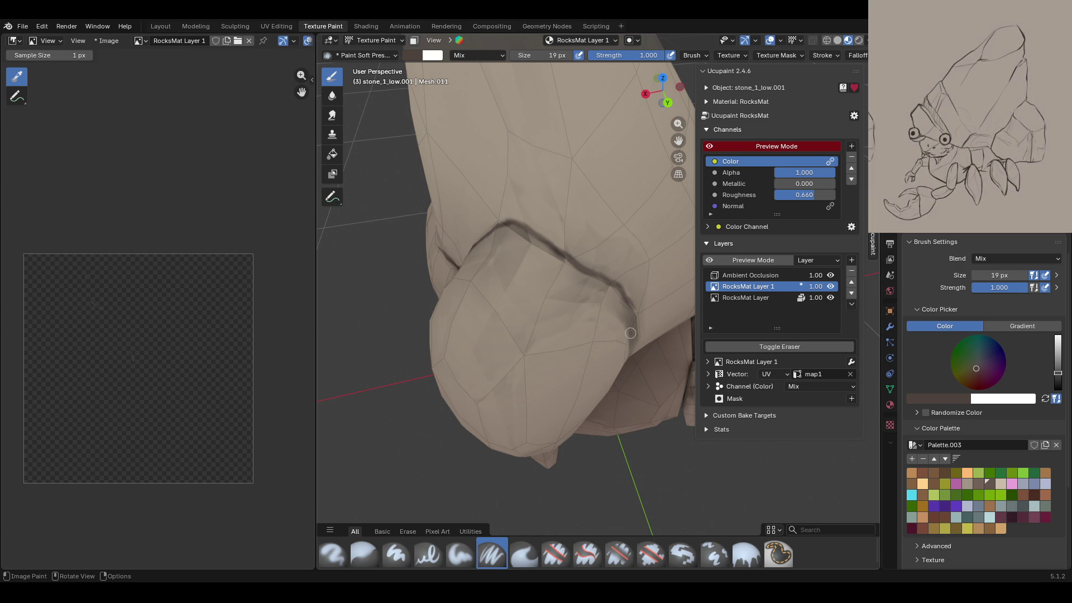
Step: Paint a dark crack down the vertical side crease to its bottom
mouse_move(619, 331)
middle_mouse_down()
mouse_move(559, 335)
mouse_move(602, 259)
middle_mouse_up()
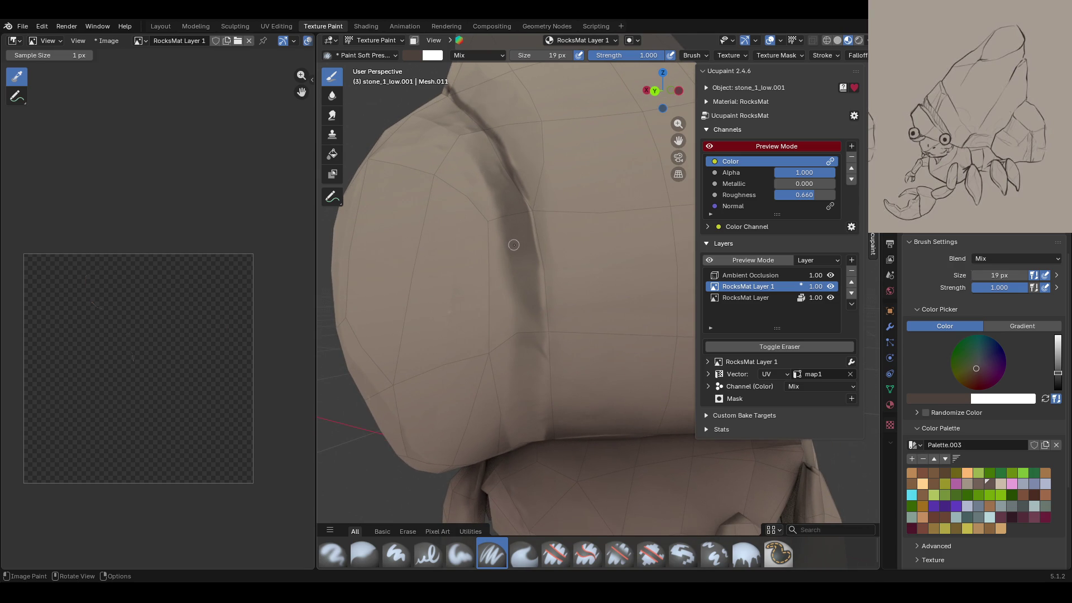
left_click_drag(508, 162, 548, 290)
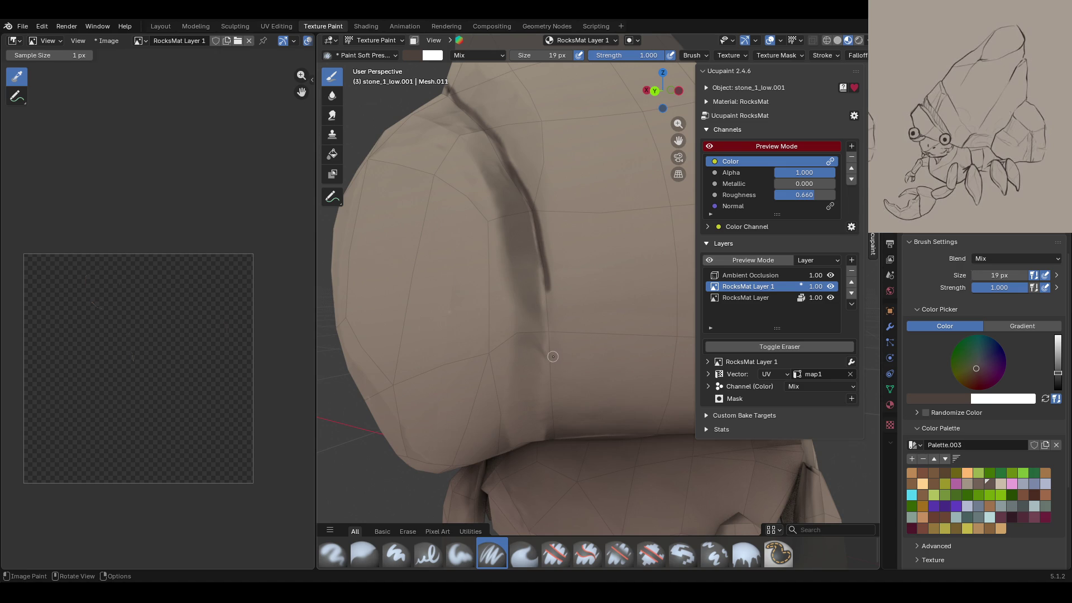
left_click_drag(515, 186, 522, 188)
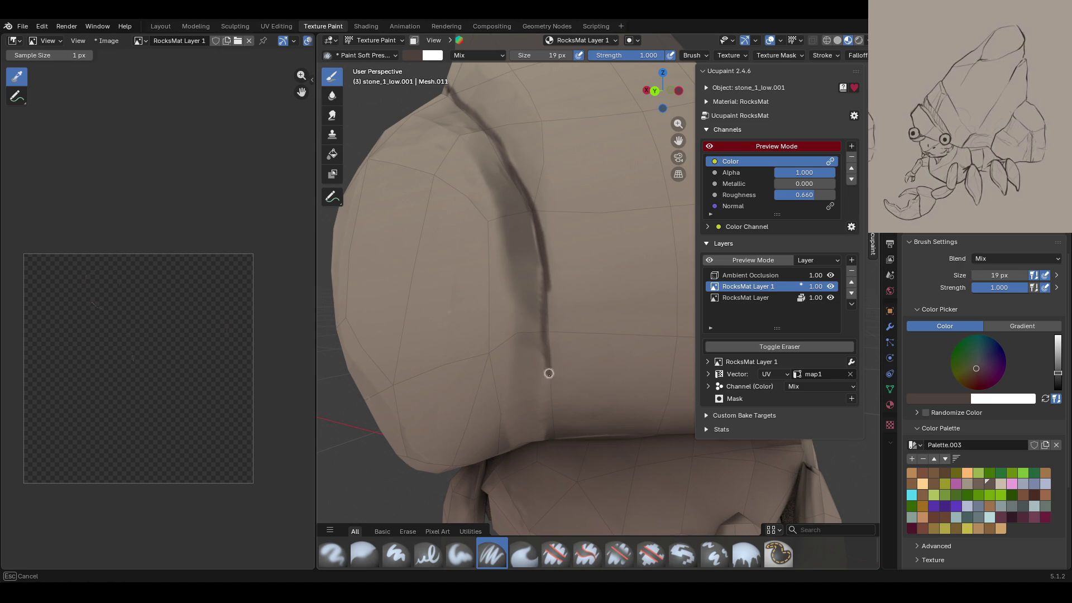
left_click_drag(545, 281, 548, 433)
left_click_drag(546, 277, 547, 309)
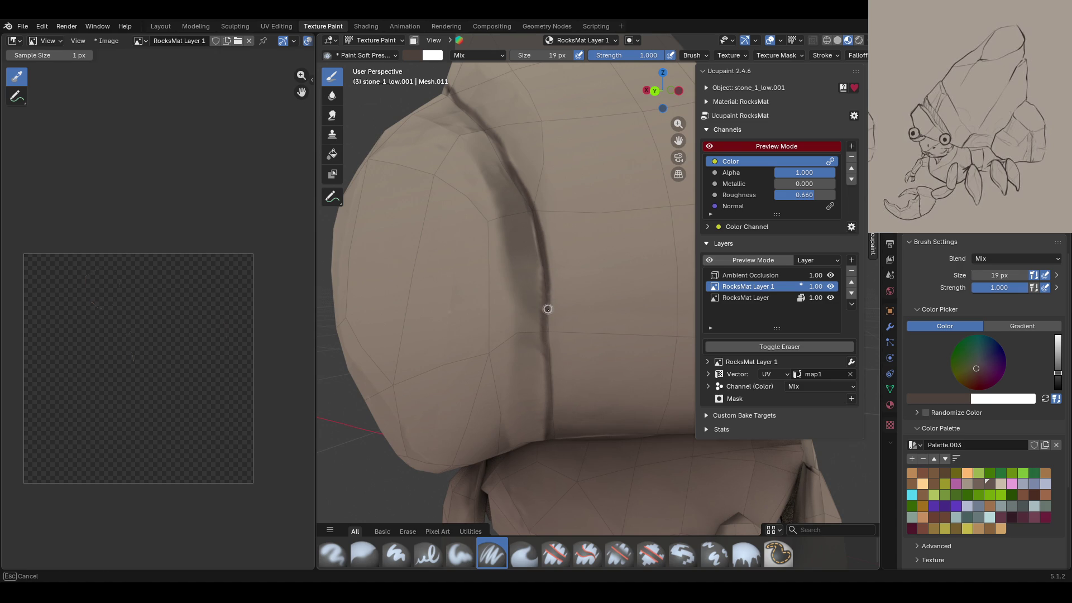
left_click_drag(547, 423, 546, 441)
Step: Reinforce the crease's upper part with darker strokes and a short touch near its top
mouse_move(531, 460)
middle_mouse_down()
mouse_move(553, 365)
mouse_move(551, 285)
middle_mouse_up()
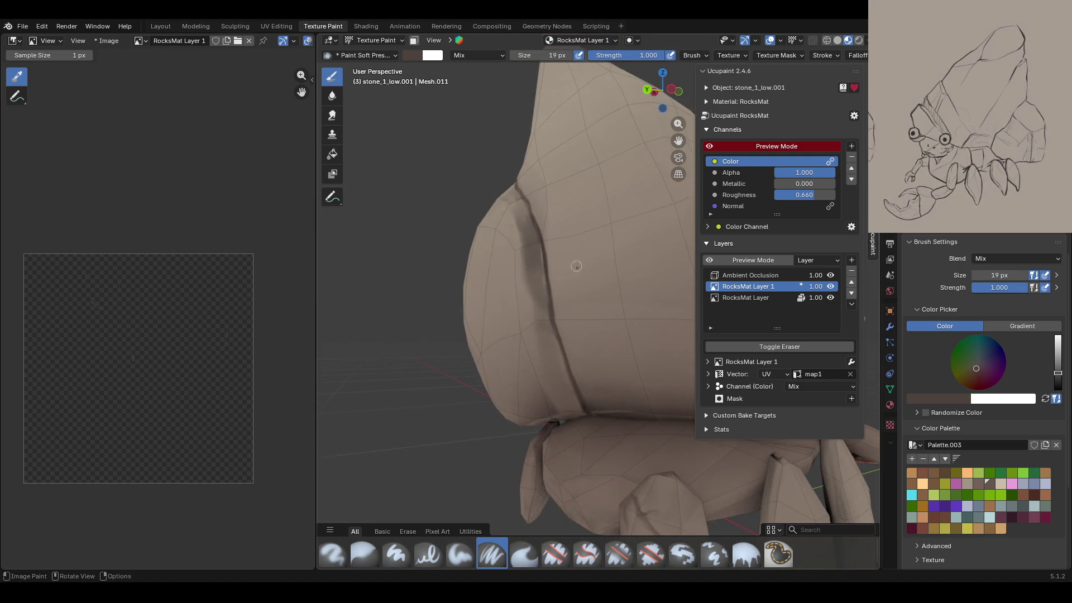
scroll(547, 284, "up", 3)
scroll(546, 283, "up", 2)
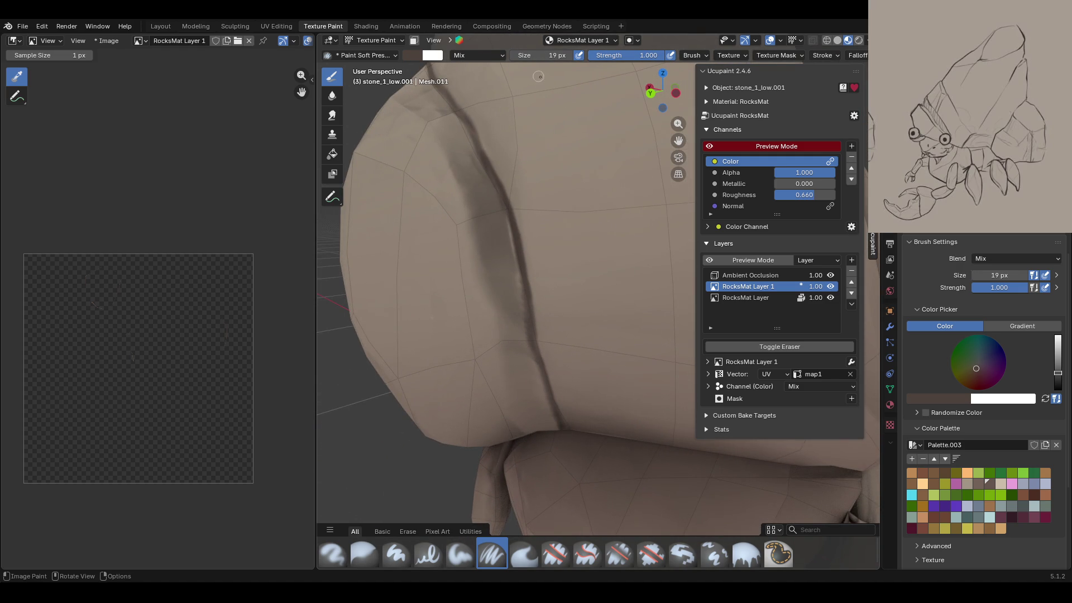
left_click_drag(498, 186, 489, 174)
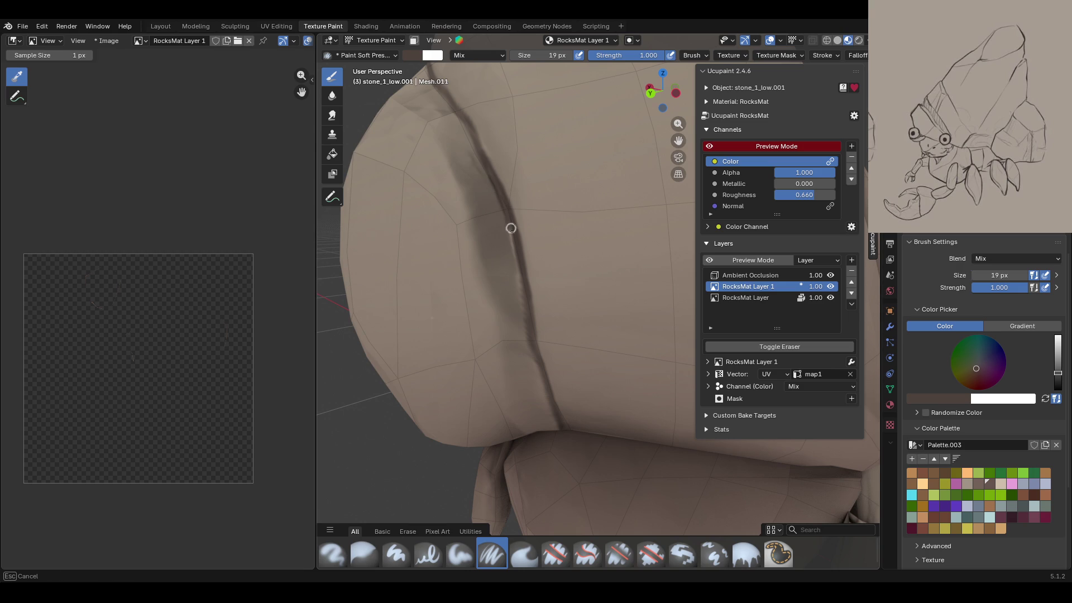
left_click_drag(509, 223, 532, 338)
left_click_drag(472, 133, 502, 202)
left_click_drag(528, 271, 542, 366)
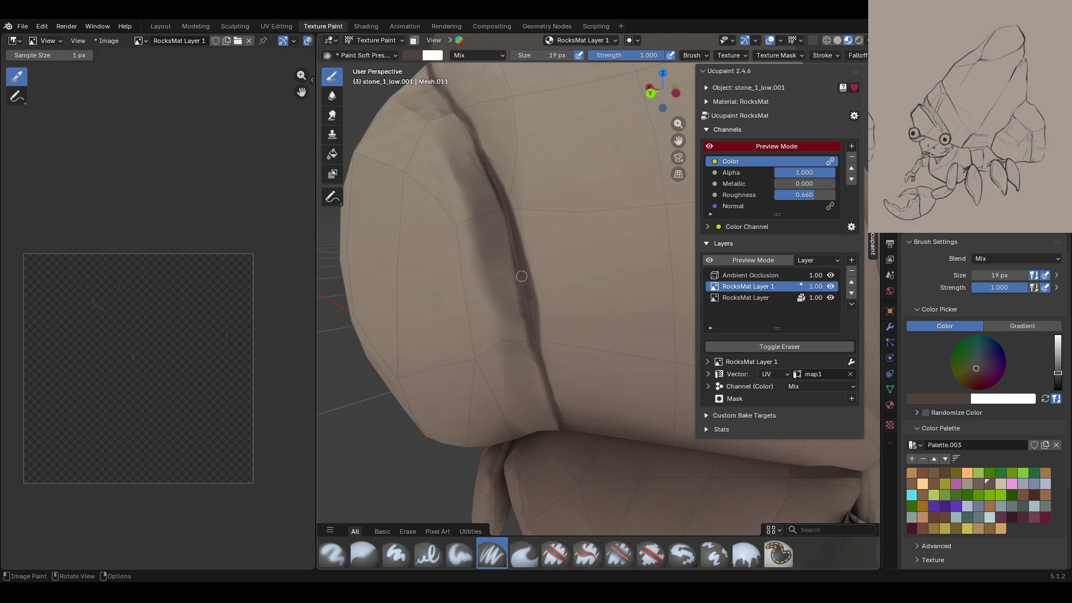
left_click_drag(469, 126, 476, 145)
scroll(447, 162, "down", 2)
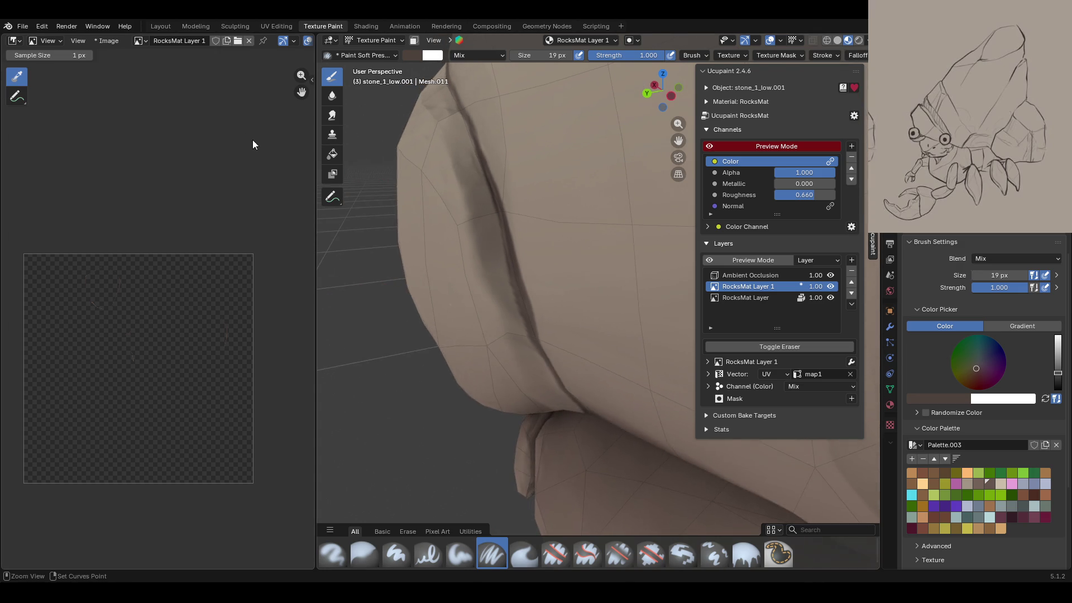
middle_click_drag(447, 162, 541, 200)
scroll(541, 200, "up", 4)
mouse_move(648, 153)
middle_mouse_down()
mouse_move(506, 188)
mouse_move(572, 189)
middle_mouse_up()
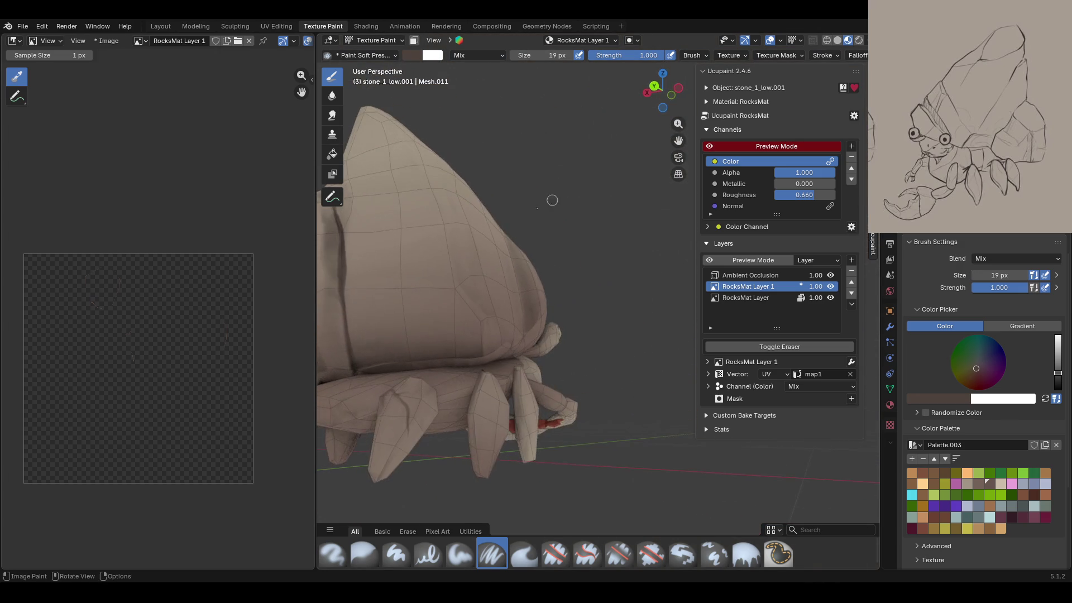
Step: Switch the Channels color-only preview off to see the full shading
left_click(709, 146)
left_click(709, 145)
left_click(708, 145)
left_click(712, 144)
left_click(716, 146)
Step: Darken the inside of the slit from its bottom up to its top
mouse_move(642, 234)
middle_mouse_down()
mouse_move(571, 270)
mouse_move(523, 335)
middle_mouse_up()
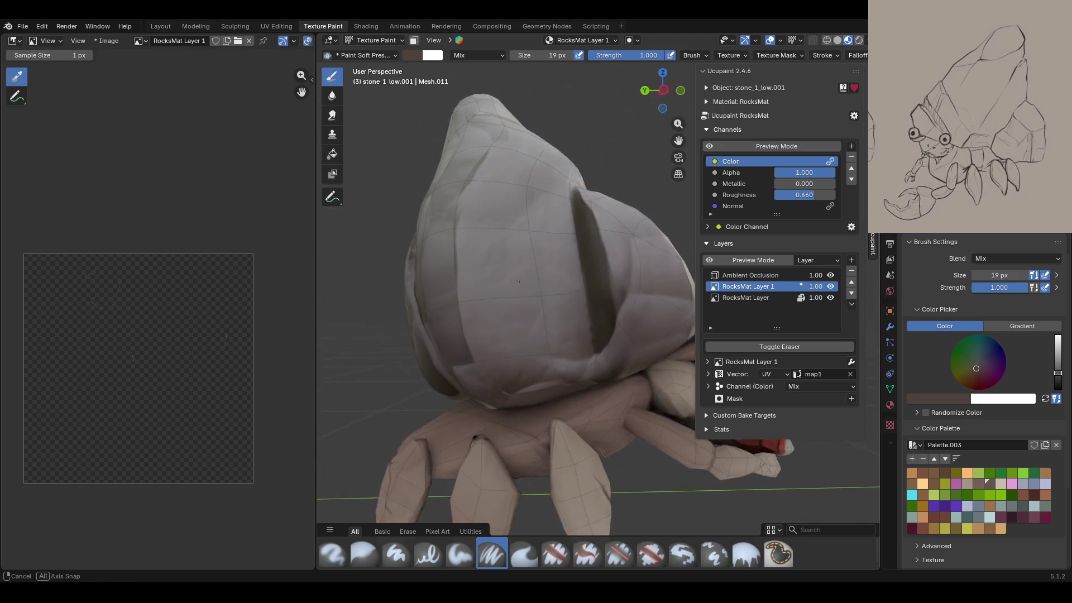
scroll(524, 335, "up", 2)
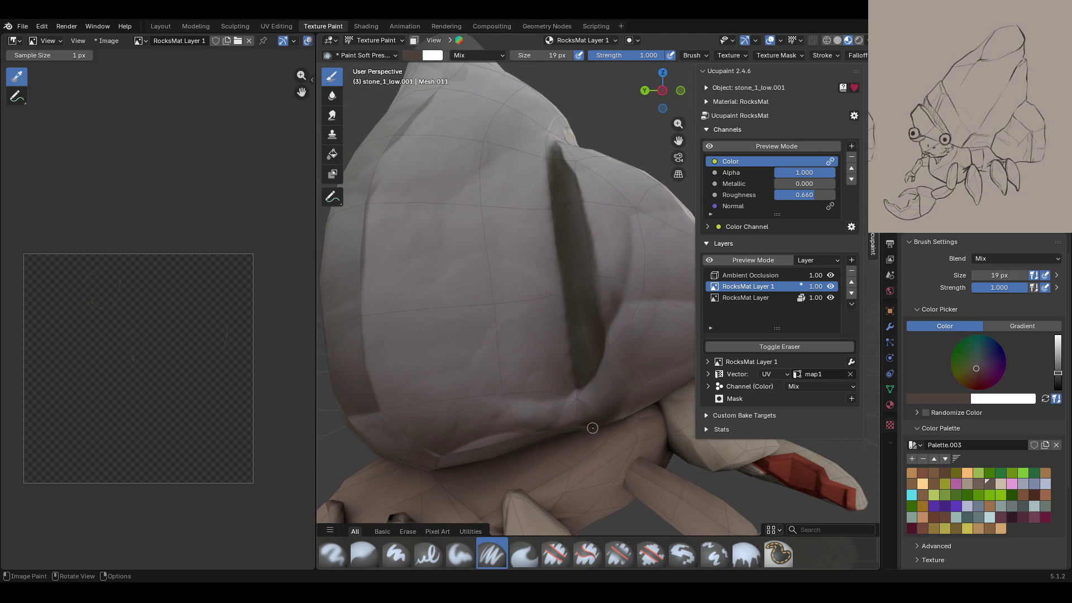
left_click_drag(546, 433, 547, 434)
left_click_drag(574, 388, 556, 143)
middle_click_drag(710, 146, 697, 136)
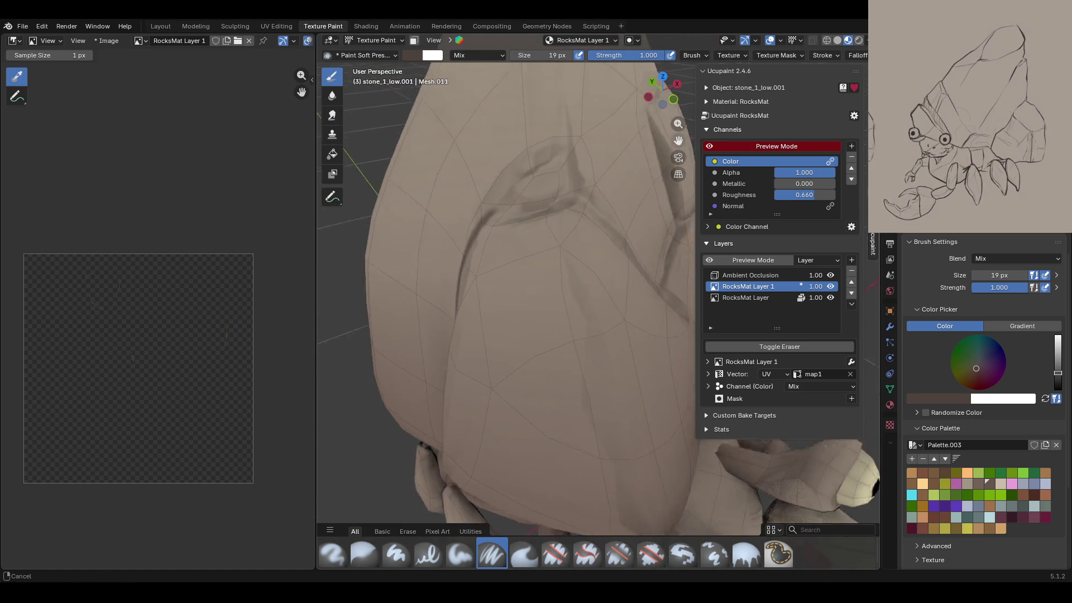
Step: With the Paint Soft brush, build a dark shadow patch in the hollow beside the upper crease
middle_click_drag(696, 132, 513, 219)
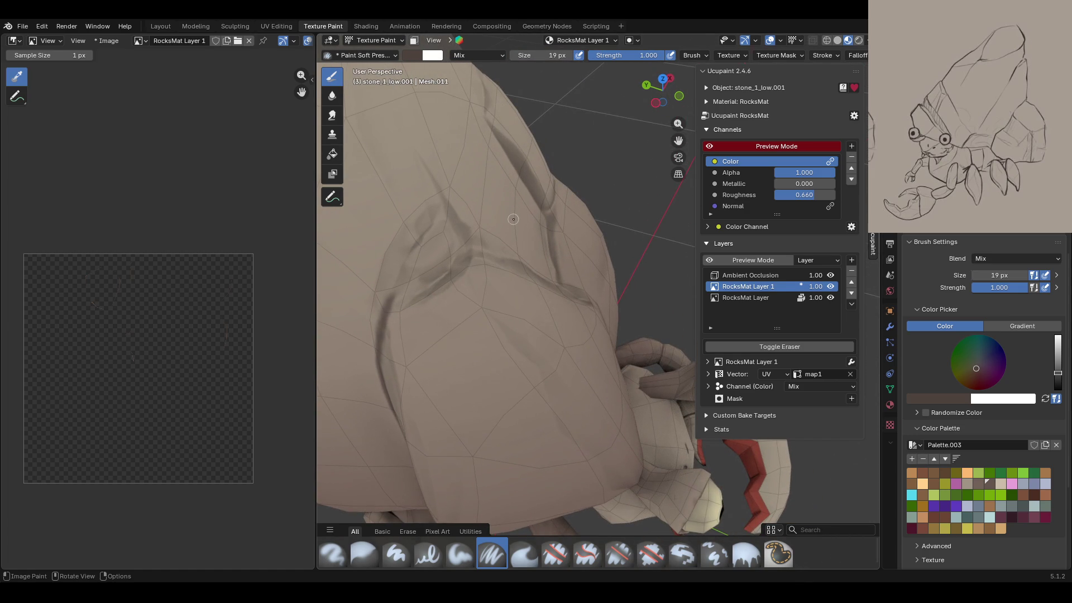
left_click(461, 550)
mouse_move(432, 229)
left_mouse_down()
mouse_move(456, 227)
mouse_move(450, 256)
left_mouse_up()
mouse_move(422, 291)
left_mouse_down()
mouse_move(450, 274)
mouse_move(452, 217)
mouse_move(404, 266)
left_mouse_up()
left_click_drag(381, 320, 442, 198)
mouse_move(394, 290)
left_mouse_down()
mouse_move(437, 212)
mouse_move(472, 263)
left_mouse_up()
Step: Blur the dark shadow patch with the Blur brush so its edges fade softly
left_click(364, 554)
left_click_drag(419, 210, 419, 210)
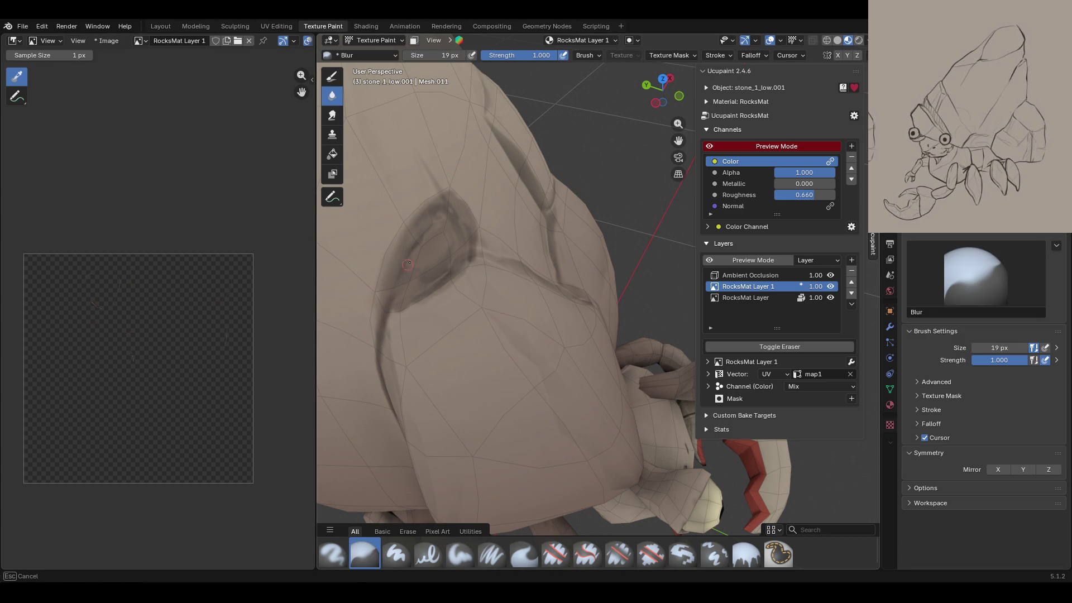
left_click_drag(390, 318, 418, 297)
left_click_drag(418, 298, 463, 251)
left_click_drag(383, 330, 385, 152)
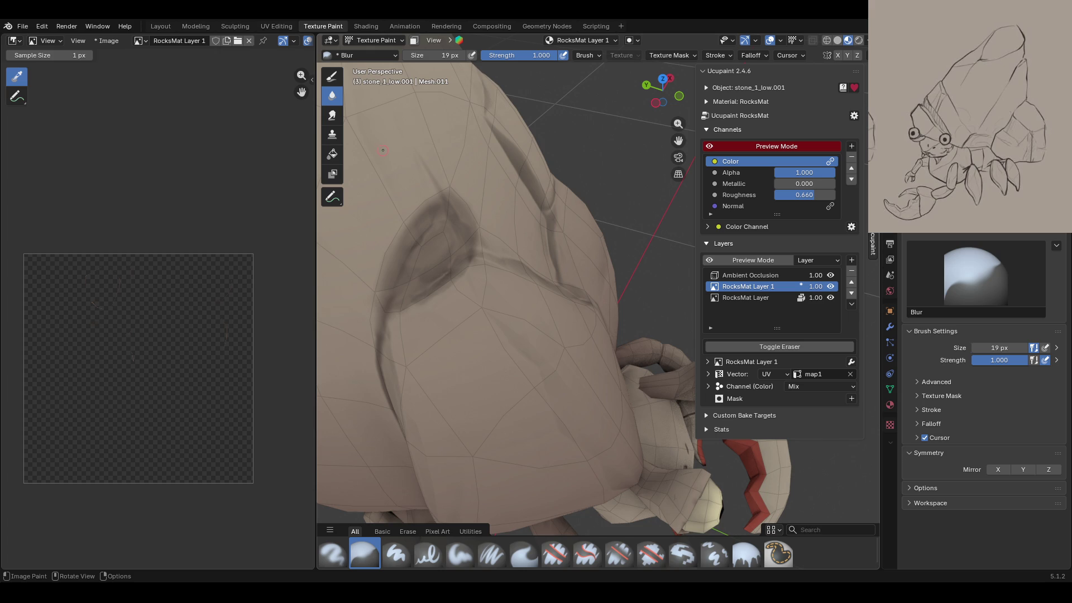
Step: With Paint Soft Pressure, paint a dark crack running down the shell from the hollow
middle_click_drag(492, 335, 514, 341)
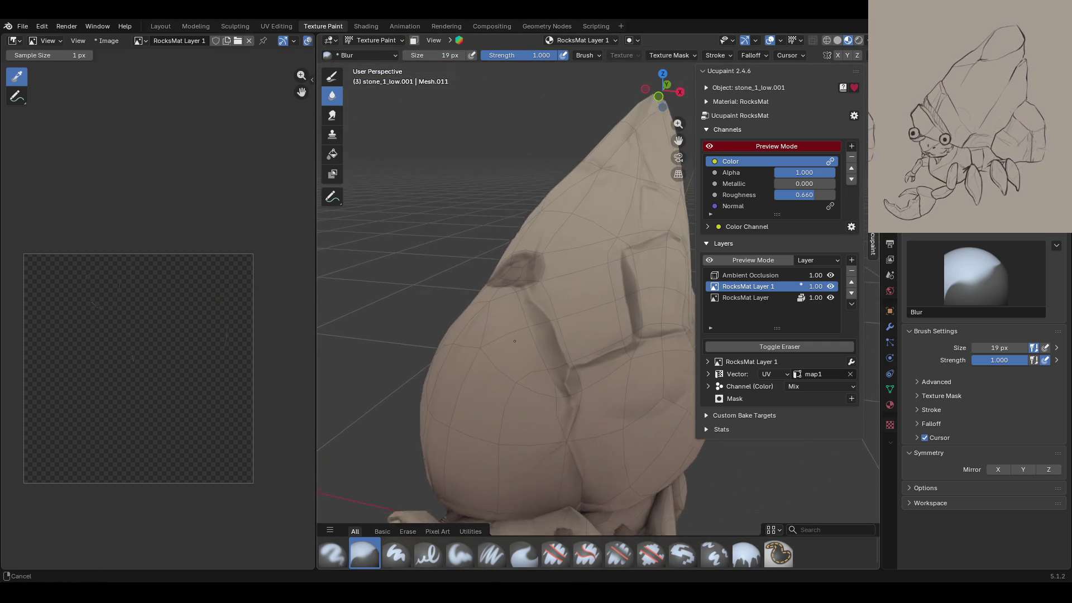
left_click(491, 555)
middle_click_drag(555, 355, 566, 342)
left_click_drag(518, 279, 568, 395)
mouse_move(532, 308)
left_mouse_down()
mouse_move(568, 393)
mouse_move(547, 336)
left_mouse_up()
middle_click_drag(552, 177, 488, 328)
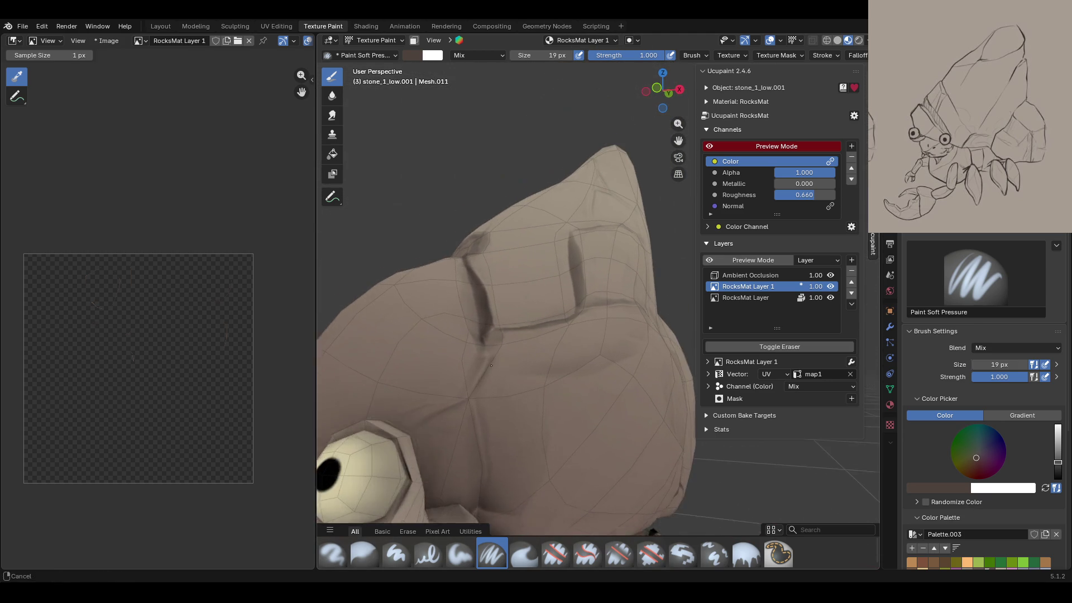
Step: Paint a short dark crack mark and a crack running upward across the lower shell
middle_click_drag(487, 328, 484, 364)
left_click_drag(382, 436, 428, 427)
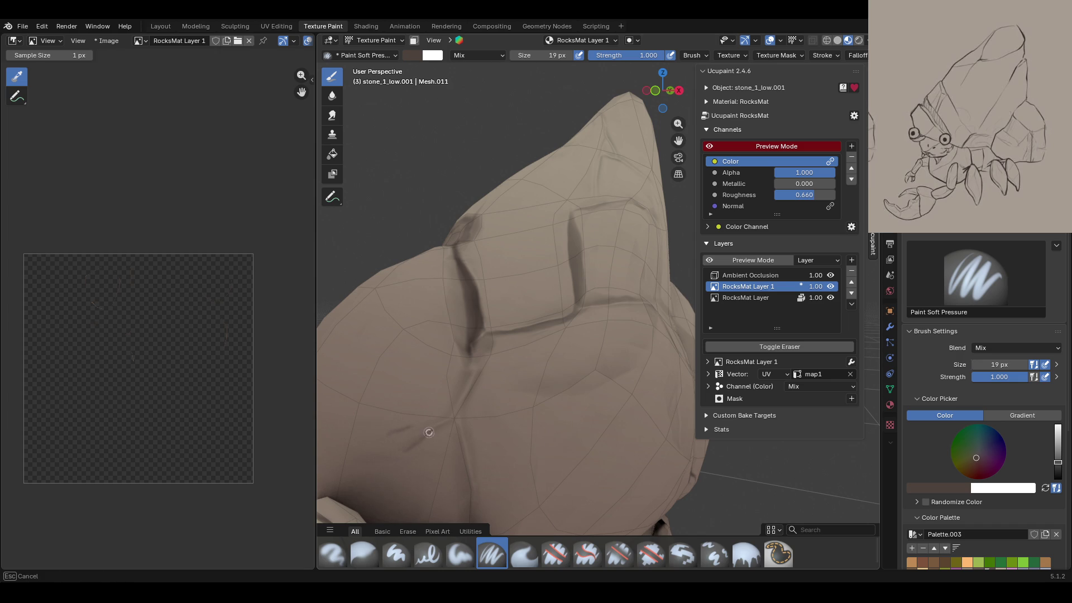
key("shift+space")
left_click(492, 554)
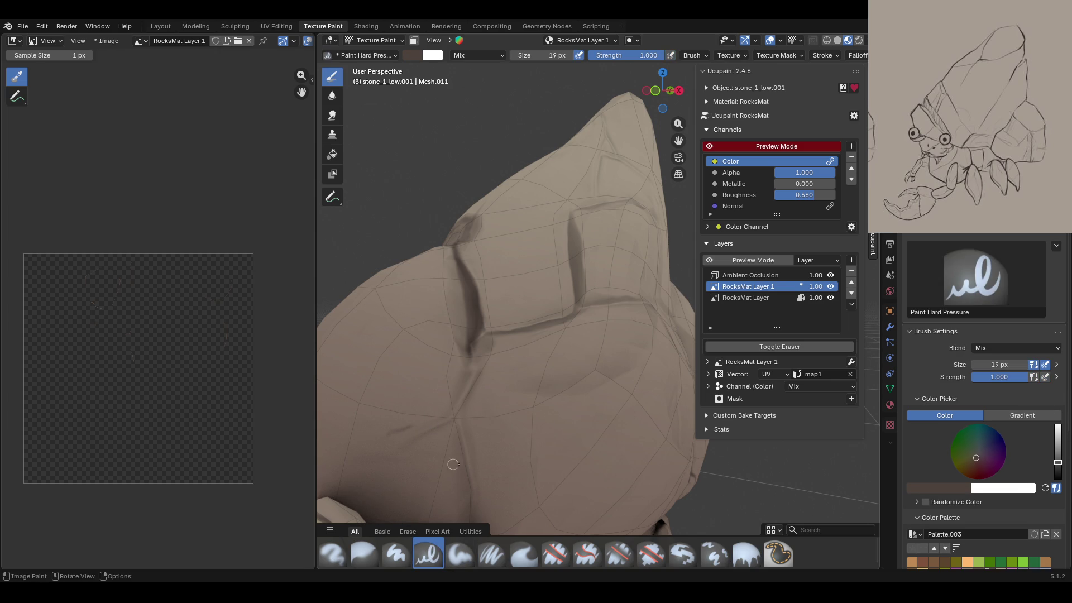
mouse_move(402, 451)
left_mouse_down()
mouse_move(471, 360)
mouse_move(471, 371)
left_mouse_up()
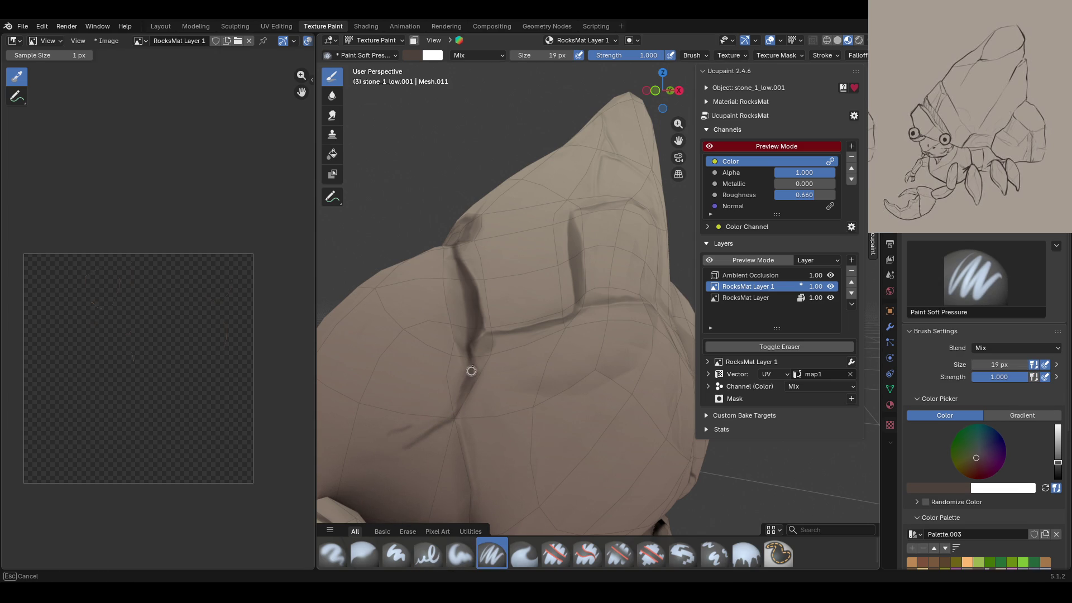
left_click_drag(472, 336, 474, 365)
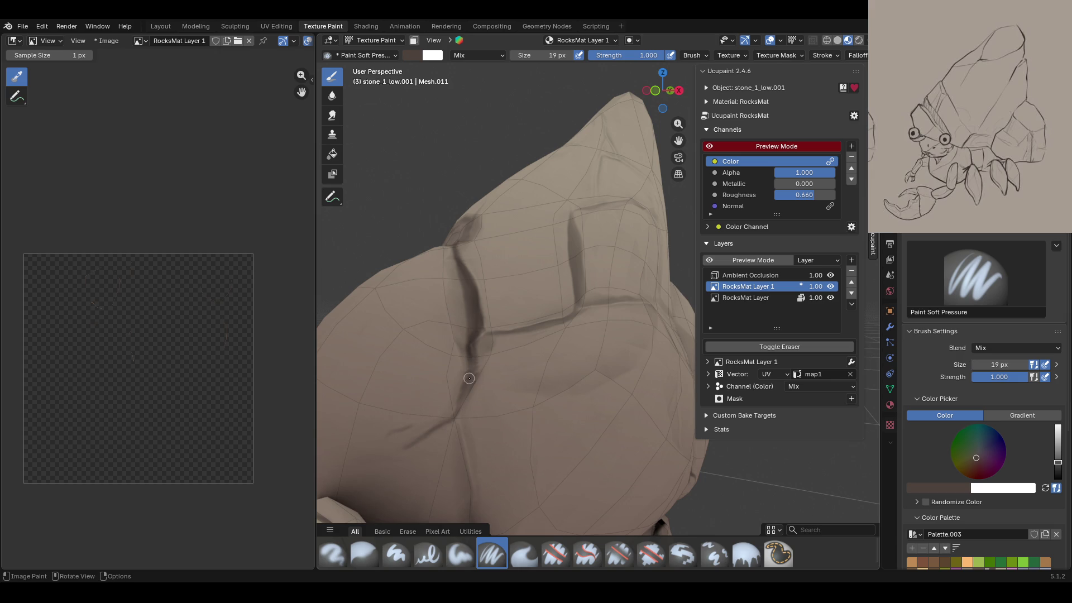
Step: Darken more crack lines, including a horizontal branch on another side of the rock
middle_click_drag(505, 359, 502, 408)
left_click_drag(464, 345, 469, 383)
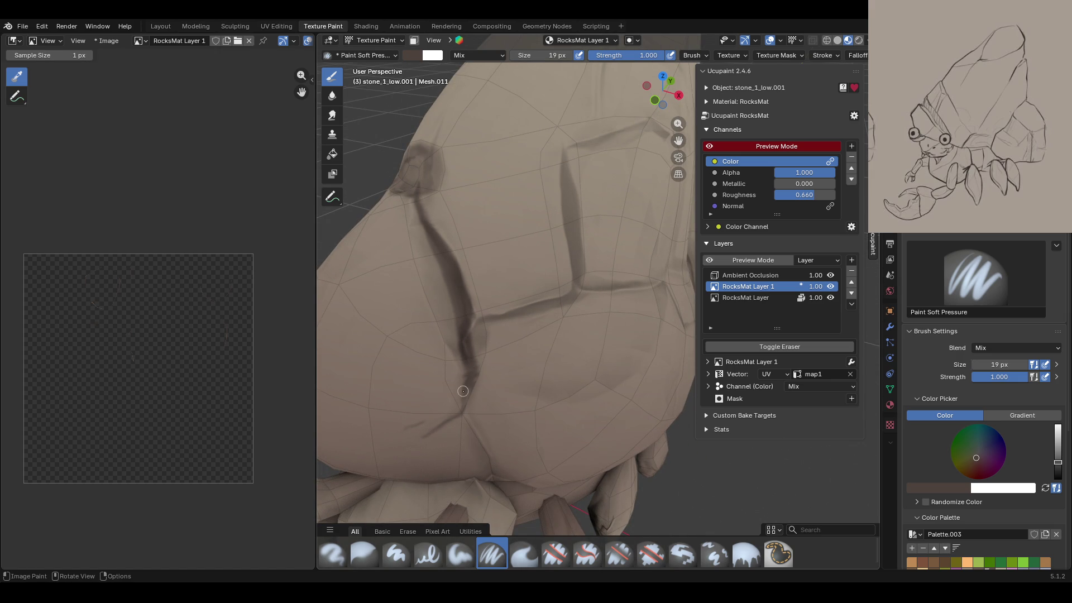
middle_click_drag(678, 140, 572, 205)
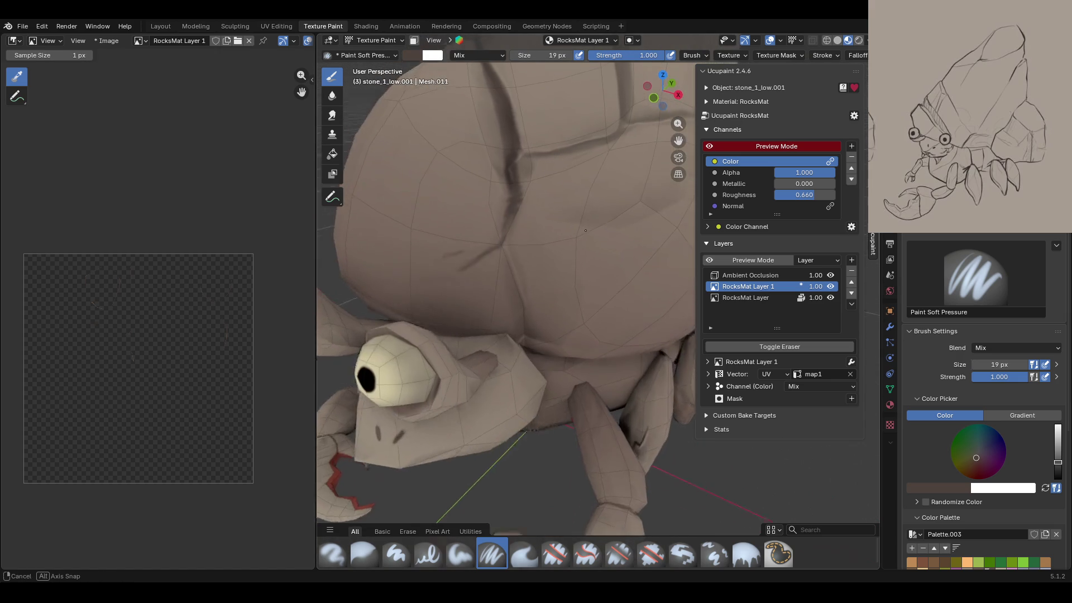
mouse_move(493, 238)
left_mouse_down()
mouse_move(497, 227)
mouse_move(504, 353)
mouse_move(520, 352)
left_mouse_up()
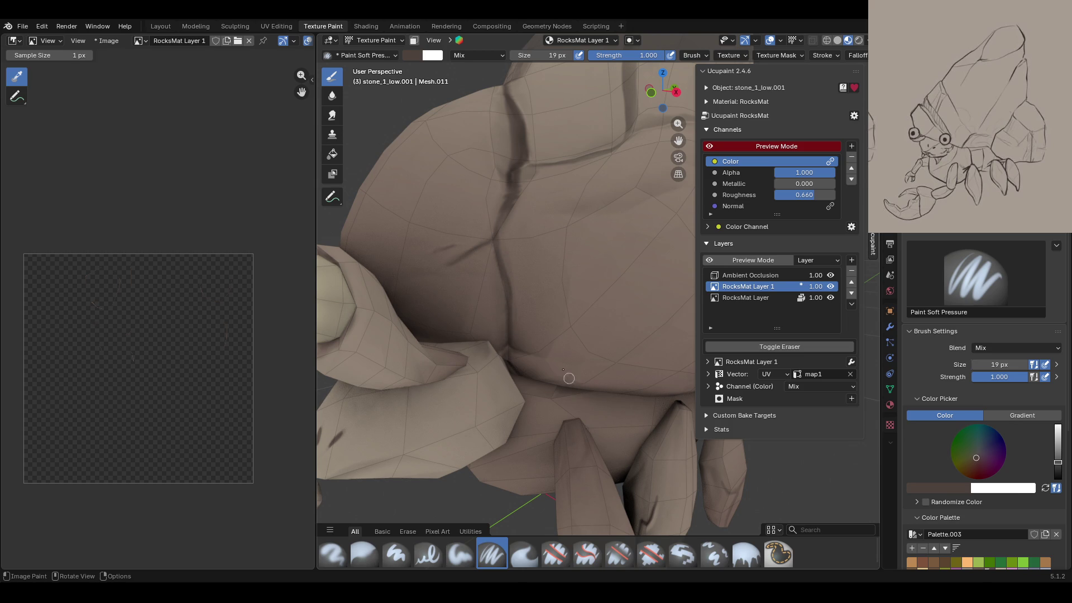
middle_click_drag(577, 391, 611, 372)
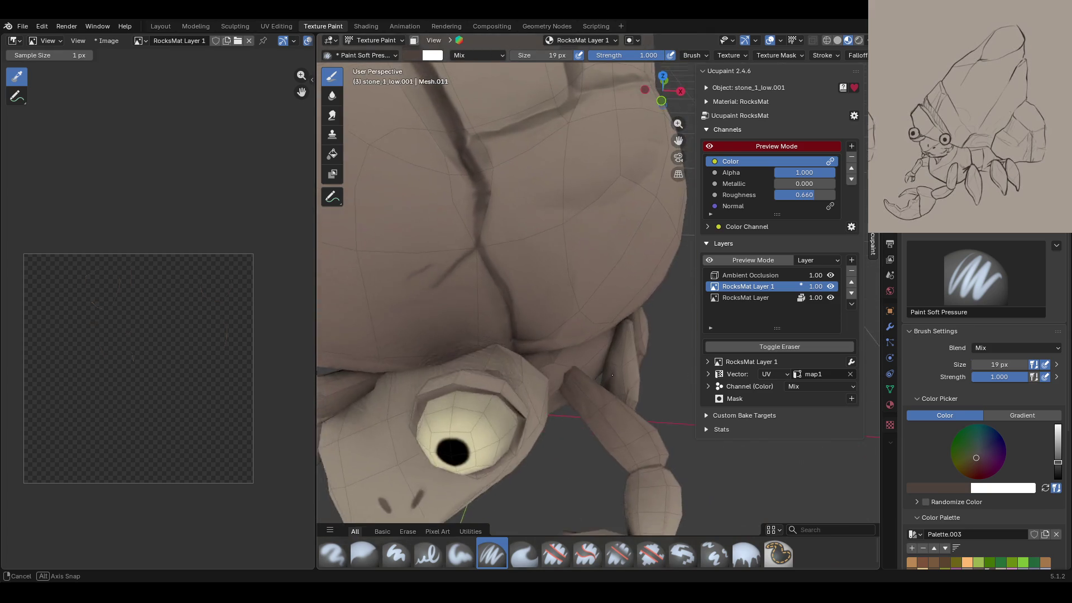
middle_click_drag(611, 372, 532, 246)
mouse_move(465, 320)
left_mouse_down()
mouse_move(398, 323)
mouse_move(518, 262)
left_mouse_up()
Step: Darken the crack from the rock's top downward and extend it rightward along the seam
middle_click_drag(528, 127, 650, 136)
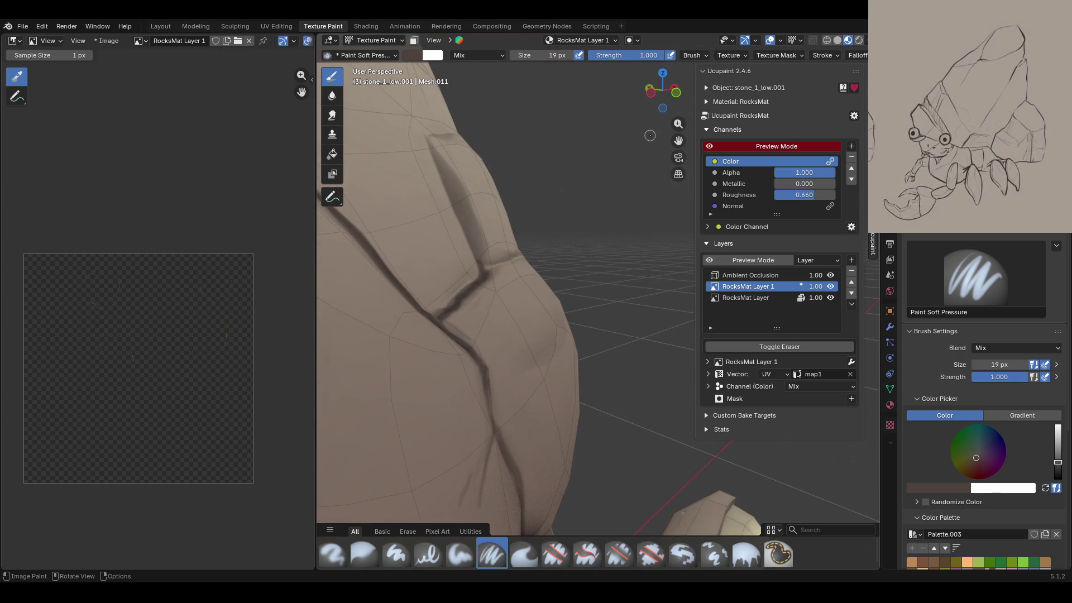
left_click_drag(428, 139, 475, 260)
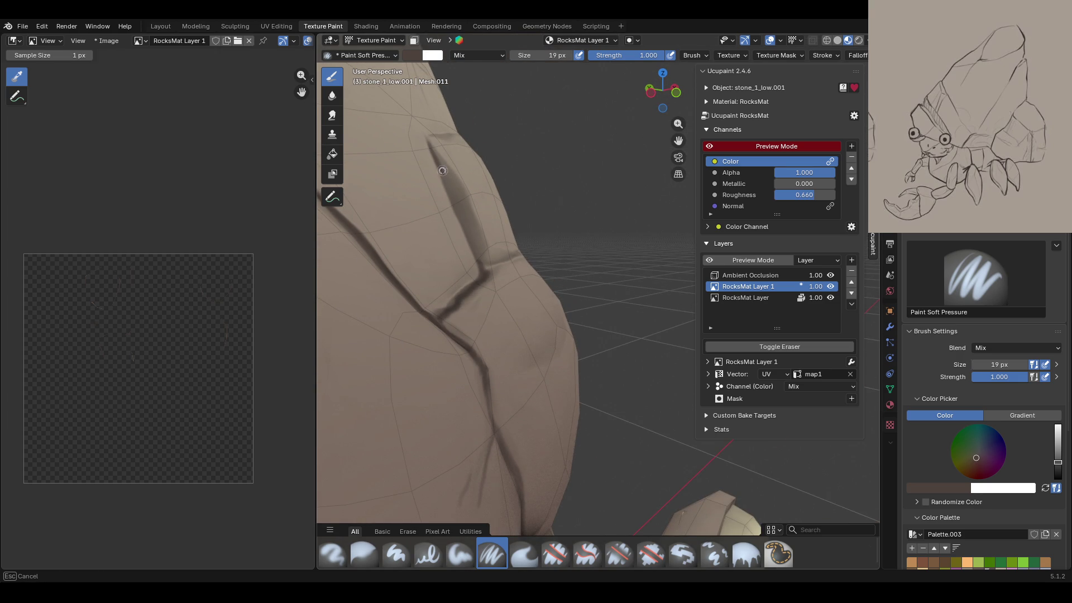
mouse_move(438, 167)
left_mouse_down()
mouse_move(477, 251)
mouse_move(469, 268)
left_mouse_up()
mouse_move(469, 269)
middle_mouse_down()
mouse_move(445, 304)
mouse_move(499, 301)
middle_mouse_up()
mouse_move(433, 142)
left_mouse_down()
mouse_move(438, 126)
mouse_move(522, 85)
left_mouse_up()
left_click_drag(481, 261, 595, 227)
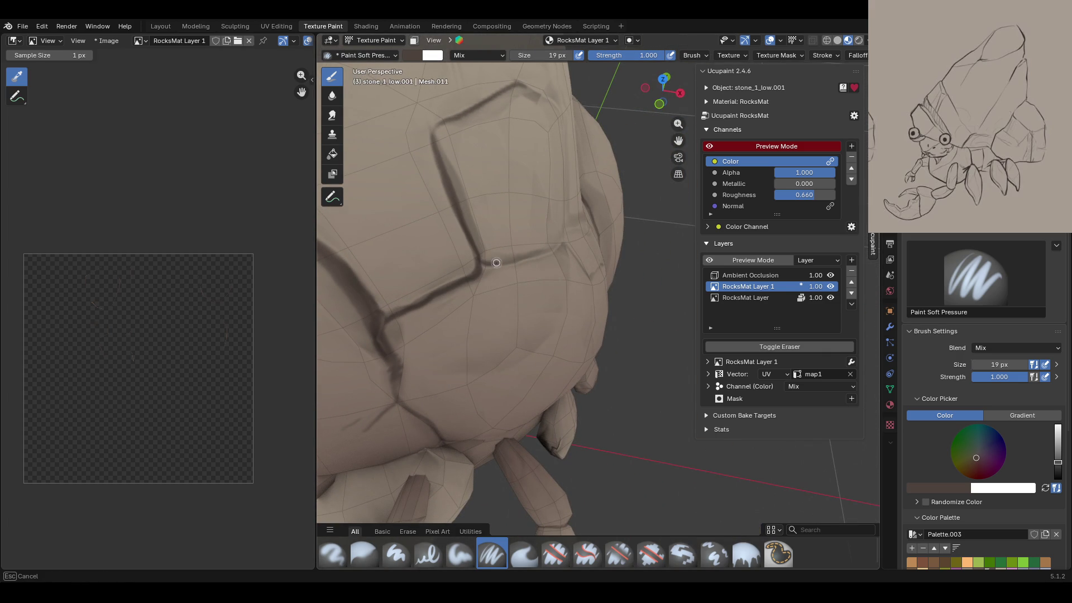
Step: Paint dark strokes along the crack on the side near the legs and claw
middle_click_drag(598, 225, 517, 240)
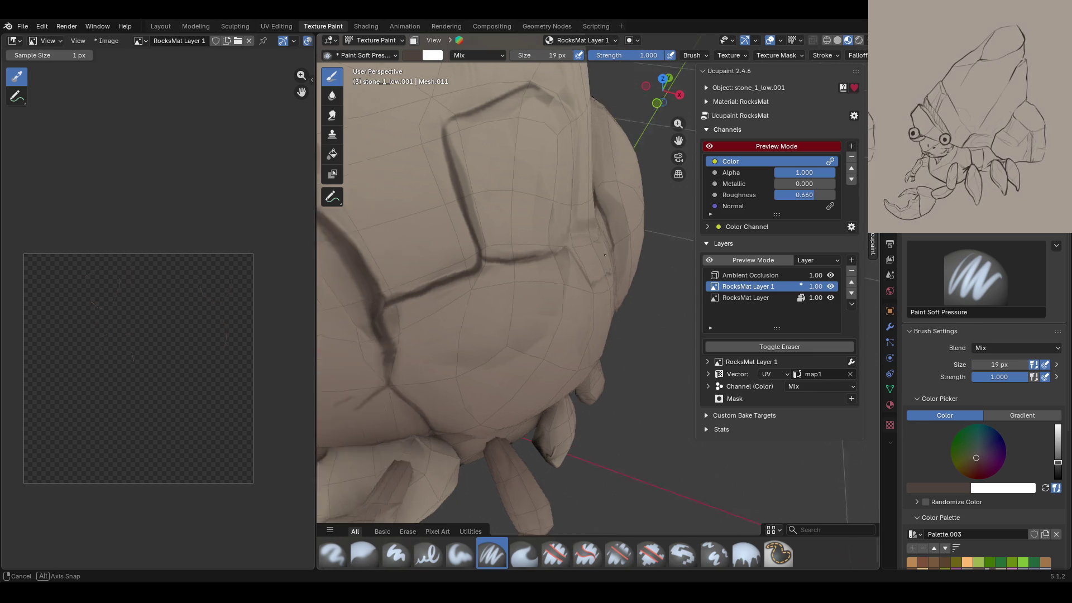
left_click_drag(603, 109, 607, 116)
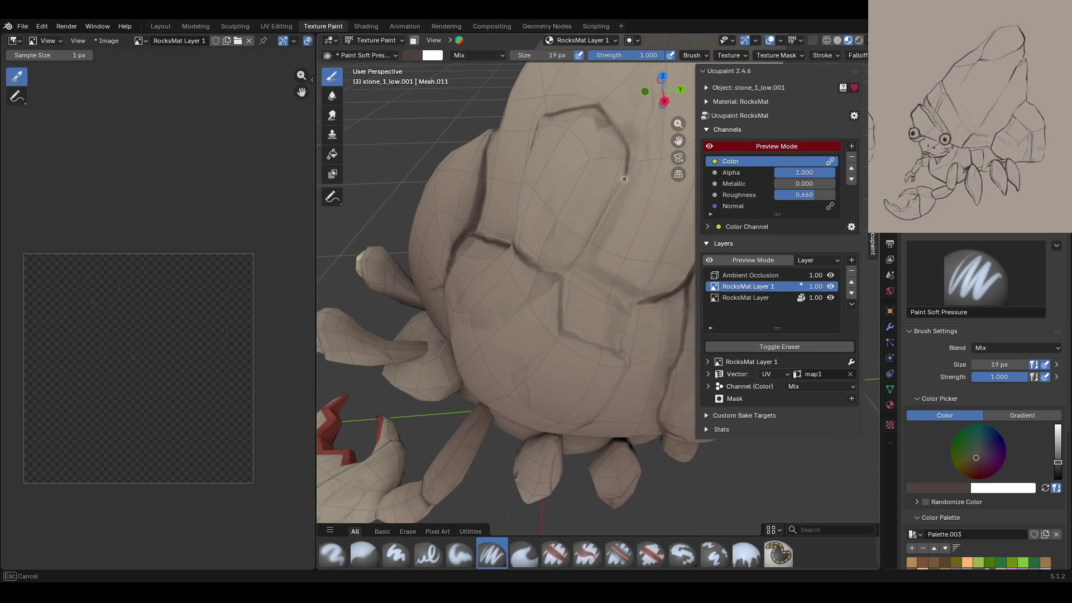
left_click_drag(558, 271, 511, 266)
mouse_move(576, 268)
left_mouse_down()
mouse_move(581, 260)
mouse_move(626, 308)
mouse_move(587, 271)
mouse_move(644, 301)
mouse_move(621, 339)
mouse_move(625, 378)
left_mouse_up()
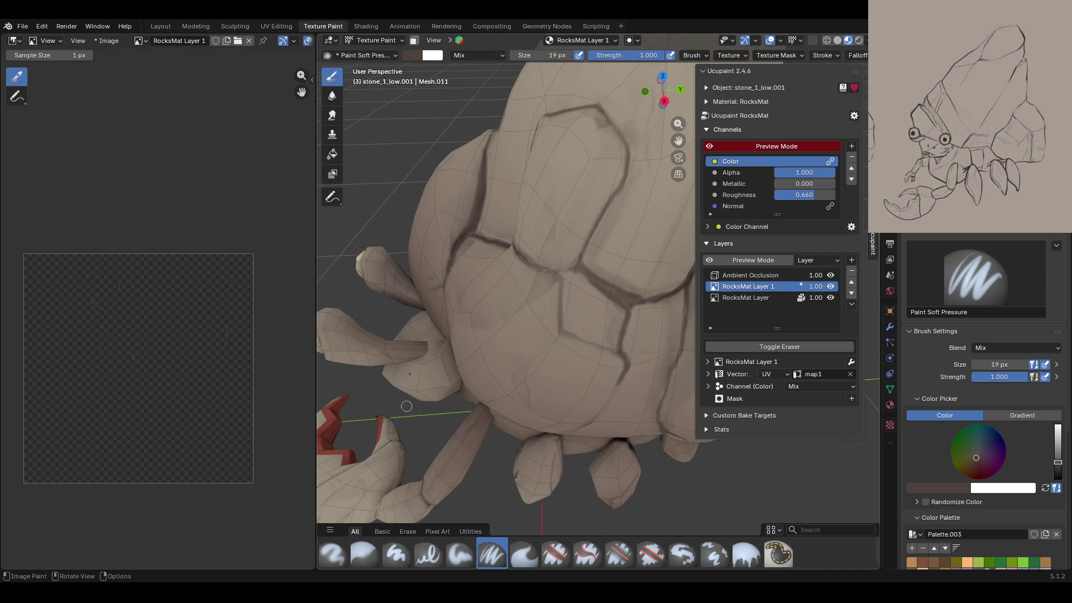
middle_click_drag(406, 406, 553, 371)
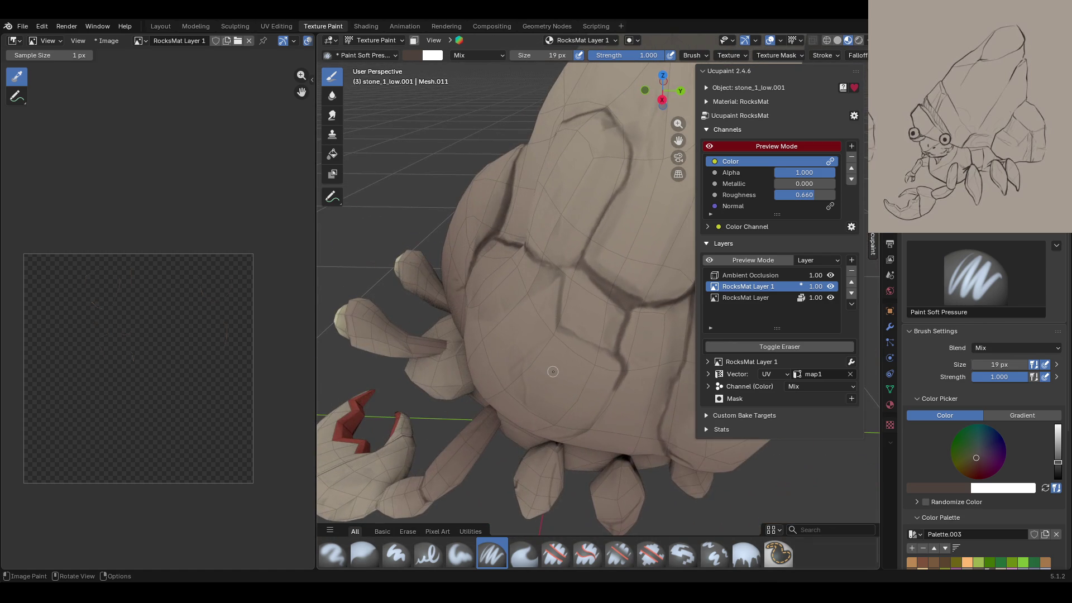
Step: Draw a new dark crack down the shell and darken it up the shell's side
left_click_drag(560, 271, 593, 347)
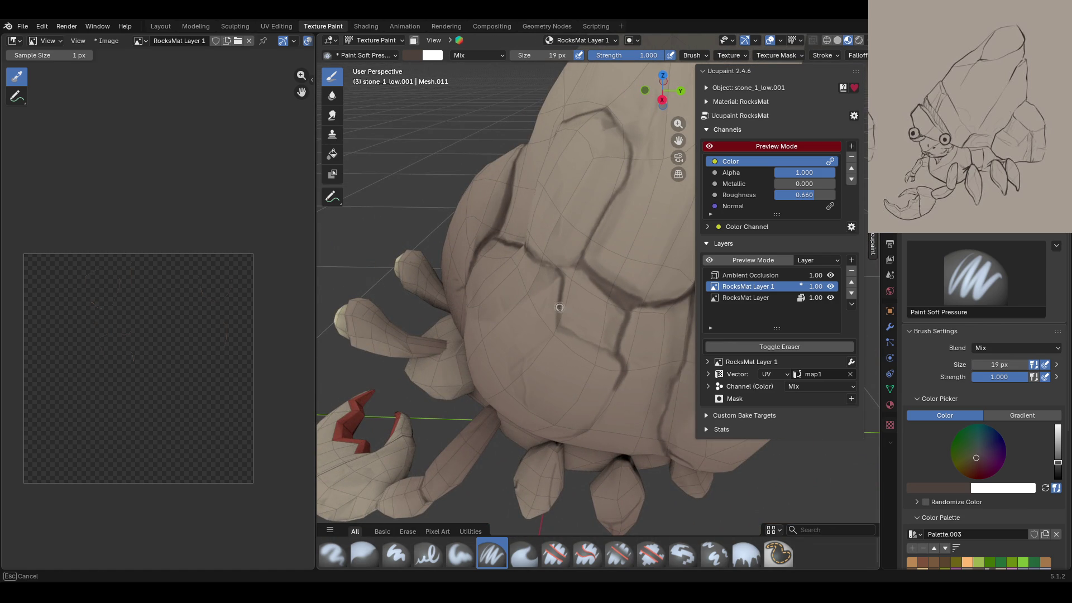
left_click_drag(611, 354, 615, 391)
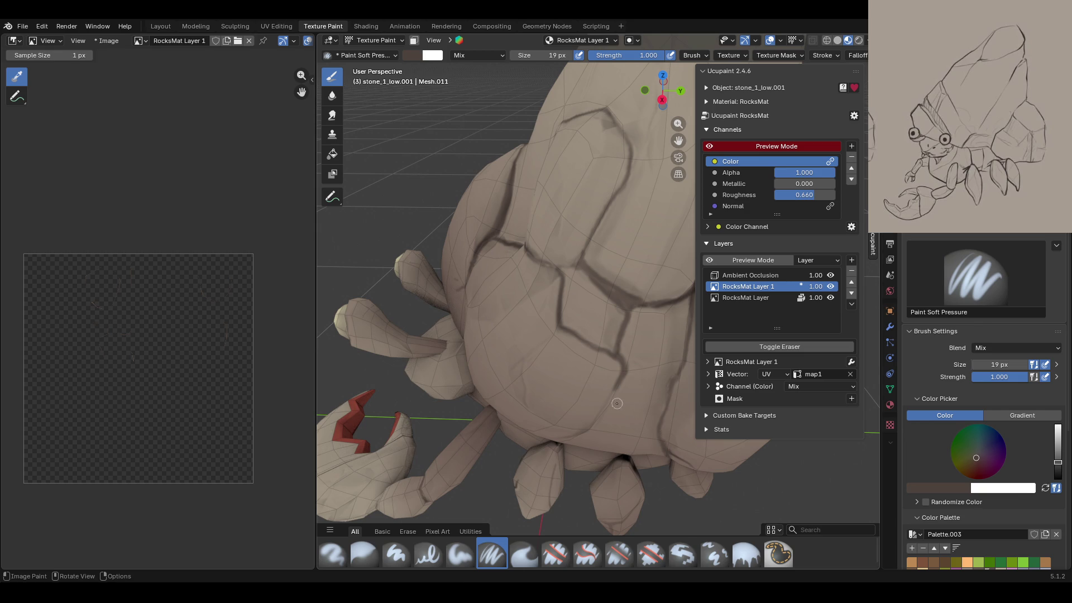
left_click_drag(526, 411, 528, 389)
mouse_move(540, 350)
left_mouse_down()
mouse_move(549, 340)
mouse_move(535, 354)
left_mouse_up()
mouse_move(652, 460)
middle_mouse_down()
mouse_move(658, 128)
mouse_move(592, 311)
middle_mouse_up()
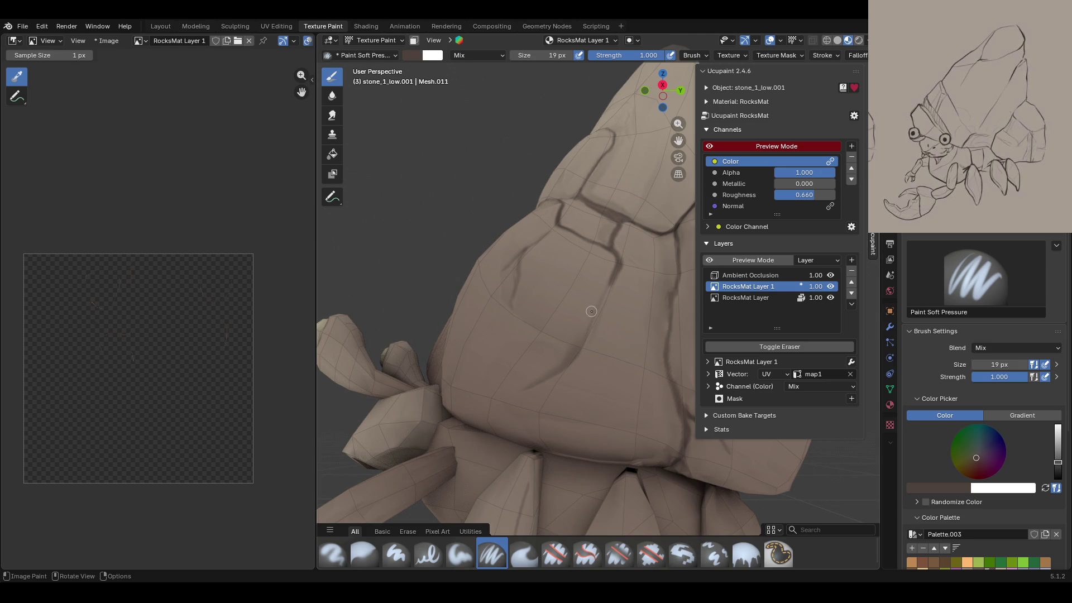
left_click_drag(524, 390, 605, 299)
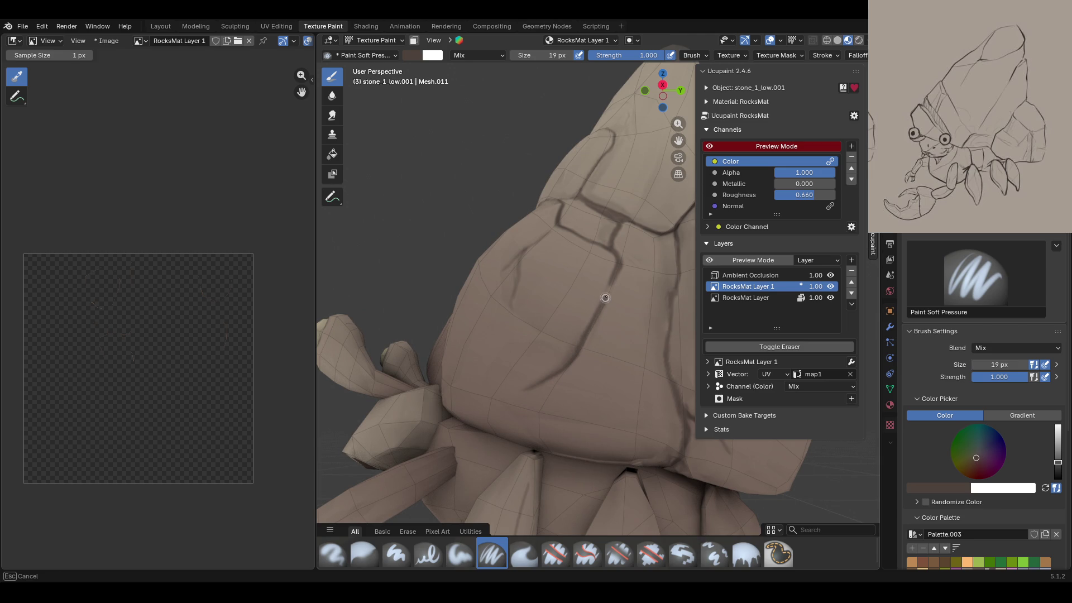
Step: Turn the color-only channel preview back on and review the darkened cracks
mouse_move(656, 204)
middle_mouse_down()
mouse_move(551, 323)
mouse_move(491, 317)
mouse_move(713, 144)
middle_mouse_up()
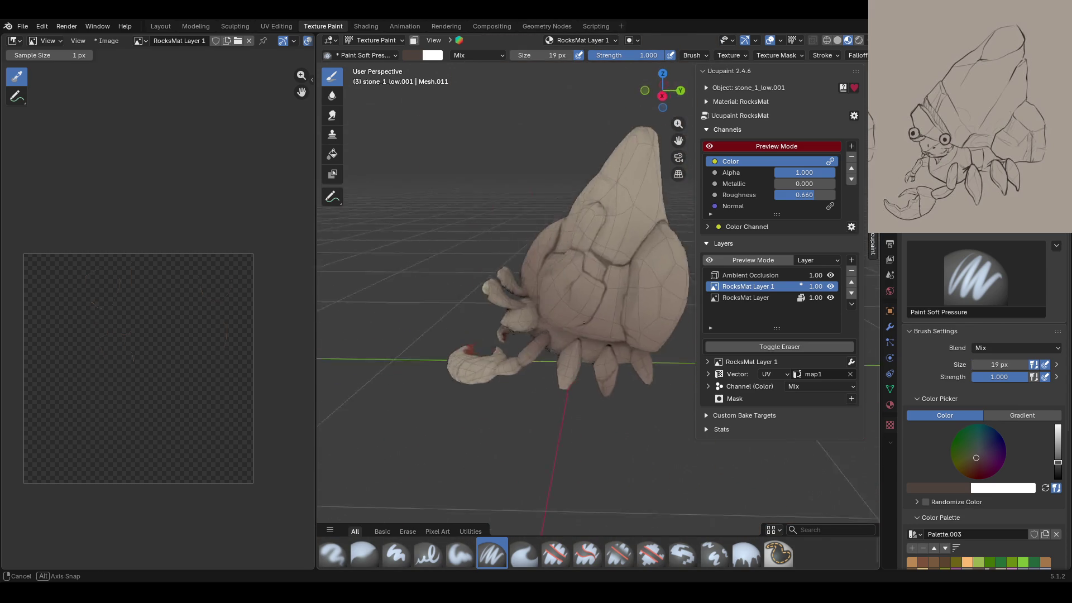
mouse_move(503, 263)
middle_mouse_down()
mouse_move(669, 252)
mouse_move(483, 279)
mouse_move(587, 223)
middle_mouse_up()
left_click(711, 145)
middle_click_drag(640, 174, 614, 215)
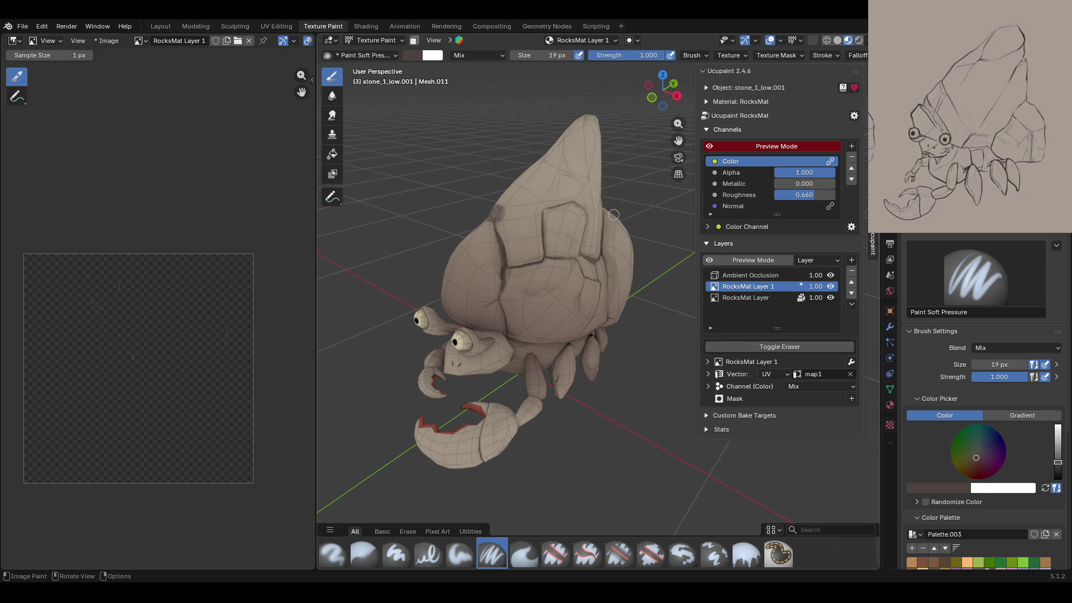
mouse_move(612, 216)
middle_mouse_down()
mouse_move(531, 252)
mouse_move(471, 247)
middle_mouse_up()
Step: Erase the stray dark smudge on the upper shell with the Erase Hard brush
scroll(530, 251, "up", 4)
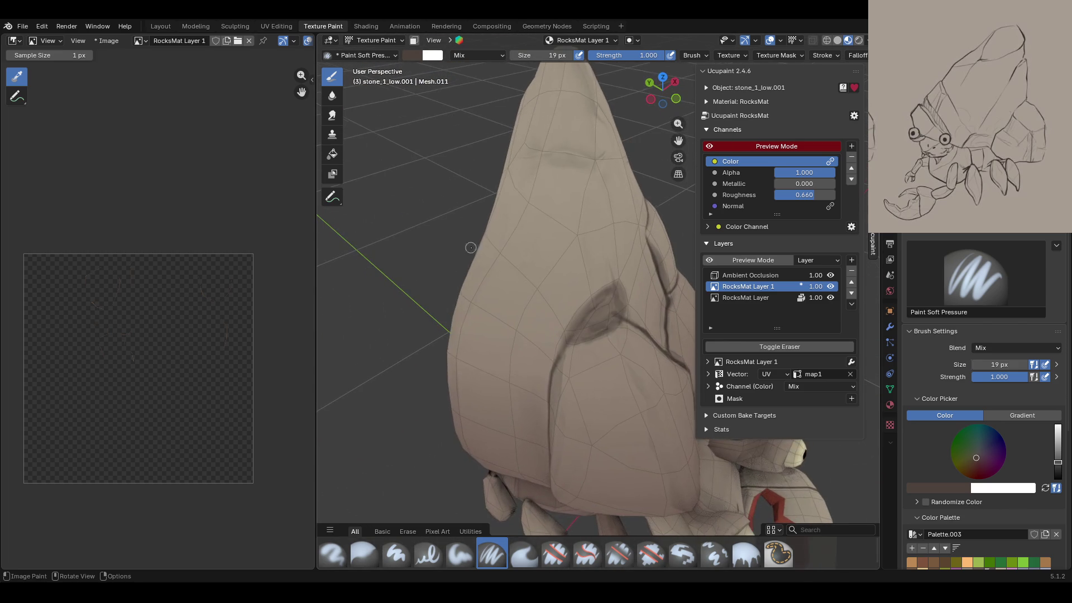
left_click(556, 553)
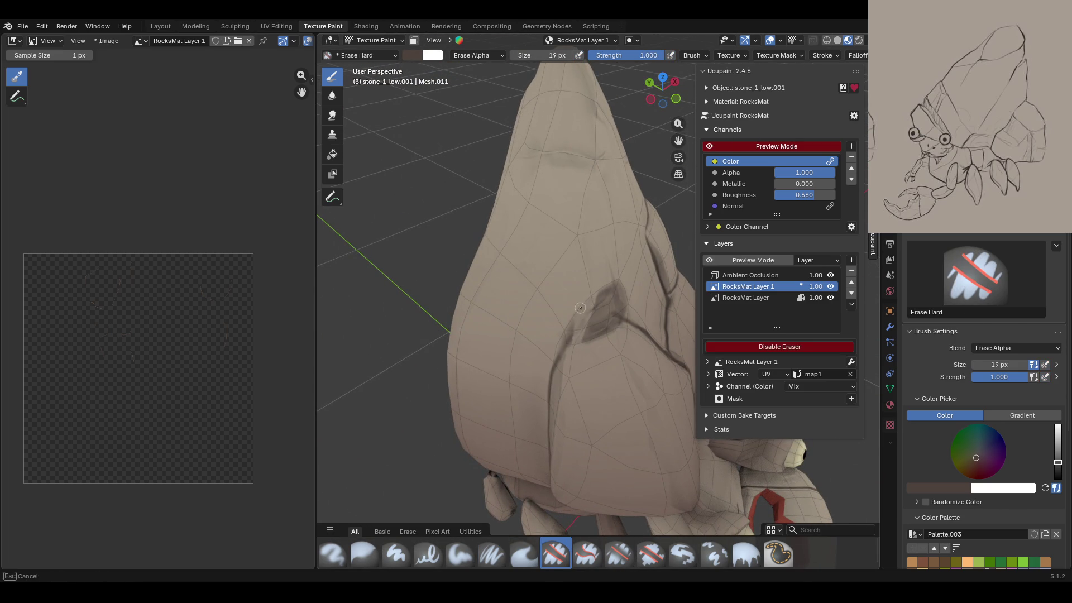
left_click_drag(623, 302, 610, 296)
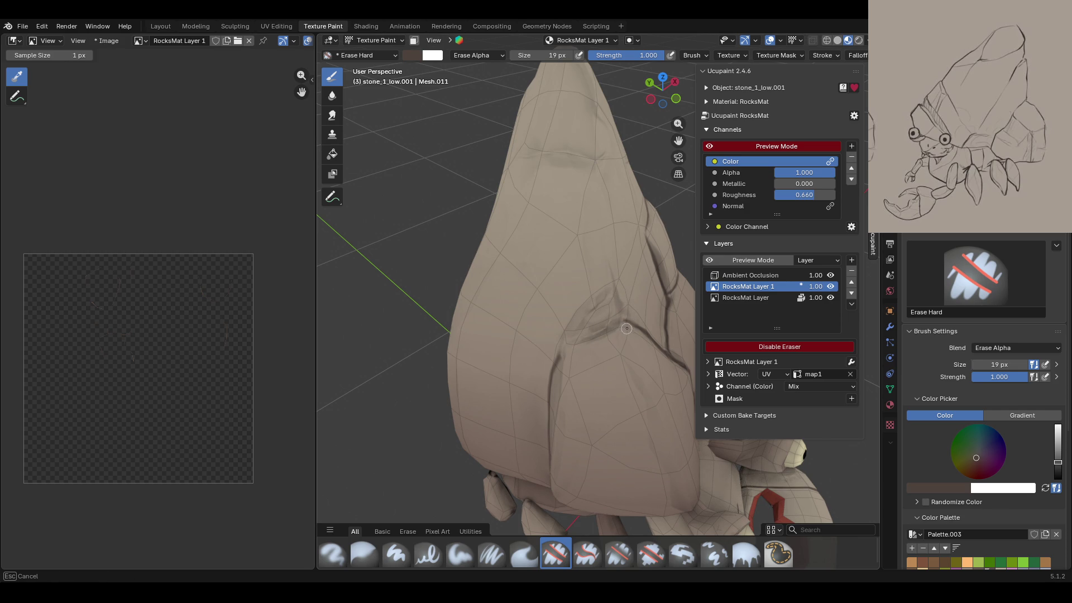
Step: Reframe the whole crab and reselect the Paint Soft Pressure brush
scroll(626, 328, "down", 6)
mouse_move(626, 329)
middle_mouse_down()
mouse_move(645, 423)
mouse_move(452, 403)
middle_mouse_up()
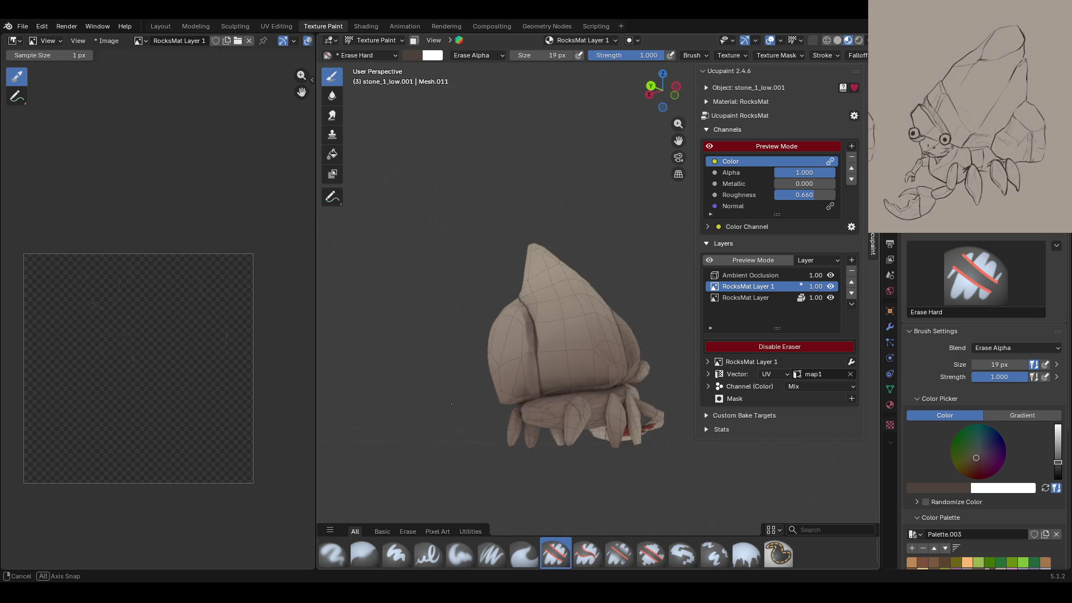
middle_click_drag(452, 403, 712, 440)
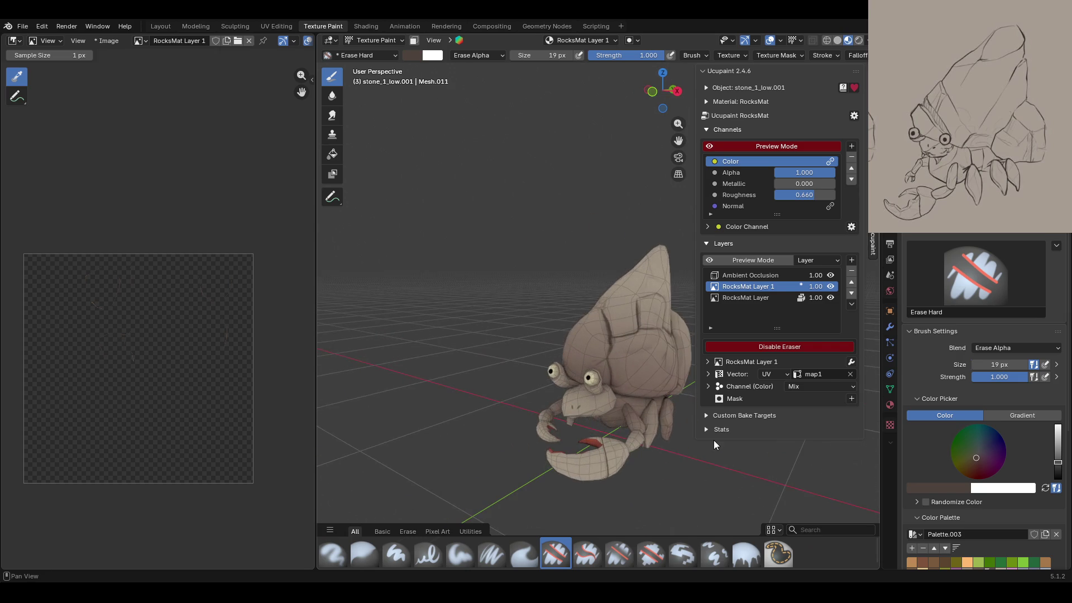
middle_click_drag(699, 176, 533, 202)
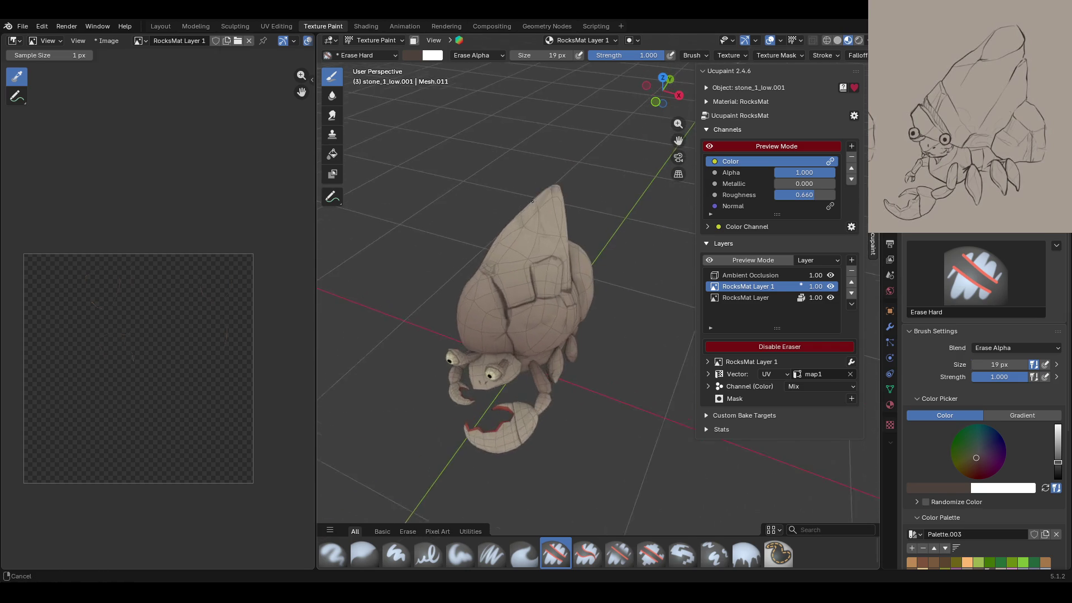
scroll(533, 202, "up", 5)
scroll(533, 203, "up", 2)
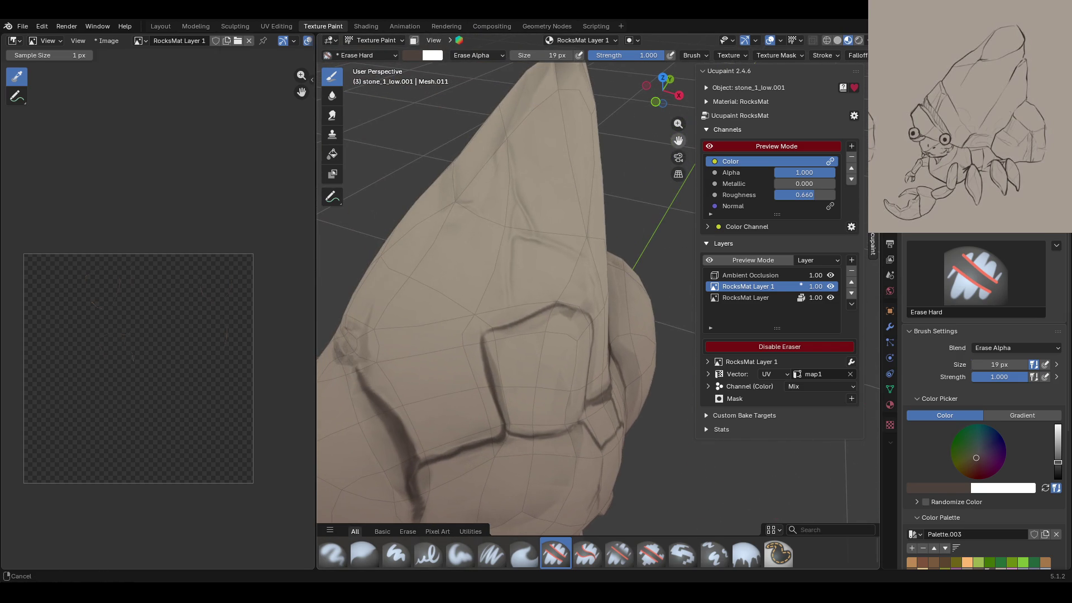
middle_click_drag(592, 340, 589, 359)
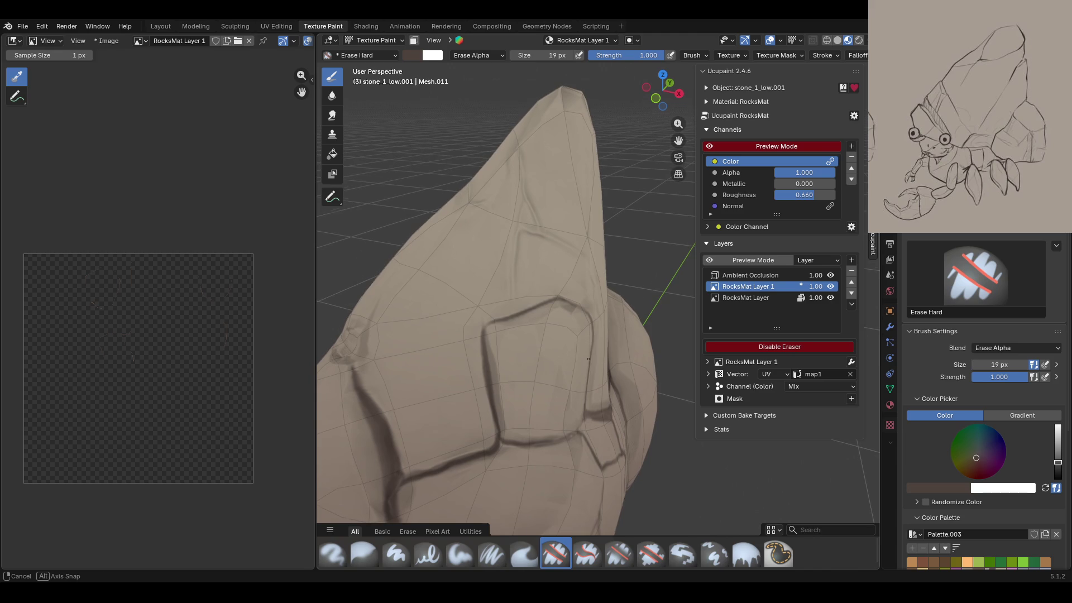
left_click(492, 554)
scroll(1030, 547, "down", 3)
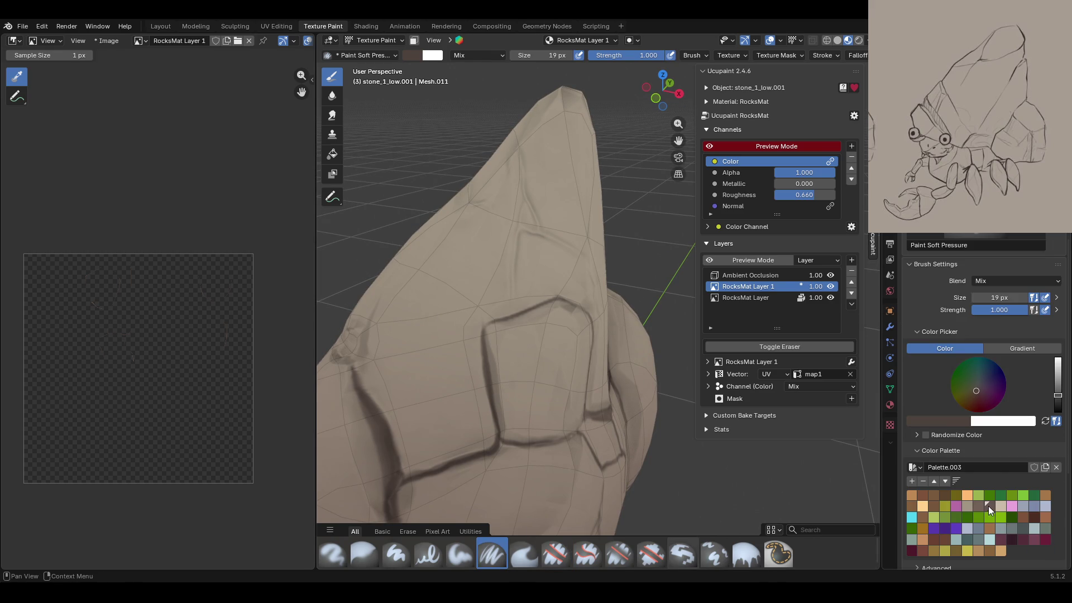
Step: Pick a dark brown colour and paint cracks down the shell and across the rock's peak
left_click(989, 506)
middle_click_drag(646, 276, 616, 225)
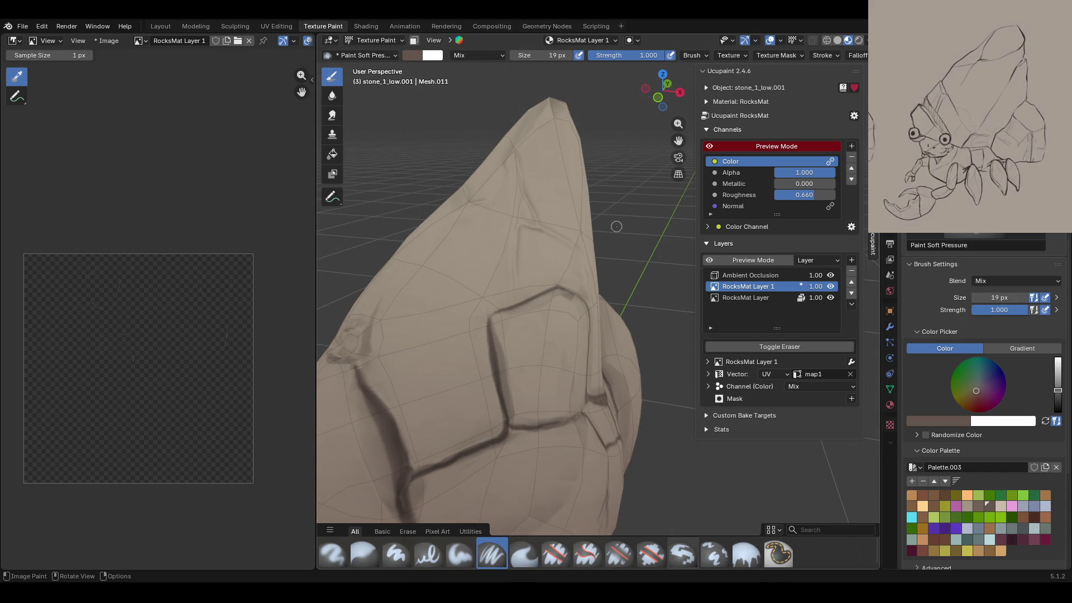
left_click_drag(489, 323, 506, 413)
middle_click_drag(474, 350, 585, 370)
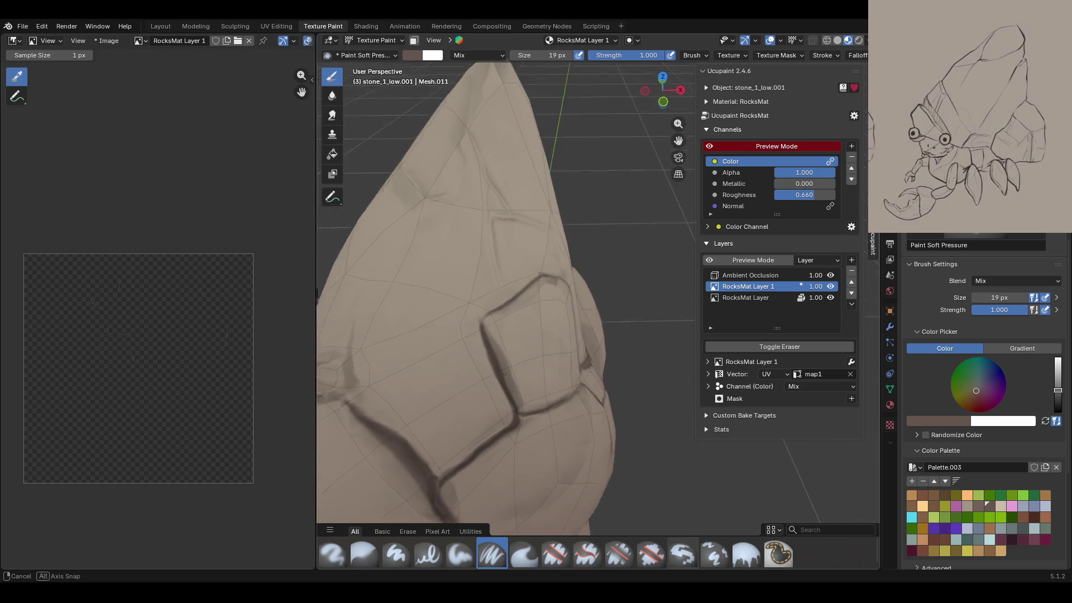
left_click_drag(679, 139, 491, 263)
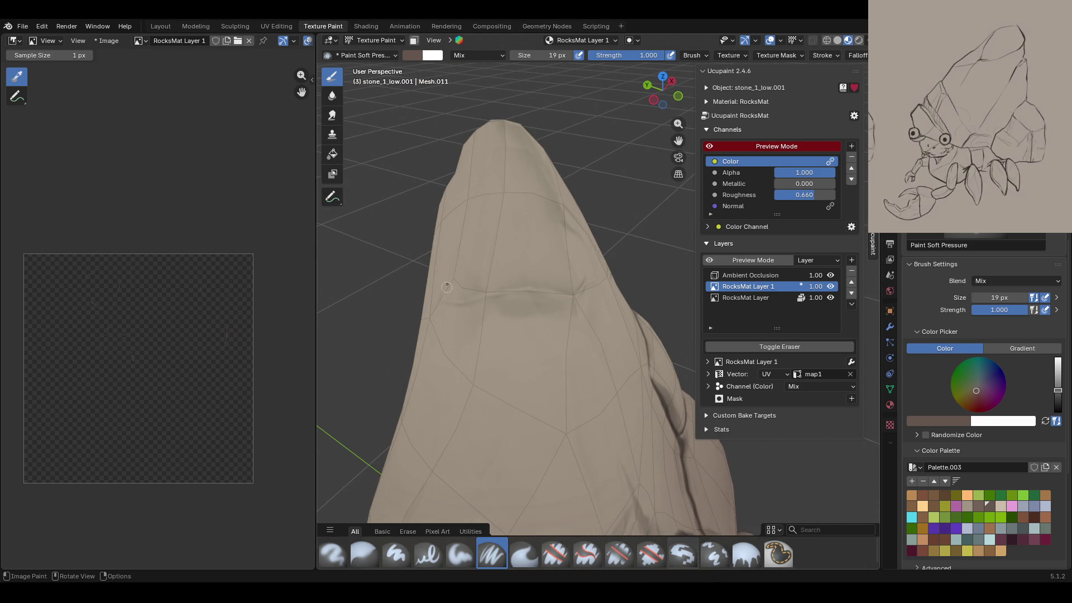
mouse_move(447, 286)
left_mouse_down()
mouse_move(446, 297)
mouse_move(587, 277)
left_mouse_up()
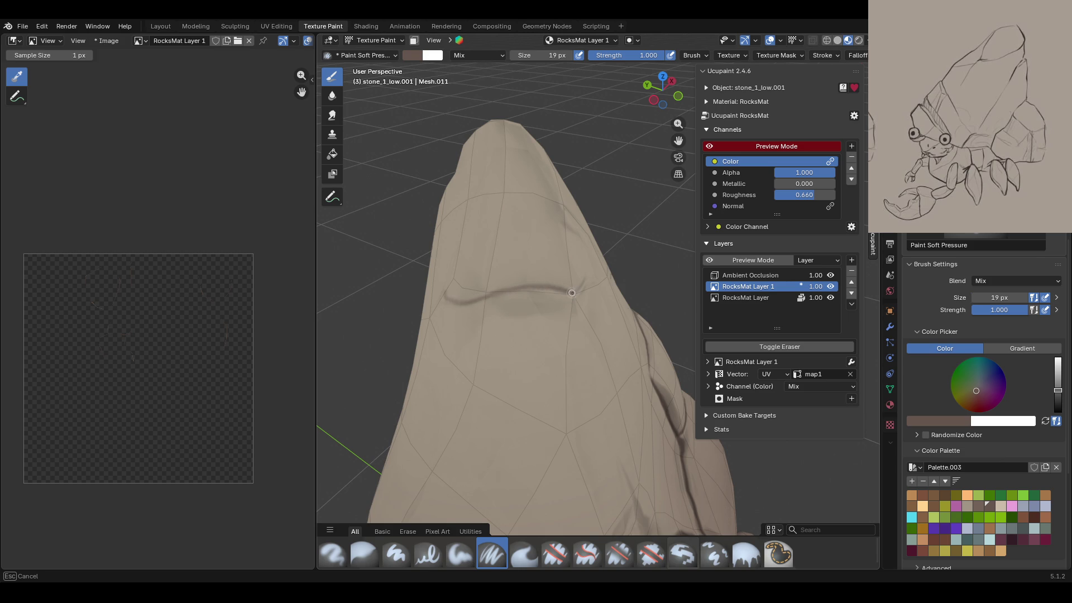
Step: Paint a new branching dark crack down the shell, then view the whole crab
middle_click_drag(625, 242, 506, 240)
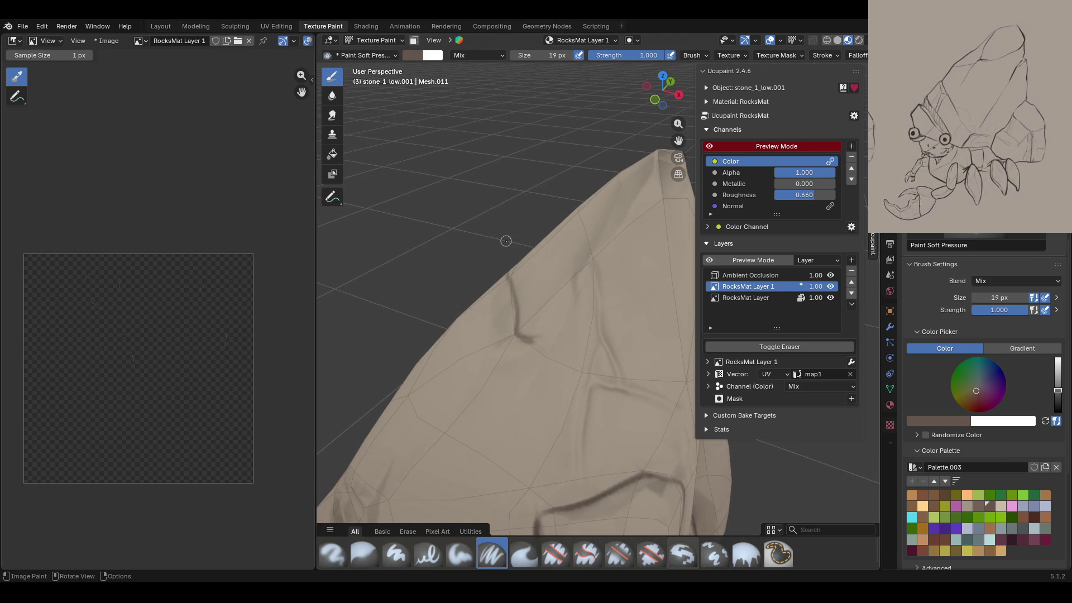
mouse_move(612, 206)
left_mouse_down()
mouse_move(591, 250)
mouse_move(620, 388)
left_mouse_up()
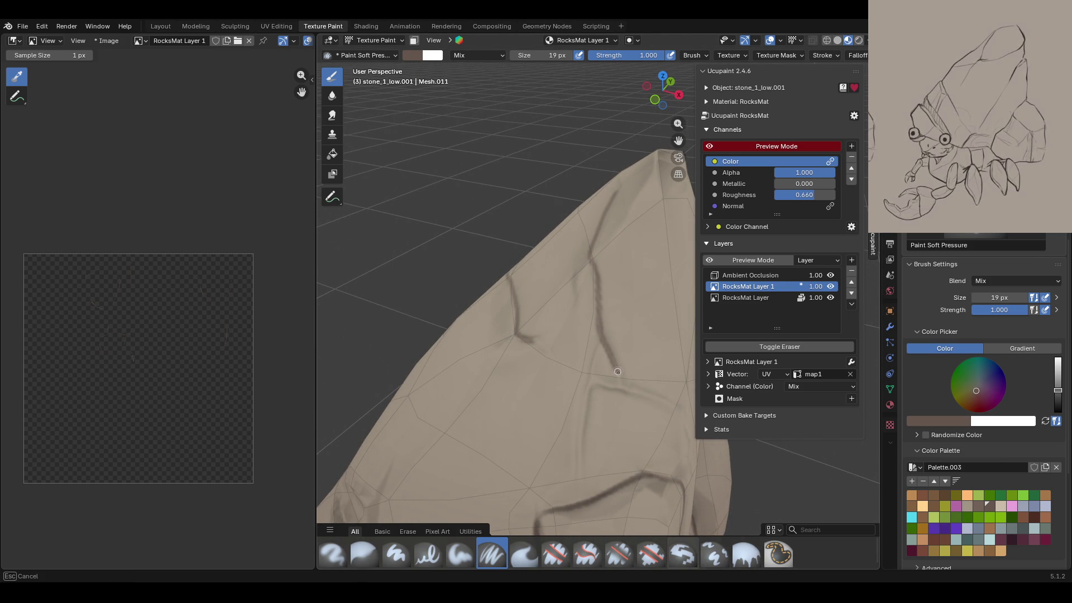
mouse_move(602, 339)
left_mouse_down()
mouse_move(595, 371)
mouse_move(619, 389)
mouse_move(580, 487)
left_mouse_up()
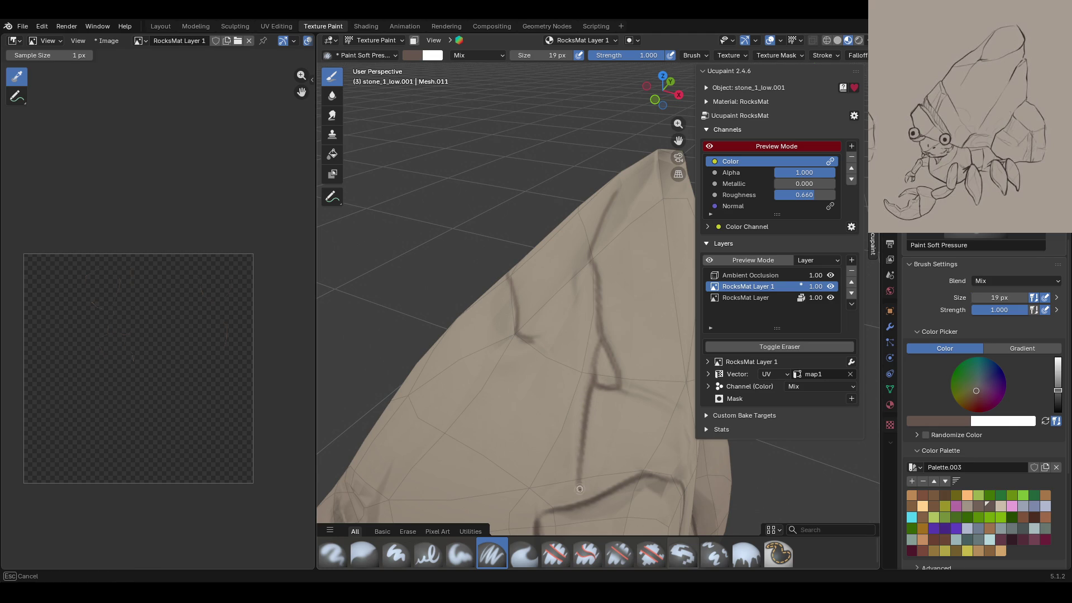
left_click_drag(592, 373, 675, 418)
scroll(676, 417, "down", 5)
mouse_move(676, 417)
middle_mouse_down()
mouse_move(478, 359)
mouse_move(689, 386)
mouse_move(630, 373)
mouse_move(650, 354)
middle_mouse_up()
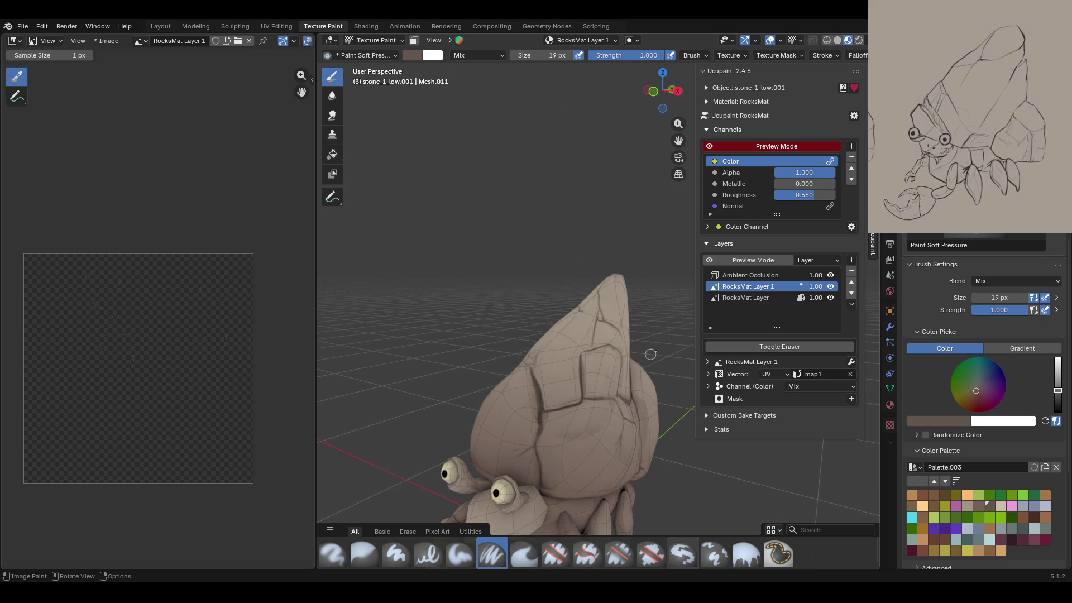
Step: Compare with and without Ambient Occlusion, leaving the Ambient Occlusion layer hidden
left_click_drag(678, 140, 702, 80)
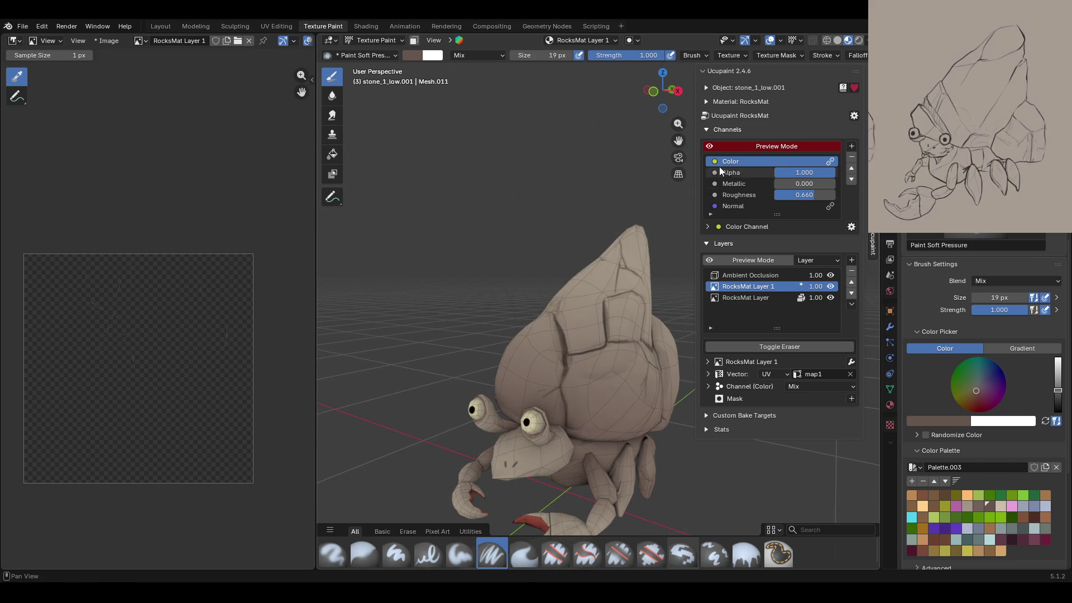
left_click(831, 275)
left_click(831, 274)
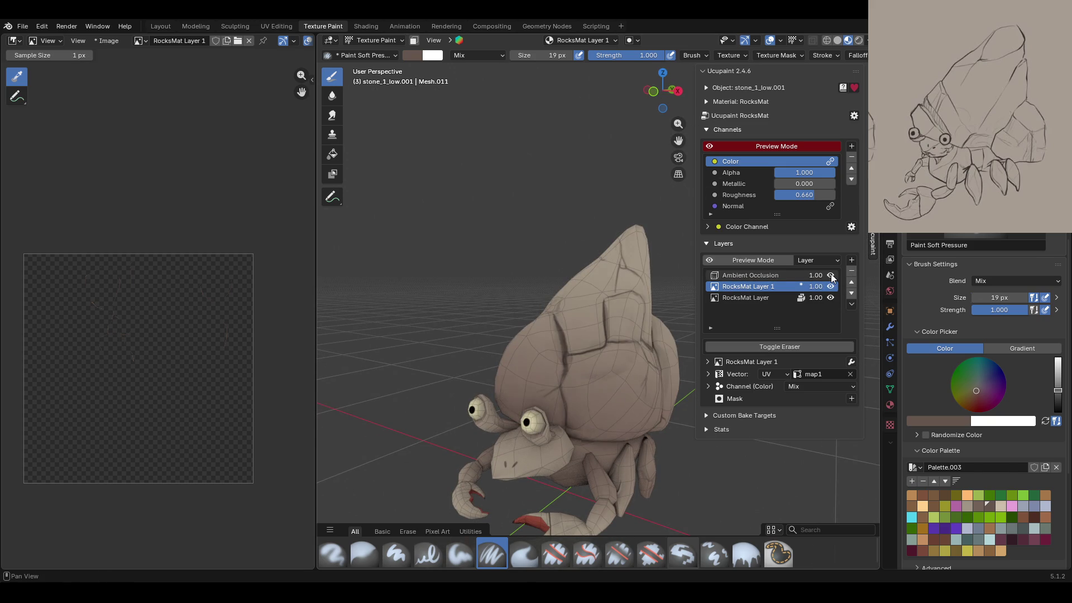
left_click(831, 275)
left_click(831, 274)
left_click(831, 275)
middle_click_drag(590, 422, 590, 422)
Step: Pick light beige and paint a highlight along the shell crack's edge
left_click(999, 507)
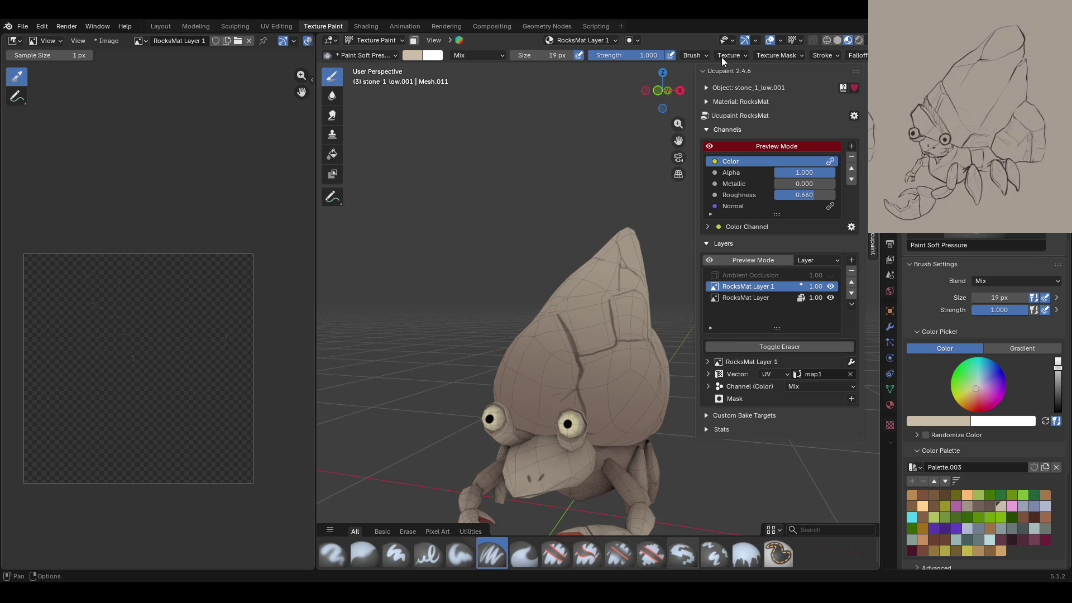
mouse_move(596, 187)
middle_mouse_down()
mouse_move(617, 493)
mouse_move(619, 177)
mouse_move(568, 221)
mouse_move(583, 235)
middle_mouse_up()
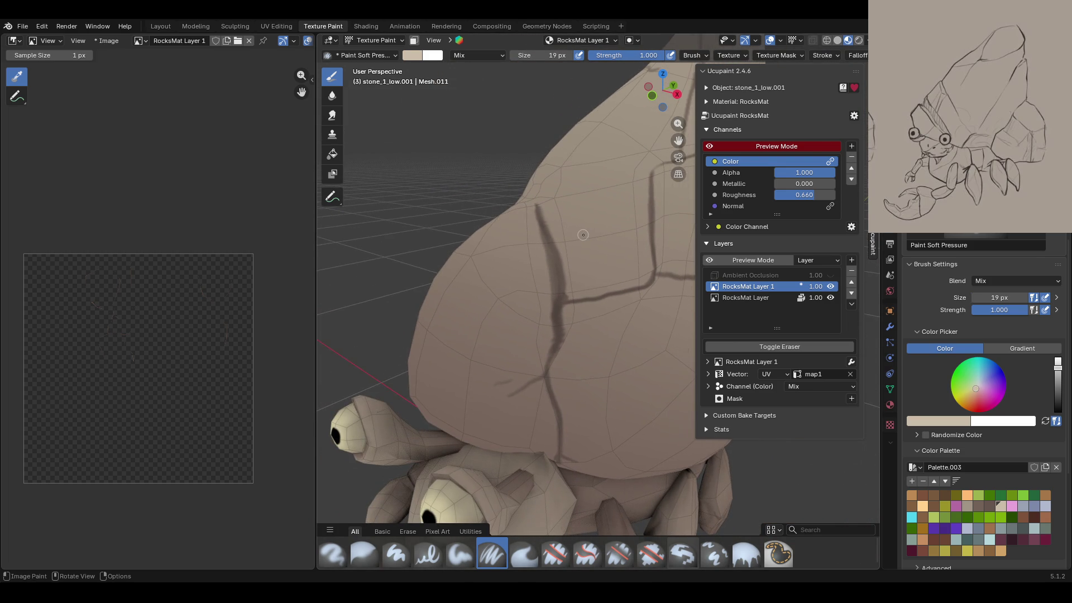
left_click_drag(532, 197, 538, 220)
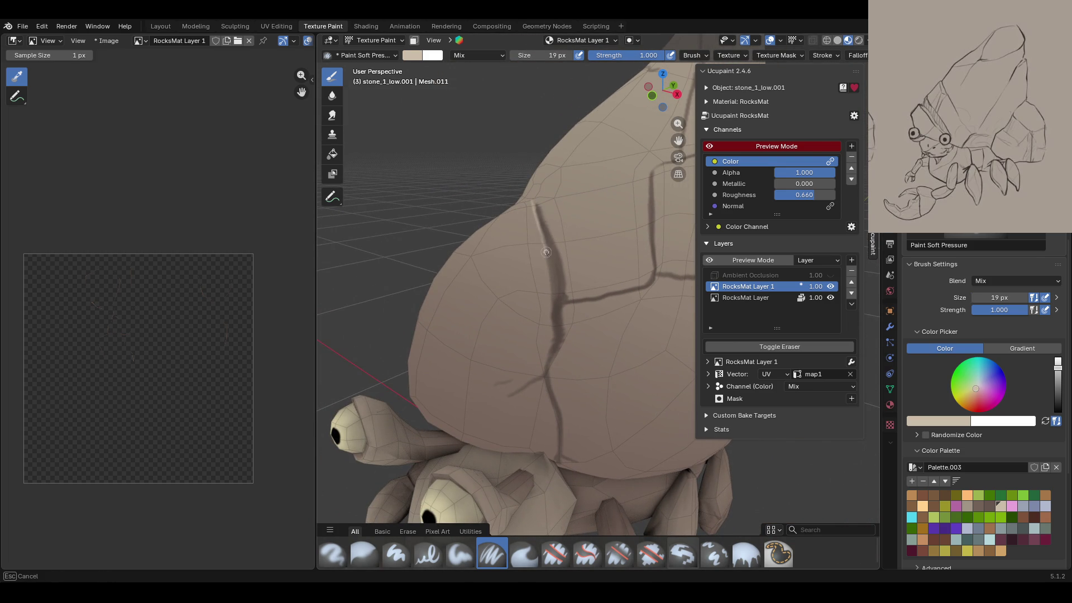
mouse_move(547, 354)
left_mouse_down()
mouse_move(546, 374)
mouse_move(515, 392)
left_mouse_up()
left_click_drag(550, 355, 521, 399)
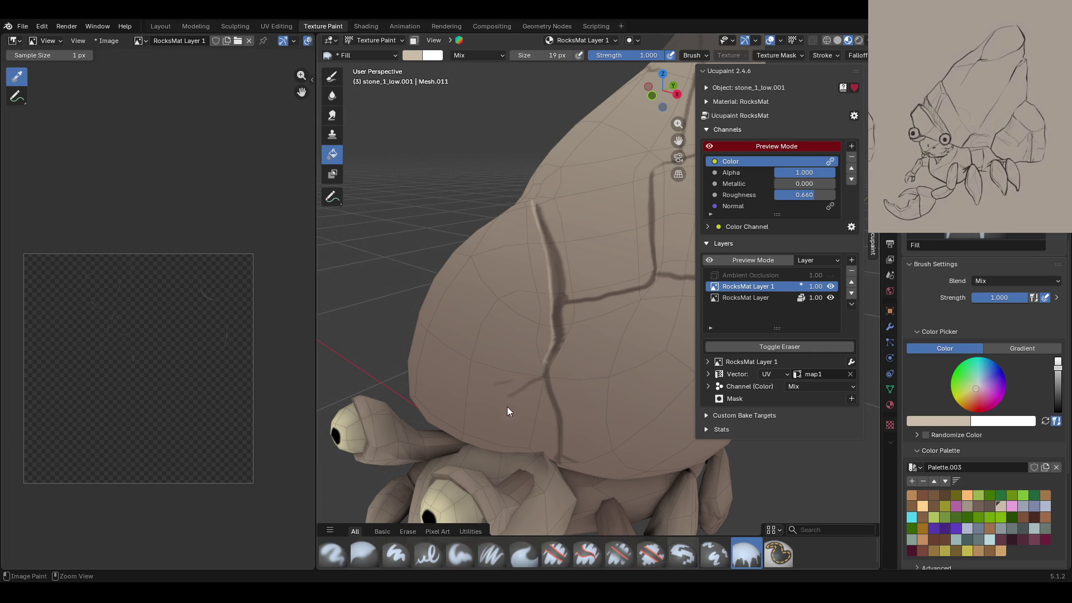
Step: Save crab_rig.blend, quit and restart Blender, reopen it, and reselect the Paint Soft Pressure brush
key("shift+space")
key("ctrl+s")
key("ctrl+q")
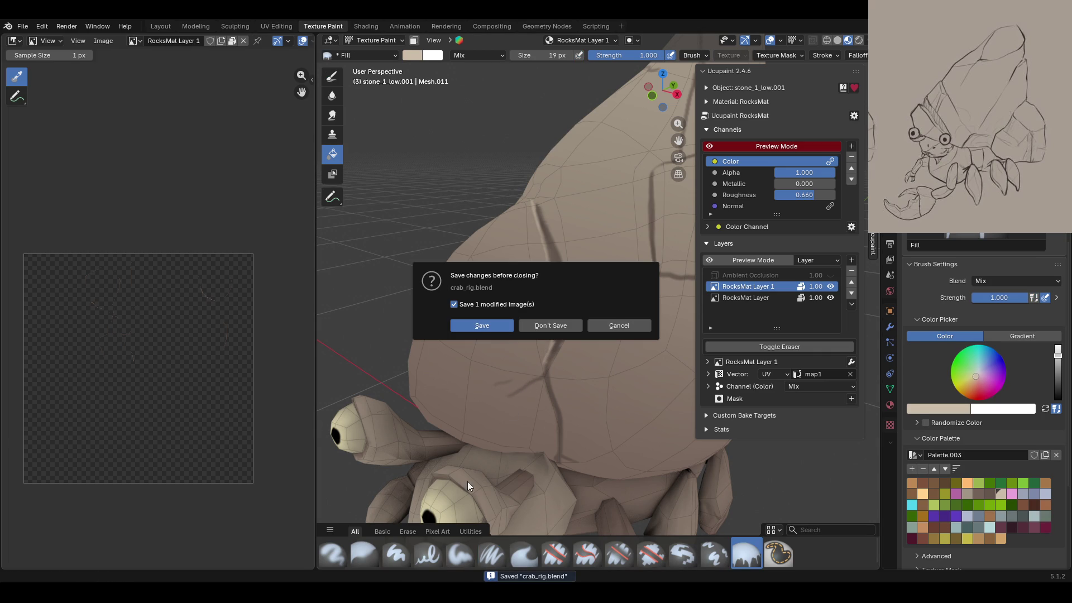
key("Return")
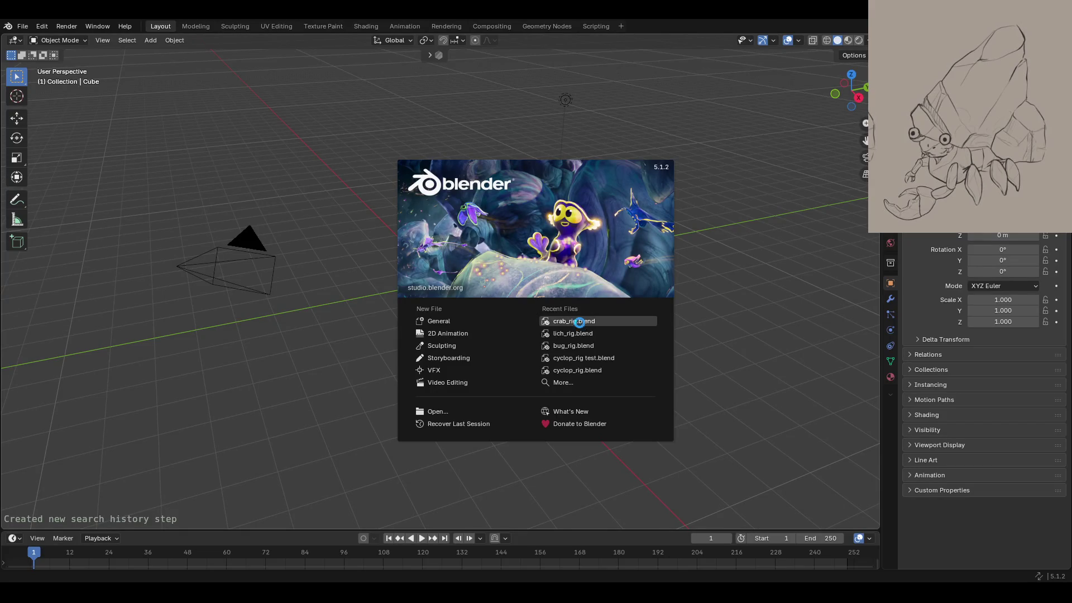
left_click(579, 322)
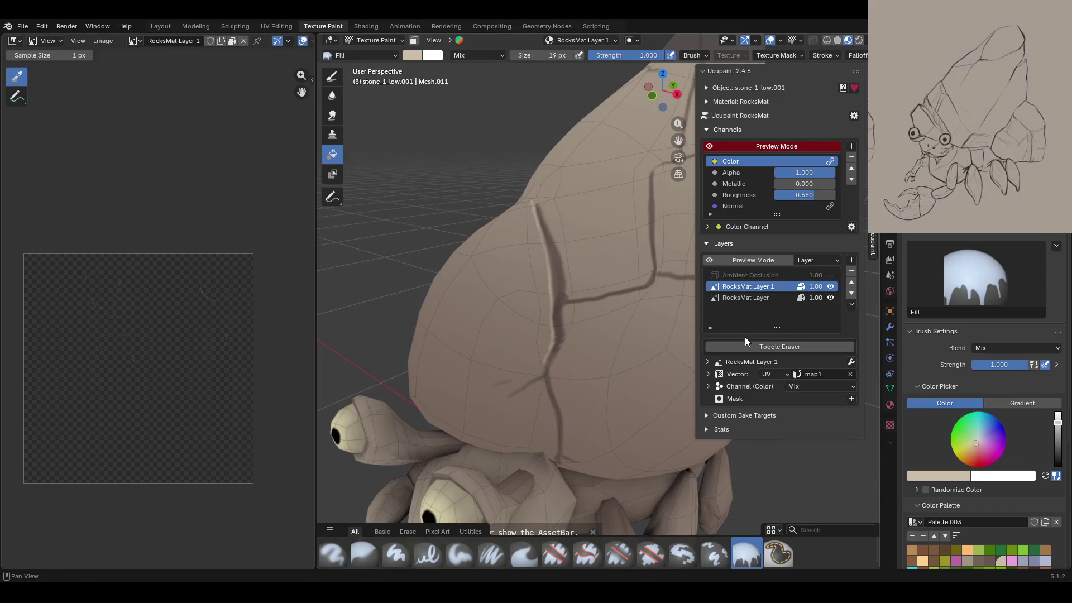
left_click(492, 555)
Step: Paint light beige highlight strokes along the edges of the upper shell cracks
middle_click_drag(525, 402, 544, 386)
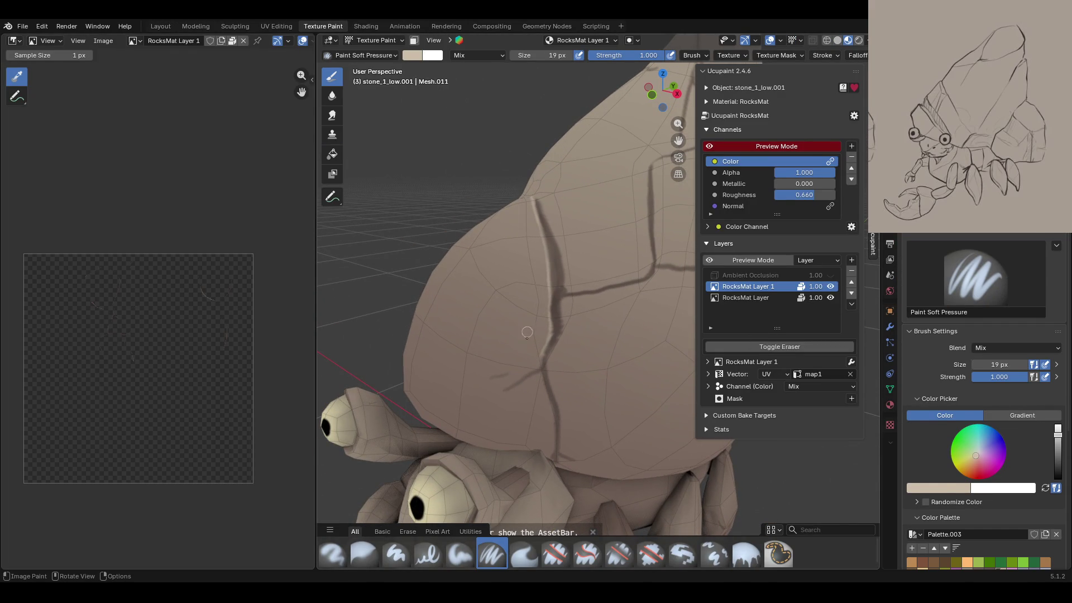
mouse_move(504, 388)
left_mouse_down()
mouse_move(516, 382)
mouse_move(508, 371)
mouse_move(568, 415)
left_mouse_up()
left_click_drag(539, 378, 540, 376)
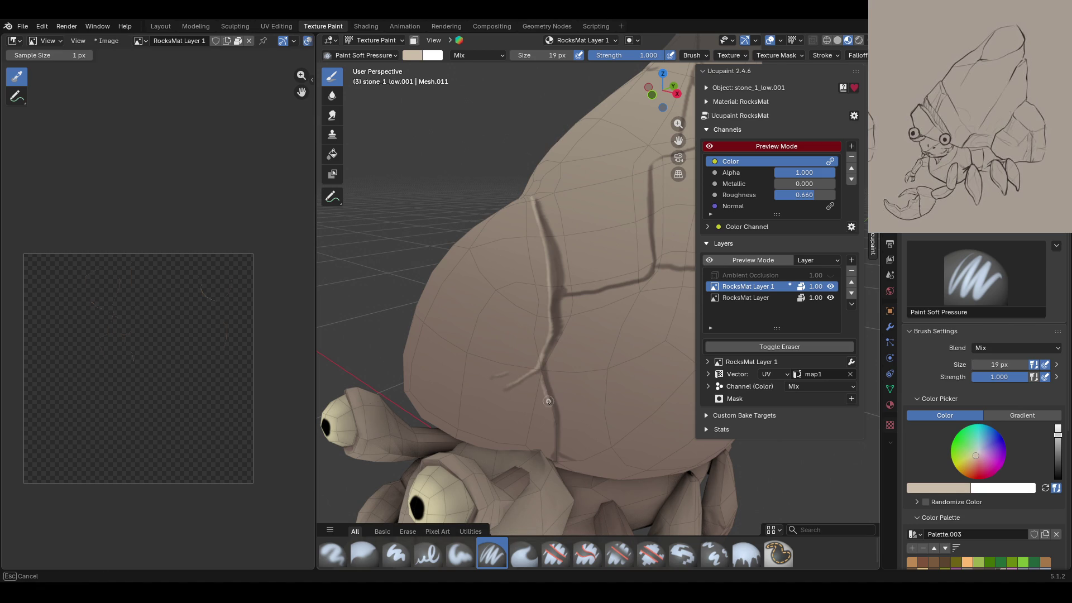
left_click_drag(554, 447, 566, 454)
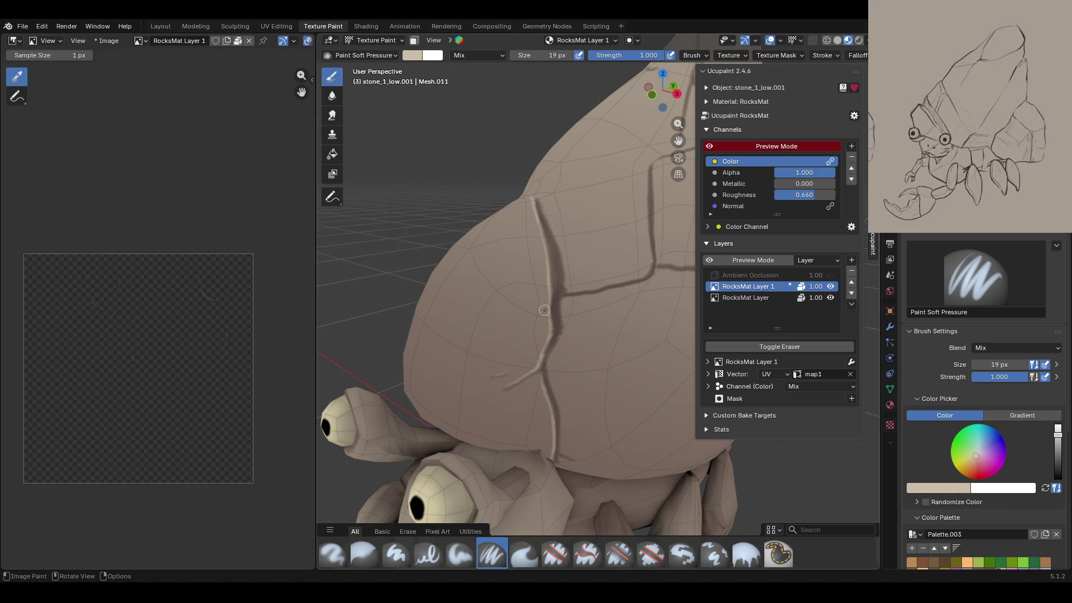
middle_click_drag(478, 274, 502, 268)
middle_click_drag(639, 182, 640, 183)
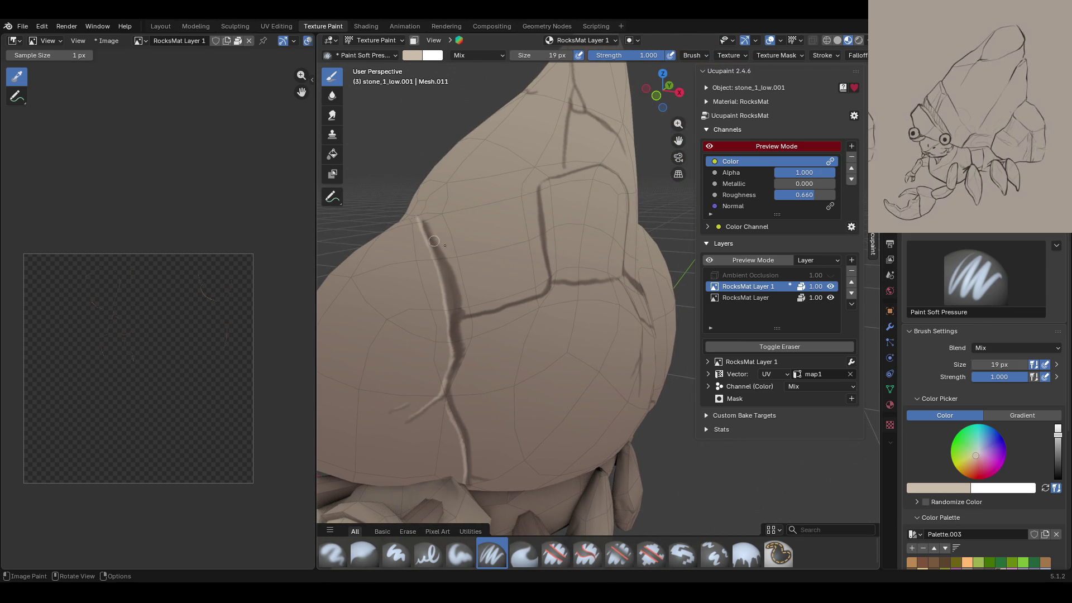
middle_click_drag(414, 231, 470, 272)
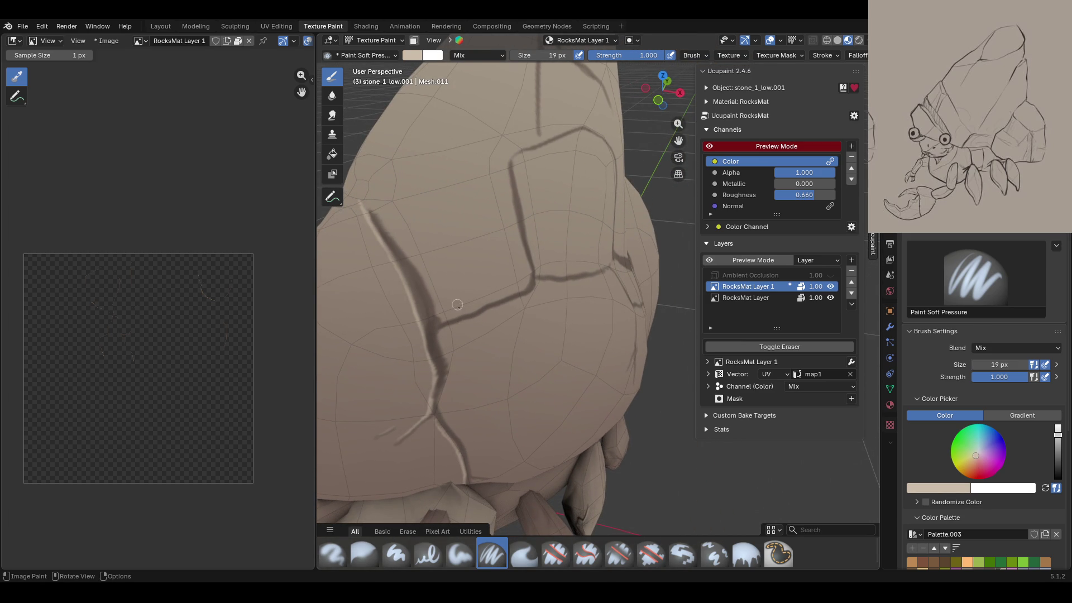
left_click_drag(439, 330, 447, 326)
left_click_drag(533, 291, 536, 251)
left_click_drag(508, 156, 508, 162)
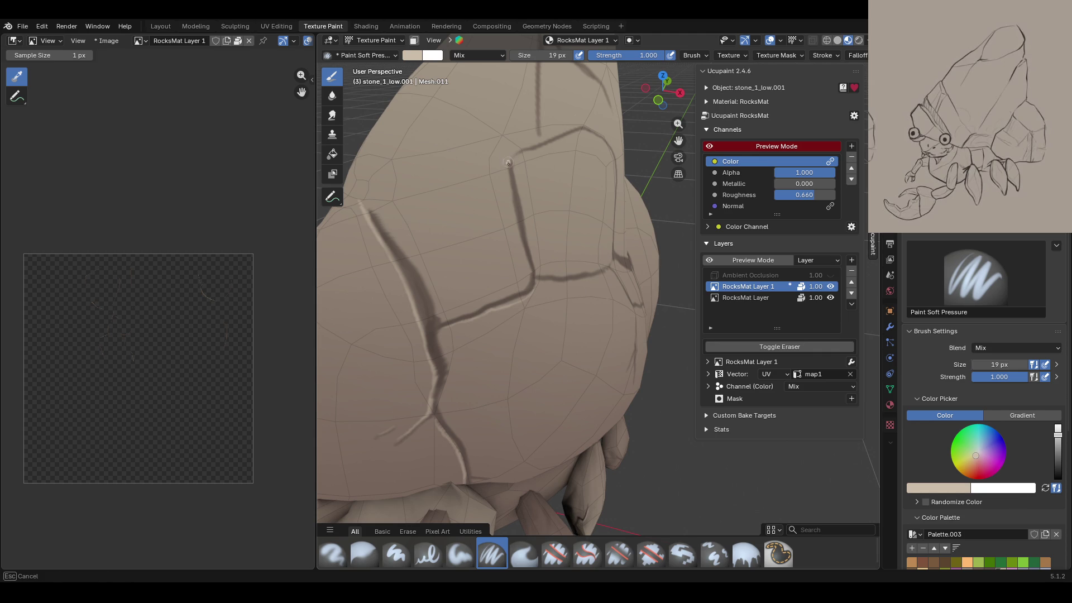
left_click_drag(528, 269, 530, 276)
middle_click_drag(550, 292, 708, 228)
Step: Turn the Ambient Occlusion layer back on and add another crack highlight
left_click(832, 275)
middle_click_drag(687, 304, 647, 301)
left_click_drag(542, 280, 557, 281)
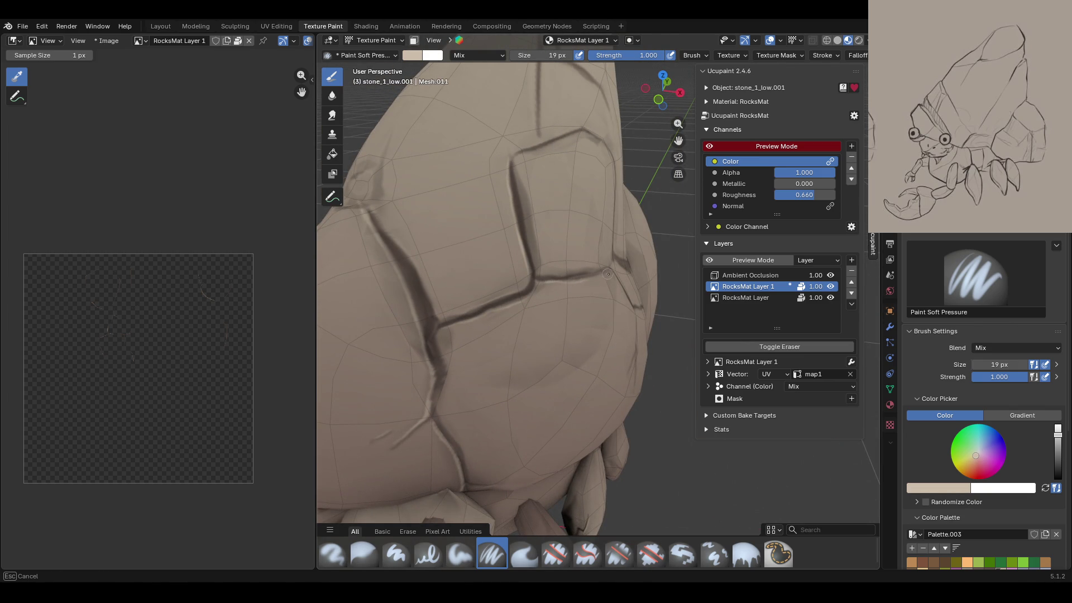
left_click_drag(593, 278, 614, 267)
mouse_move(614, 267)
middle_mouse_down()
mouse_move(663, 150)
mouse_move(451, 367)
middle_mouse_up()
scroll(451, 367, "up", 2)
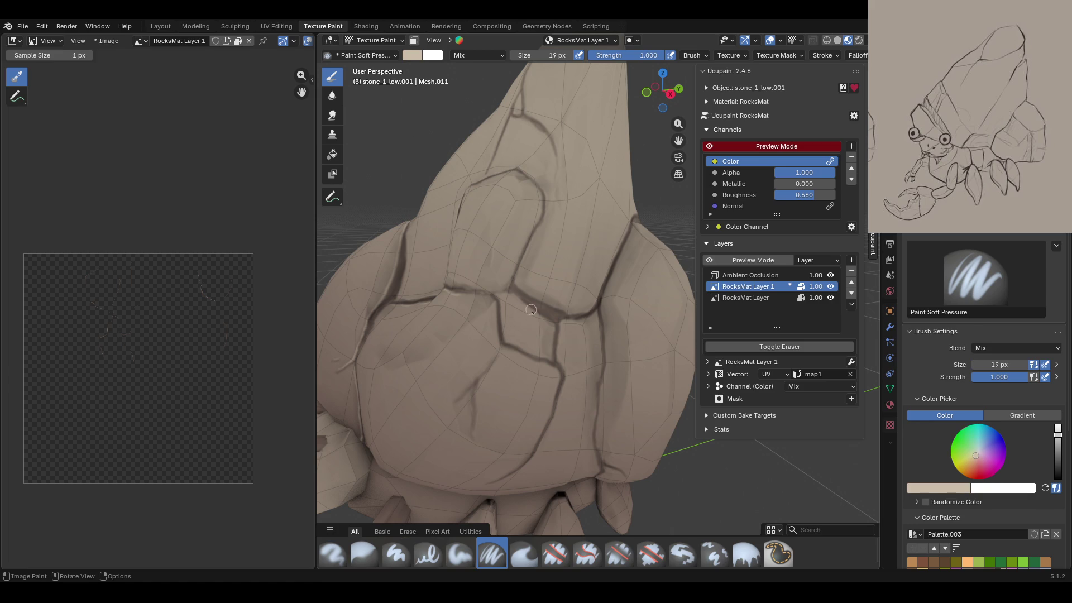
Step: Paint light highlights beside the cracks on the lower shell
left_click_drag(471, 392, 470, 420)
left_click_drag(491, 298, 499, 351)
left_click_drag(515, 293, 517, 297)
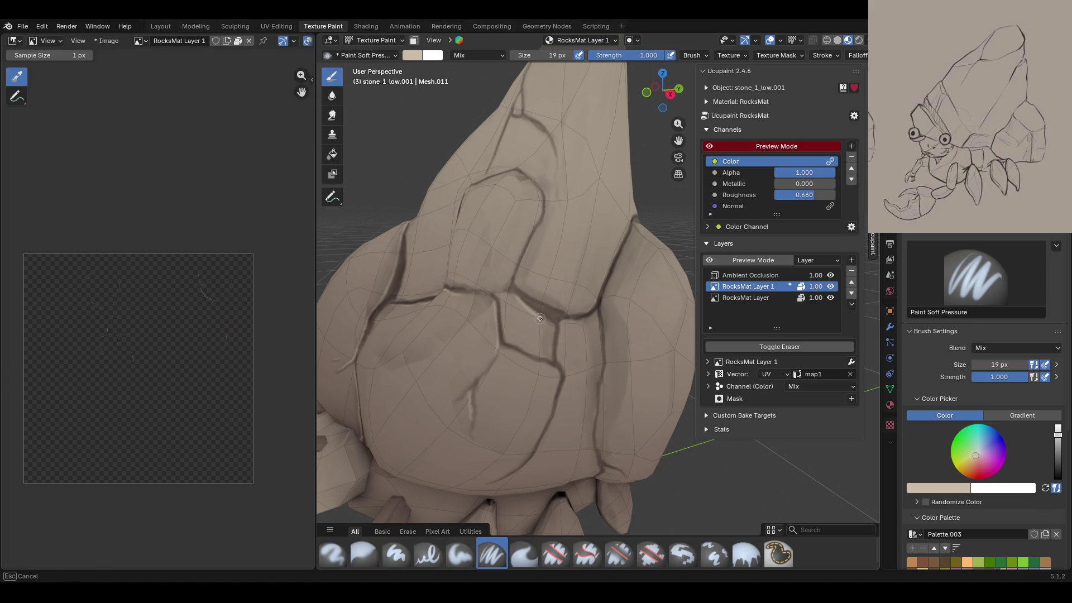
mouse_move(550, 350)
left_mouse_down()
mouse_move(544, 370)
mouse_move(511, 353)
left_mouse_up()
left_click_drag(559, 381, 559, 384)
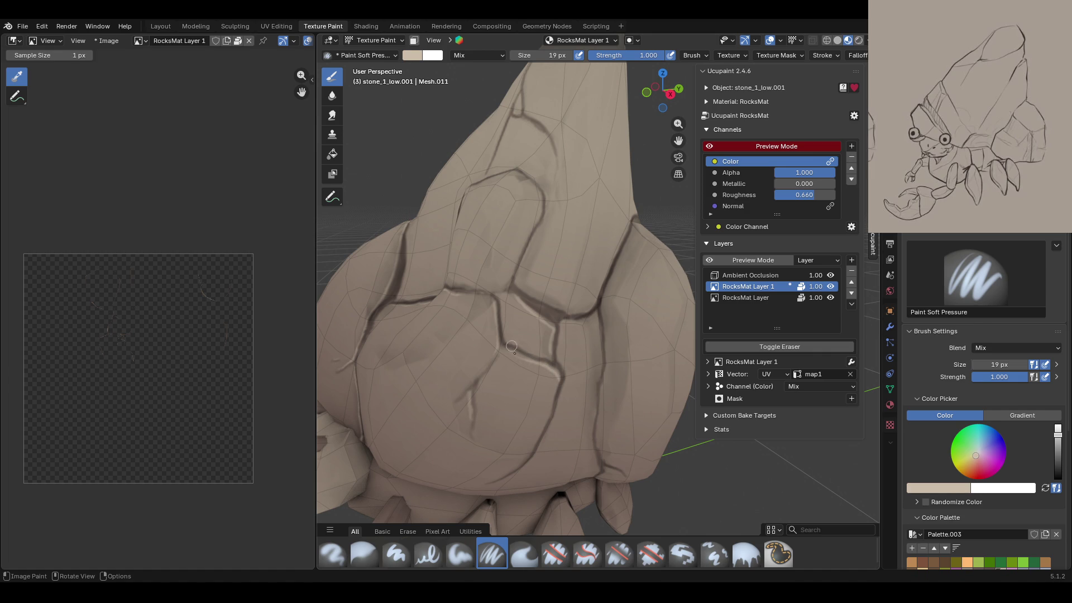
left_click_drag(493, 480, 509, 473)
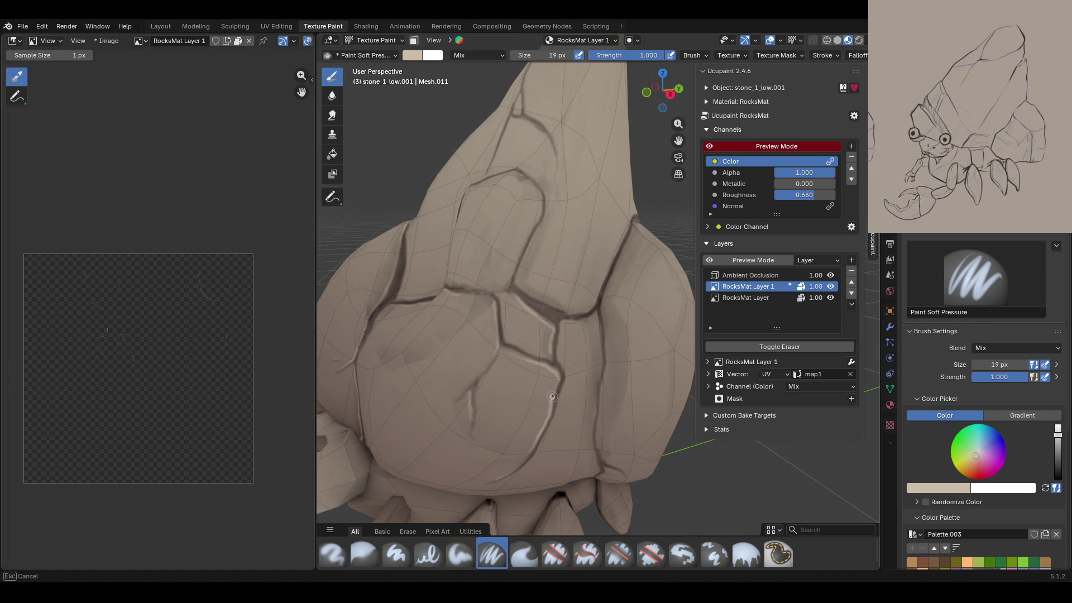
left_click_drag(559, 377, 559, 379)
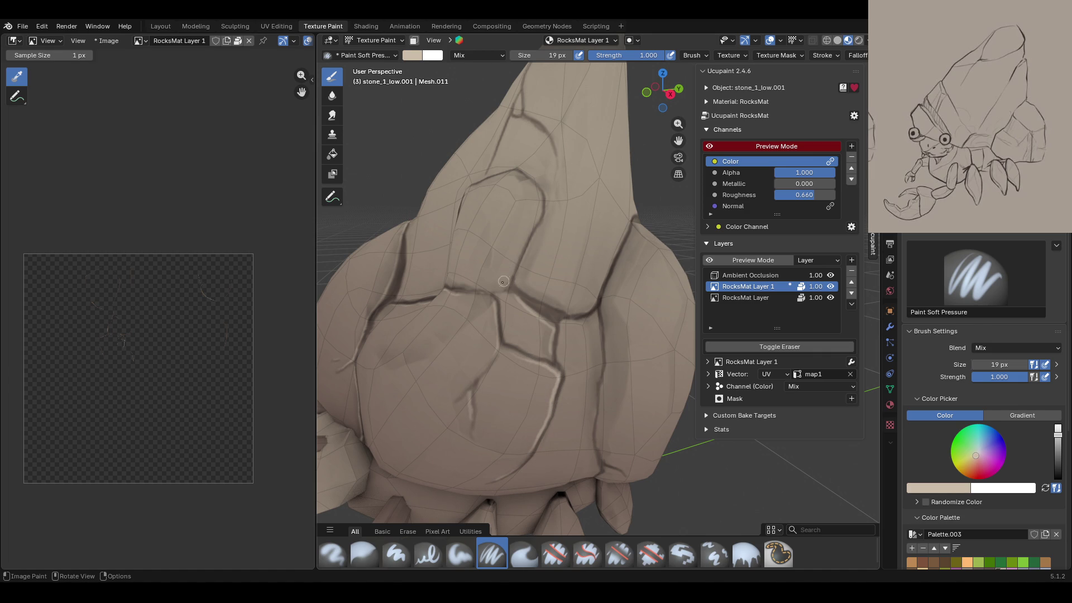
Step: Extend light highlights up and down the remaining shell cracks
left_click_drag(503, 284, 513, 270)
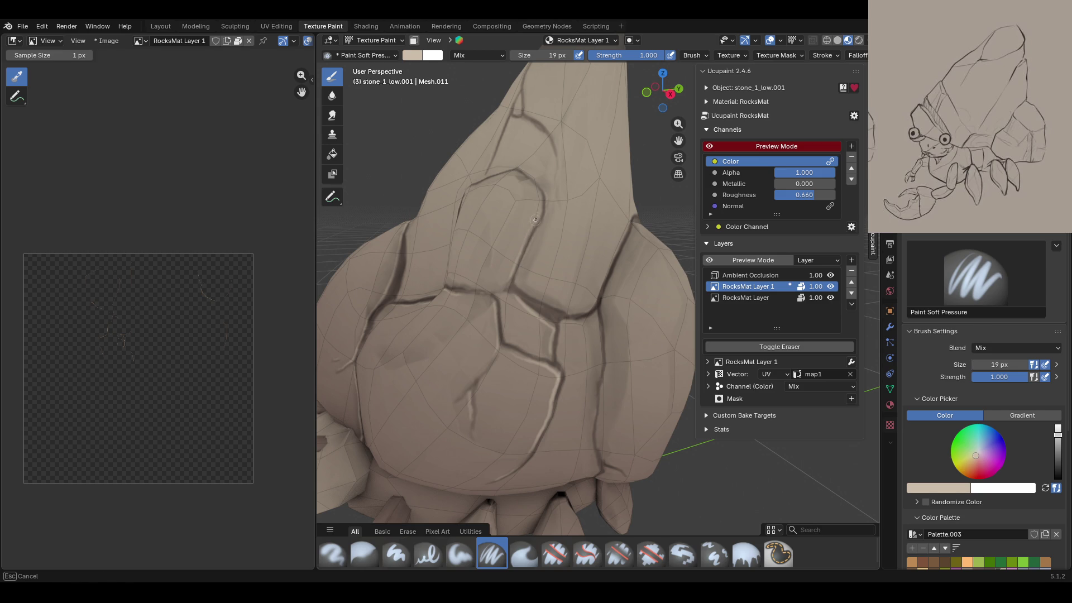
left_click_drag(539, 197, 538, 195)
mouse_move(563, 308)
left_mouse_down()
mouse_move(590, 305)
mouse_move(608, 271)
left_mouse_up()
left_click_drag(627, 226, 632, 216)
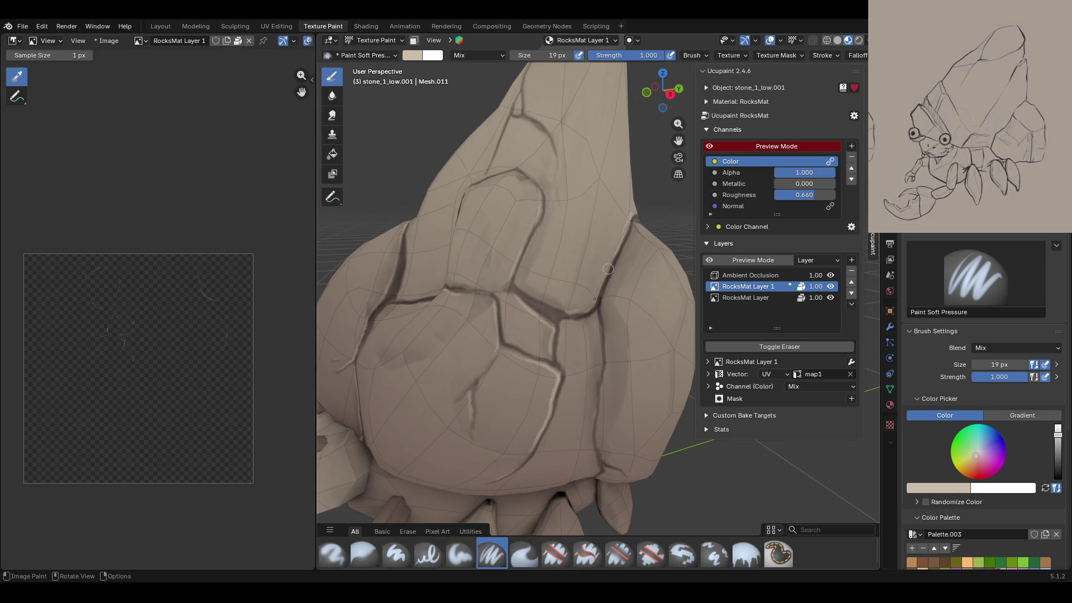
left_click_drag(593, 314, 593, 386)
left_click_drag(600, 338, 594, 398)
scroll(539, 481, "down", 5)
scroll(539, 482, "down", 5)
Step: Toggle RocksMat Layer 1 off and on to compare the painting, then select the Erase Hard brush
middle_click_drag(539, 481, 559, 363)
left_click(831, 286)
left_click(831, 286)
left_click(831, 286)
left_click(831, 286)
mouse_move(615, 290)
middle_mouse_down()
mouse_move(686, 290)
mouse_move(675, 149)
middle_mouse_up()
scroll(676, 149, "up", 3)
scroll(675, 148, "up", 3)
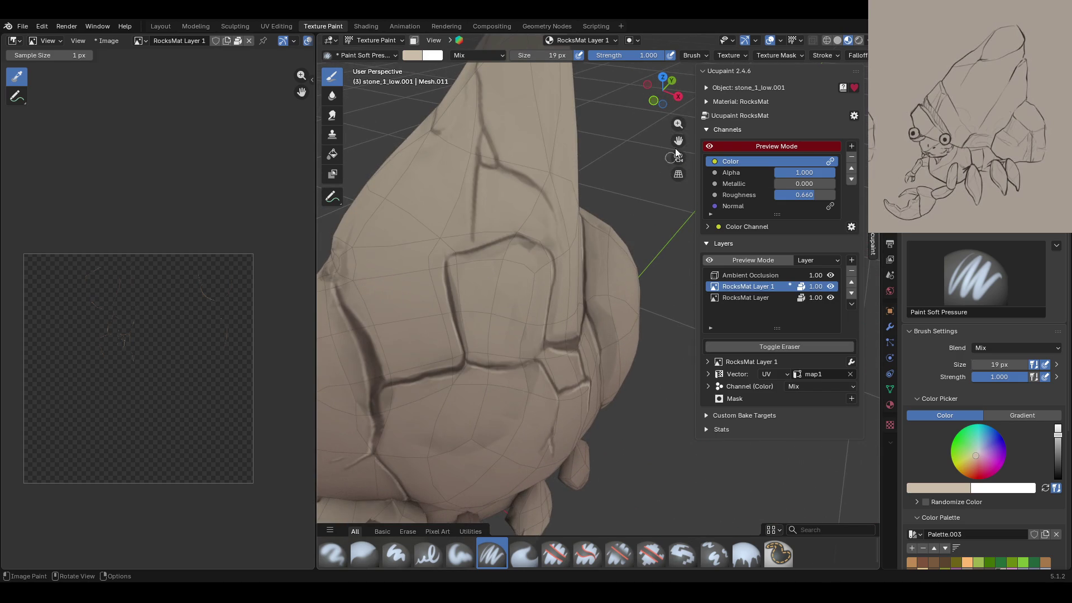
scroll(675, 149, "up", 2)
scroll(676, 148, "up", 2)
middle_click_drag(676, 148, 665, 162)
middle_click_drag(544, 320, 559, 312)
left_click(555, 555)
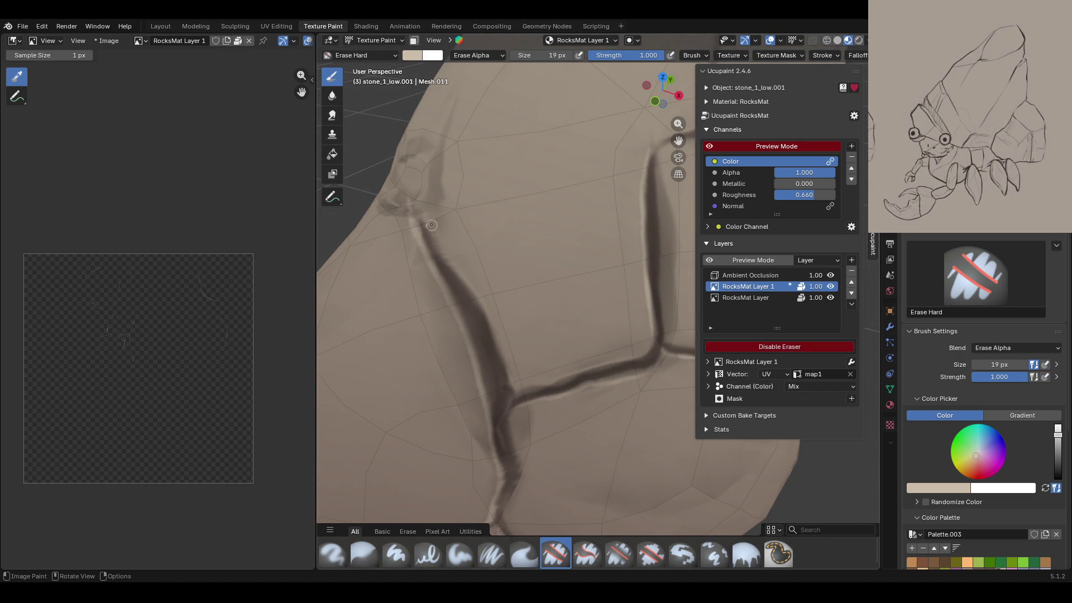
Step: Try hard and soft eraser strokes along the crack, undoing each attempt
left_click_drag(433, 229, 509, 383)
mouse_move(447, 312)
left_mouse_down()
mouse_move(480, 347)
mouse_move(486, 378)
left_mouse_up()
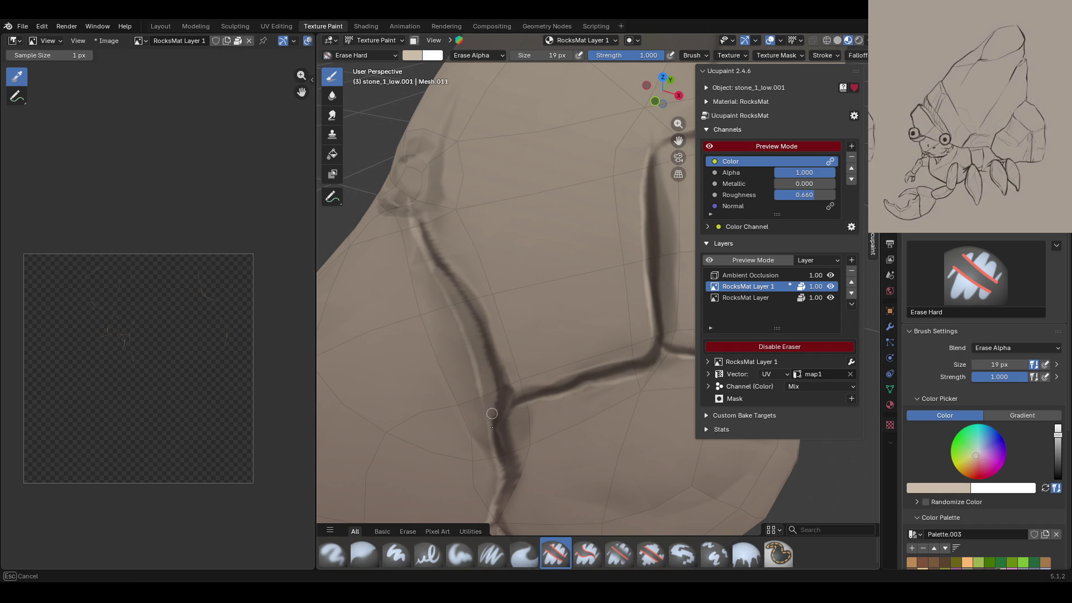
key("ctrl+z")
key("ctrl+z")
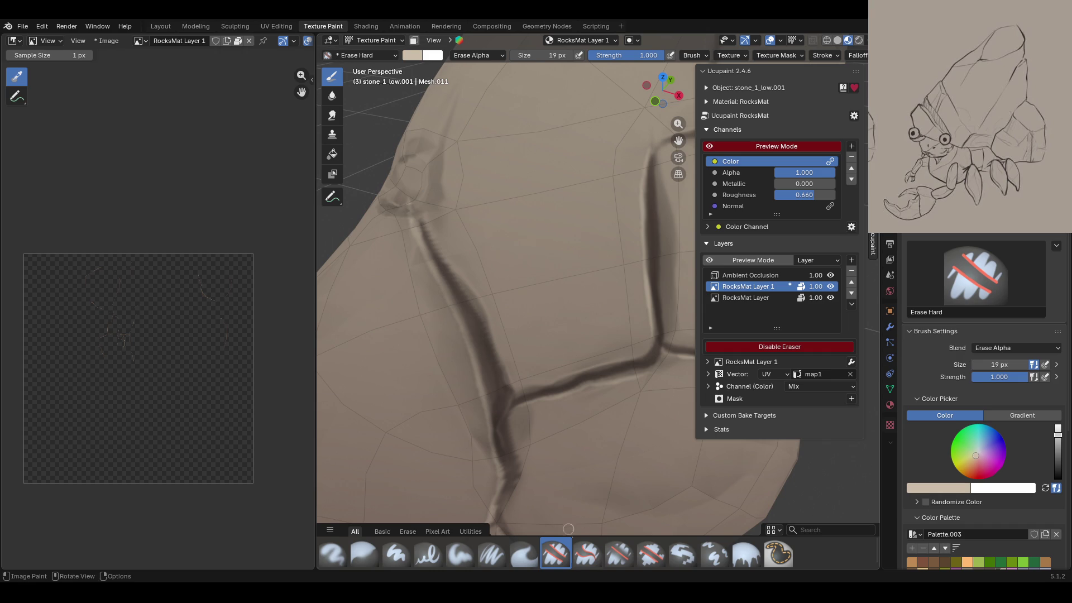
left_click(621, 553)
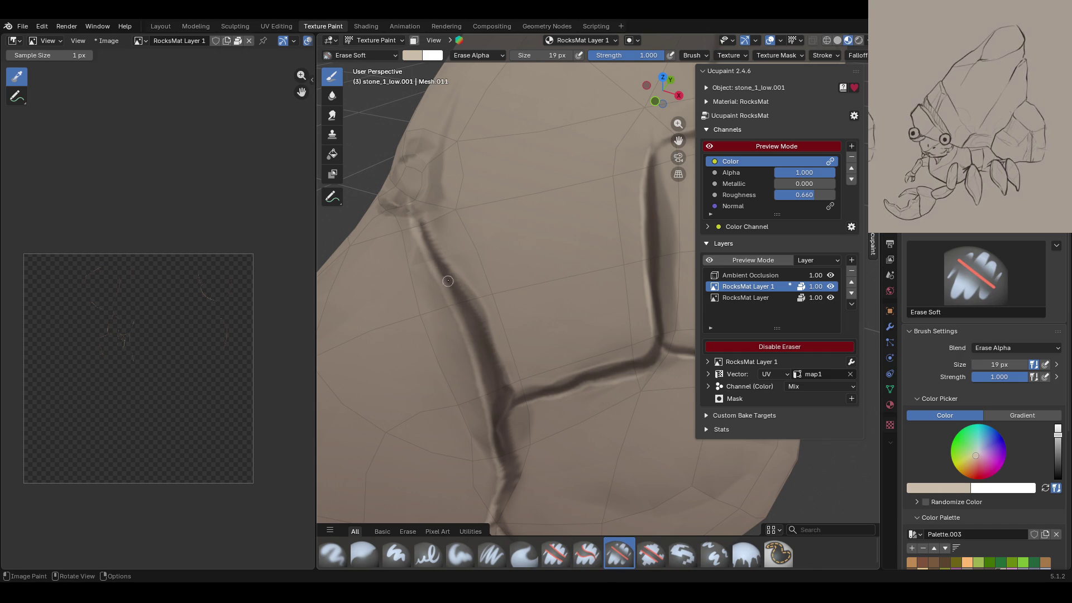
left_click_drag(455, 299, 487, 384)
key("ctrl+z")
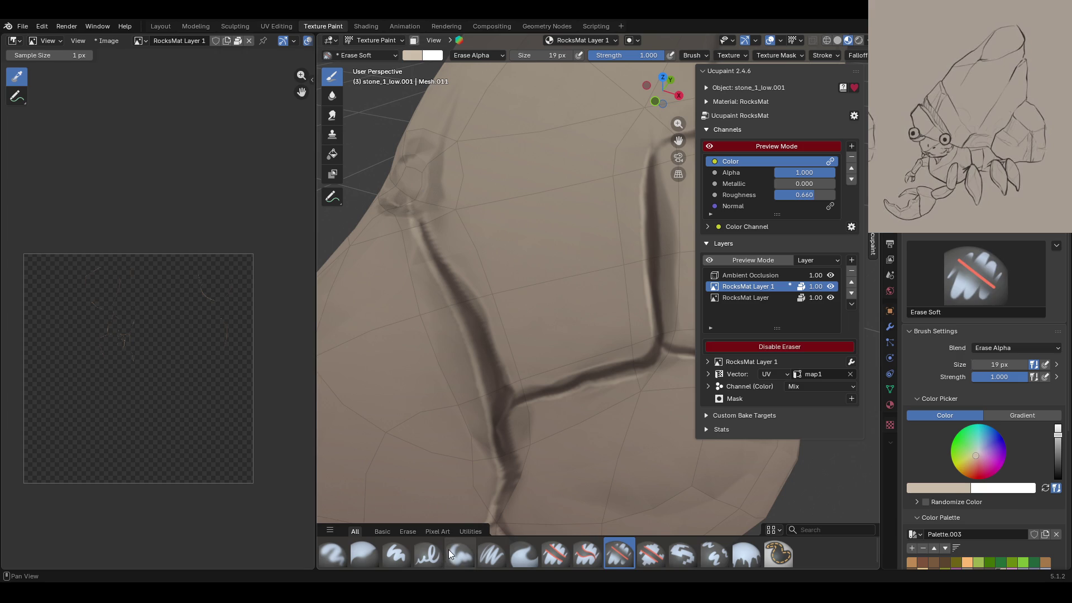
Step: Sample the darker shell tone with the eyedropper and paint it softly along the crack with Paint Soft
left_click(451, 555)
left_click(949, 487)
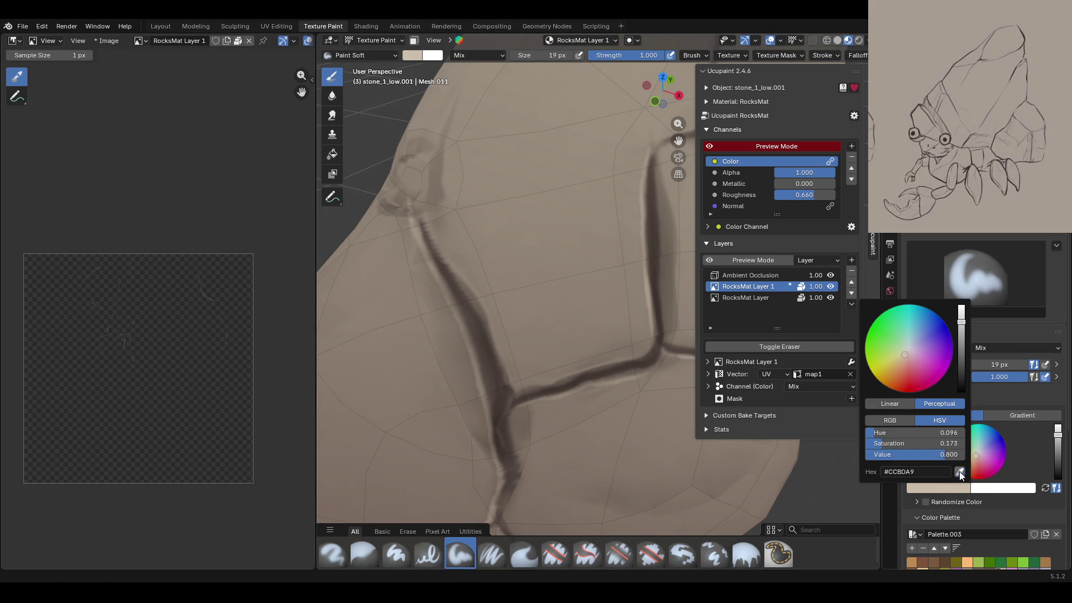
left_click(962, 474)
left_click(449, 348)
left_click(455, 300)
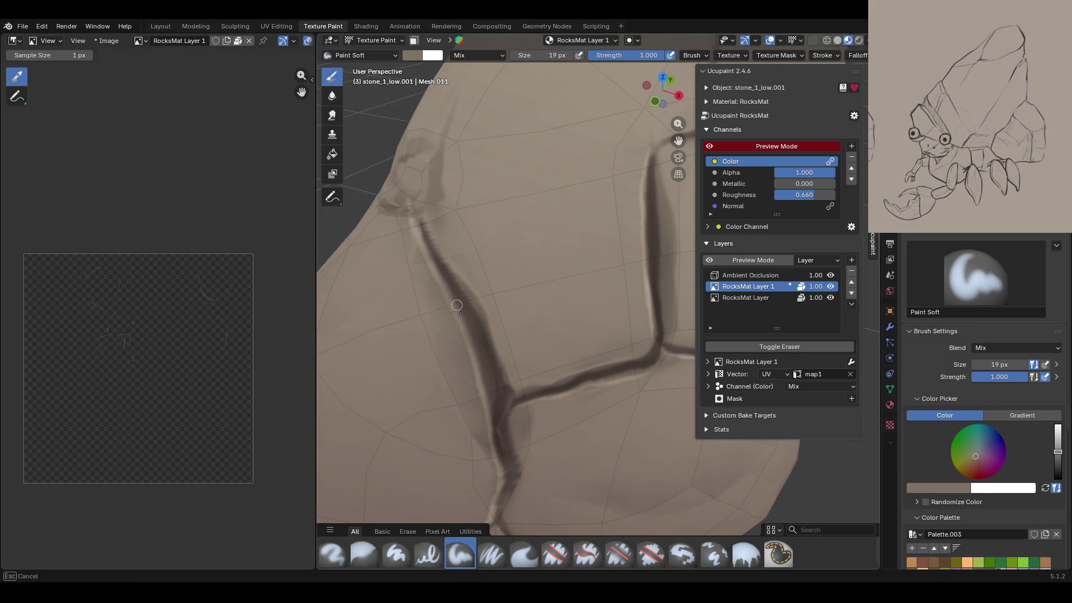
mouse_move(455, 301)
left_mouse_down()
mouse_move(484, 351)
mouse_move(448, 289)
mouse_move(482, 425)
left_mouse_up()
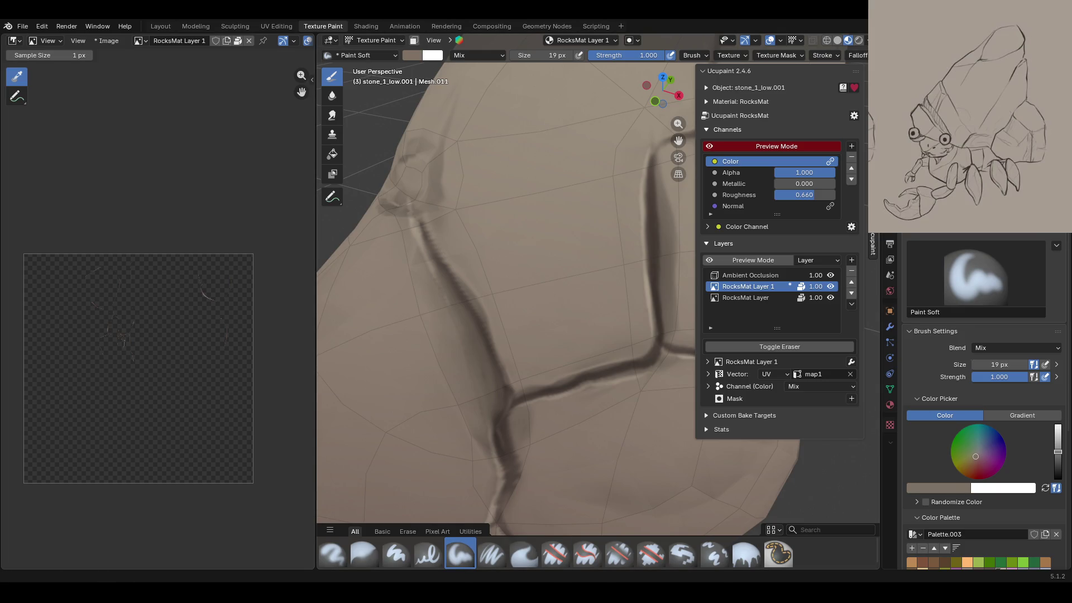
scroll(511, 430, "down", 2)
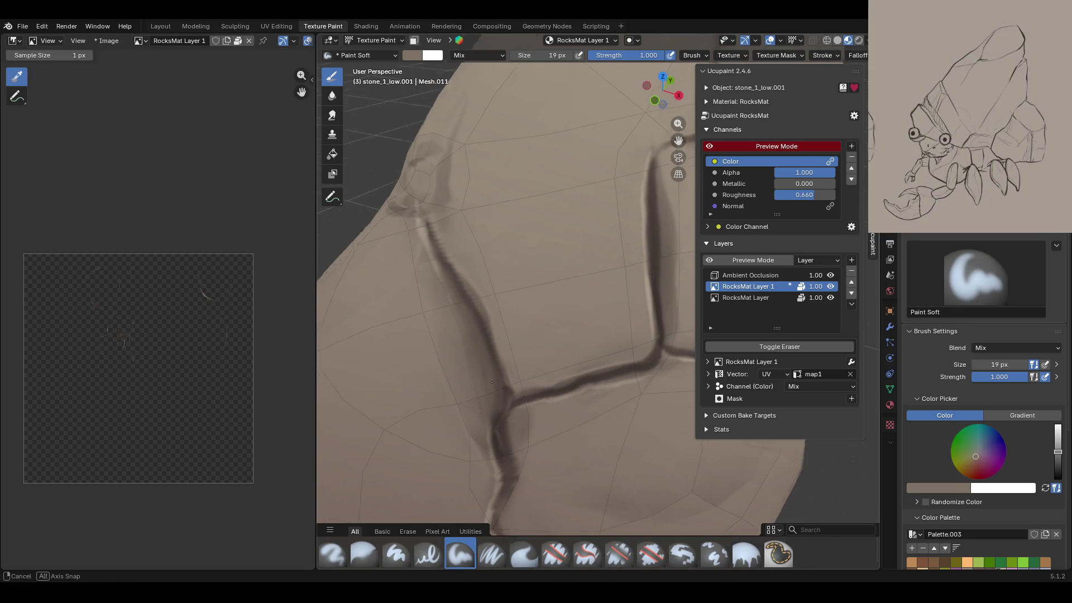
scroll(511, 430, "down", 3)
scroll(511, 430, "down", 4)
mouse_move(502, 430)
middle_mouse_down()
mouse_move(592, 420)
mouse_move(567, 221)
mouse_move(600, 251)
middle_mouse_up()
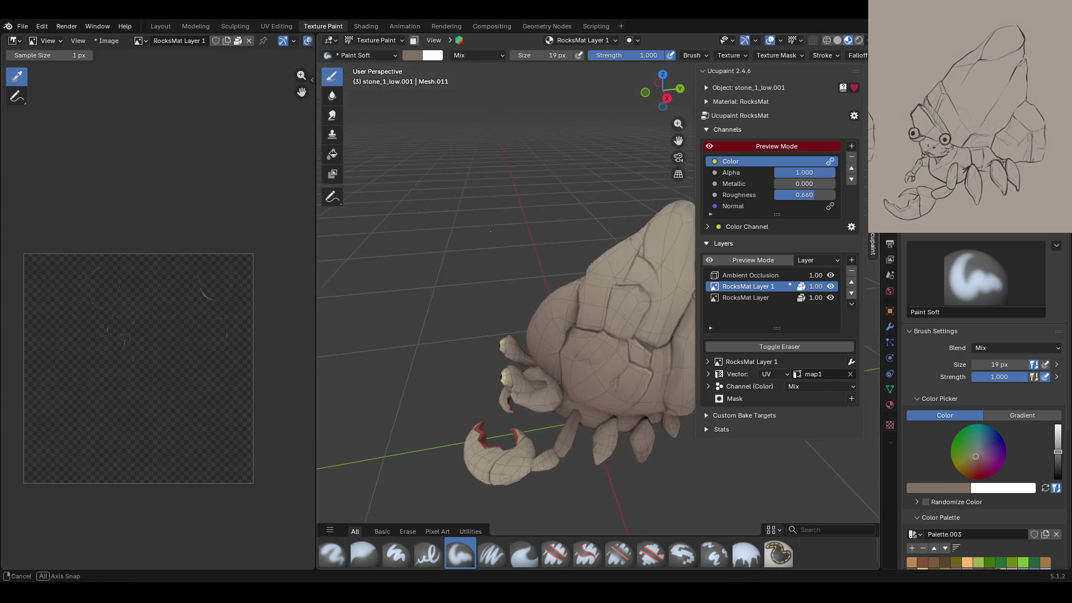
Step: Select RocksMat Layer as the paint target and turn off the channel preview for full shading
left_click(769, 299)
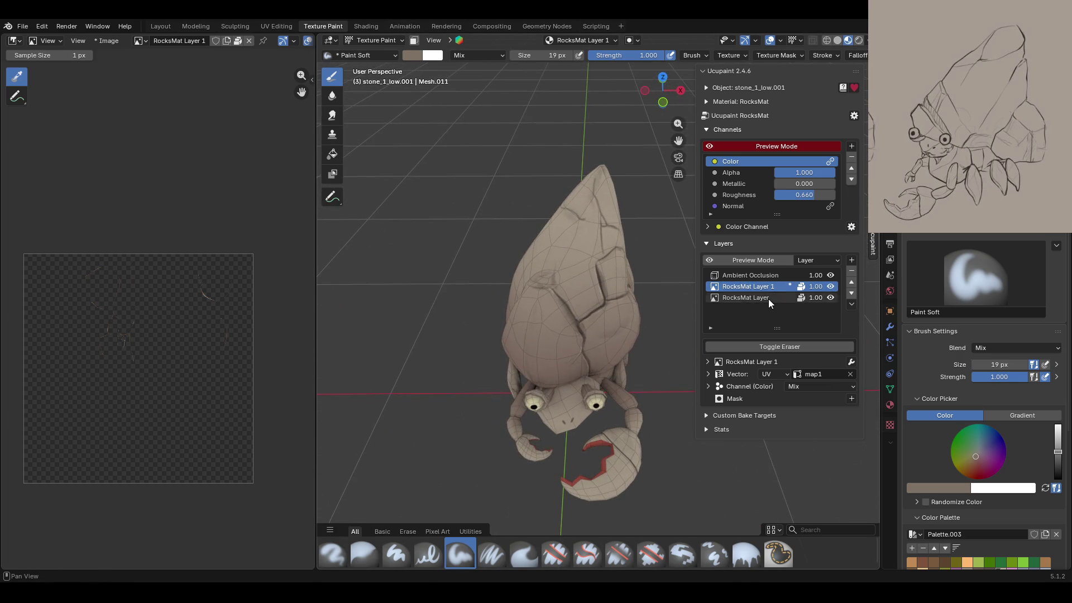
middle_click_drag(558, 224, 414, 28)
mouse_move(441, 140)
middle_mouse_down()
mouse_move(454, 176)
mouse_move(421, 169)
mouse_move(620, 149)
mouse_move(550, 281)
mouse_move(713, 149)
middle_mouse_up()
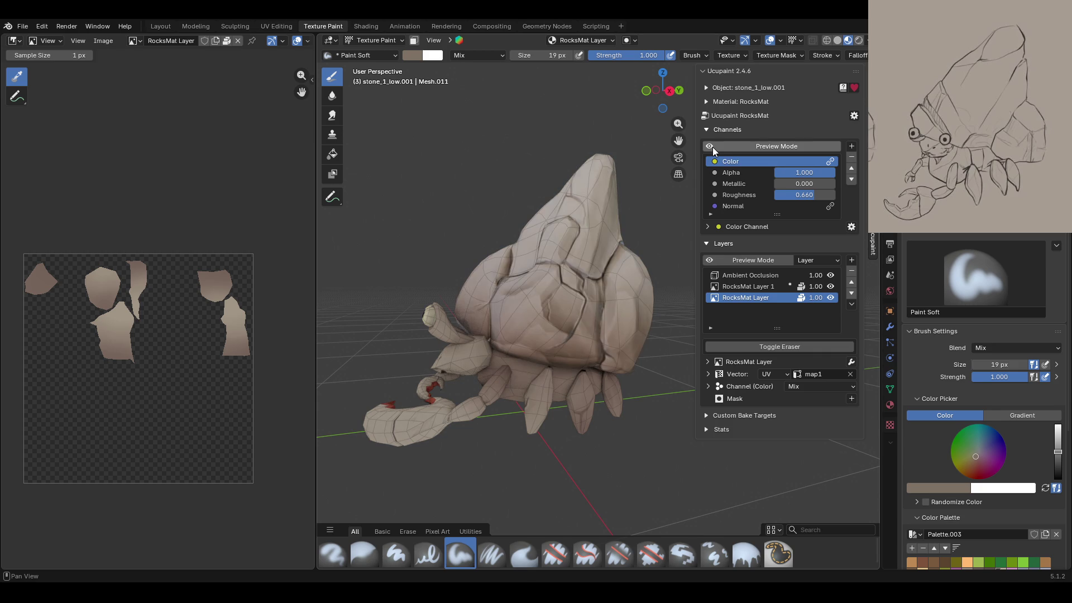
left_click(713, 146)
Step: Choose a darker brown palette swatch, set the Paint Soft size to 38 px, and re-enable Preview Mode
middle_click_drag(561, 340, 837, 287)
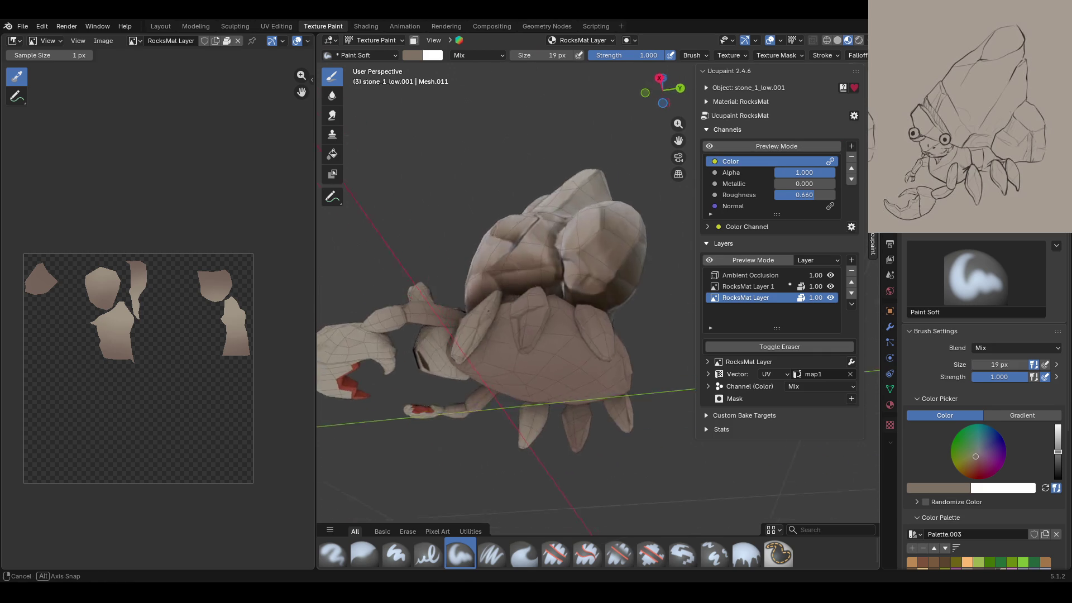
left_click(832, 278)
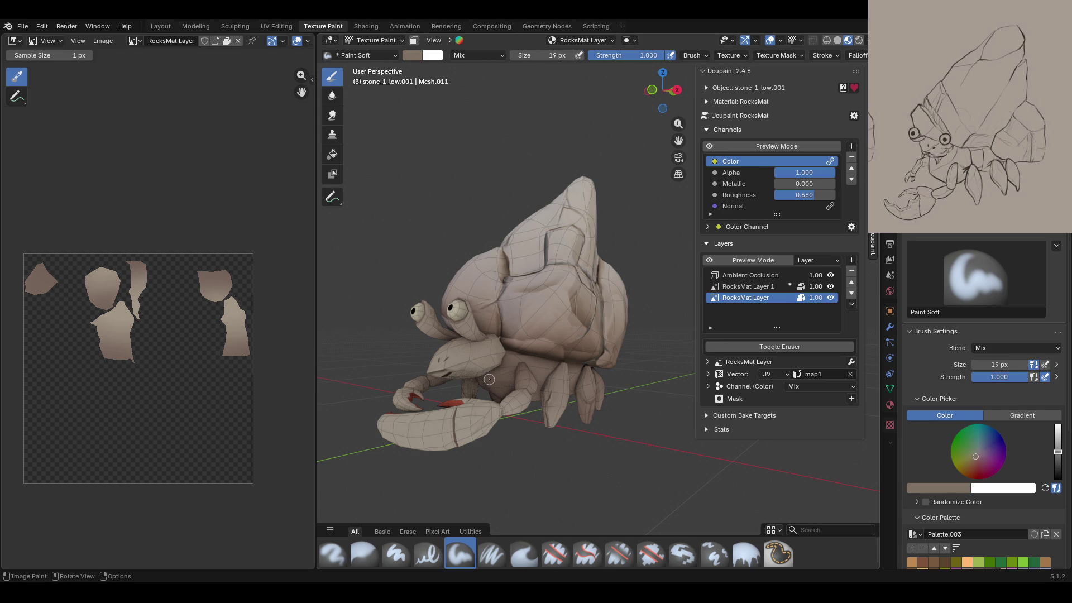
middle_click_drag(509, 451, 447, 429)
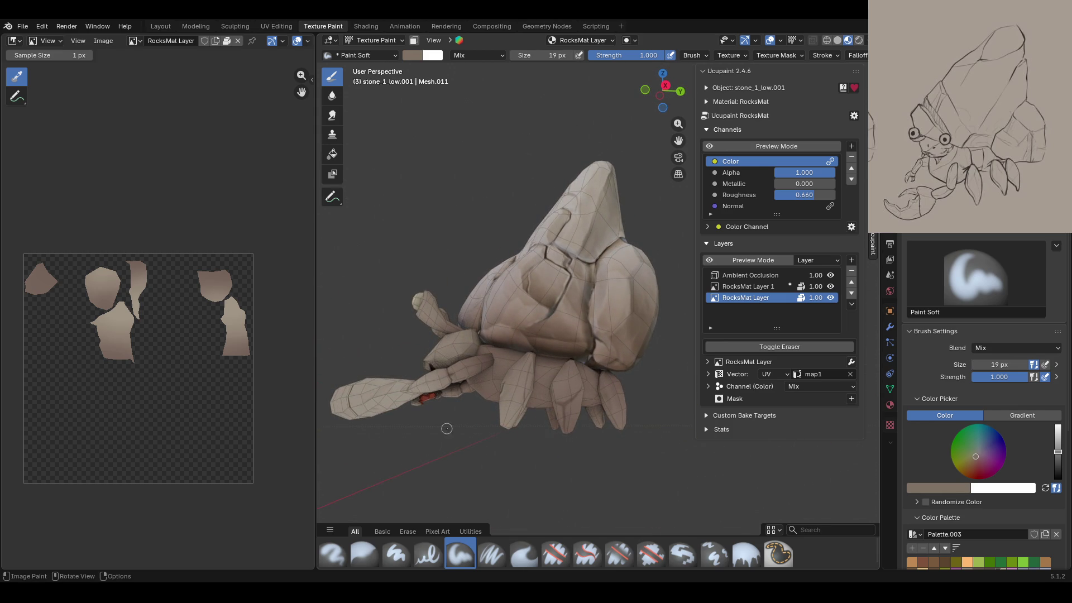
mouse_move(569, 327)
middle_mouse_down()
mouse_move(562, 332)
mouse_move(562, 312)
middle_mouse_up()
scroll(561, 332, "up", 3)
middle_click_drag(591, 219, 614, 290, "ctrl")
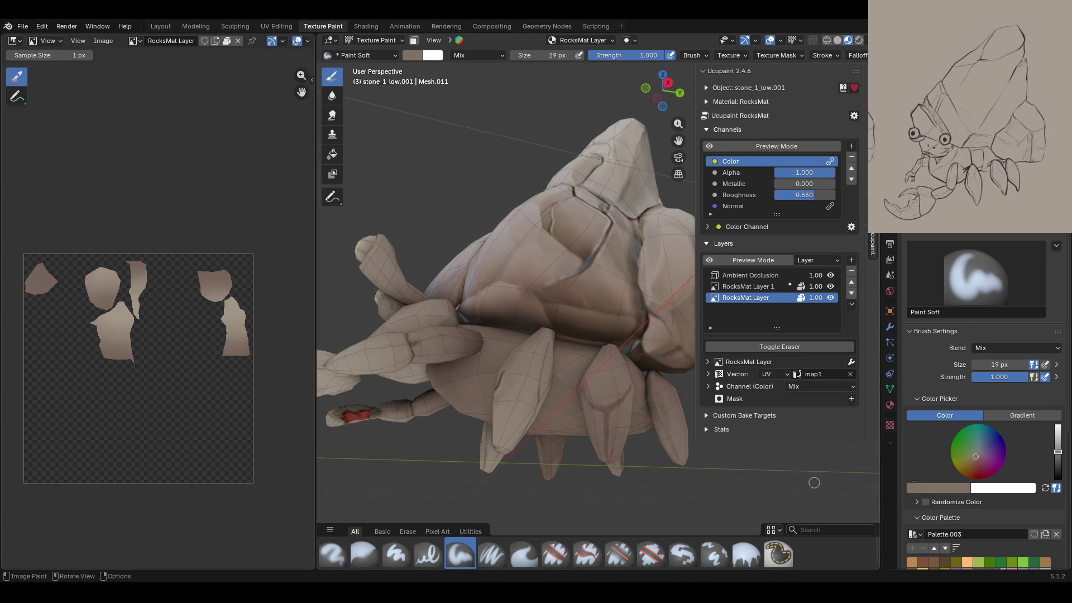
scroll(967, 494, "down", 3)
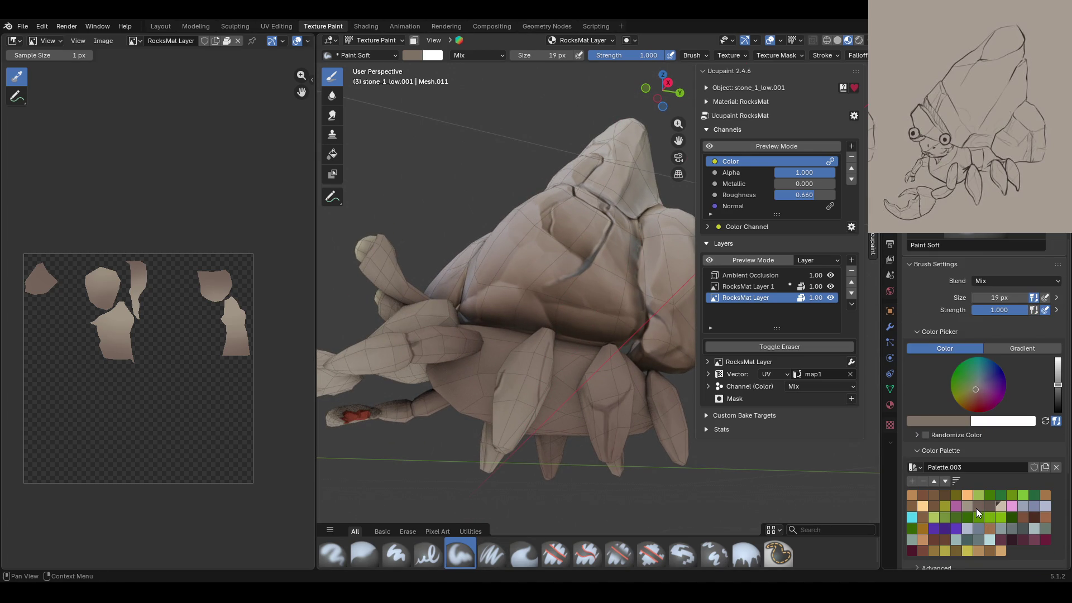
left_click(976, 508)
middle_click_drag(687, 390, 1050, 319)
left_click_drag(999, 298, 1016, 297)
middle_click_drag(449, 229, 419, 270)
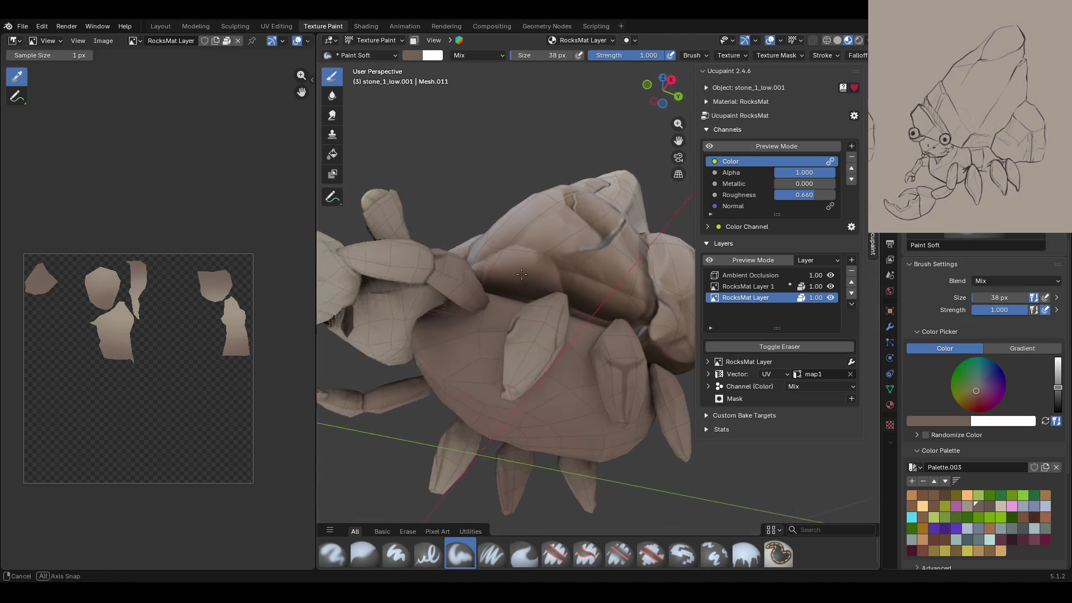
left_click(706, 149)
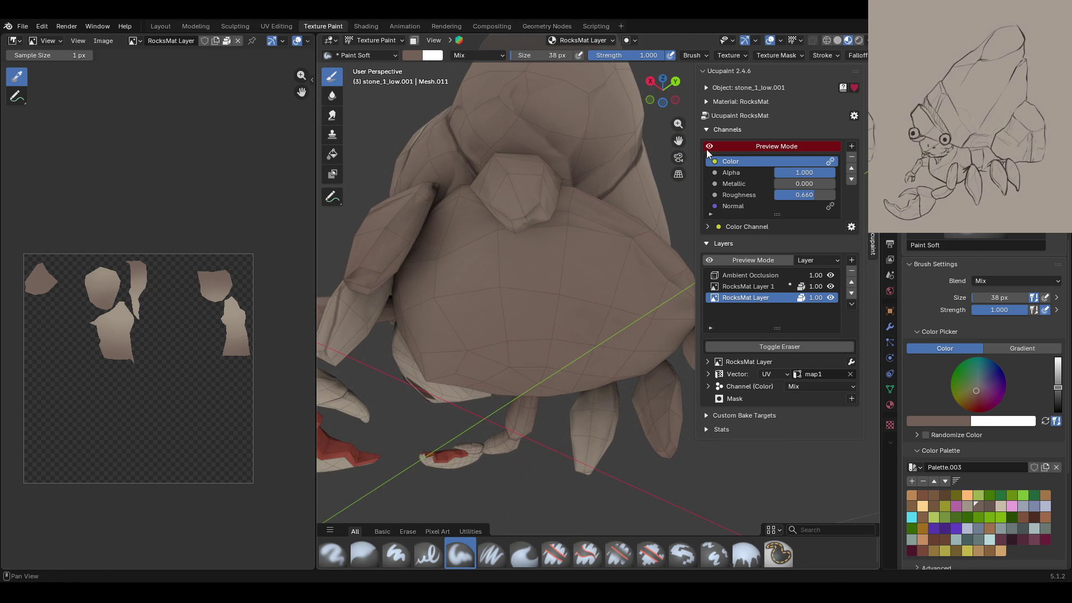
Step: Paint dark shading onto the shell's base using a darker palette colour
middle_click_drag(412, 219, 446, 234)
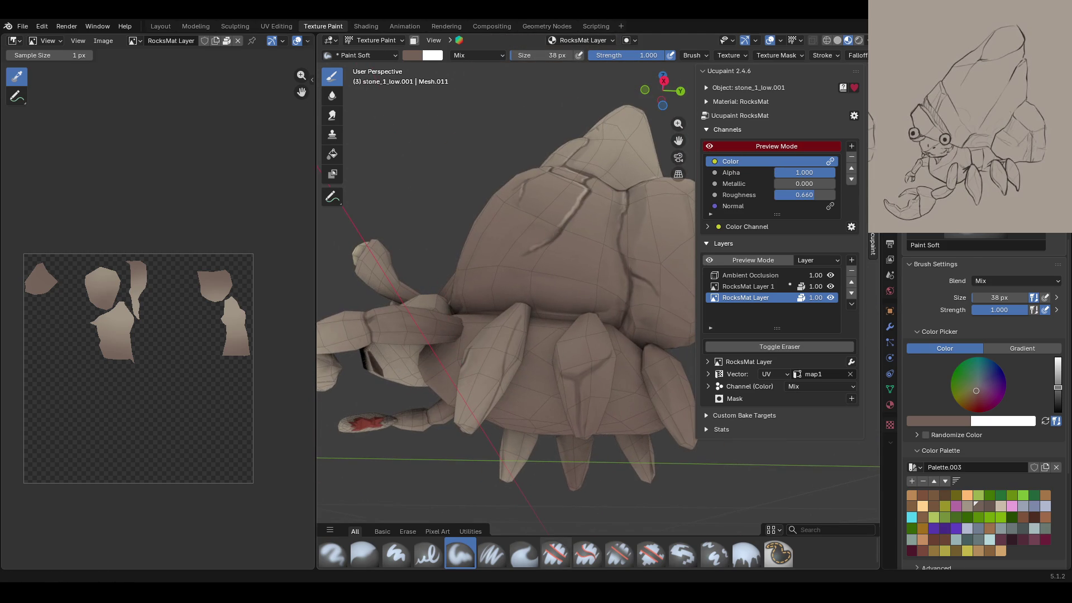
mouse_move(511, 423)
middle_mouse_down()
mouse_move(679, 382)
mouse_move(759, 327)
mouse_move(783, 334)
middle_mouse_up()
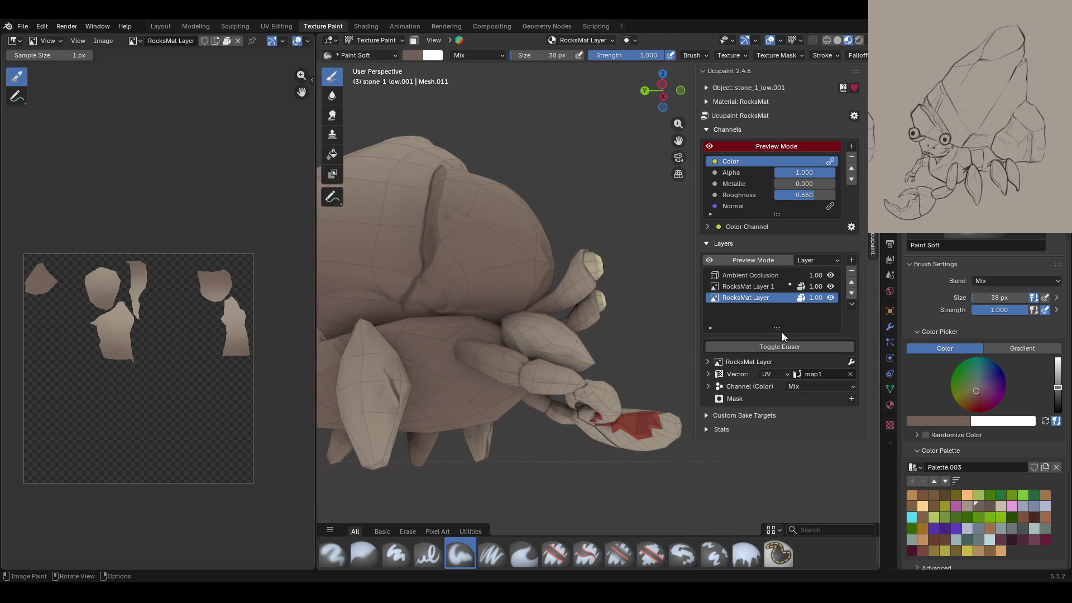
left_click_drag(456, 247, 409, 310)
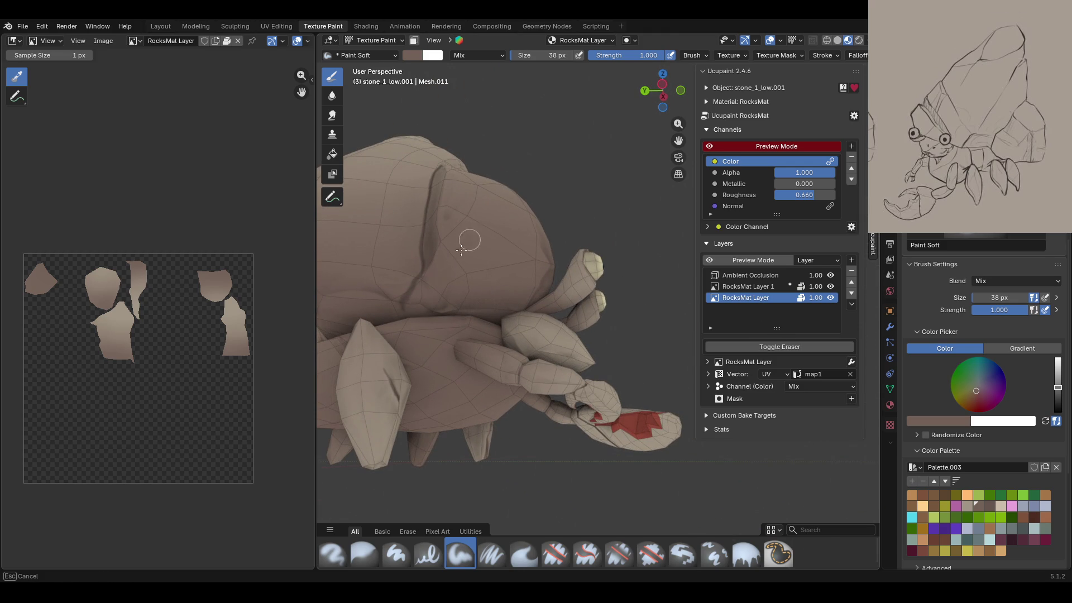
left_click(991, 503)
mouse_move(462, 242)
left_mouse_down()
mouse_move(492, 240)
mouse_move(510, 295)
left_mouse_up()
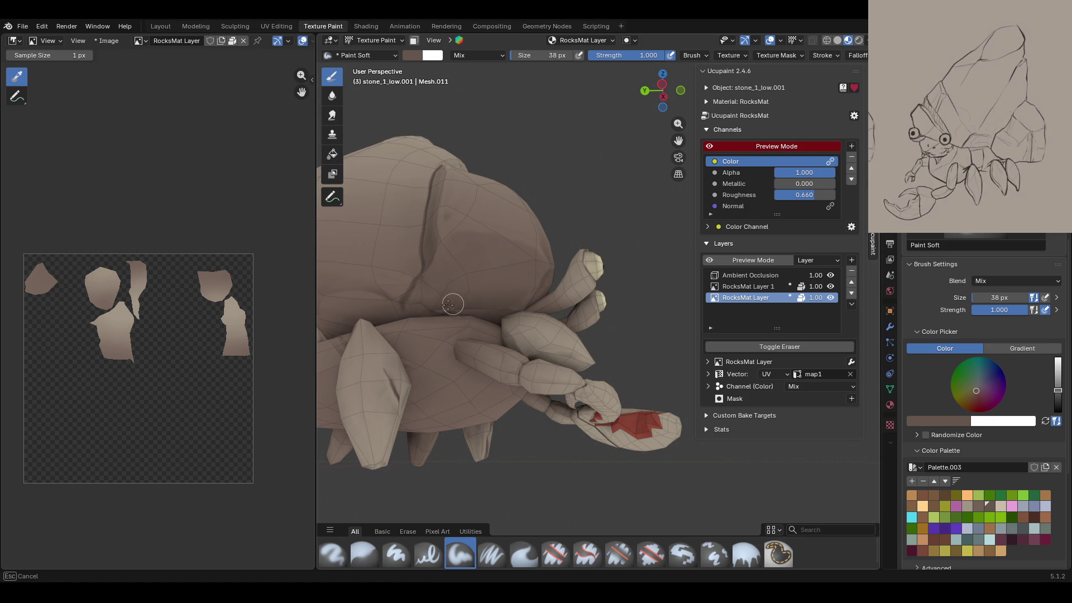
left_click_drag(424, 284, 399, 315)
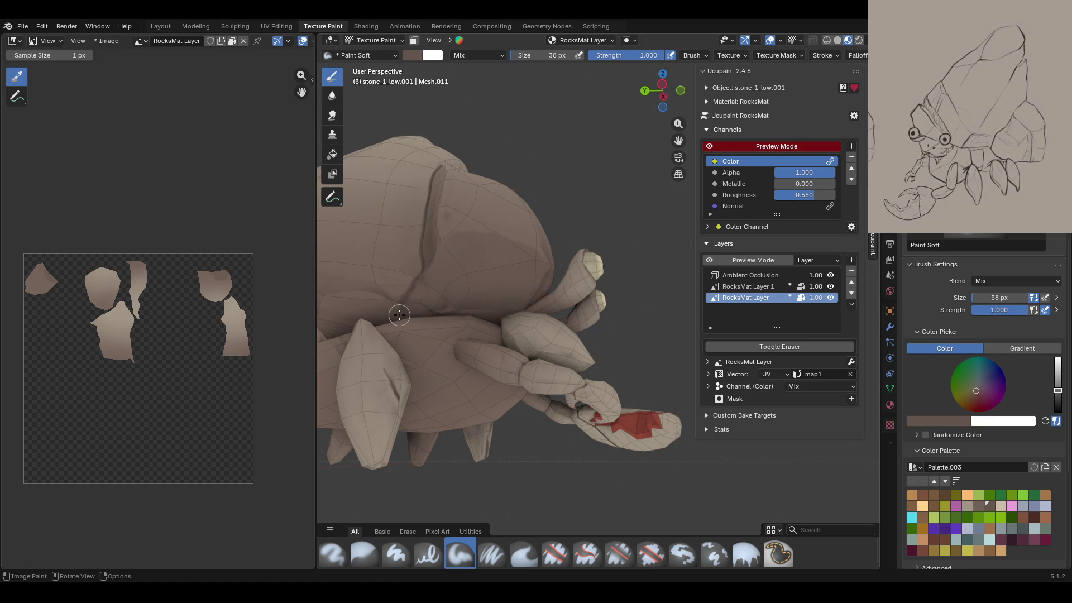
Step: Add soft dark shading down the shell's lower edge, toggling the channel preview to check it
middle_click_drag(399, 280, 401, 300)
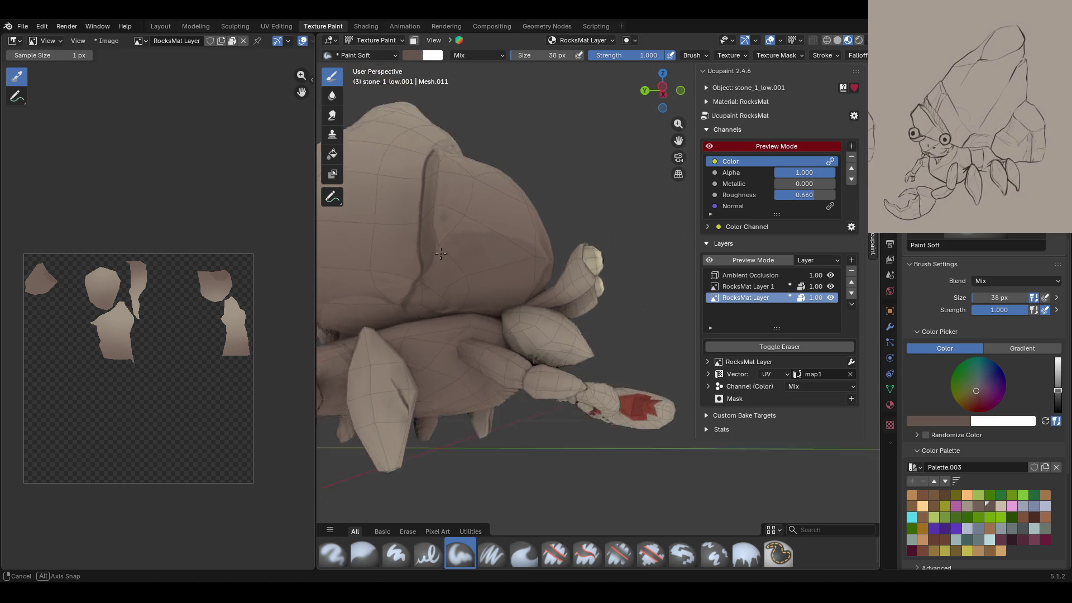
mouse_move(663, 89)
left_mouse_down()
mouse_move(742, 288)
mouse_move(652, 228)
left_mouse_up()
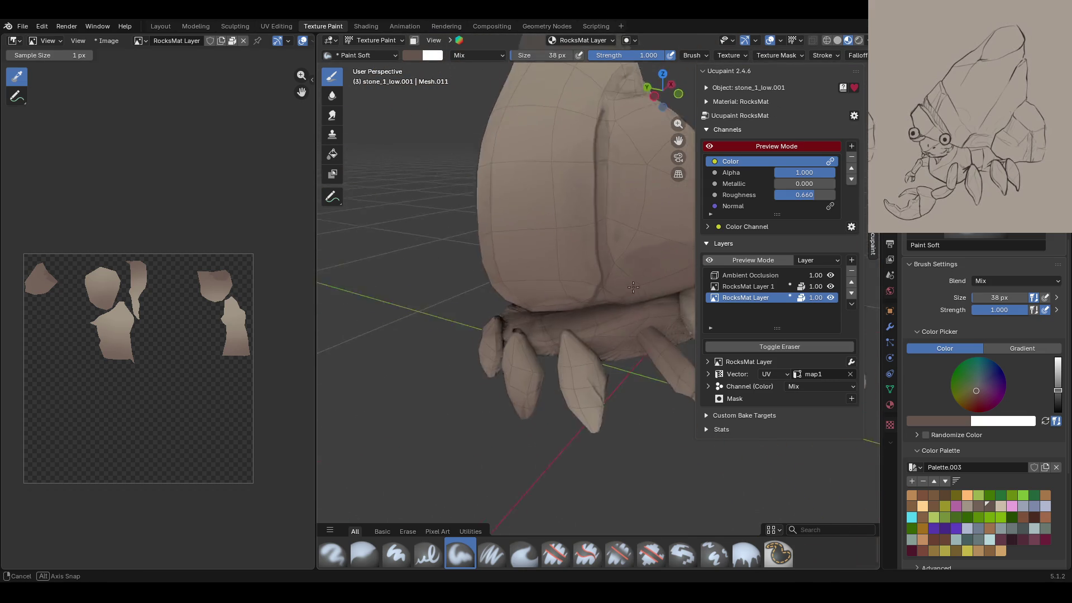
mouse_move(542, 311)
left_mouse_down()
mouse_move(519, 333)
mouse_move(571, 315)
left_mouse_up()
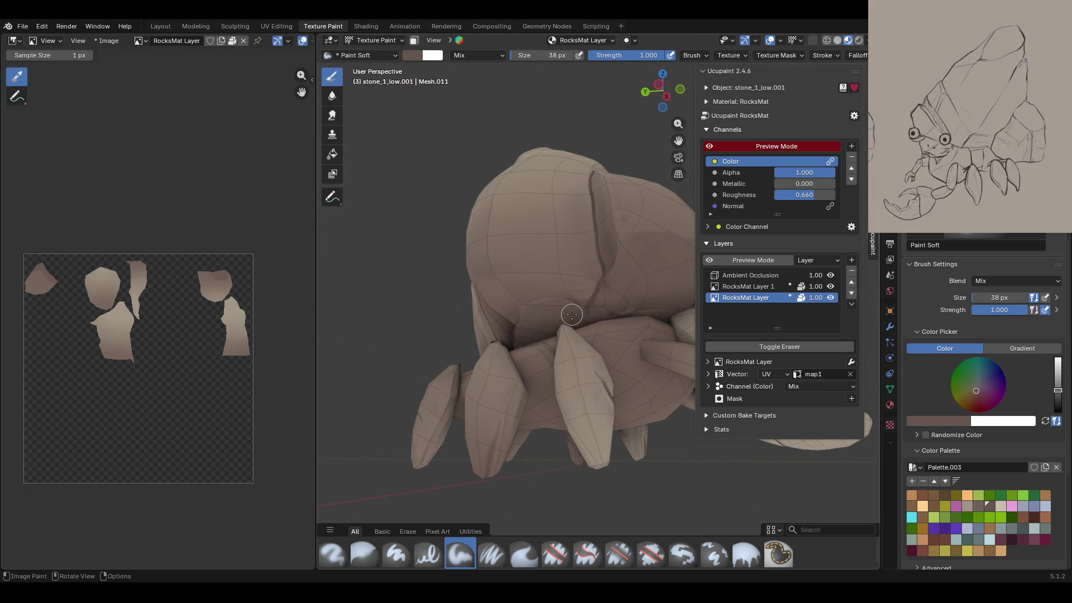
left_click(710, 148)
middle_click_drag(685, 168, 620, 187)
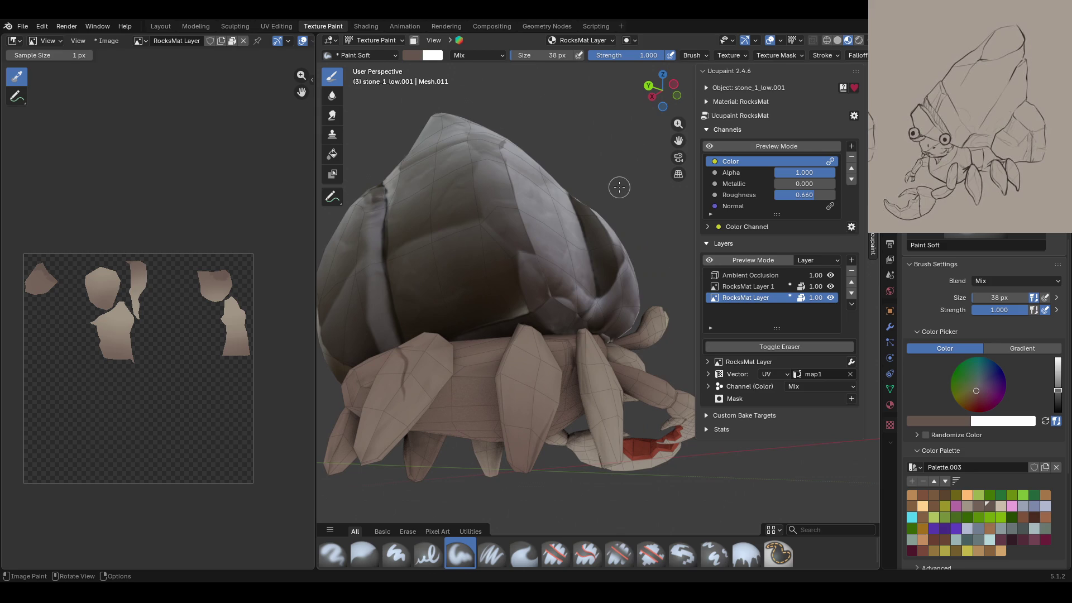
mouse_move(527, 258)
left_mouse_down()
mouse_move(563, 288)
mouse_move(546, 298)
left_mouse_up()
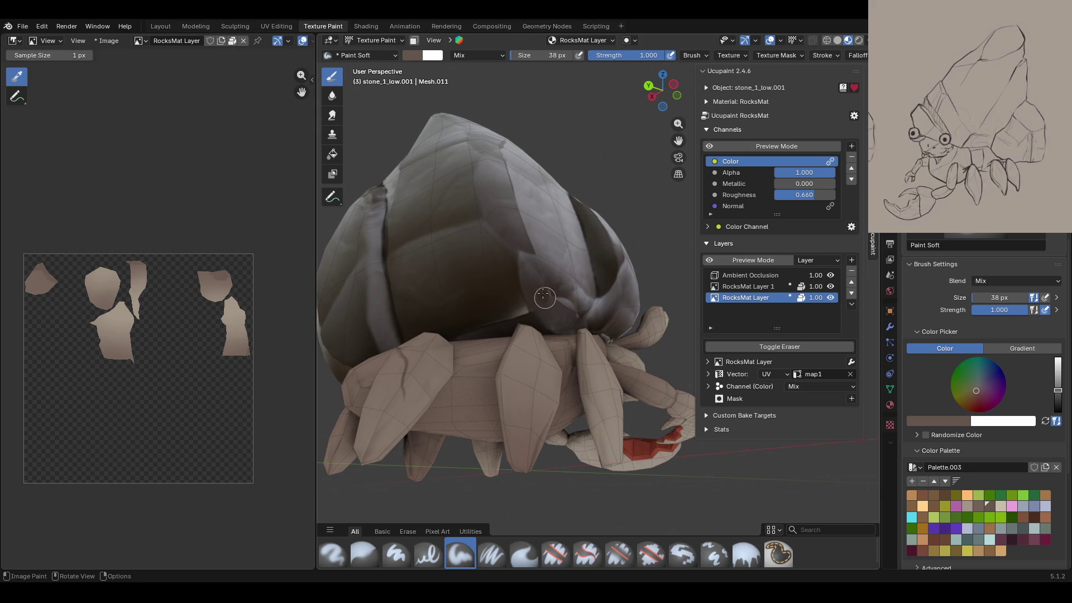
left_click(709, 146)
middle_click_drag(592, 223, 511, 258)
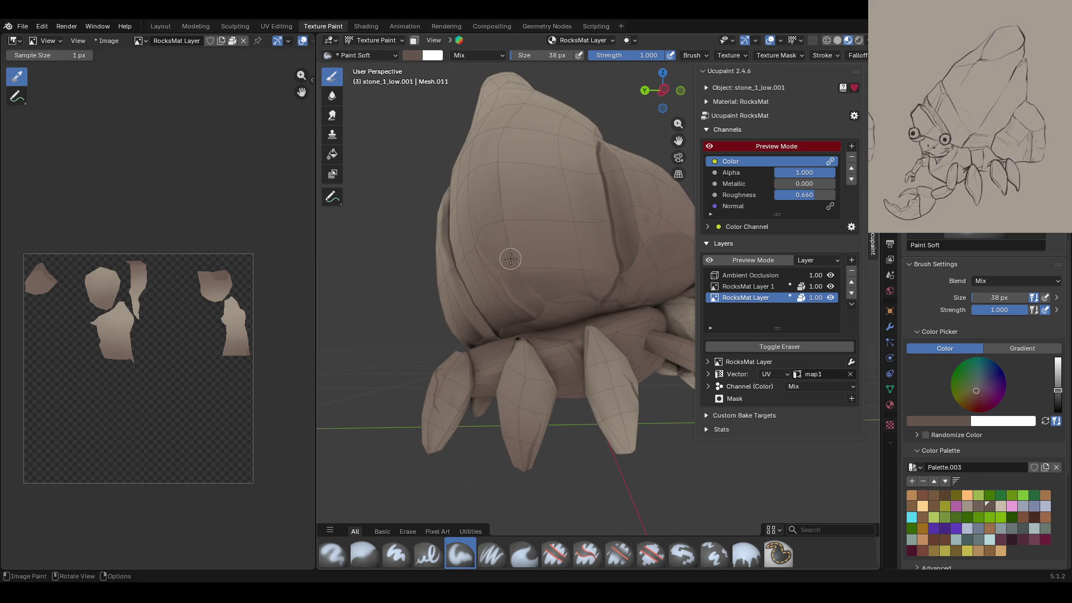
Step: Darken the shell's vertical crease with soft strokes in a slightly different palette colour
left_click_drag(521, 278, 589, 284)
left_click(710, 149)
left_click(710, 149)
middle_click_drag(565, 174, 587, 243)
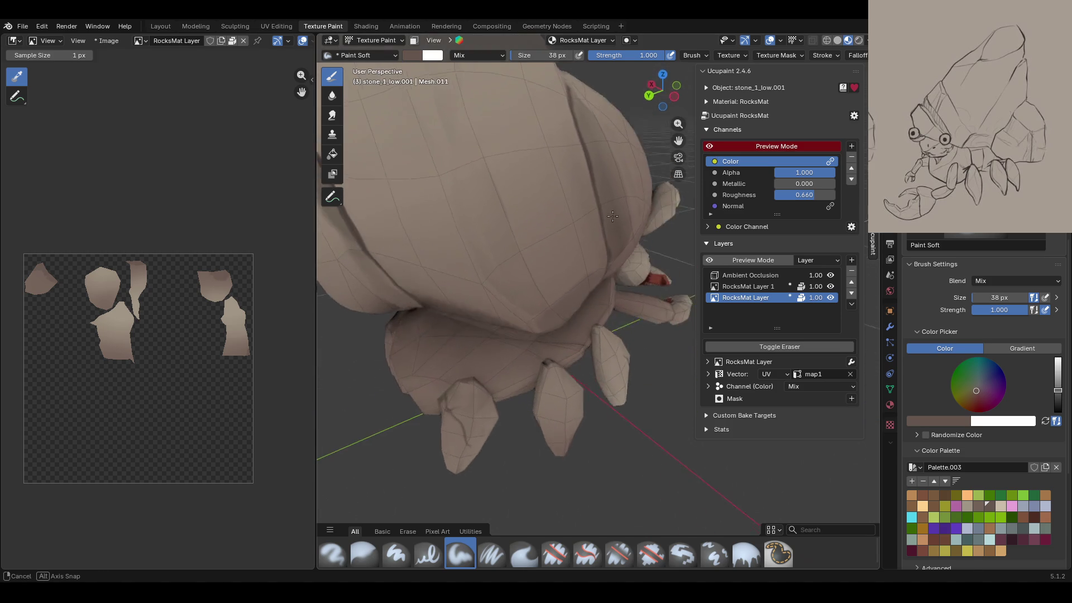
left_click_drag(586, 78, 617, 206)
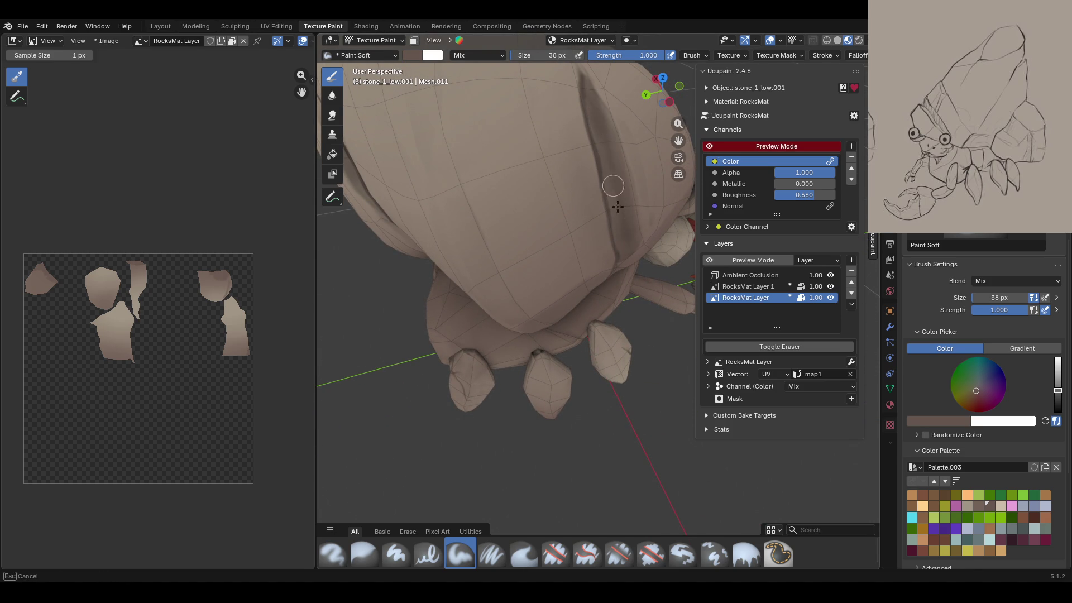
left_click(980, 509)
middle_click_drag(531, 312, 546, 329)
left_click_drag(597, 88, 622, 228)
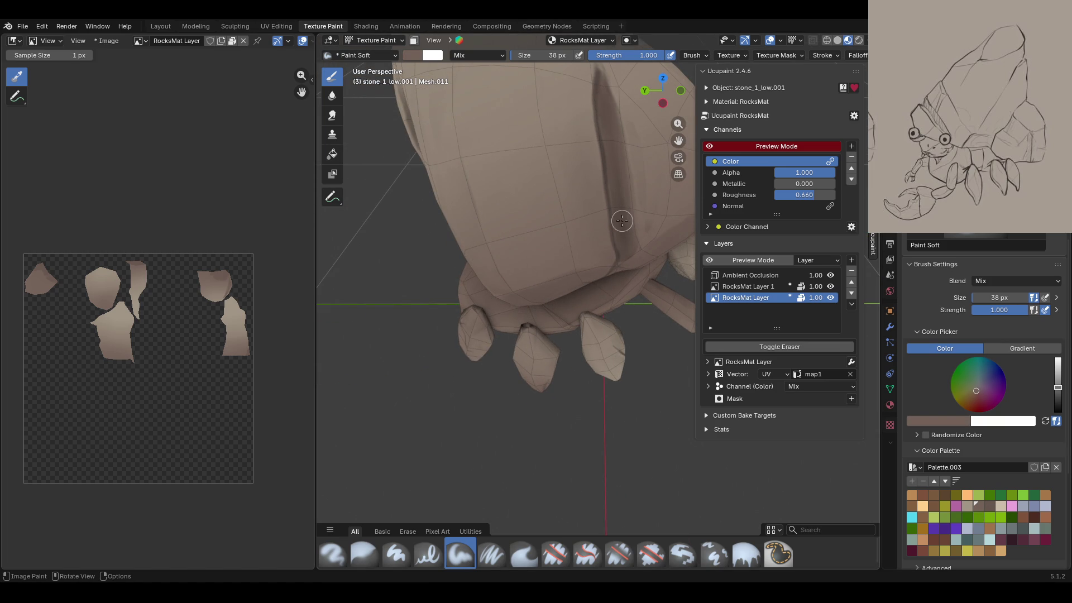
Step: Darken the lower and upper parts of the shell groove and lower the brush colour value
mouse_move(475, 216)
middle_mouse_down()
mouse_move(473, 201)
mouse_move(480, 223)
mouse_move(514, 241)
mouse_move(501, 233)
middle_mouse_up()
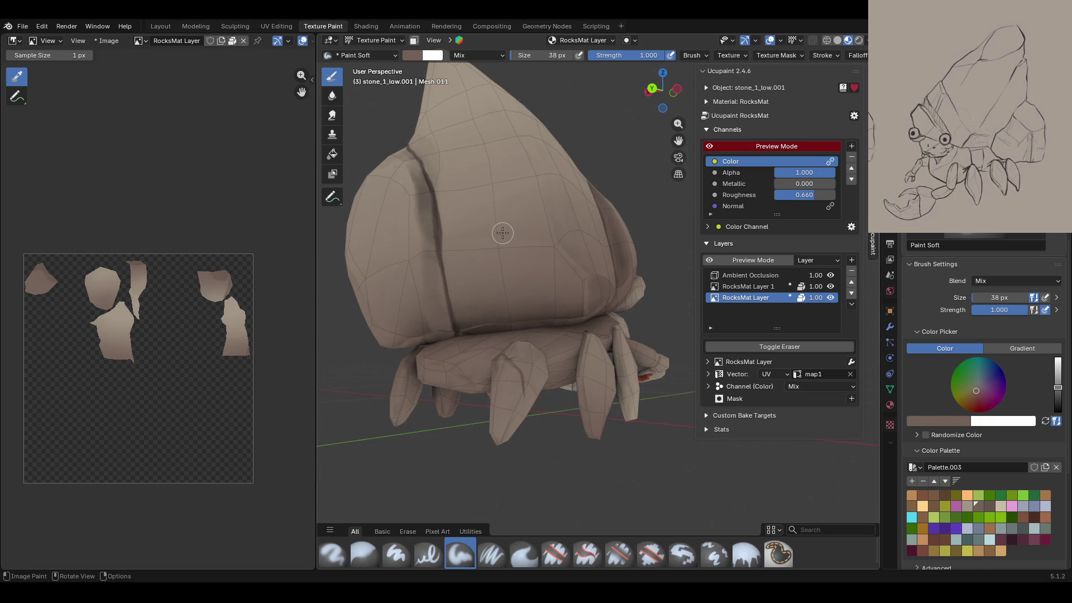
mouse_move(415, 251)
left_mouse_down()
mouse_move(428, 254)
mouse_move(436, 308)
mouse_move(413, 359)
left_mouse_up()
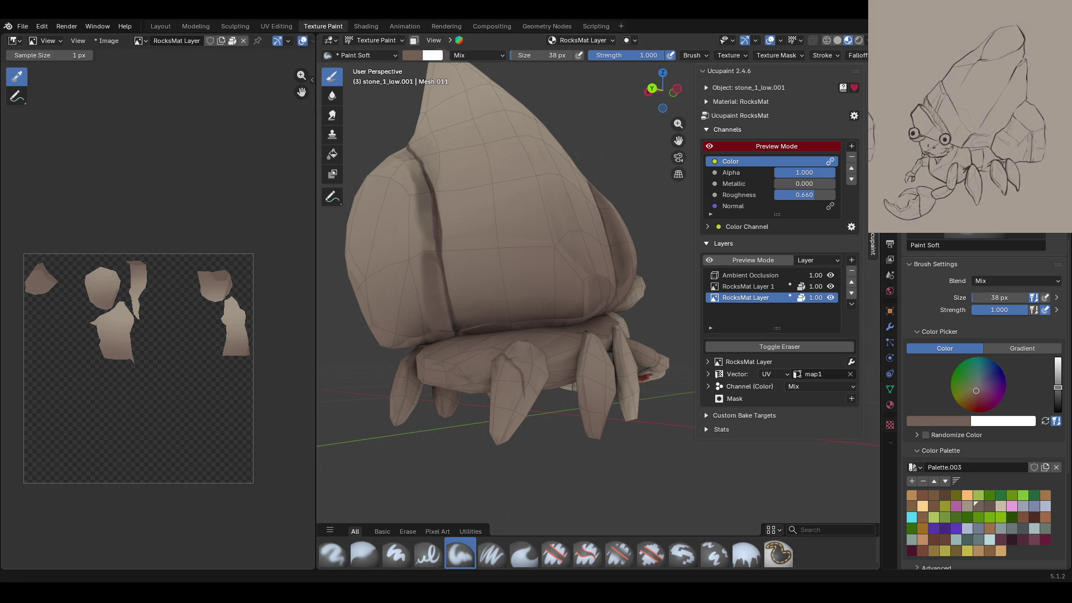
middle_click_drag(470, 313, 486, 328)
scroll(486, 328, "up", 2)
left_click_drag(386, 211, 412, 267)
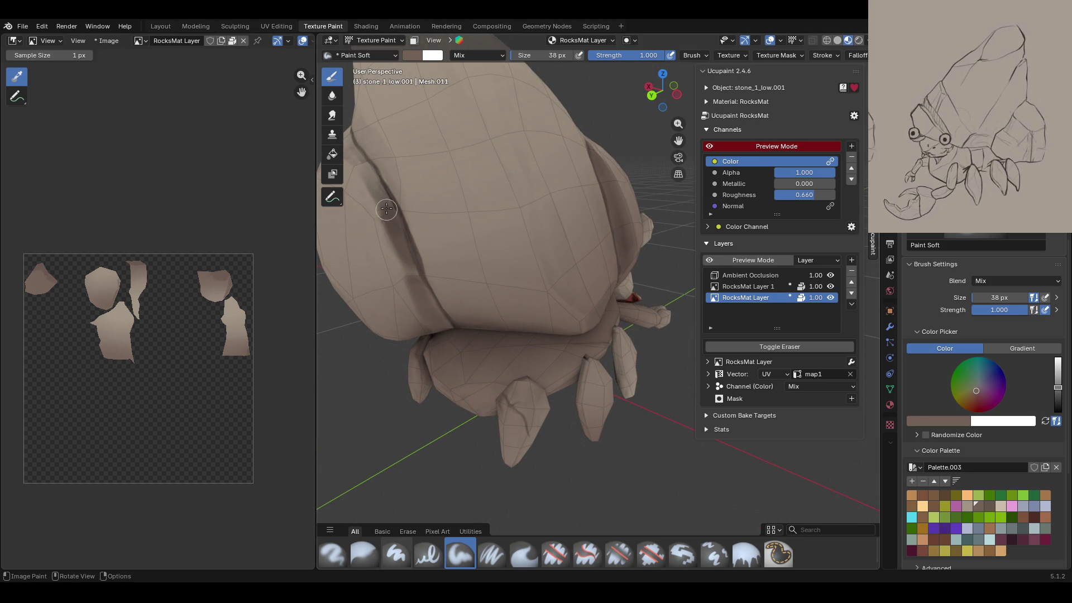
mouse_move(364, 170)
left_mouse_down()
mouse_move(391, 206)
mouse_move(394, 241)
left_mouse_up()
mouse_move(473, 113)
middle_mouse_down()
mouse_move(528, 269)
mouse_move(532, 169)
mouse_move(587, 287)
mouse_move(625, 273)
middle_mouse_up()
left_click_drag(1059, 387, 1060, 394)
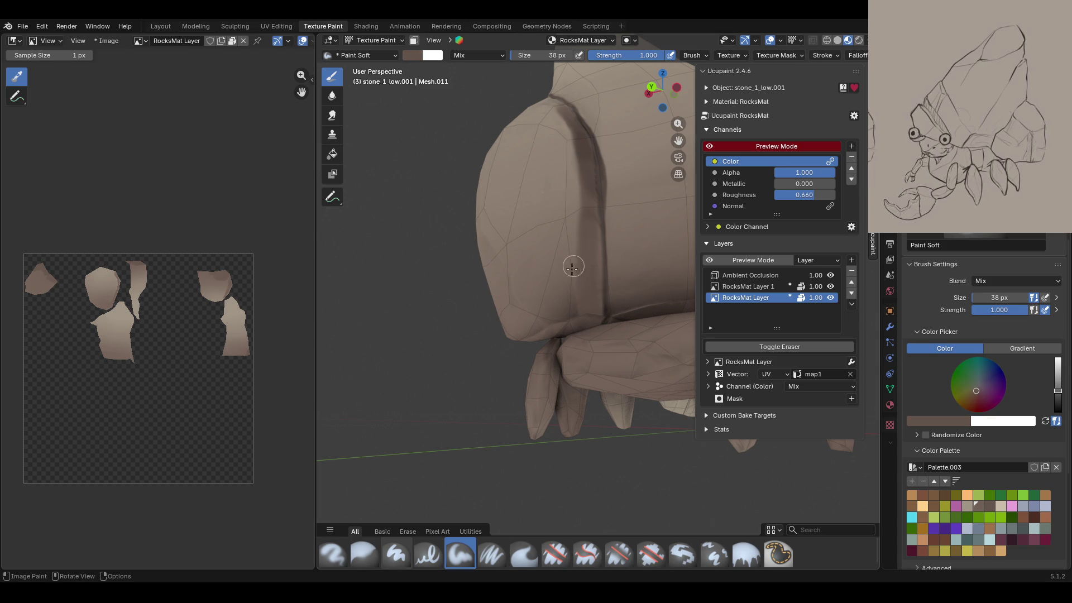
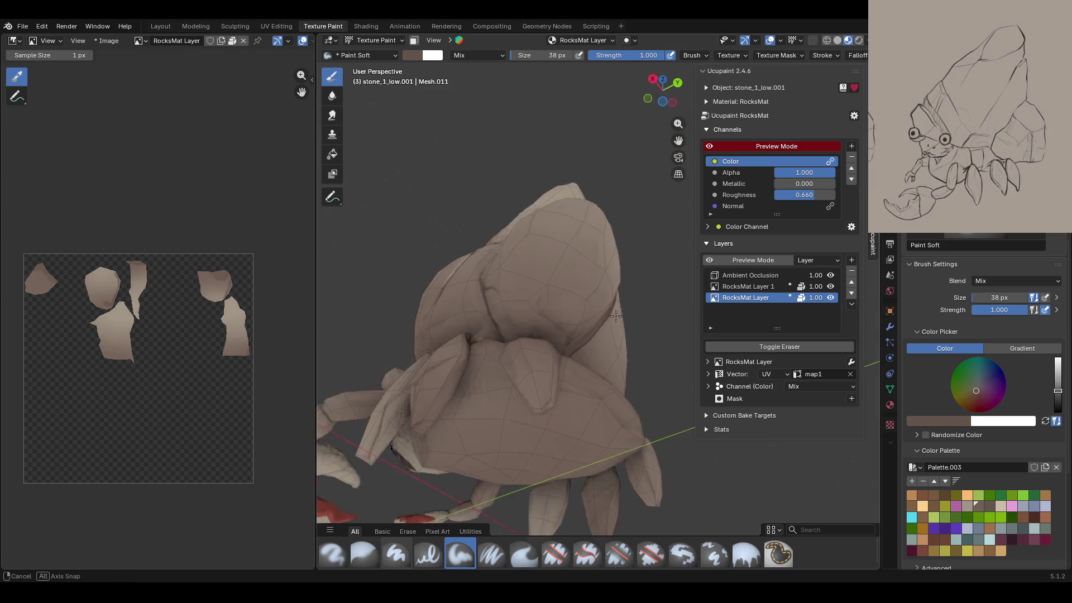
Step: Paint soft shading along the cracks on top of the shell and near the eye
middle_click_drag(482, 368, 344, 380)
left_click_drag(508, 300, 530, 309)
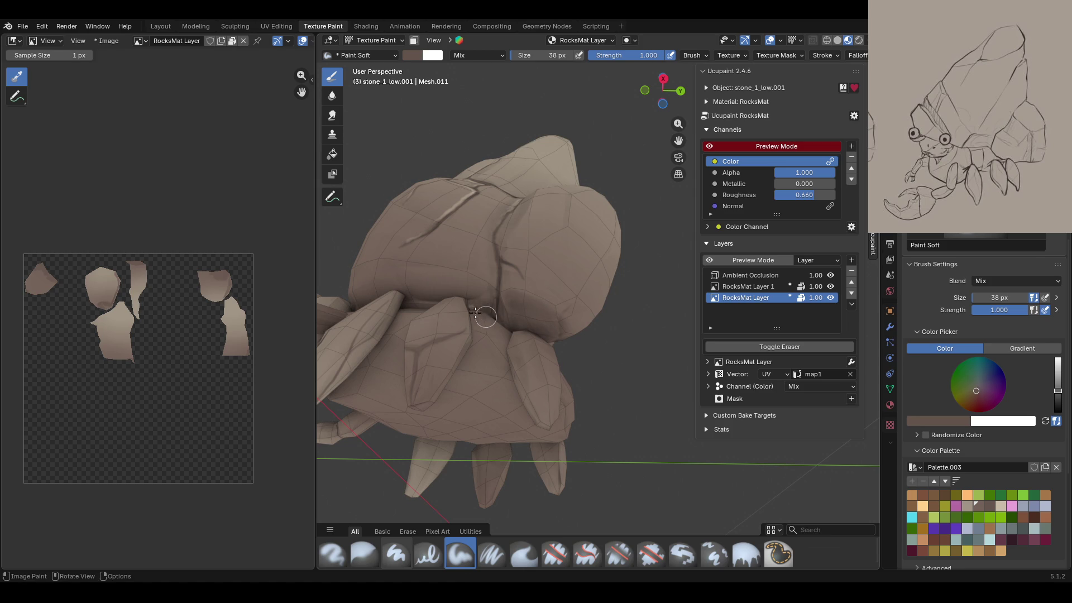
left_click_drag(488, 306, 463, 294)
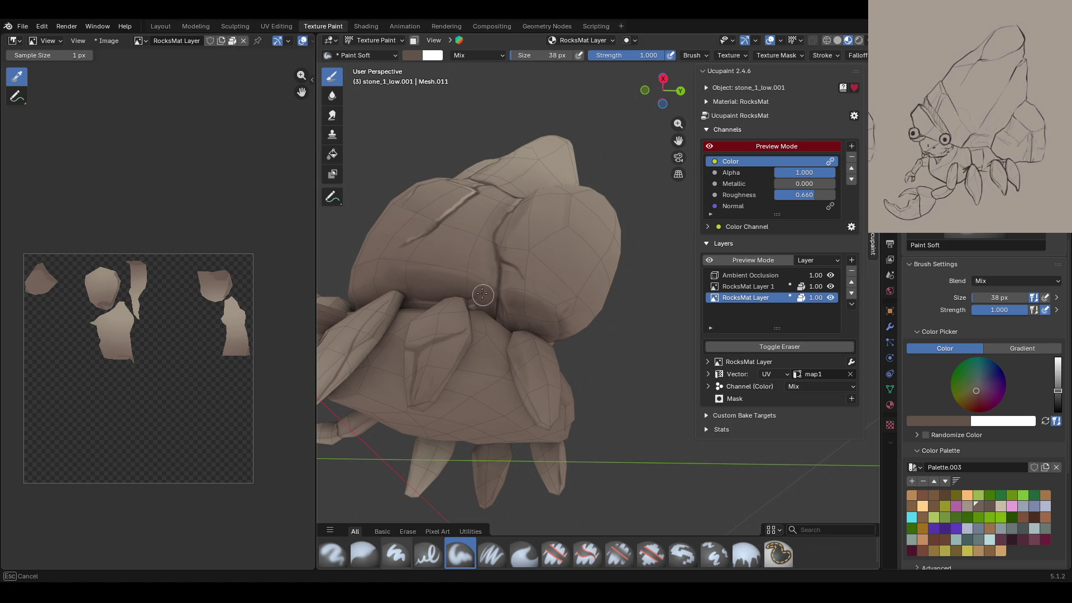
left_click_drag(370, 292, 448, 313)
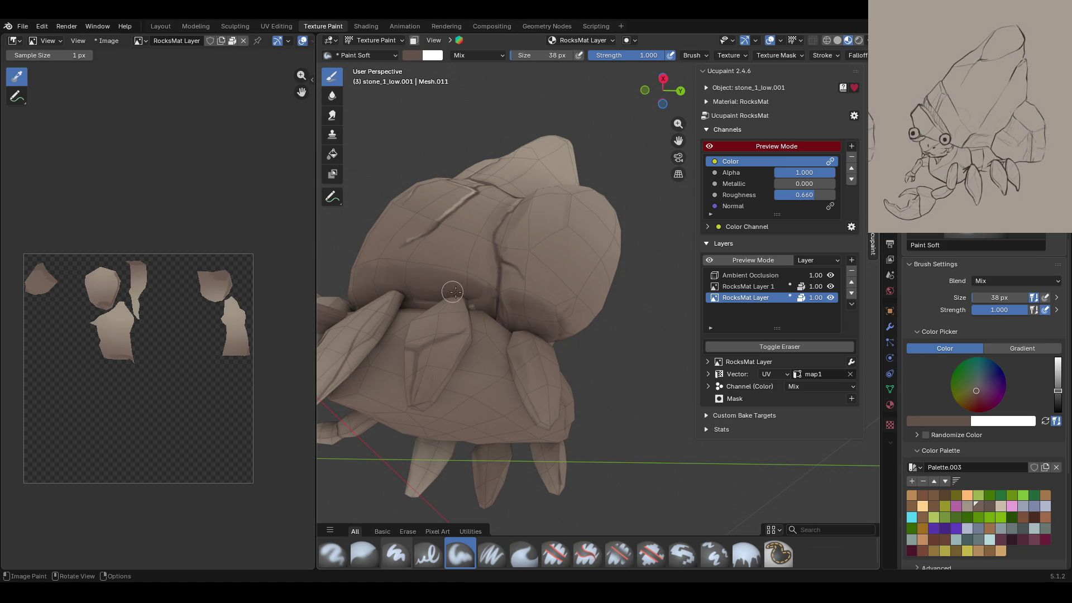
middle_click_drag(448, 291, 448, 235)
left_click_drag(679, 141, 710, 157)
left_click_drag(441, 272, 470, 278)
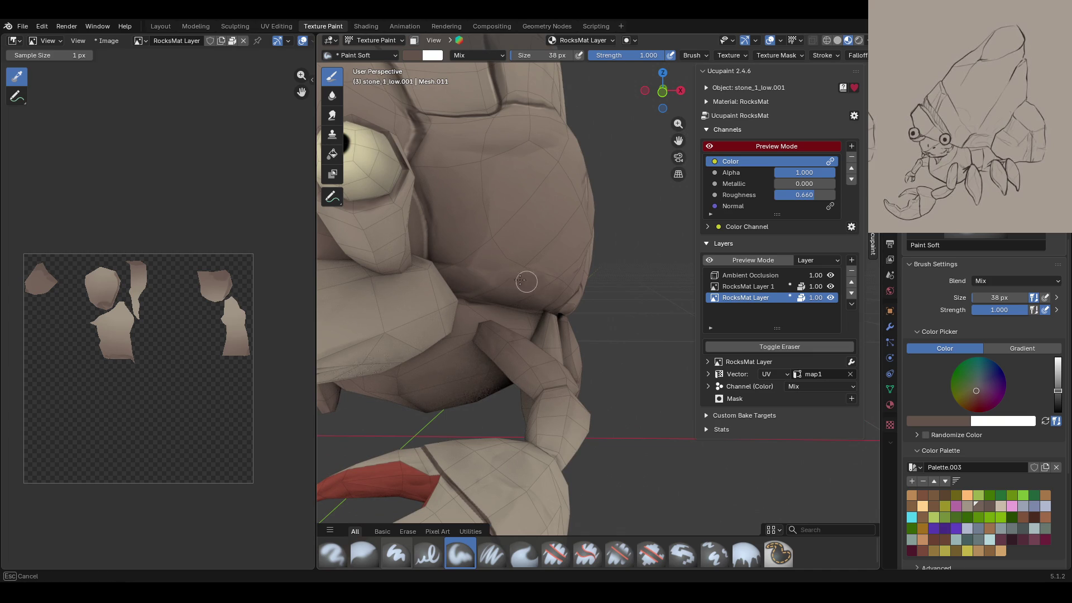
middle_click_drag(547, 296, 513, 278)
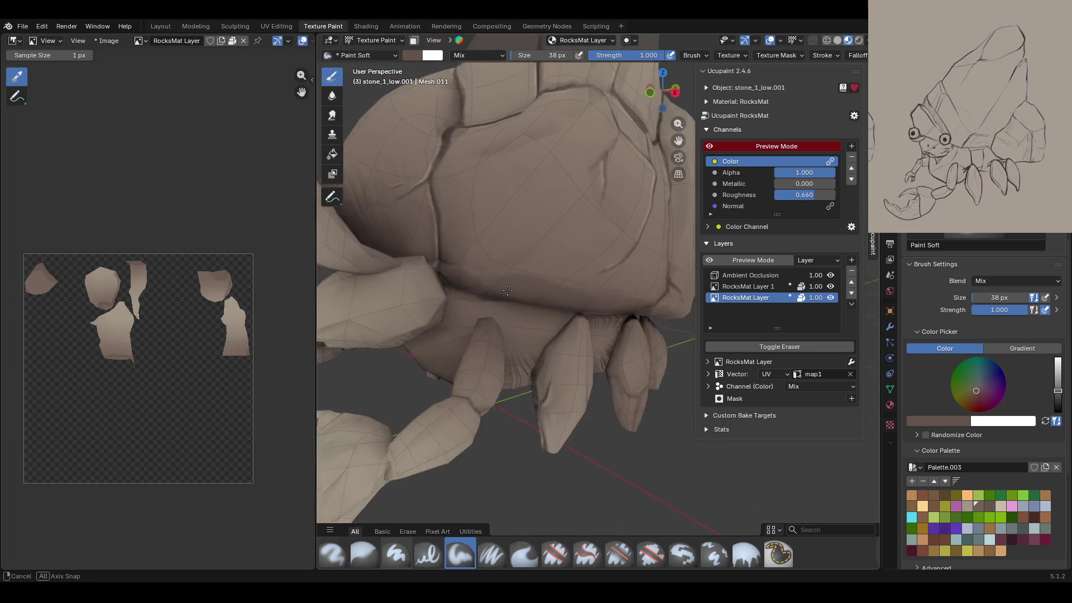
scroll(514, 277, "down", 5)
mouse_move(513, 277)
middle_mouse_down()
mouse_move(699, 165)
mouse_move(461, 269)
middle_mouse_up()
Step: Pick a new palette colour and compare the shell's cracks with Preview Mode on and off
left_click(709, 150)
scroll(461, 268, "up", 4)
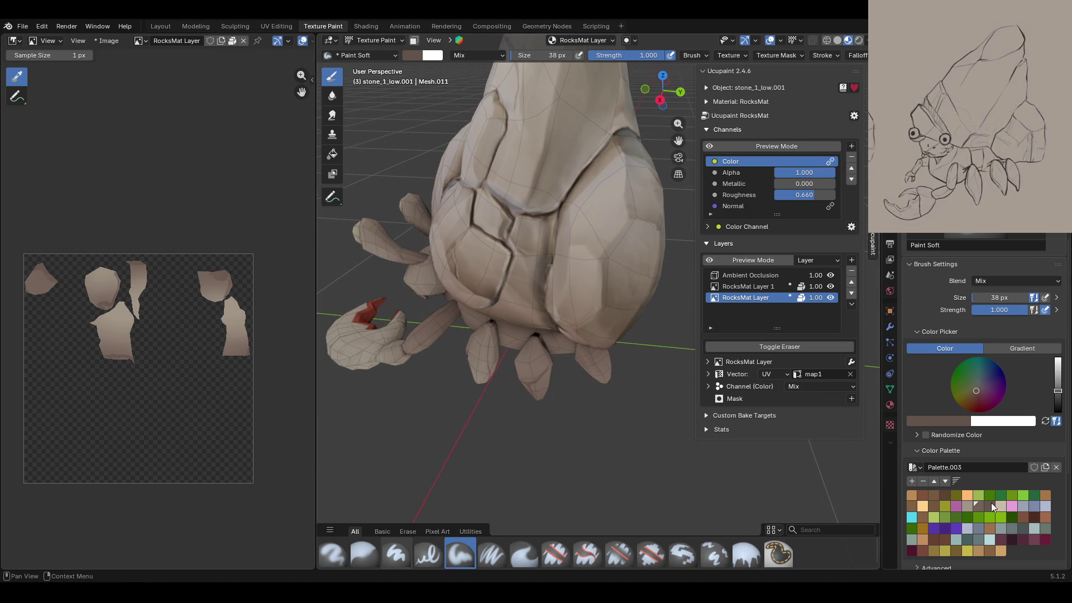
left_click(980, 515)
middle_click_drag(559, 252, 564, 235)
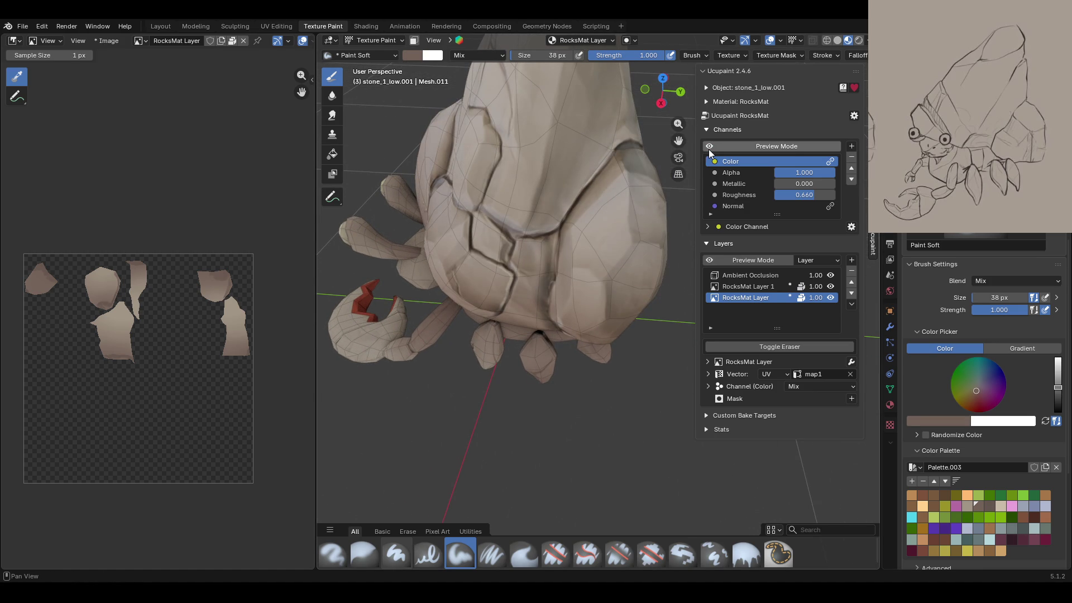
middle_click_drag(501, 284, 538, 306)
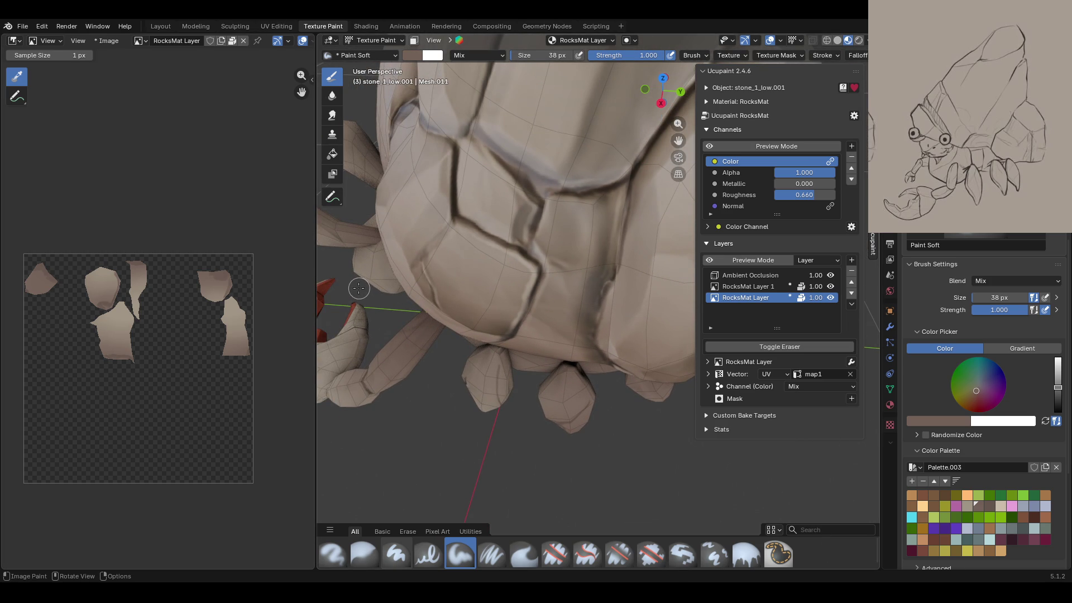
middle_click_drag(425, 272, 427, 271)
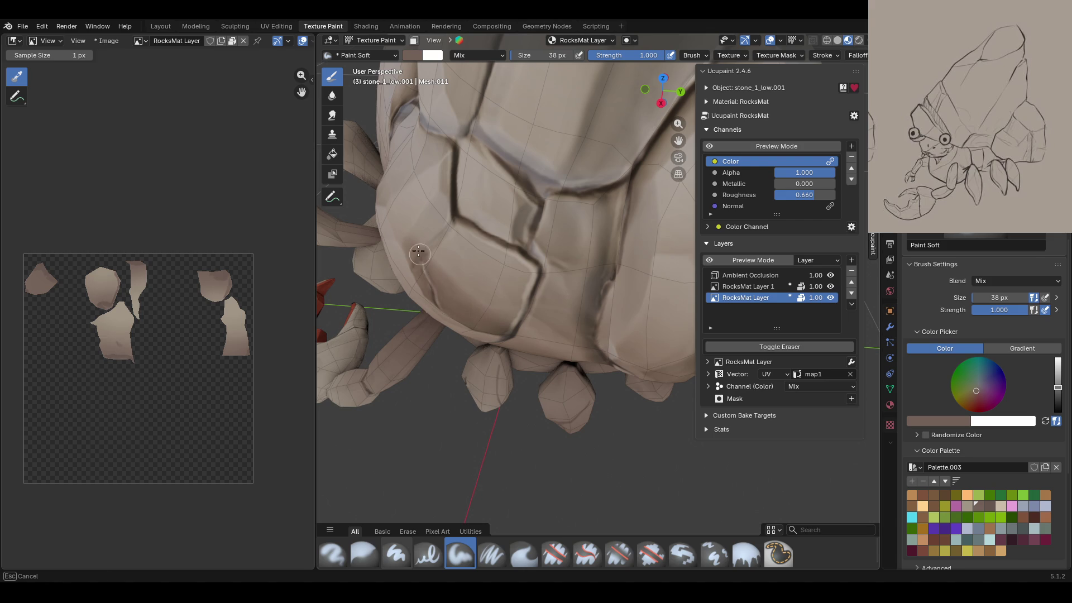
middle_click_drag(435, 245, 435, 245)
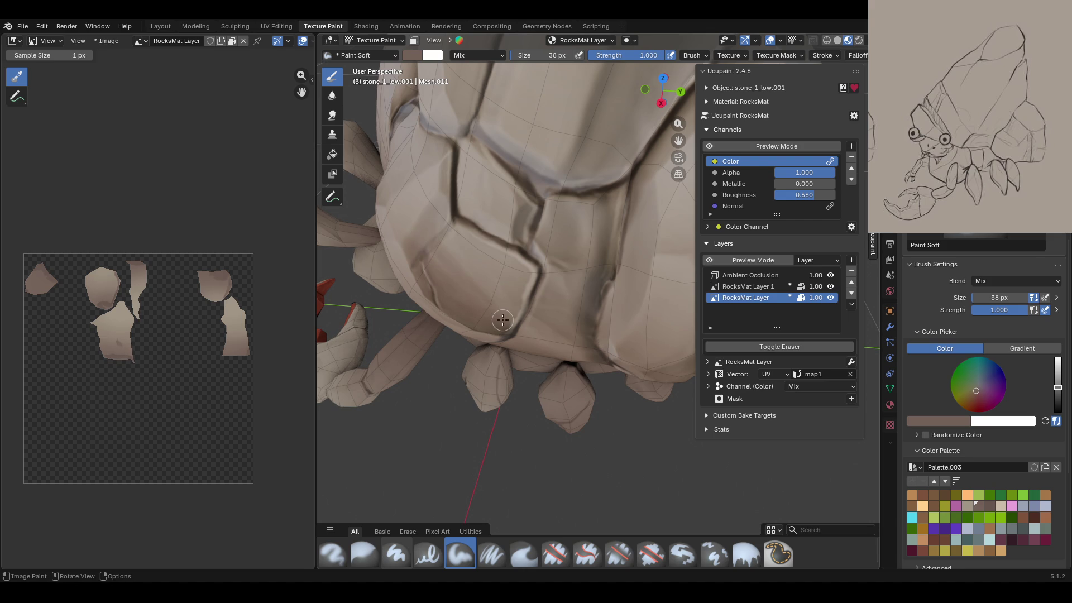
middle_click_drag(512, 315, 643, 235)
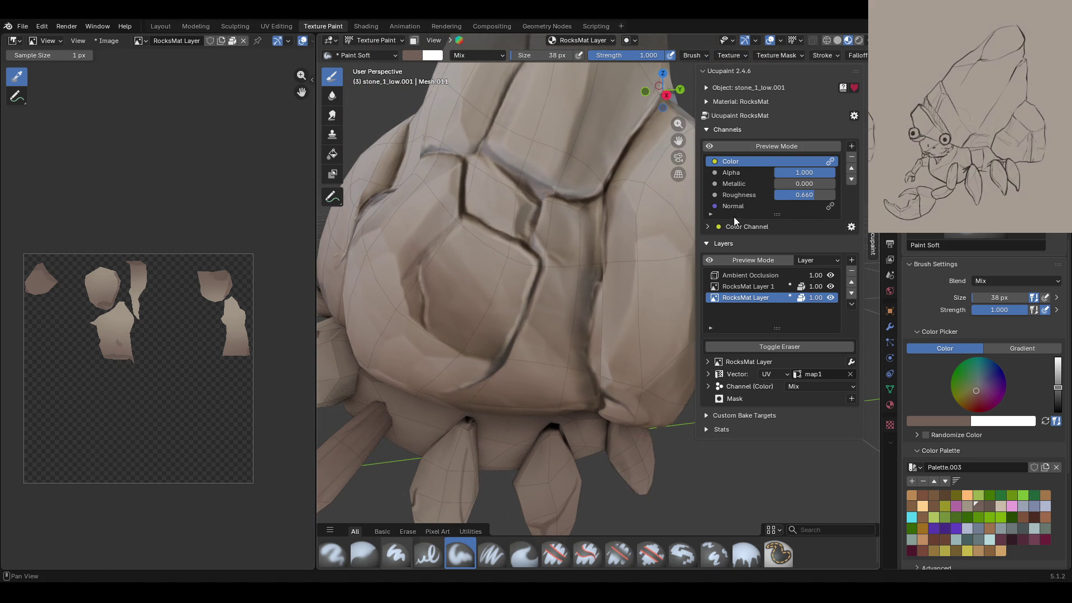
left_click(714, 145)
left_click(714, 145)
left_click(713, 145)
left_click(714, 145)
Step: Paint the lighter colour along the shell's front, upper and left cracks
left_click_drag(418, 273, 416, 283)
left_click_drag(454, 251, 518, 240)
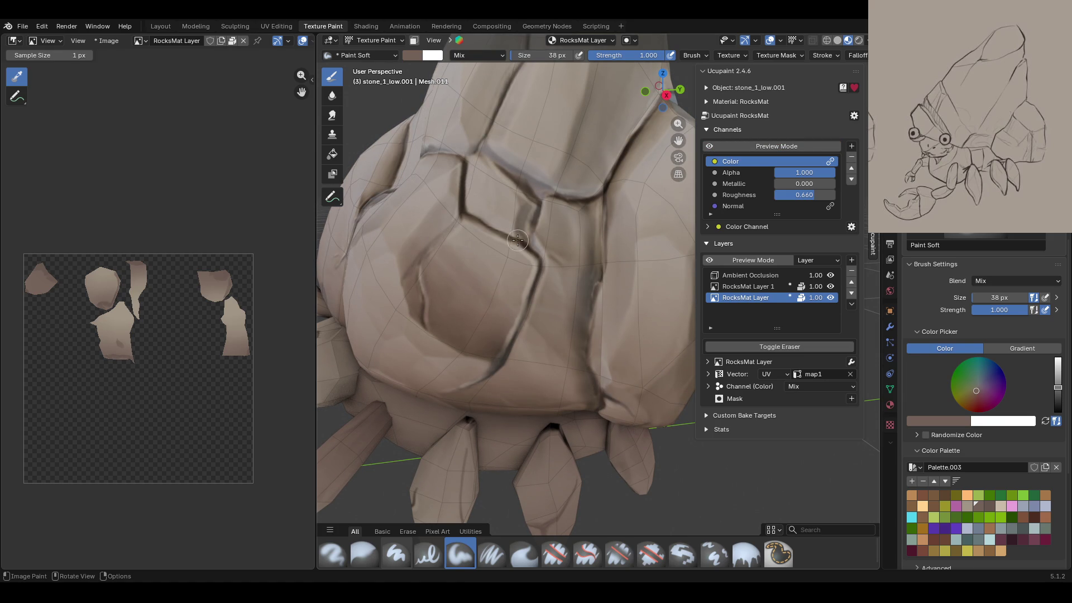
left_click_drag(544, 324, 592, 212)
left_click_drag(528, 207, 538, 248)
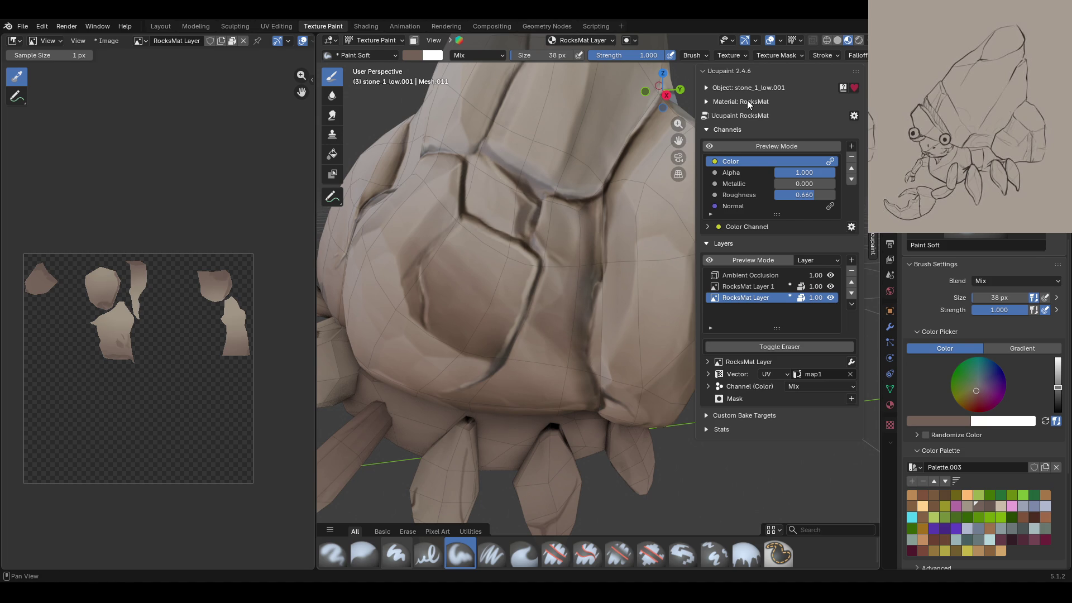
left_click(710, 147)
left_click(710, 145)
Step: Paint light highlights along the rock's ridge and its horizontal crack
mouse_move(586, 185)
middle_mouse_down()
mouse_move(480, 116)
mouse_move(465, 126)
middle_mouse_up()
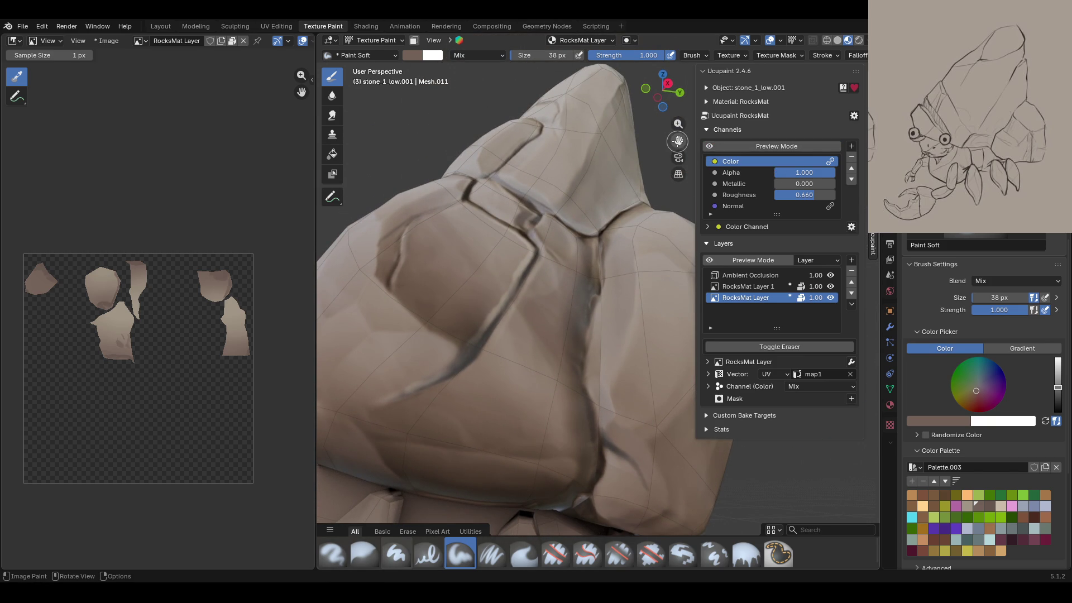
middle_click_drag(679, 141, 442, 254)
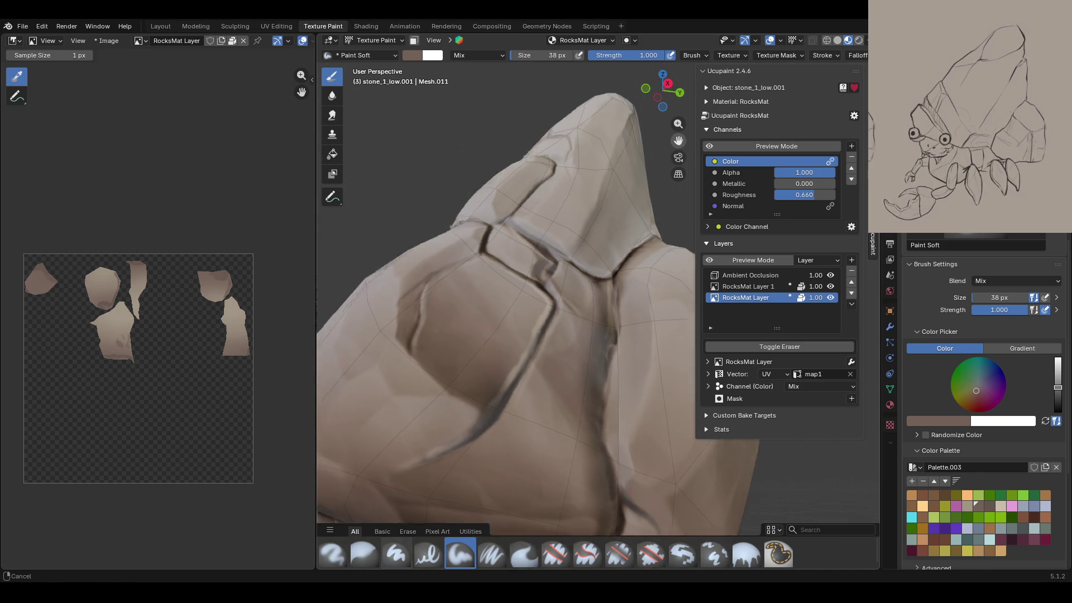
scroll(597, 329, "up", 3)
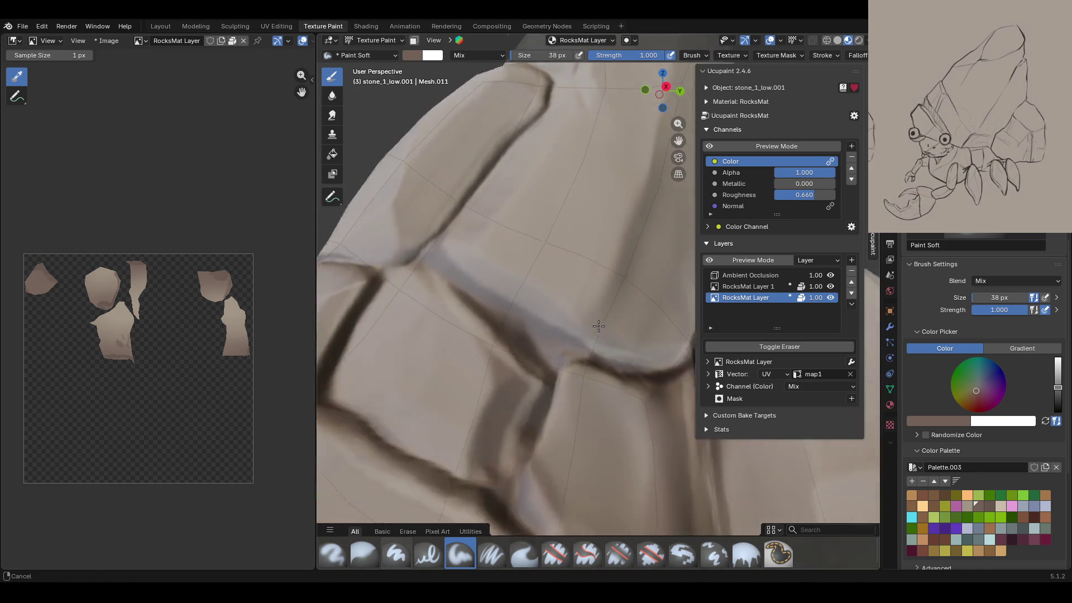
mouse_move(474, 271)
left_mouse_down()
mouse_move(586, 328)
mouse_move(660, 337)
left_mouse_up()
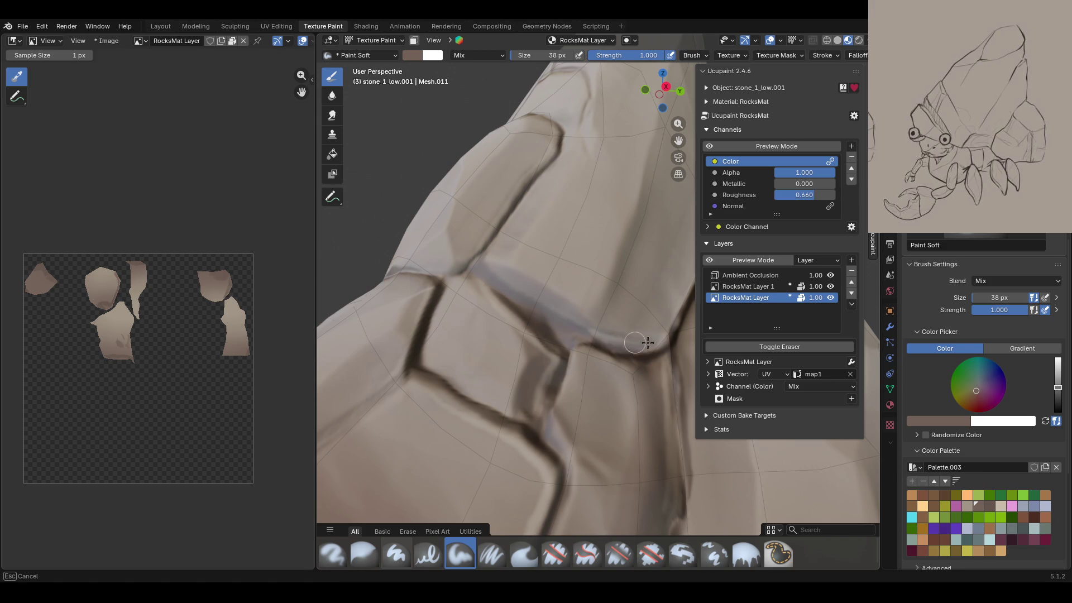
left_click_drag(662, 343, 654, 348)
middle_click_drag(617, 325, 454, 314)
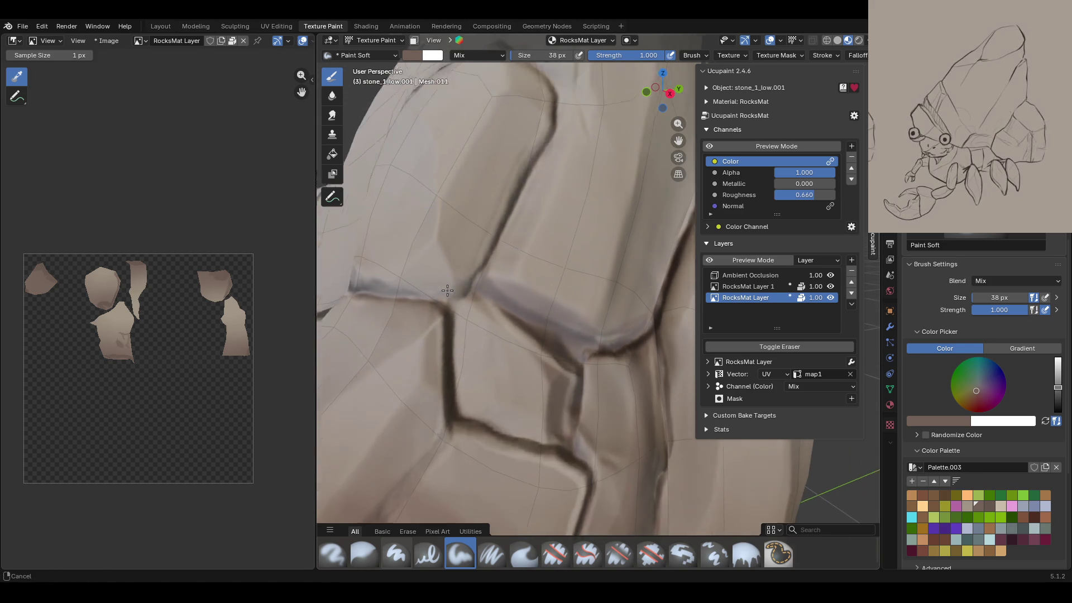
middle_click_drag(454, 314, 496, 335)
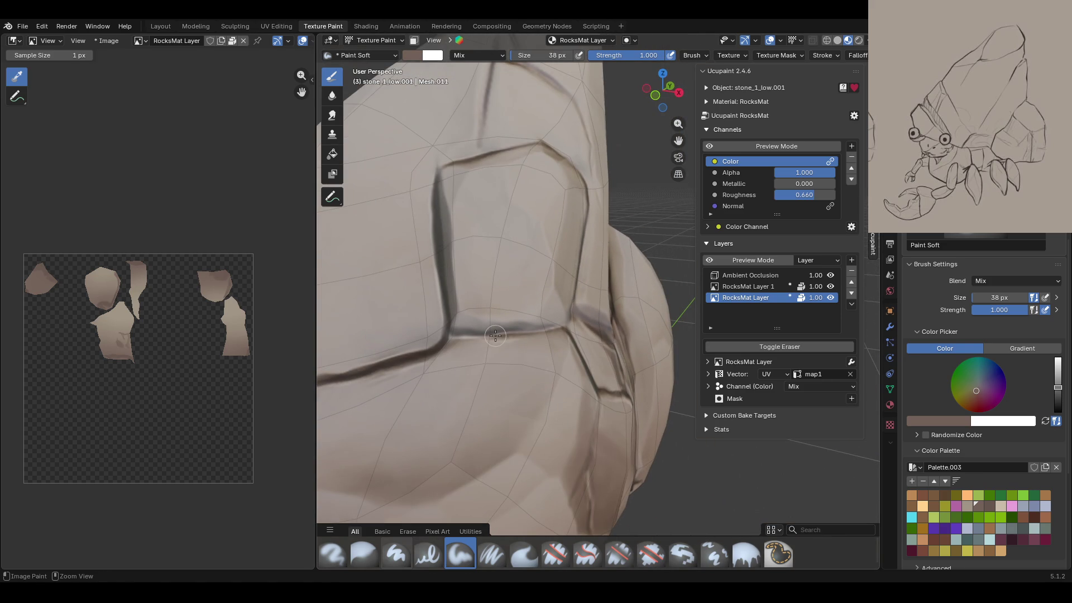
mouse_move(470, 351)
left_mouse_down()
mouse_move(482, 329)
mouse_move(558, 301)
left_mouse_up()
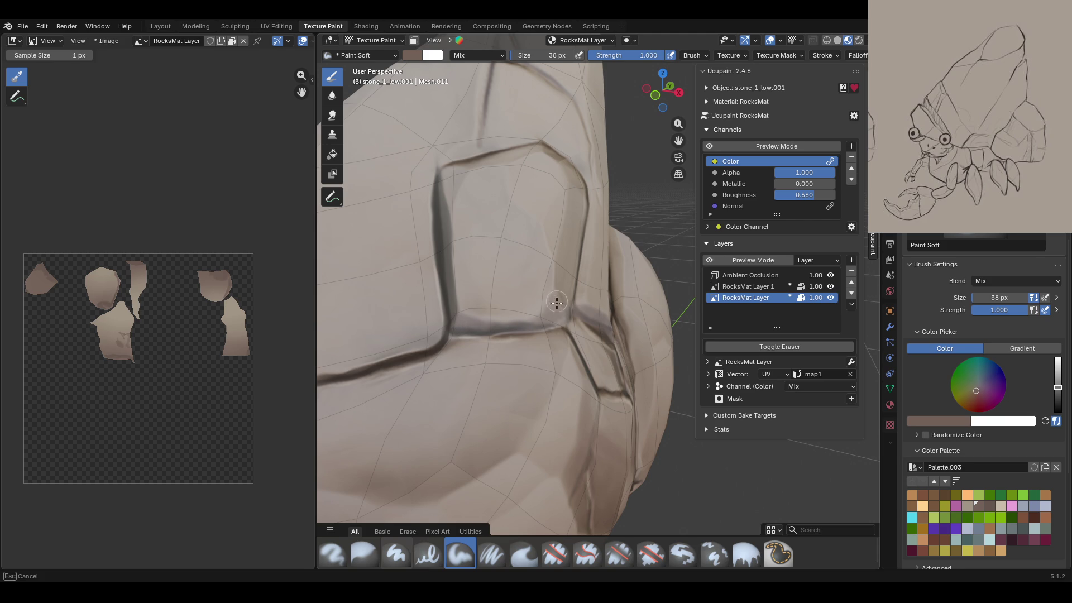
middle_click_drag(570, 308, 519, 276)
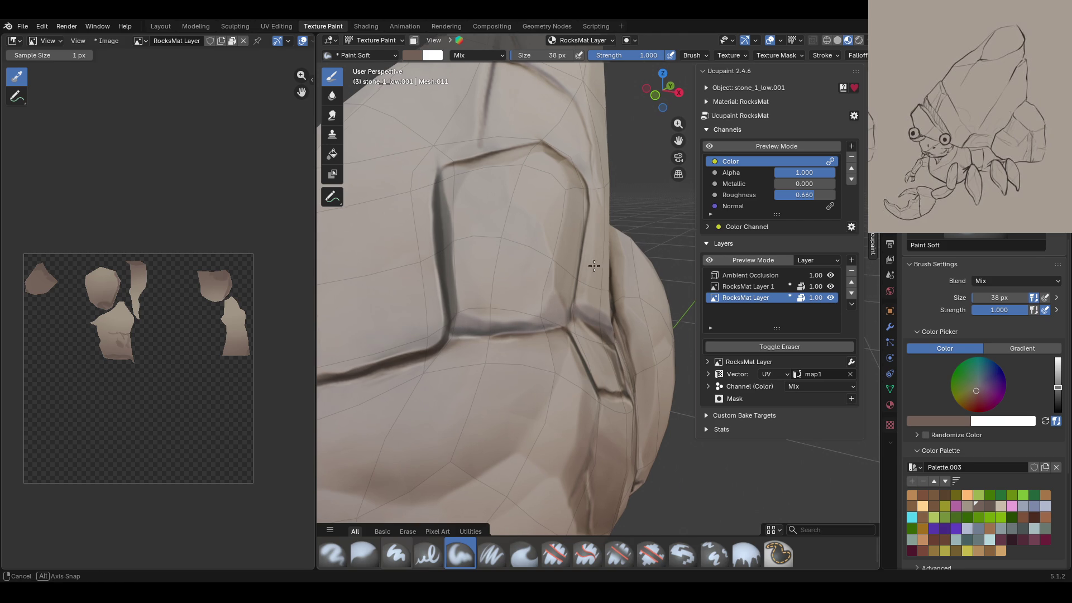
Step: Darken the rock's inner face, the upper crack edge and the side groove
mouse_move(622, 192)
left_mouse_down()
mouse_move(564, 336)
mouse_move(634, 207)
left_mouse_up()
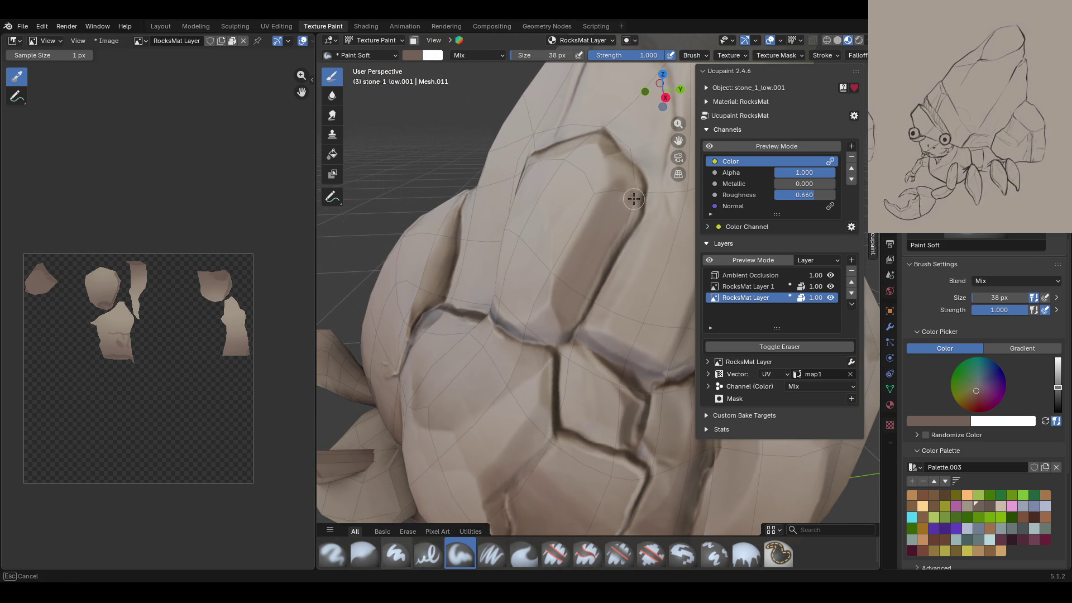
left_click_drag(613, 148, 583, 127)
middle_click_drag(584, 128, 631, 178)
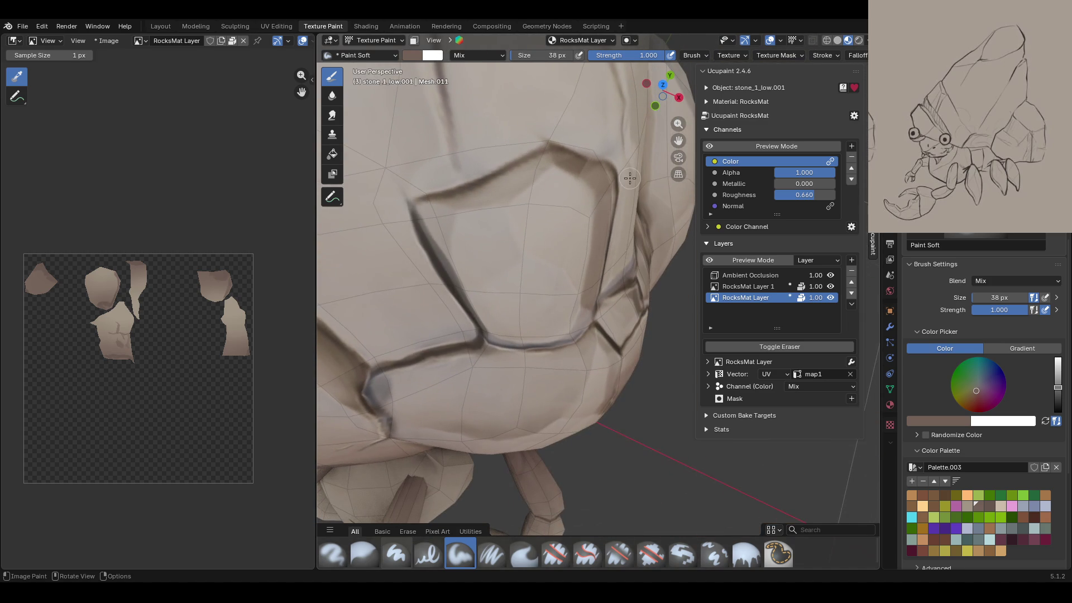
left_click_drag(435, 197, 534, 166)
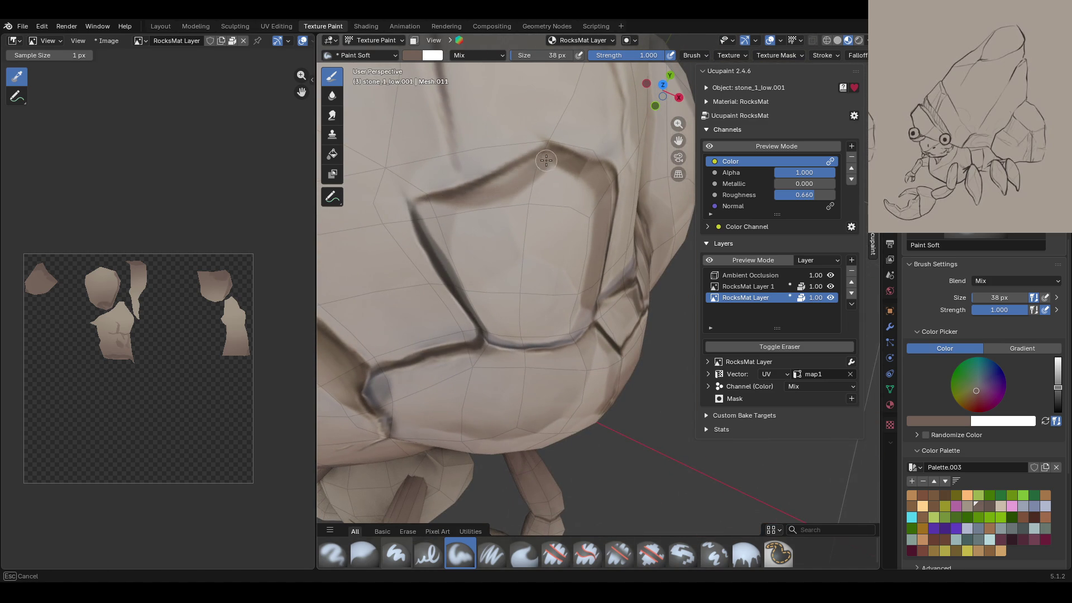
left_click_drag(565, 158, 603, 175)
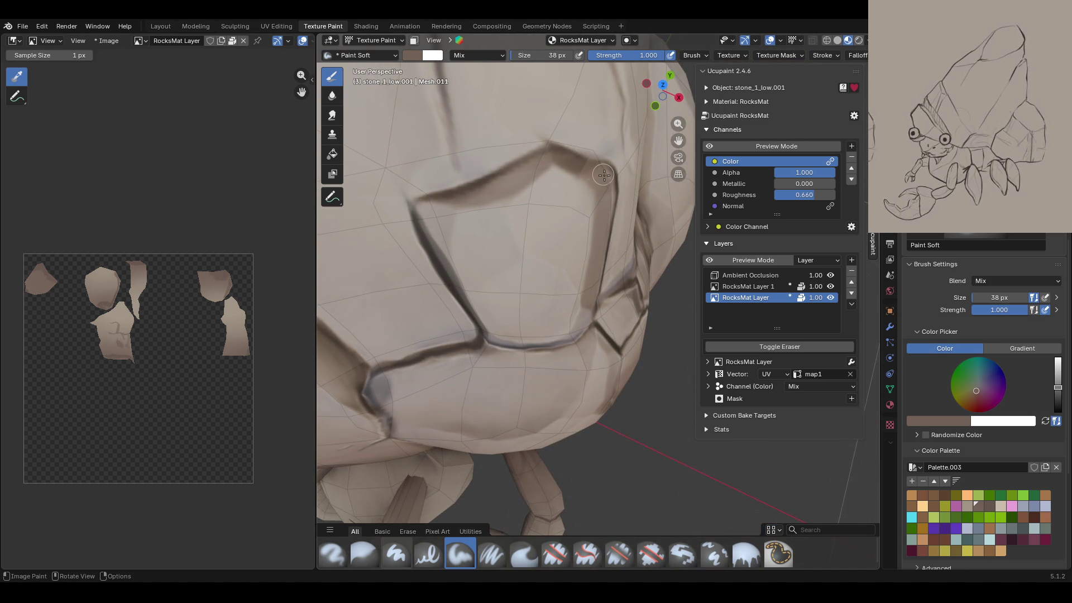
middle_click_drag(604, 175, 564, 164)
middle_click_drag(561, 182, 540, 241)
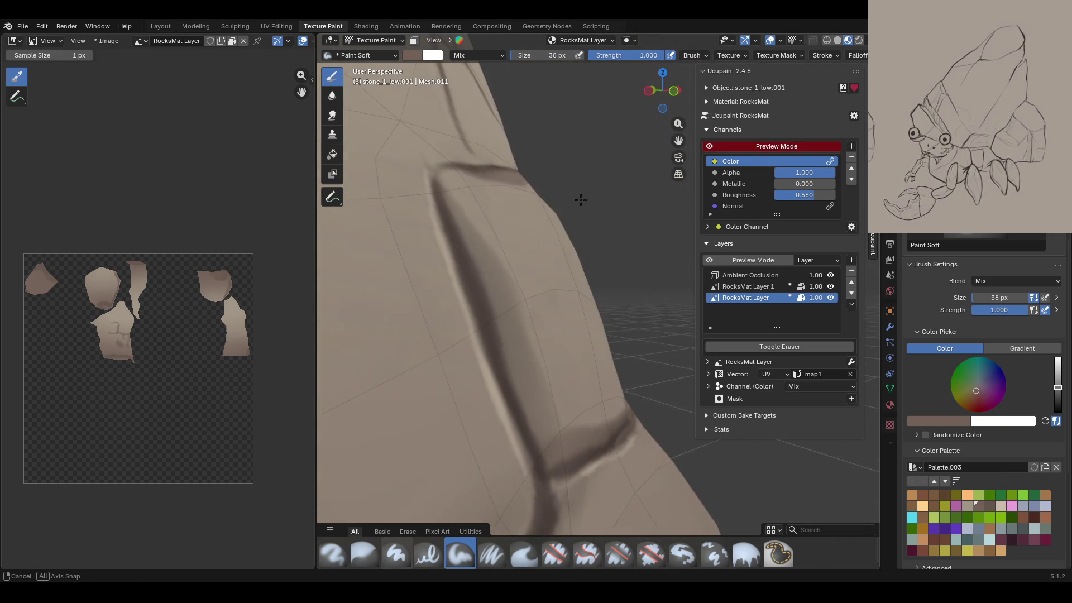
middle_click_drag(540, 241, 508, 260)
left_click_drag(424, 208, 486, 351)
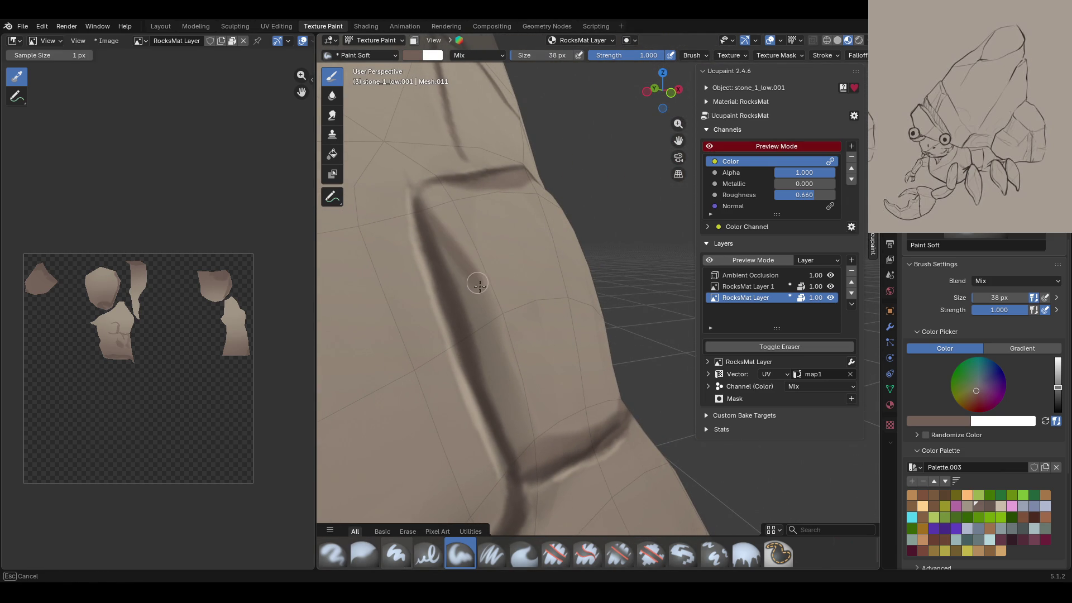
left_click_drag(486, 351, 497, 400)
mouse_move(497, 400)
middle_mouse_down()
mouse_move(600, 247)
mouse_move(528, 316)
middle_mouse_up()
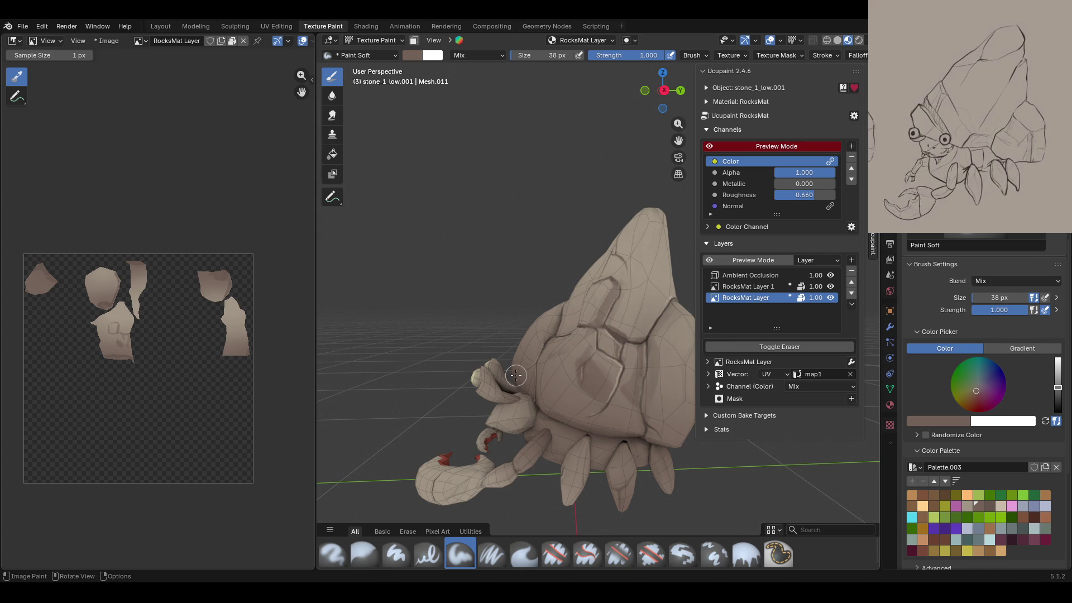
Step: Deepen the dark crack lines on the shell, comparing against the colour channel preview
mouse_move(516, 375)
middle_mouse_down()
mouse_move(625, 273)
mouse_move(551, 259)
mouse_move(614, 224)
middle_mouse_up()
middle_click_drag(737, 186, 710, 148, "shift")
left_click(710, 147)
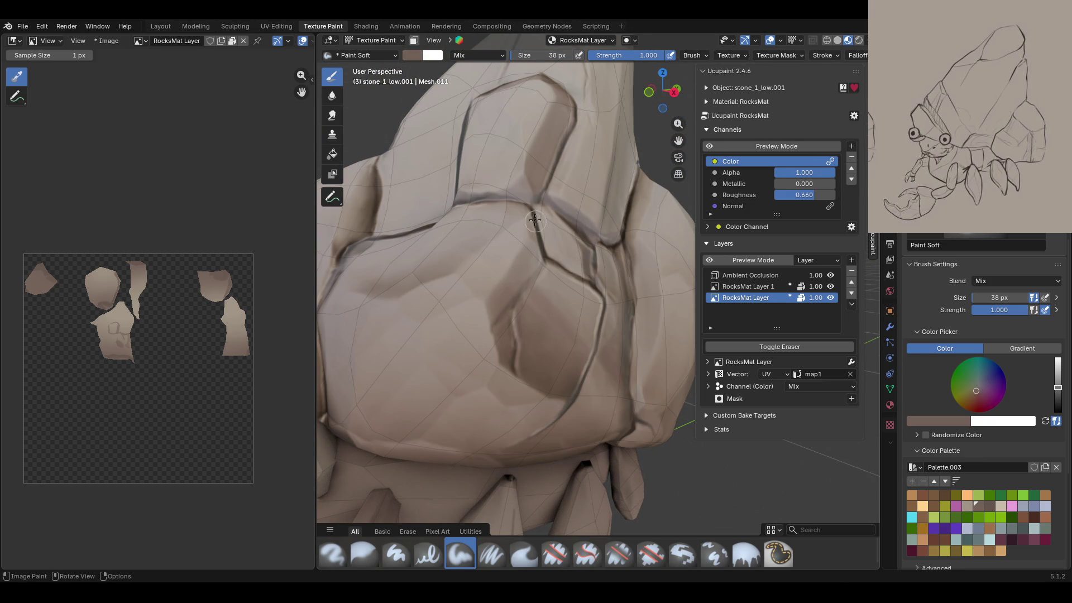
left_click_drag(527, 184, 495, 196)
left_click(709, 146)
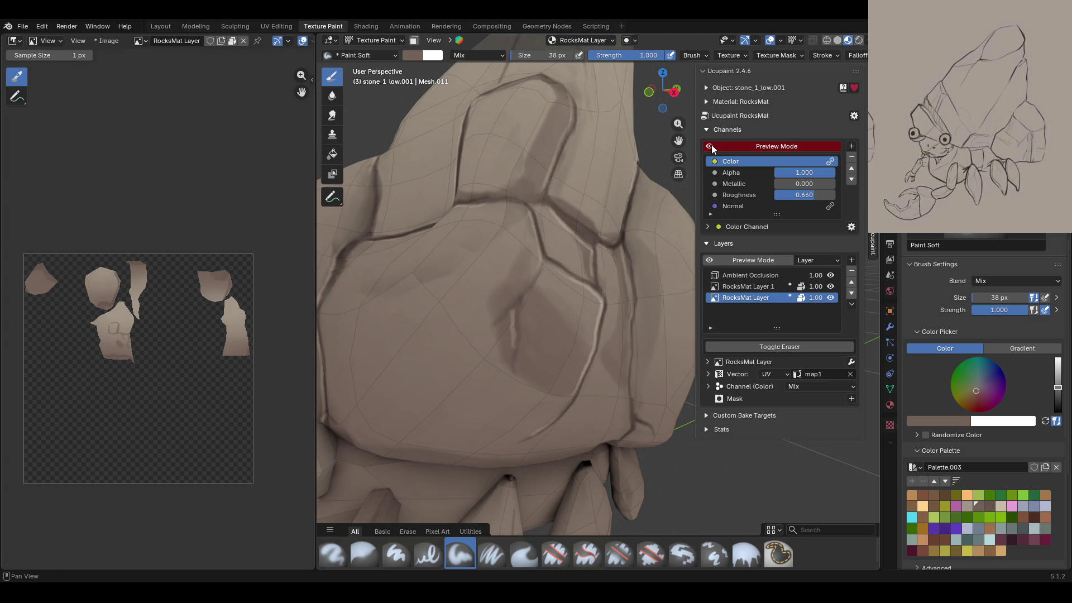
left_click(709, 146)
middle_click_drag(402, 235, 432, 231)
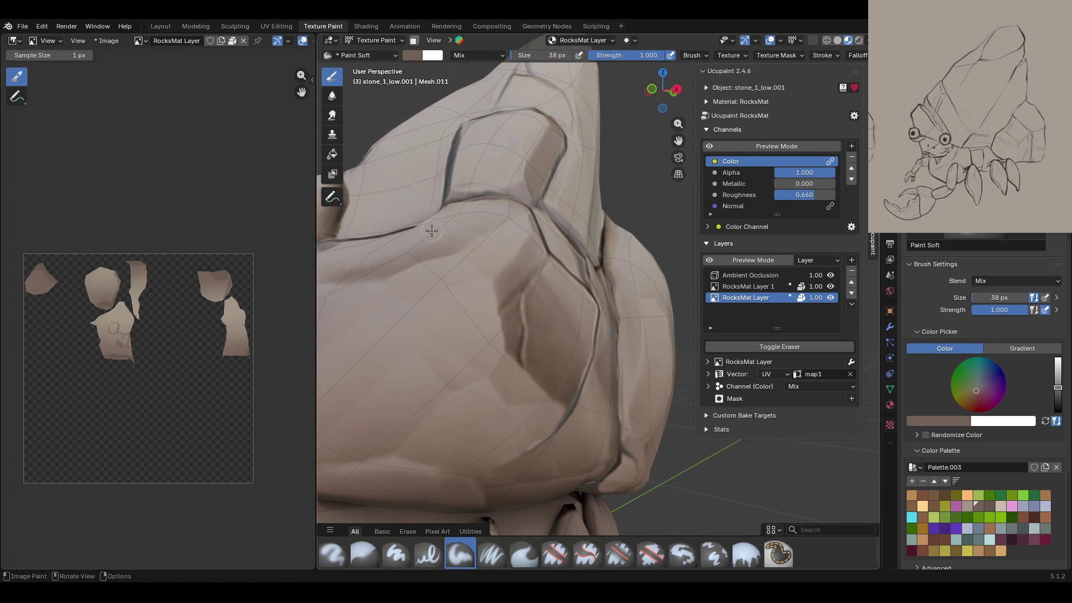
mouse_move(421, 312)
left_mouse_down()
mouse_move(454, 380)
mouse_move(409, 240)
left_mouse_up()
left_click(707, 149)
left_click(707, 149)
Step: Add short dark strokes to the rock, then select the Blur brush (38 px, strength 1.000)
left_click(449, 376)
left_click_drag(440, 361, 453, 357)
scroll(425, 389, "up", 3)
left_click_drag(679, 141, 678, 141)
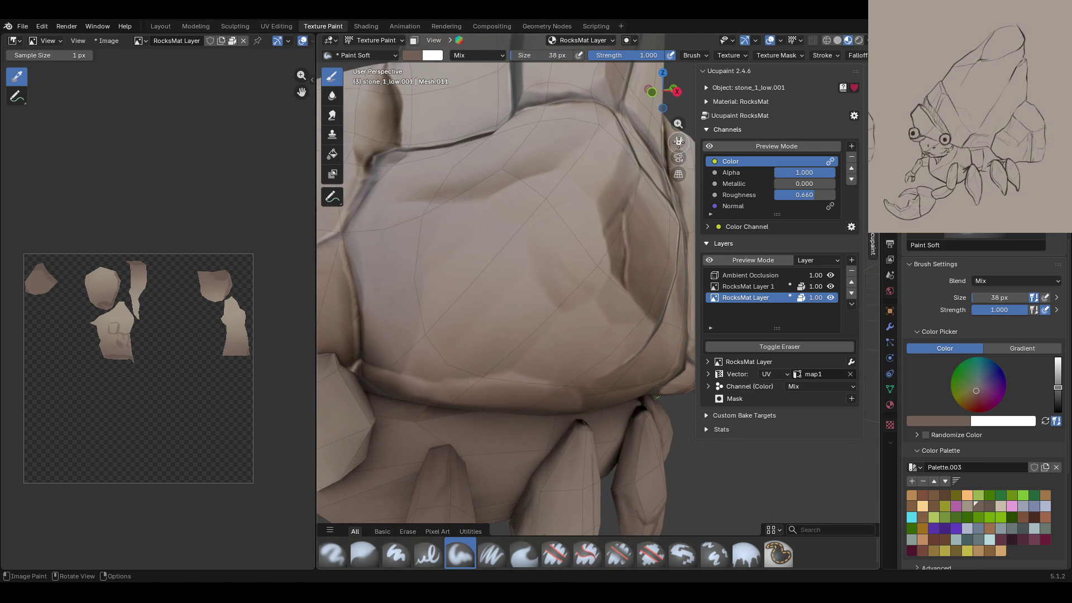
mouse_move(427, 370)
left_mouse_down()
mouse_move(478, 367)
mouse_move(476, 357)
mouse_move(372, 364)
left_mouse_up()
left_click(744, 147)
middle_click_drag(531, 168, 511, 227)
left_click(708, 145)
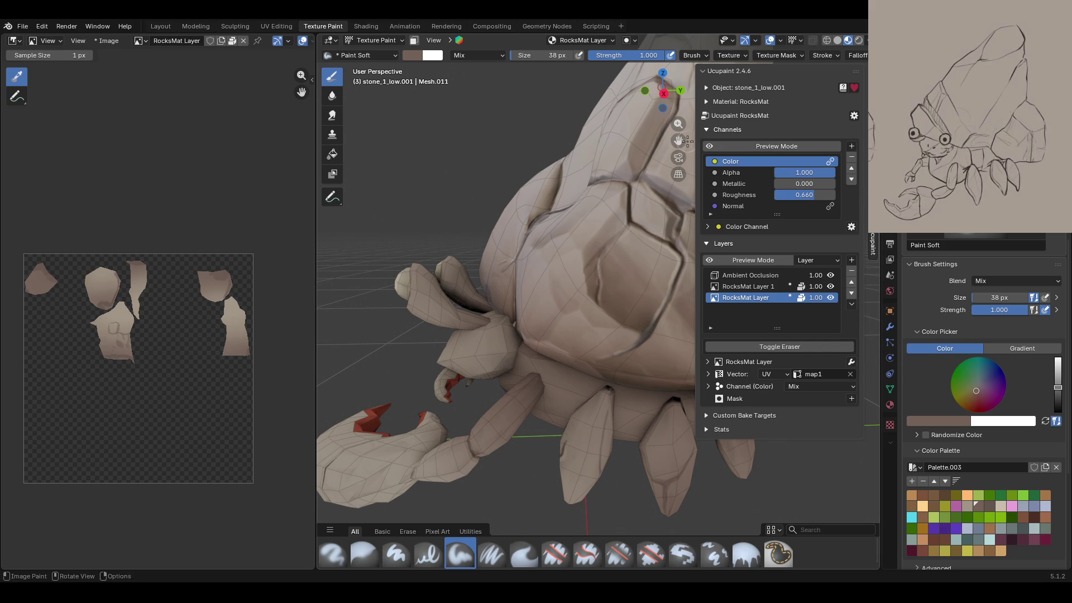
left_click_drag(679, 140, 420, 555)
left_click(368, 554)
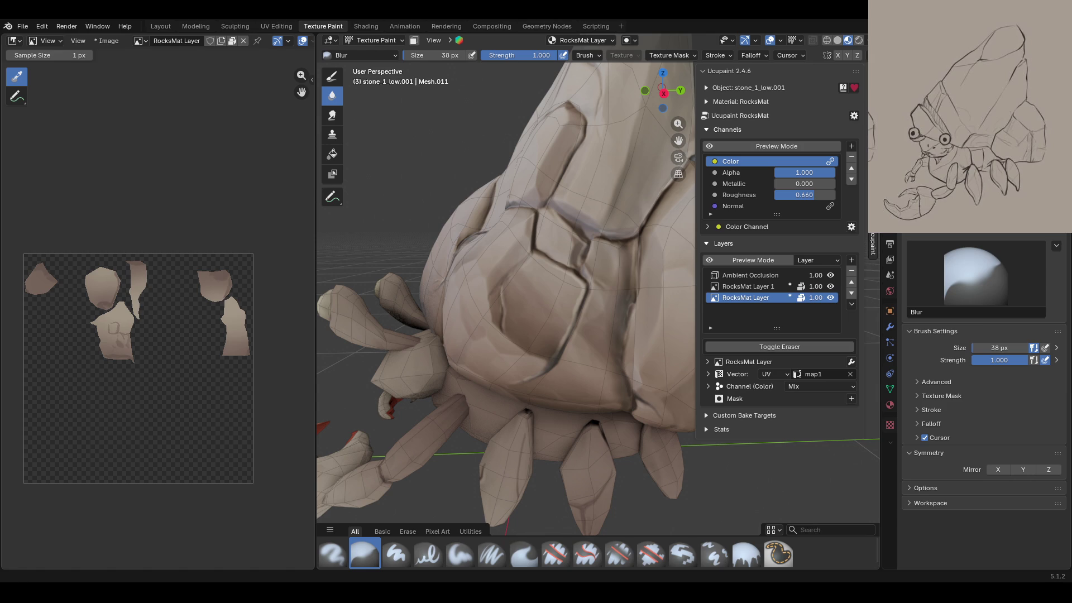
Step: Inspect the painted crack lines from several angles with the colour channel preview on
middle_click_drag(643, 268, 693, 263)
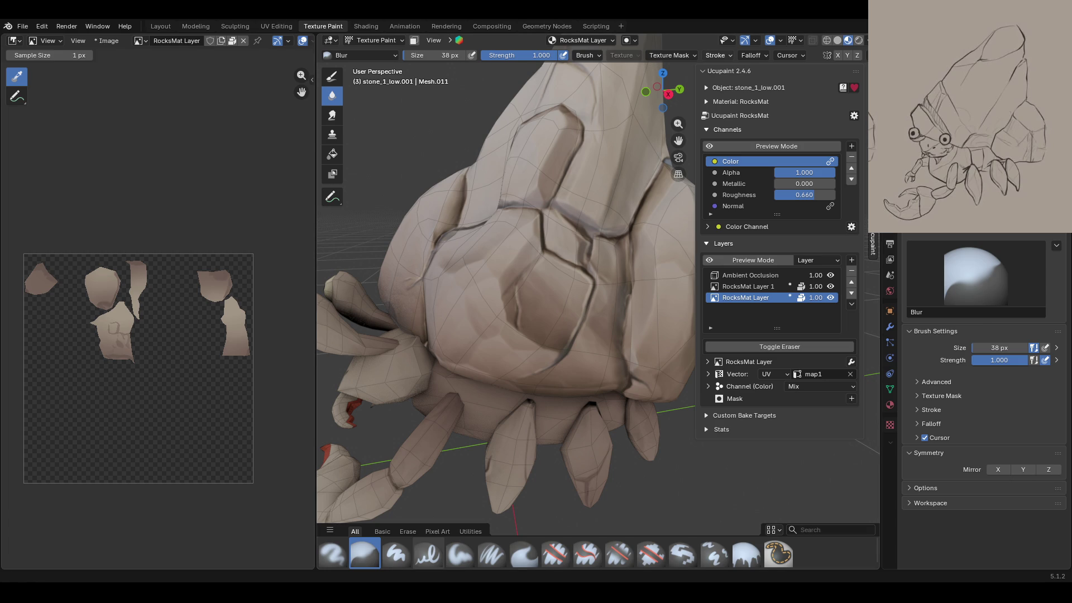
middle_click_drag(626, 167, 670, 162)
left_click(717, 148)
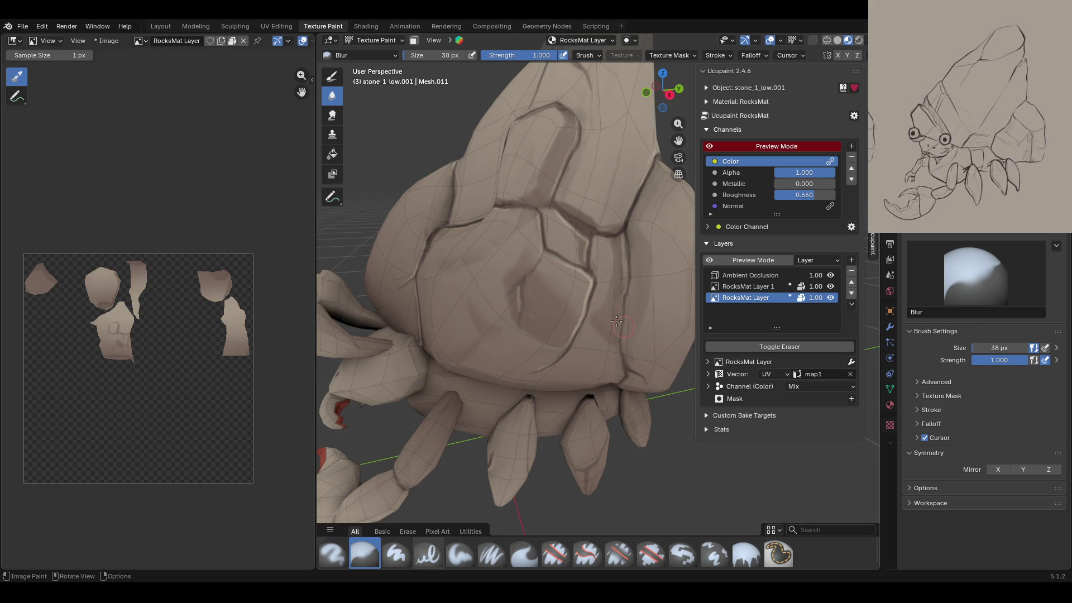
middle_click_drag(638, 302, 478, 272)
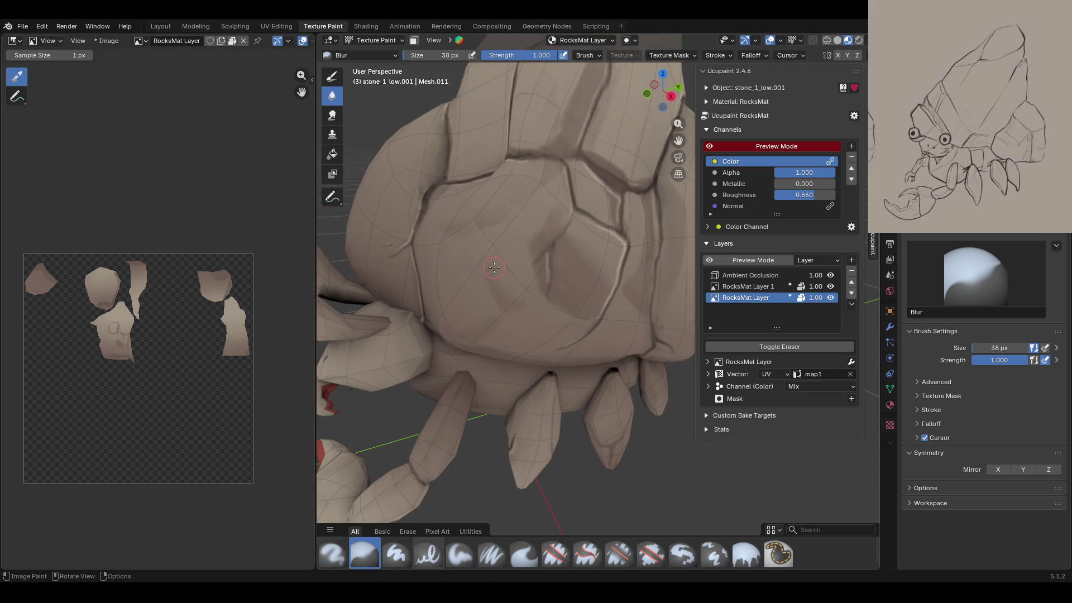
mouse_move(444, 331)
middle_mouse_down()
mouse_move(424, 306)
mouse_move(429, 324)
middle_mouse_up()
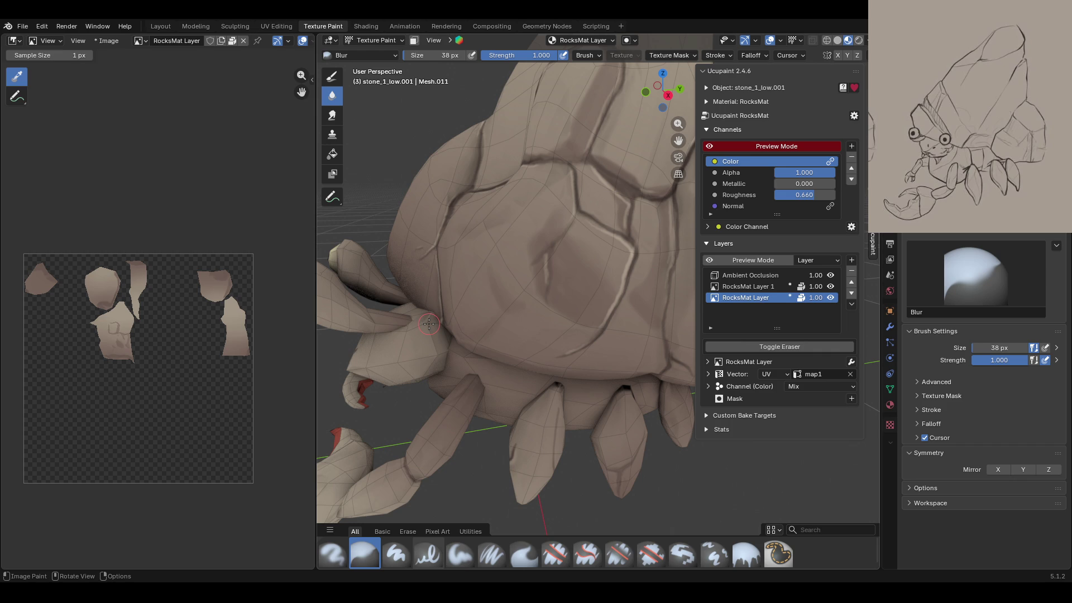
middle_click_drag(421, 151, 646, 174)
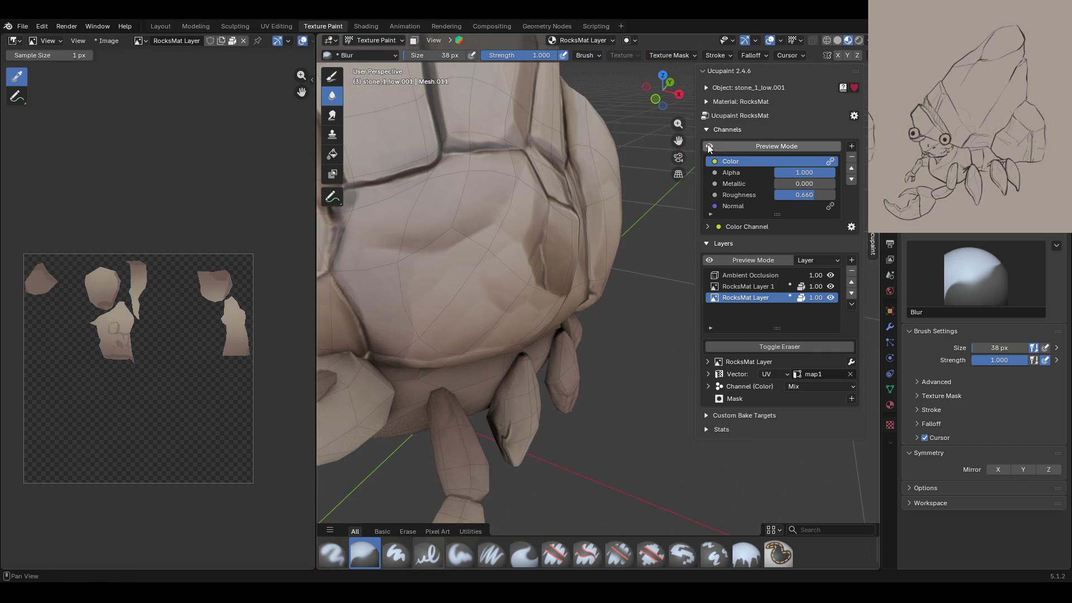
left_click(726, 146)
middle_click_drag(670, 185, 681, 206)
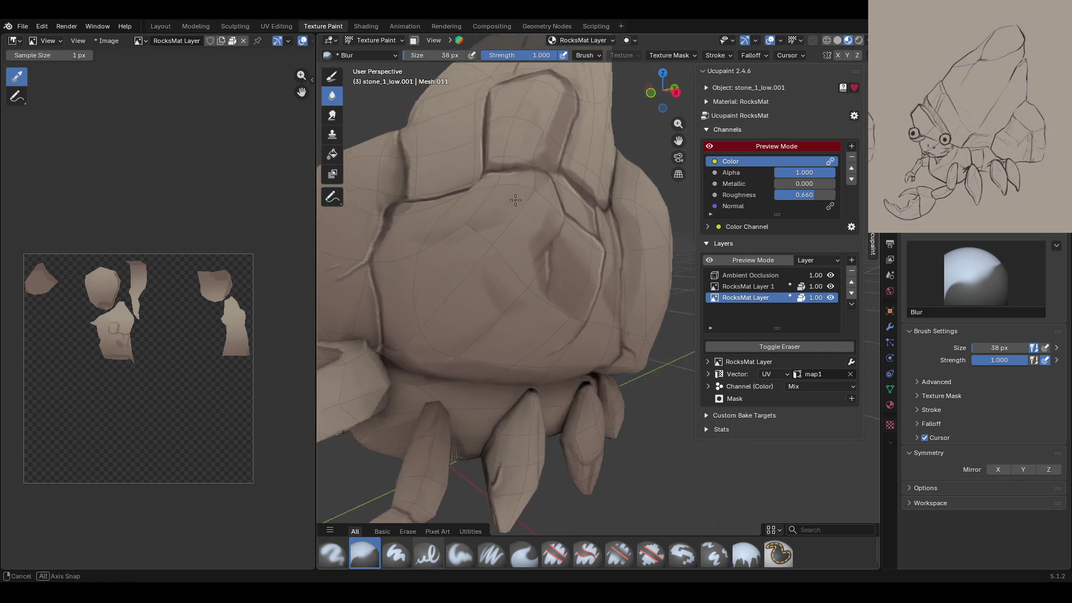
Step: Blur the paint along the shell cracks, then reselect the Paint Soft brush
mouse_move(481, 274)
left_mouse_down()
mouse_move(507, 303)
mouse_move(527, 304)
left_mouse_up()
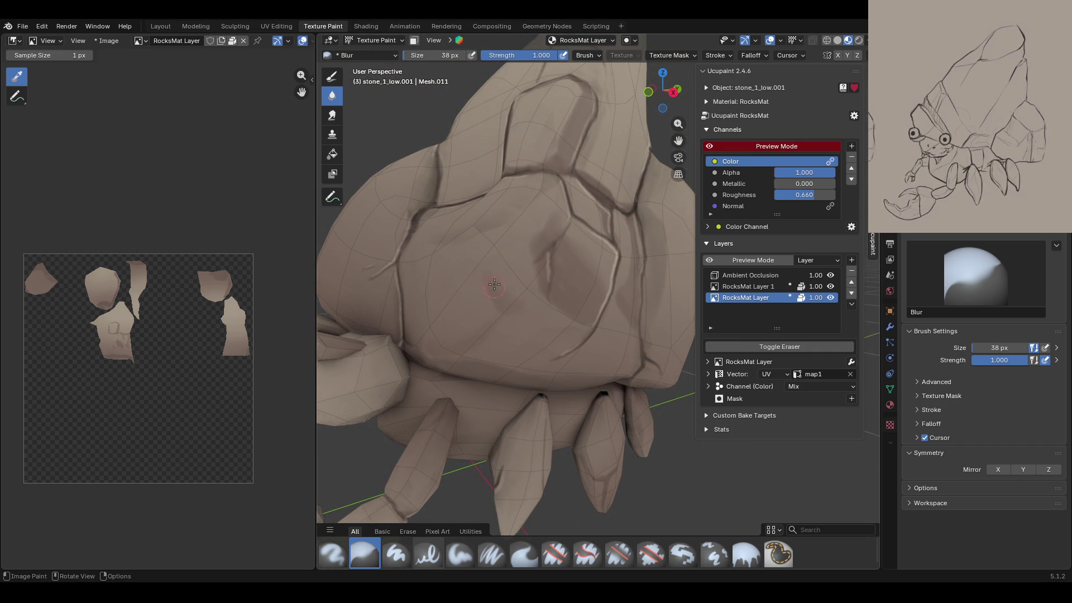
mouse_move(650, 275)
middle_mouse_down()
mouse_move(668, 214)
mouse_move(691, 219)
mouse_move(642, 184)
mouse_move(547, 150)
middle_mouse_up()
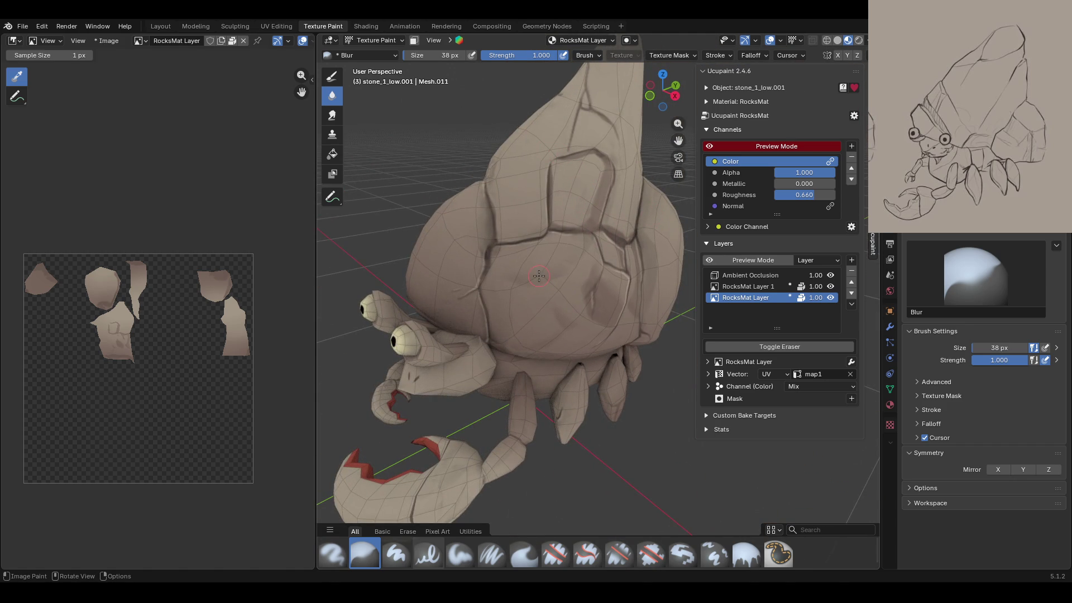
middle_click_drag(538, 276, 592, 240)
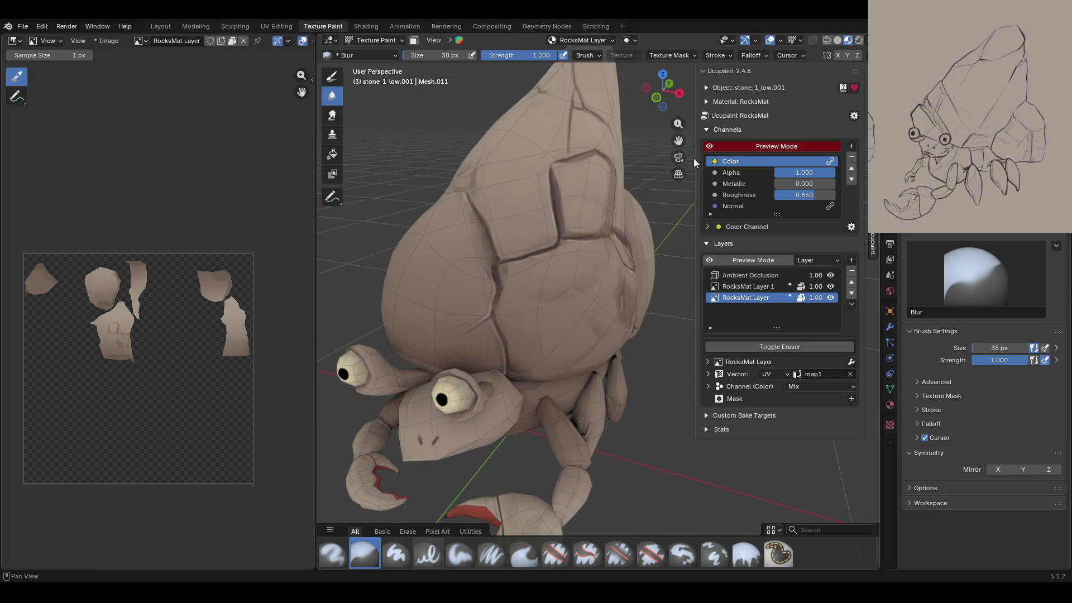
middle_click_drag(643, 178, 620, 167)
left_click(709, 146)
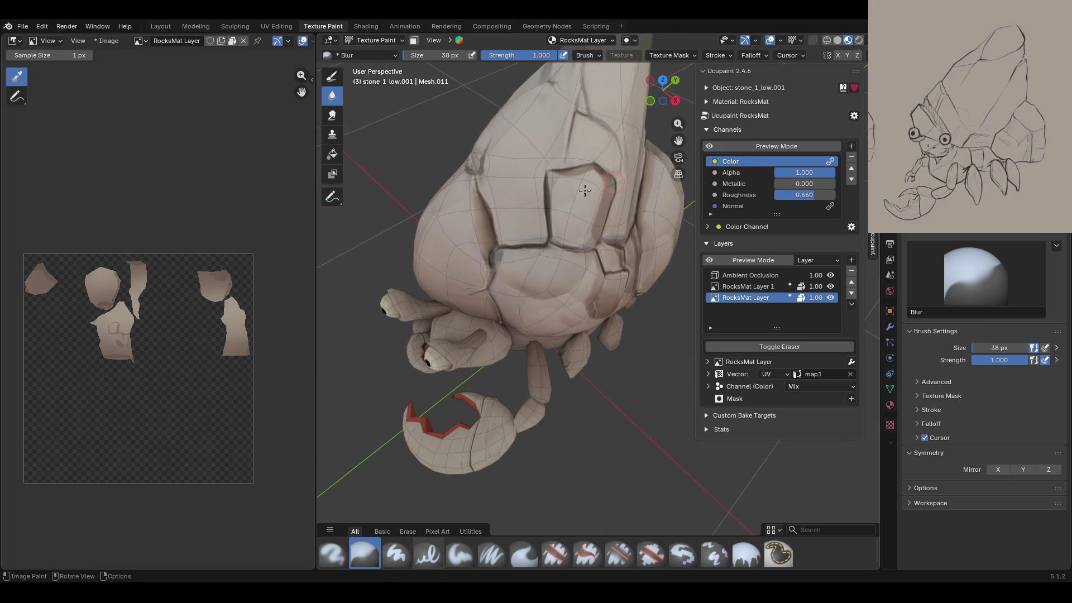
mouse_move(655, 166)
middle_mouse_down("ctrl")
mouse_move(597, 333)
mouse_move(596, 386)
middle_mouse_up("ctrl")
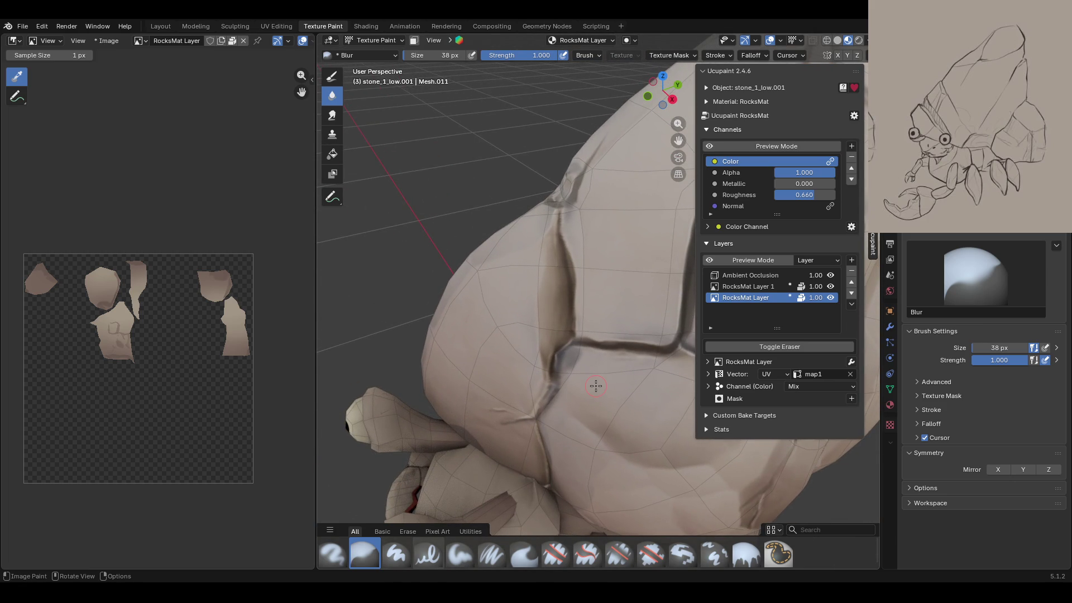
left_click(461, 553)
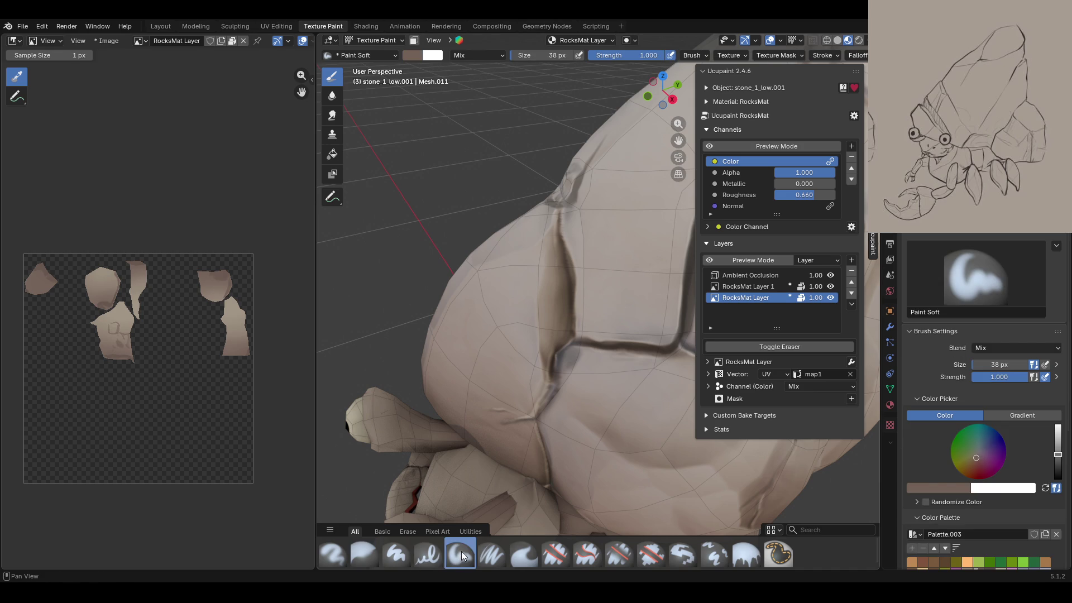
Step: Paint light colour over the vertical crack and add a few more strokes on the rock
mouse_move(561, 353)
left_mouse_down()
mouse_move(555, 278)
mouse_move(542, 370)
left_mouse_up()
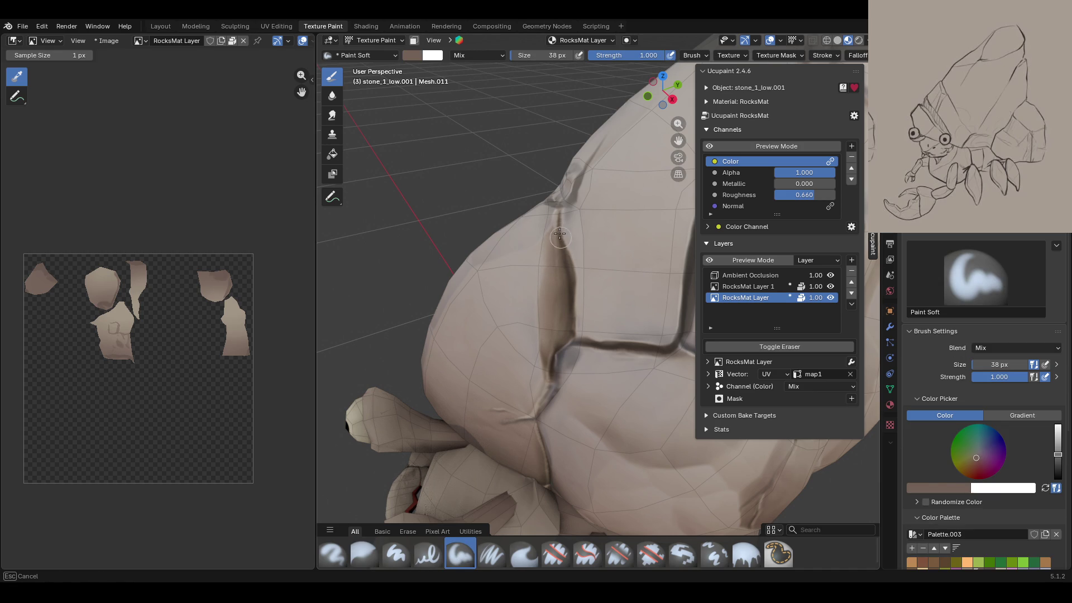
left_click(748, 146)
mouse_move(492, 380)
middle_mouse_down()
mouse_move(485, 386)
mouse_move(637, 380)
middle_mouse_up()
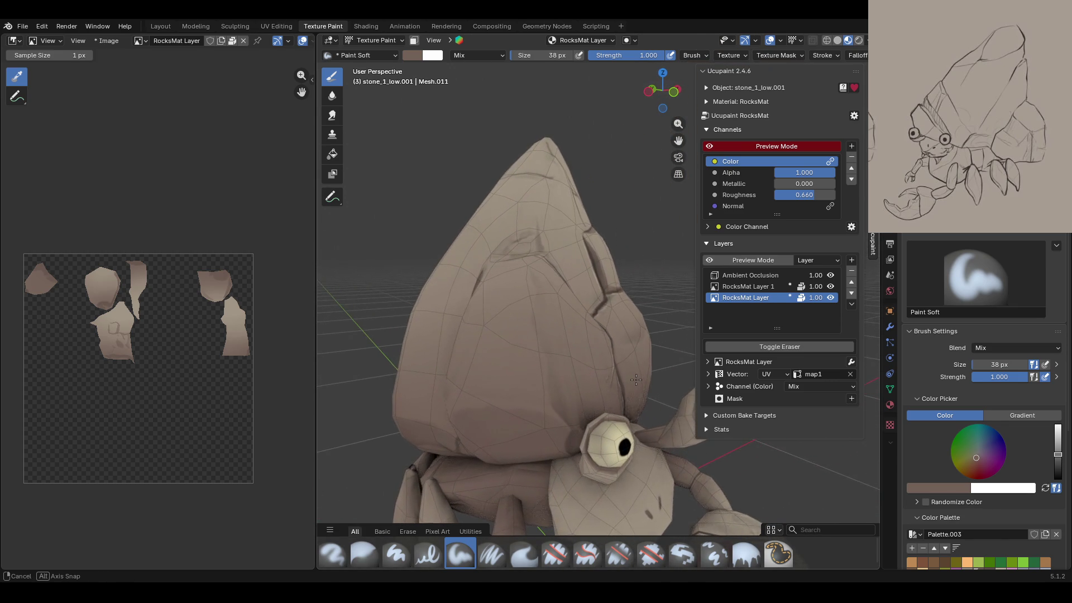
scroll(638, 379, "up", 4)
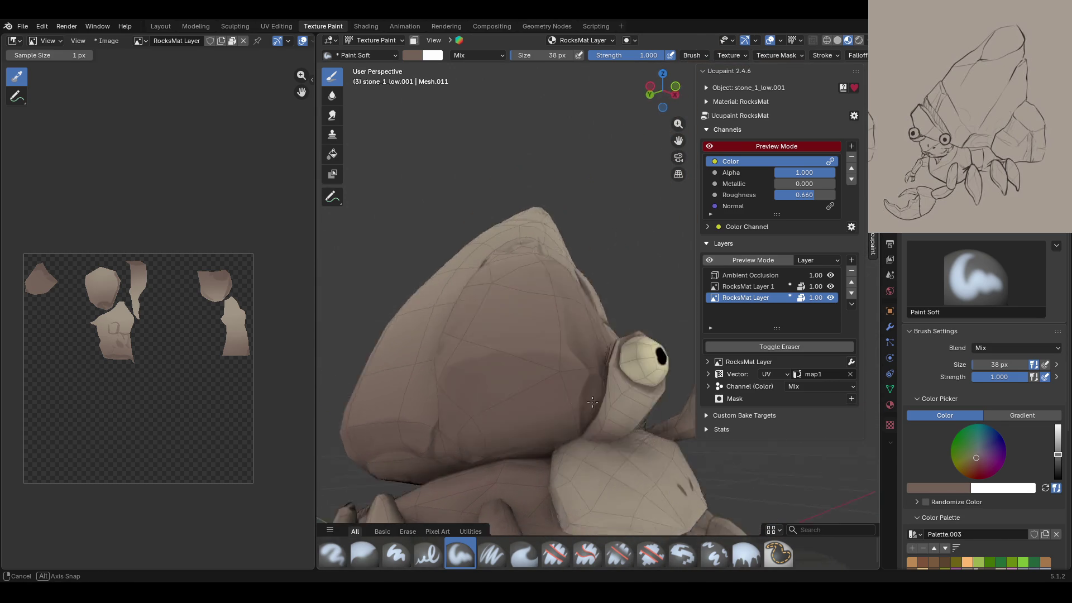
middle_click_drag(638, 380, 734, 65, "shift")
left_click(712, 145)
left_click(712, 146)
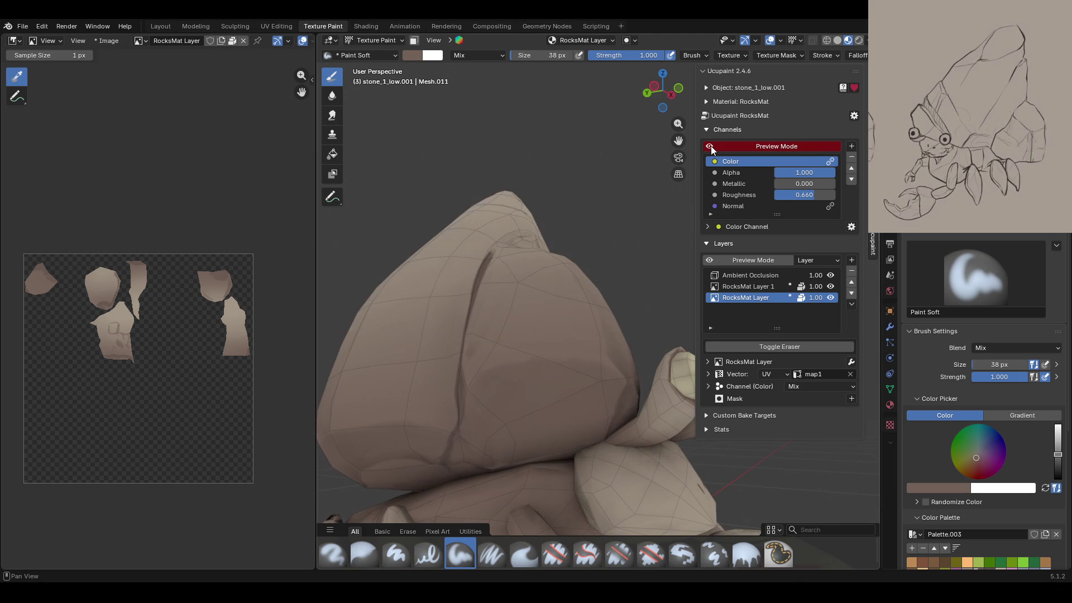
mouse_move(462, 407)
left_mouse_down()
mouse_move(530, 374)
mouse_move(480, 391)
left_mouse_up()
scroll(1010, 485, "down", 3)
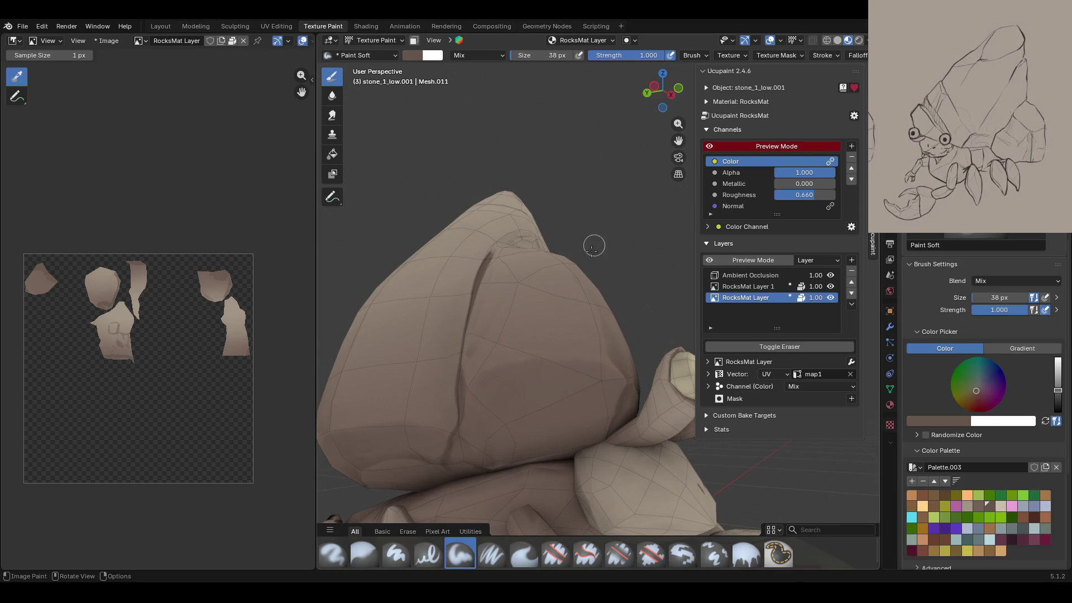
mouse_move(488, 385)
left_mouse_down()
mouse_move(555, 386)
mouse_move(595, 413)
mouse_move(404, 472)
left_mouse_up()
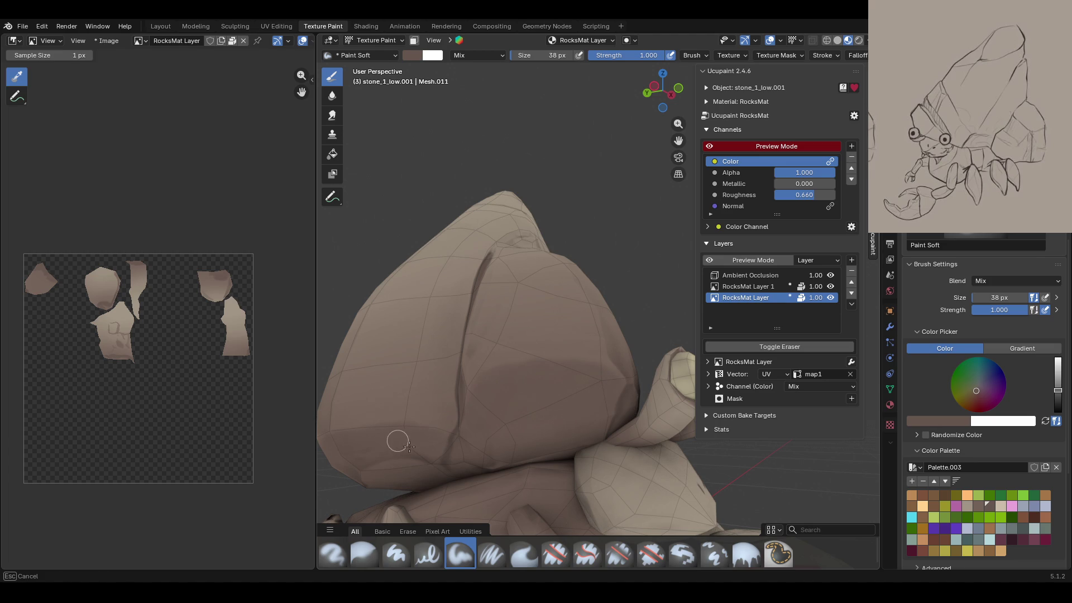
Step: Hide and show RocksMat Layer to check it, then select RocksMat Layer 1 for painting
left_click(830, 297)
left_click(830, 297)
mouse_move(659, 341)
middle_mouse_down()
mouse_move(612, 406)
mouse_move(586, 280)
middle_mouse_up()
left_click_drag(528, 369, 472, 435)
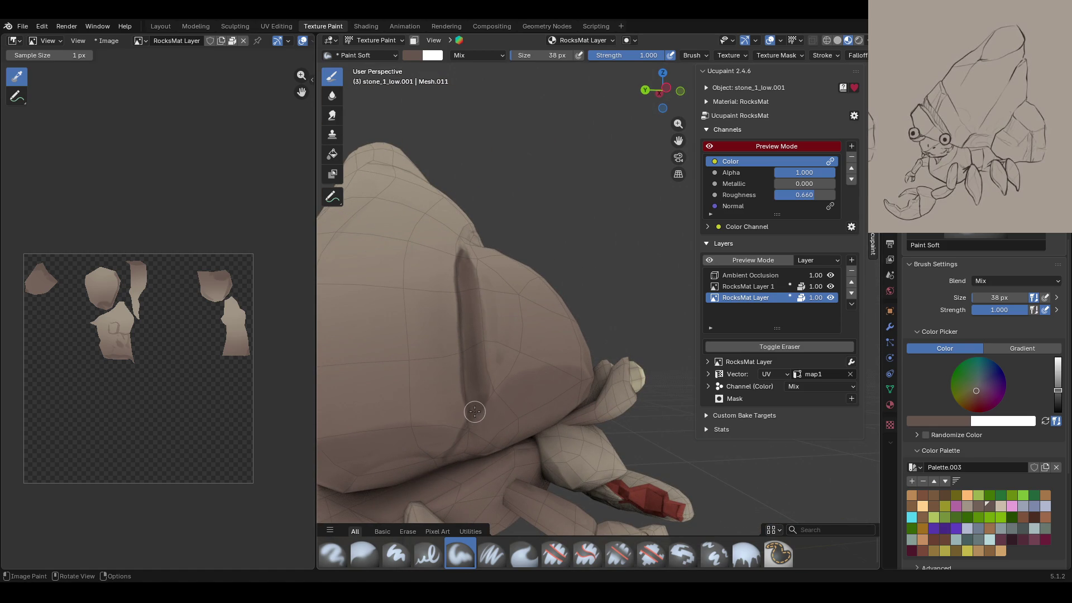
left_click(834, 287)
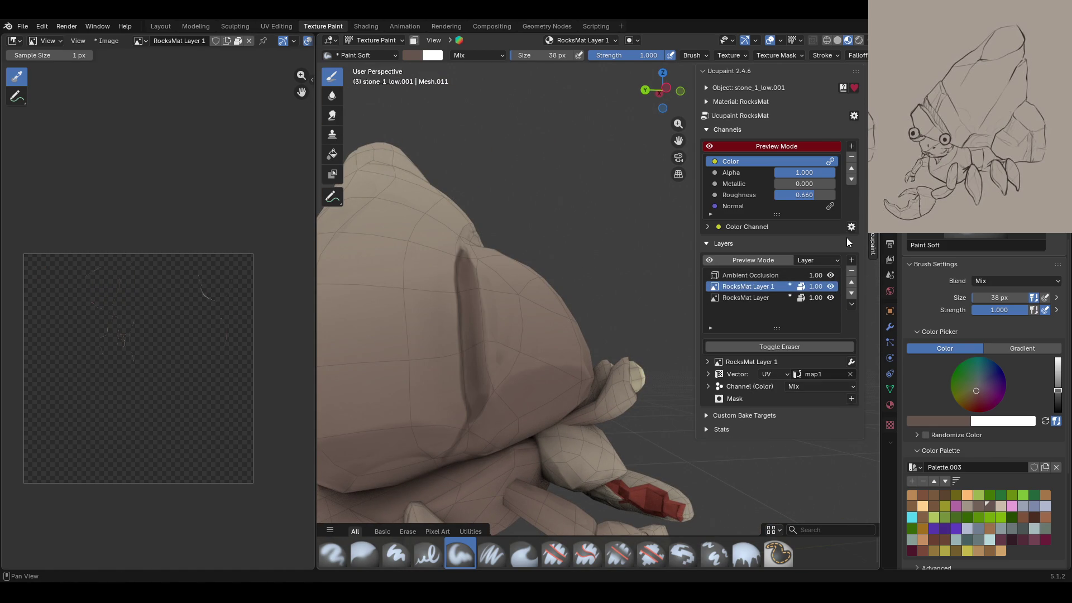
left_click(711, 146)
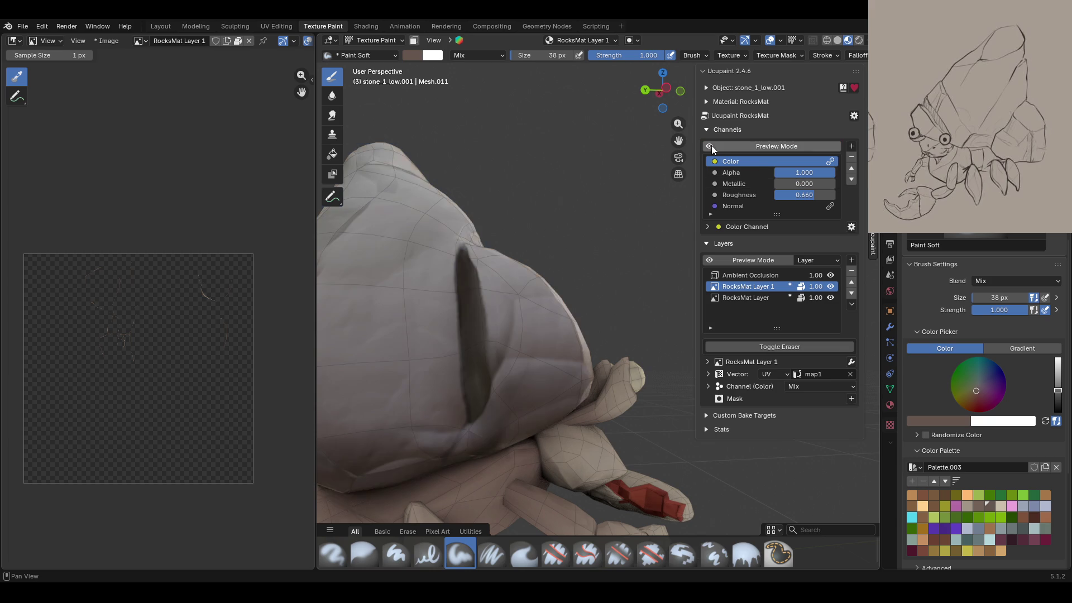
left_click_drag(813, 192, 836, 195)
Step: Make RocksMat Layer the active paint layer, briefly checking the flat colour preview
mouse_move(559, 335)
middle_mouse_down()
mouse_move(532, 368)
mouse_move(564, 335)
middle_mouse_up()
left_click(711, 146)
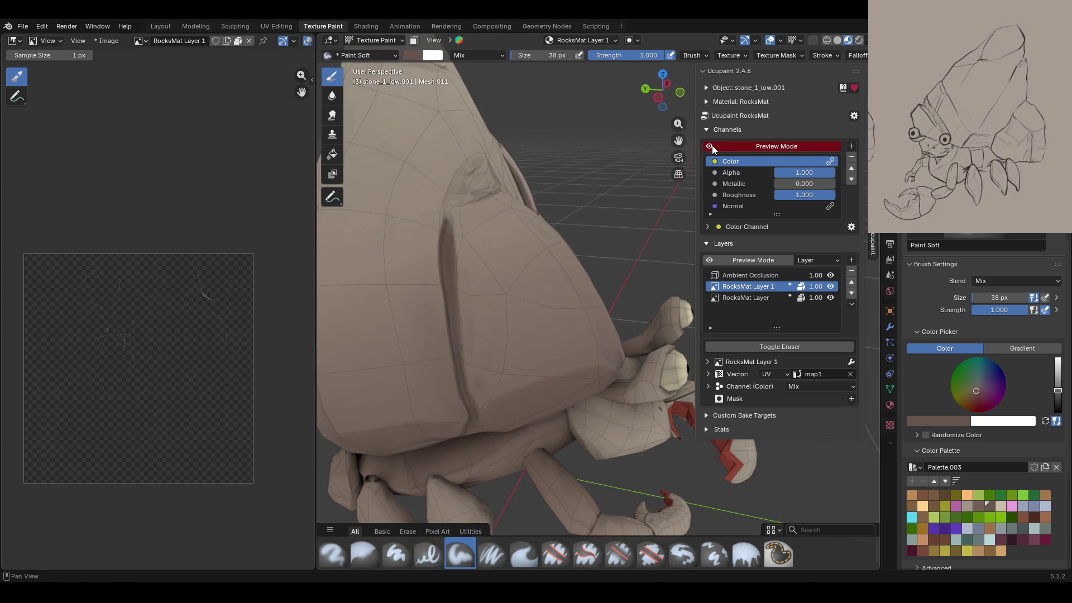
left_click(710, 146)
left_click(743, 298)
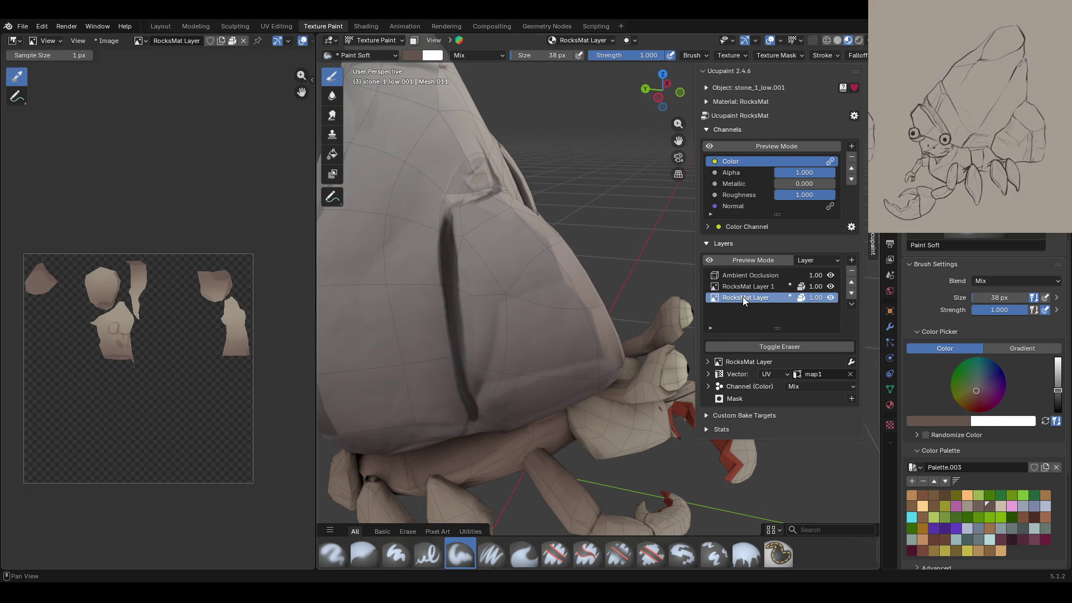
left_click(710, 145)
left_click(709, 146)
middle_click_drag(701, 159, 703, 200)
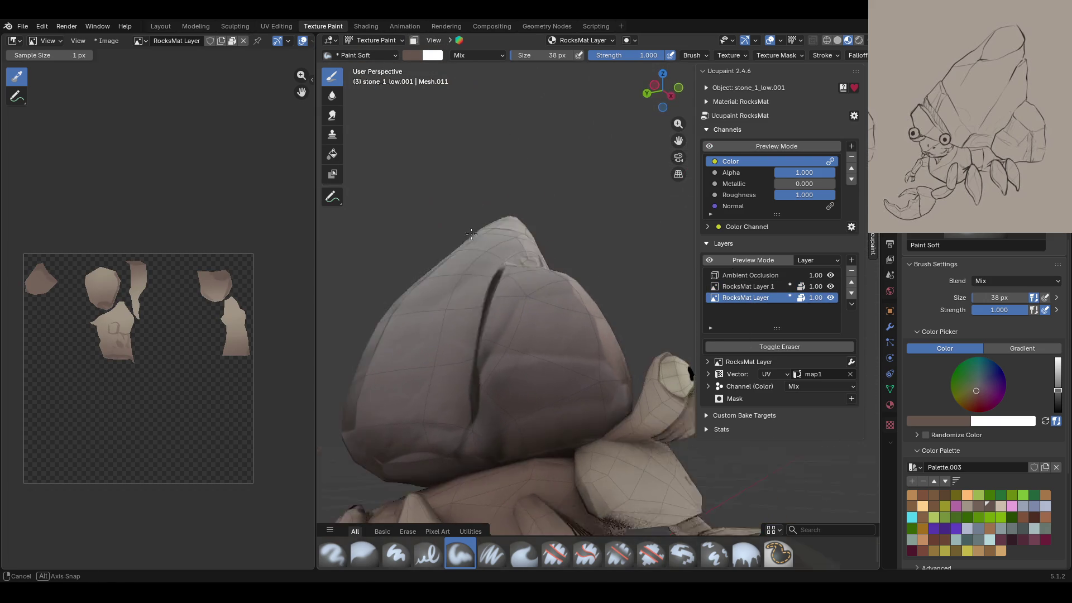
Step: Pick a slightly lighter palette colour and shade the rock's side and face
left_click(712, 149)
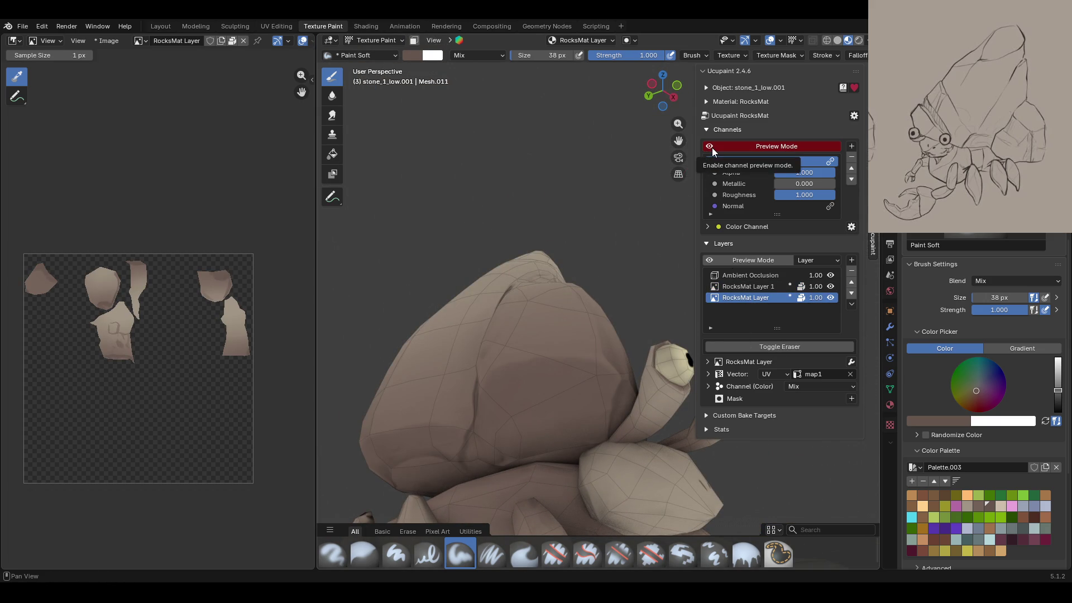
left_click(712, 147)
middle_click_drag(620, 213, 954, 544)
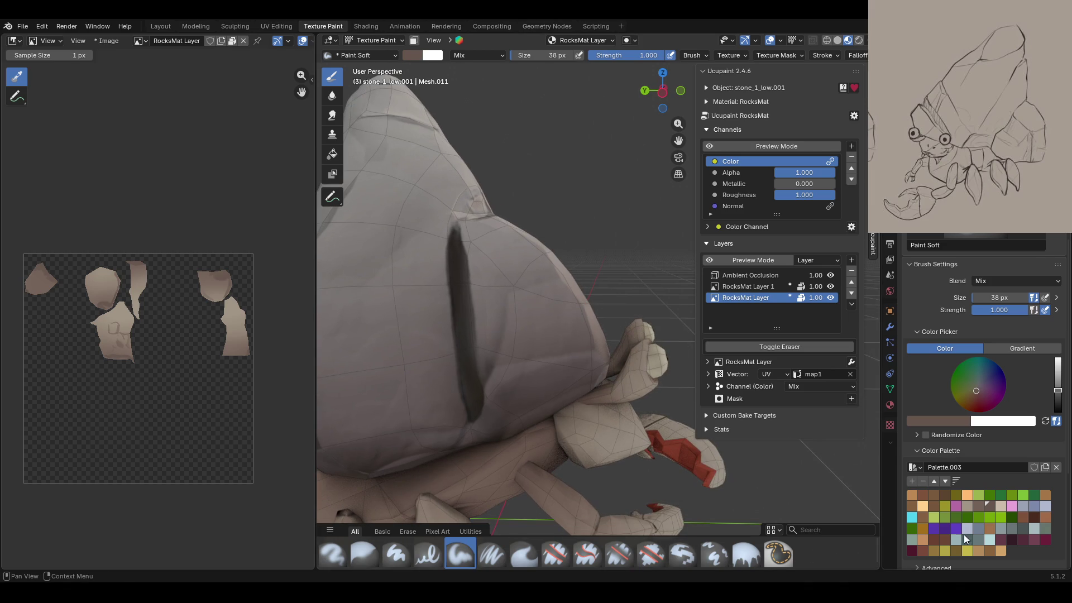
left_click(977, 507)
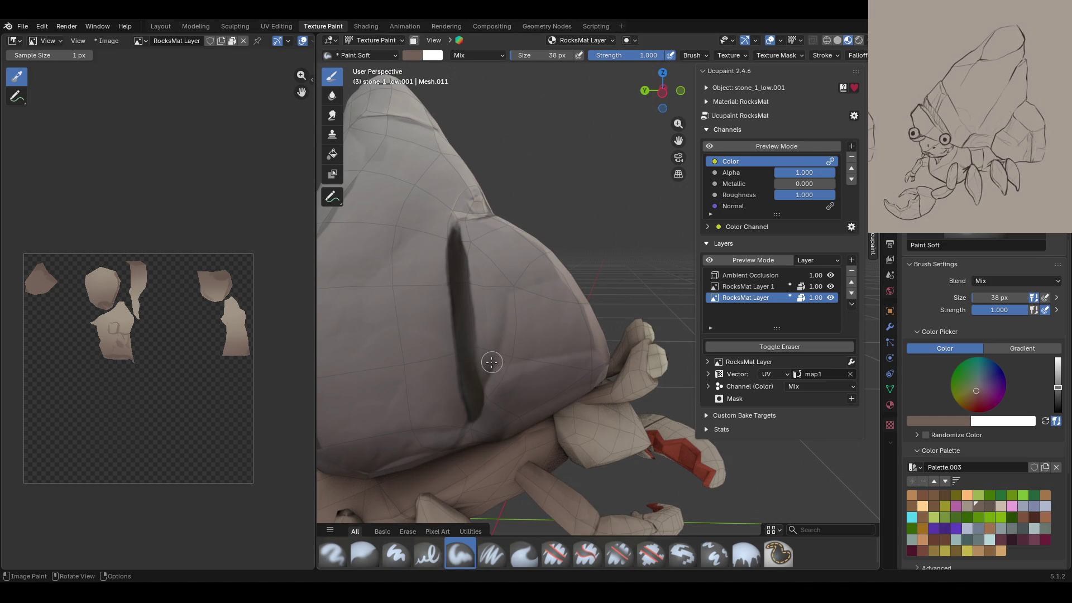
mouse_move(503, 275)
left_mouse_down()
mouse_move(533, 264)
mouse_move(497, 321)
mouse_move(539, 247)
mouse_move(547, 262)
left_mouse_up()
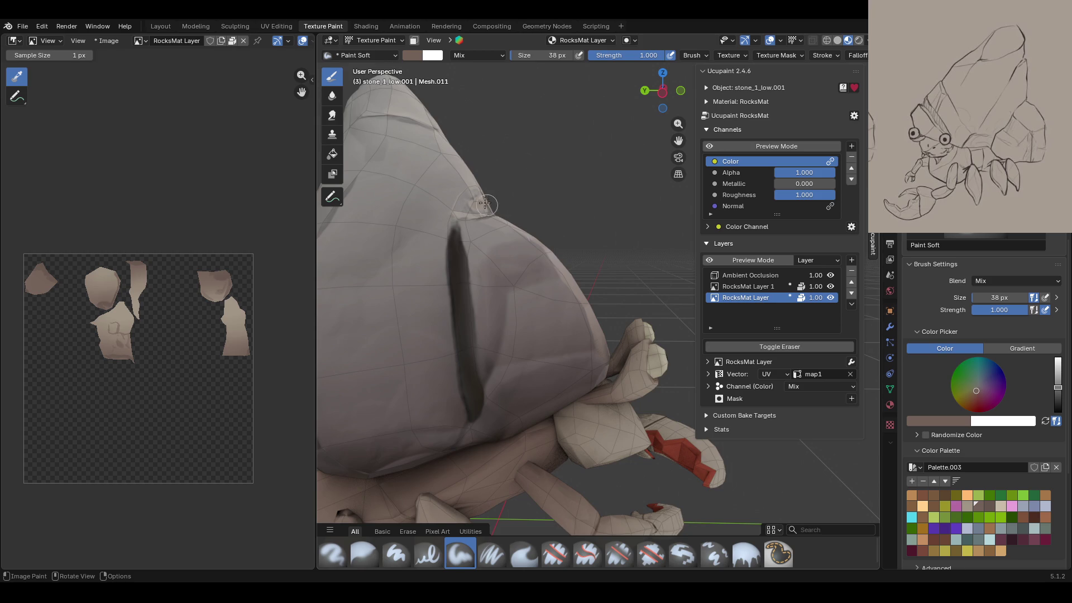
scroll(485, 204, "down", 3)
middle_click_drag(484, 204, 599, 253)
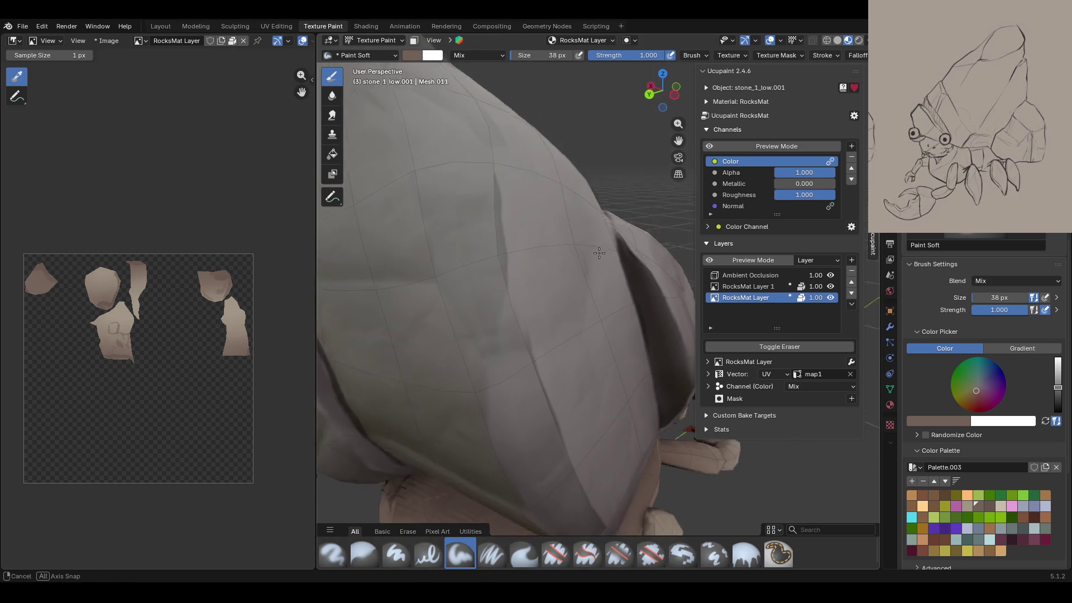
middle_click_drag(599, 253, 565, 289)
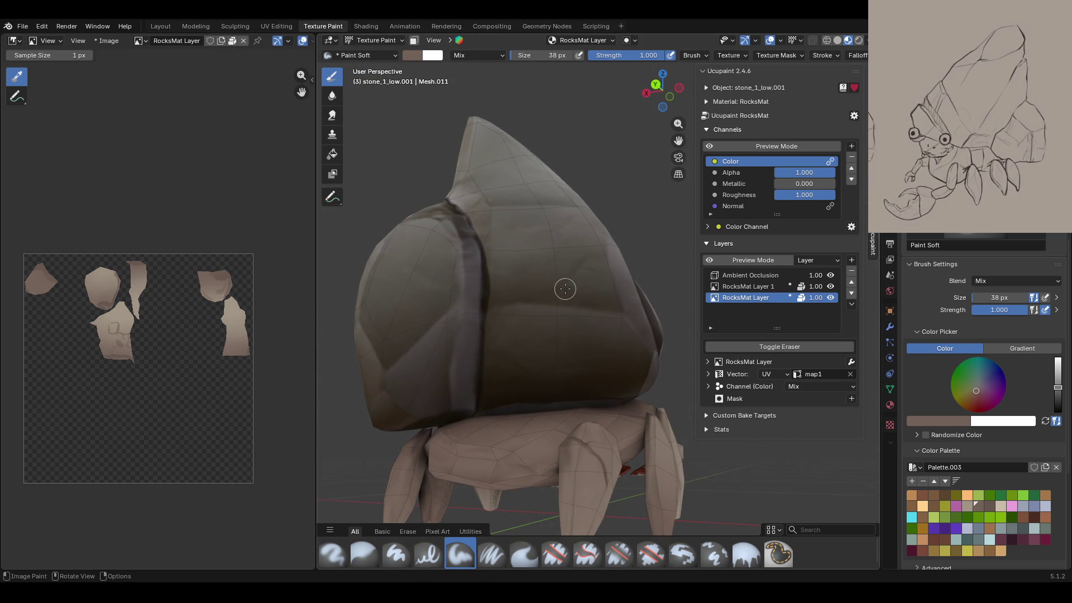
mouse_move(492, 302)
left_mouse_down()
mouse_move(618, 306)
mouse_move(587, 275)
left_mouse_up()
mouse_move(504, 289)
left_mouse_down()
mouse_move(517, 270)
mouse_move(576, 268)
mouse_move(506, 279)
mouse_move(544, 263)
mouse_move(475, 339)
left_mouse_up()
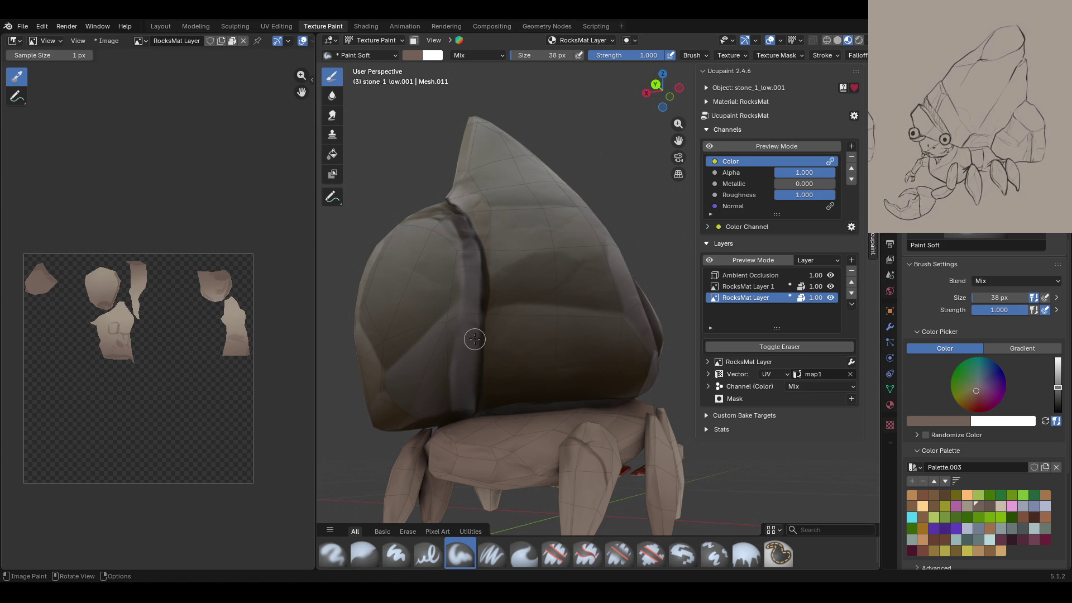
Step: Shade the rock's lower face and down its front, checking the flat colour preview
left_click(713, 147)
mouse_move(659, 179)
middle_mouse_down()
mouse_move(615, 224)
mouse_move(631, 212)
middle_mouse_up()
left_click(713, 145)
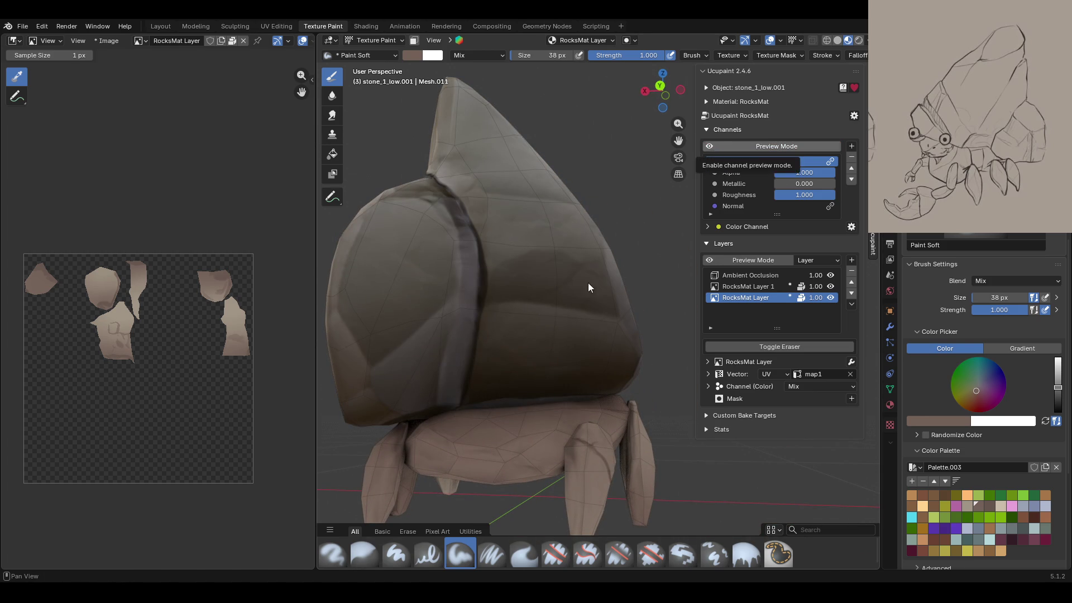
left_click_drag(479, 389, 605, 361)
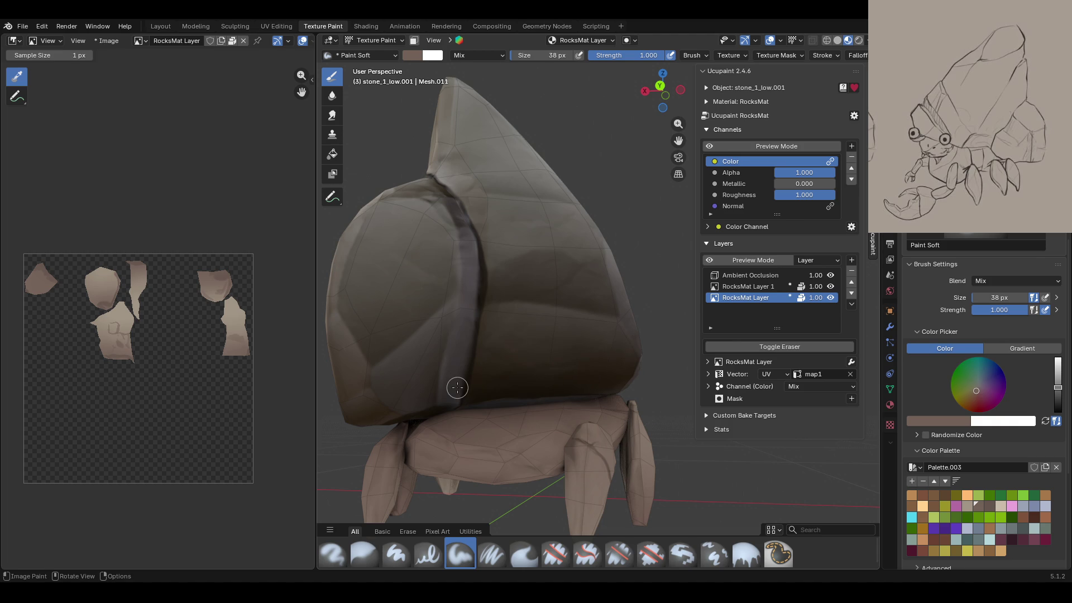
left_click(709, 146)
left_click(709, 146)
middle_click_drag(502, 269, 476, 295)
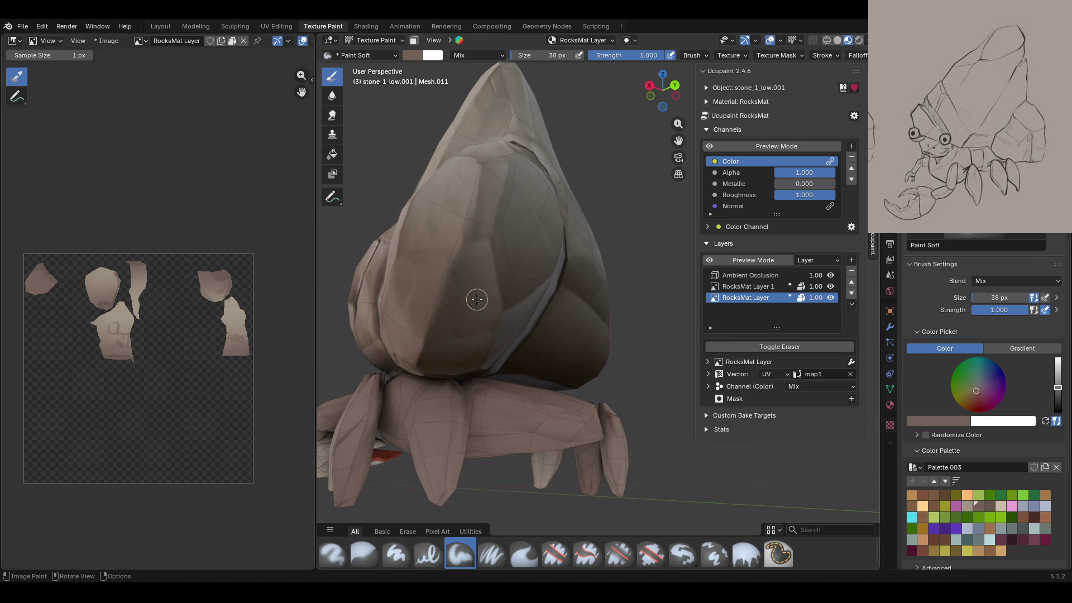
mouse_move(483, 246)
left_mouse_down()
mouse_move(473, 324)
mouse_move(481, 321)
left_mouse_up()
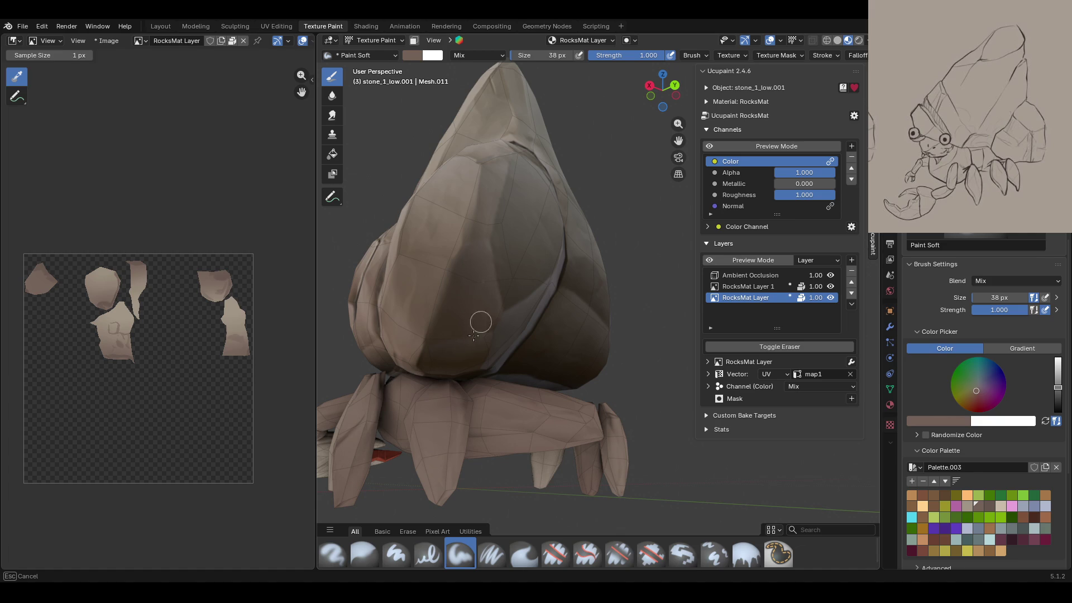
left_click_drag(481, 341, 482, 330)
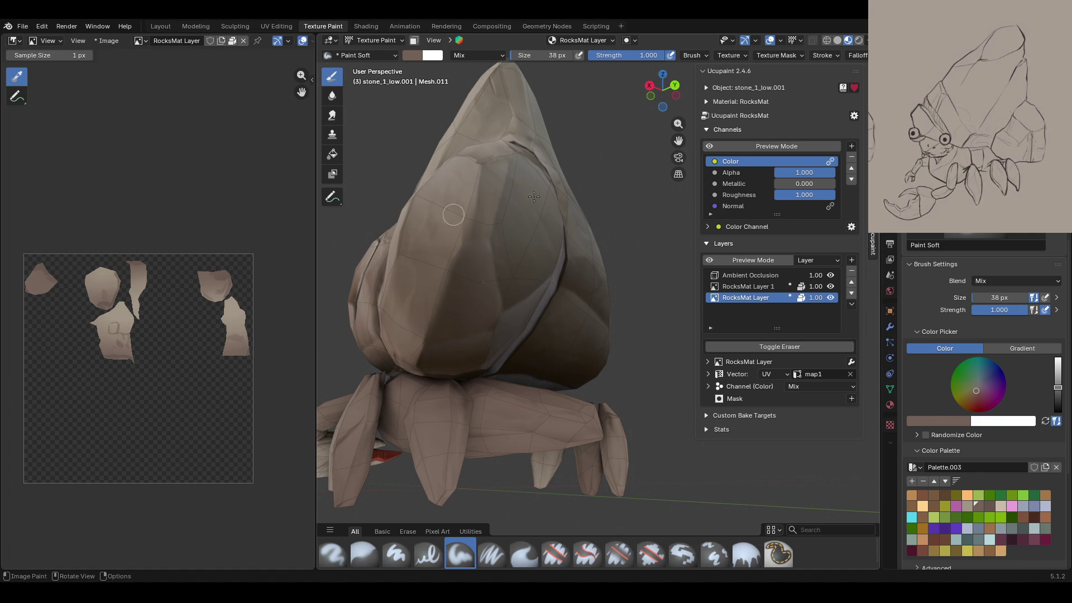
Step: Paint more shading up across the upper rock faces, comparing with Preview Mode
left_click(710, 146)
left_click(711, 146)
mouse_move(525, 190)
middle_mouse_down()
mouse_move(537, 199)
mouse_move(486, 208)
mouse_move(570, 172)
middle_mouse_up()
left_click(712, 148)
left_click(712, 149)
left_click_drag(528, 288, 557, 254)
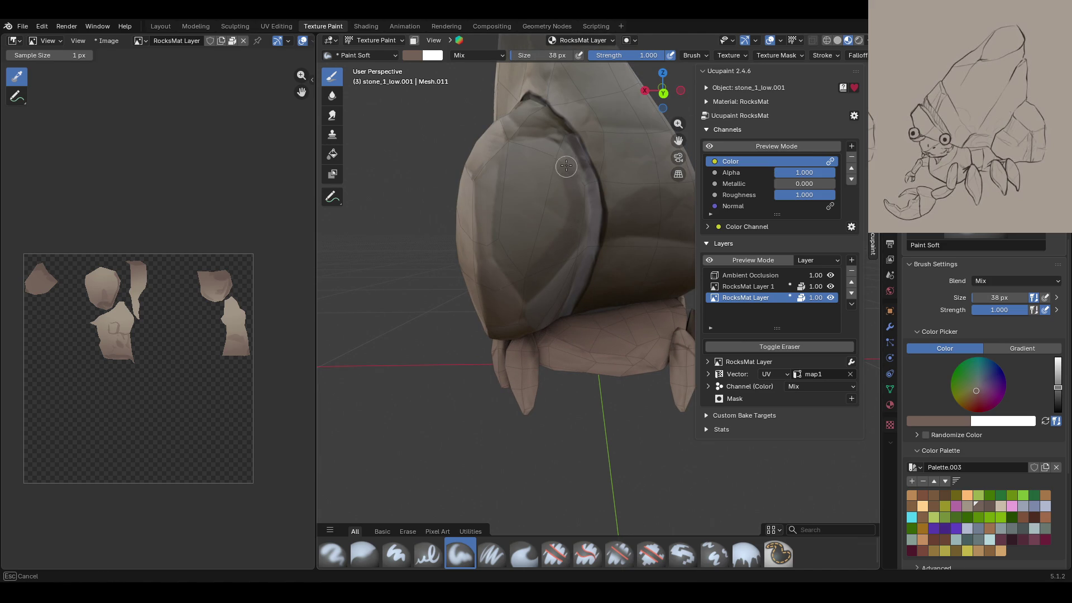
left_click_drag(560, 249, 549, 201)
mouse_move(507, 536)
middle_mouse_down()
mouse_move(678, 397)
mouse_move(708, 162)
middle_mouse_up()
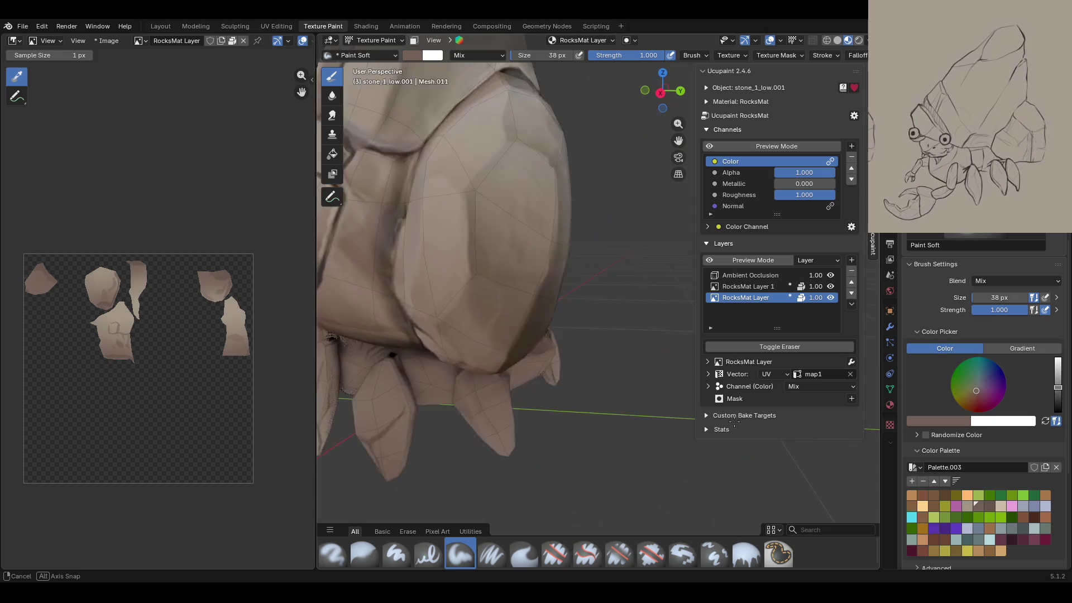
left_click(710, 146)
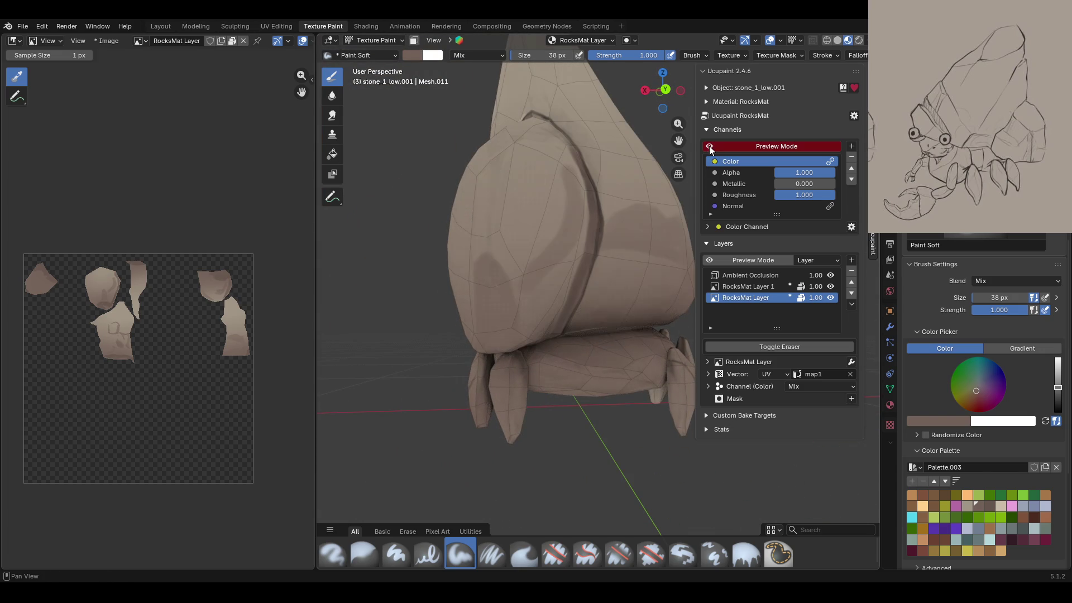
left_click(709, 145)
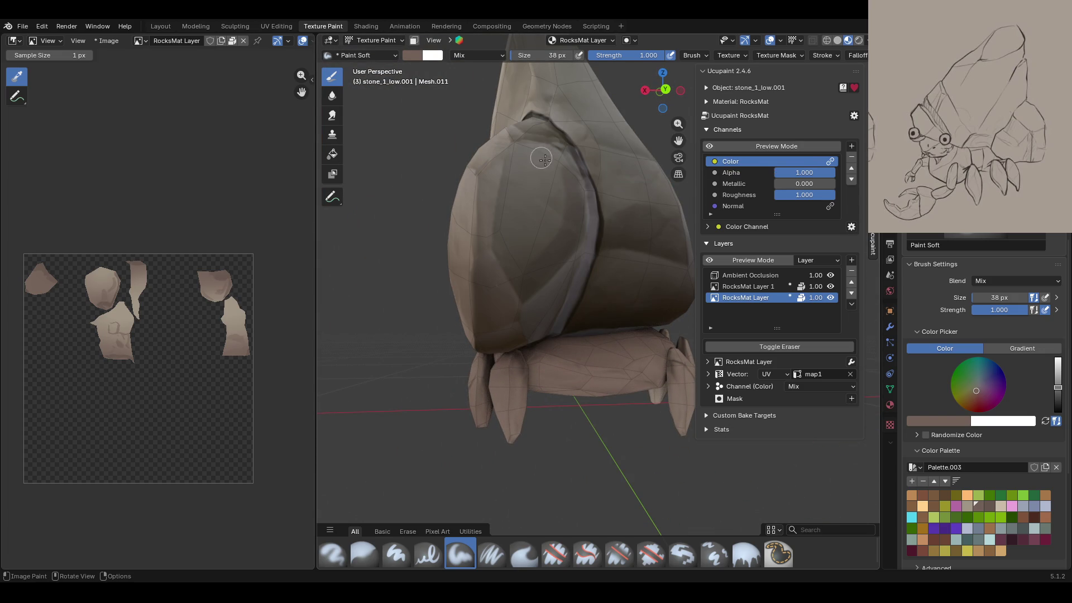
mouse_move(559, 165)
left_mouse_down()
mouse_move(554, 228)
mouse_move(534, 192)
left_mouse_up()
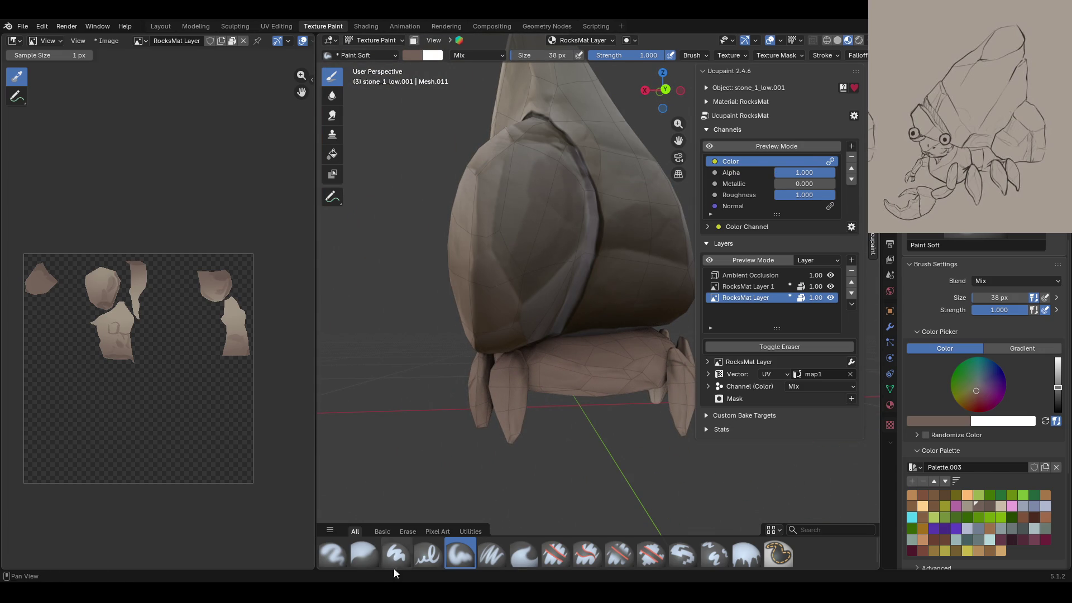
Step: With the Blur brush, soften the shading edge on the rock toward the lower left
left_click(364, 555)
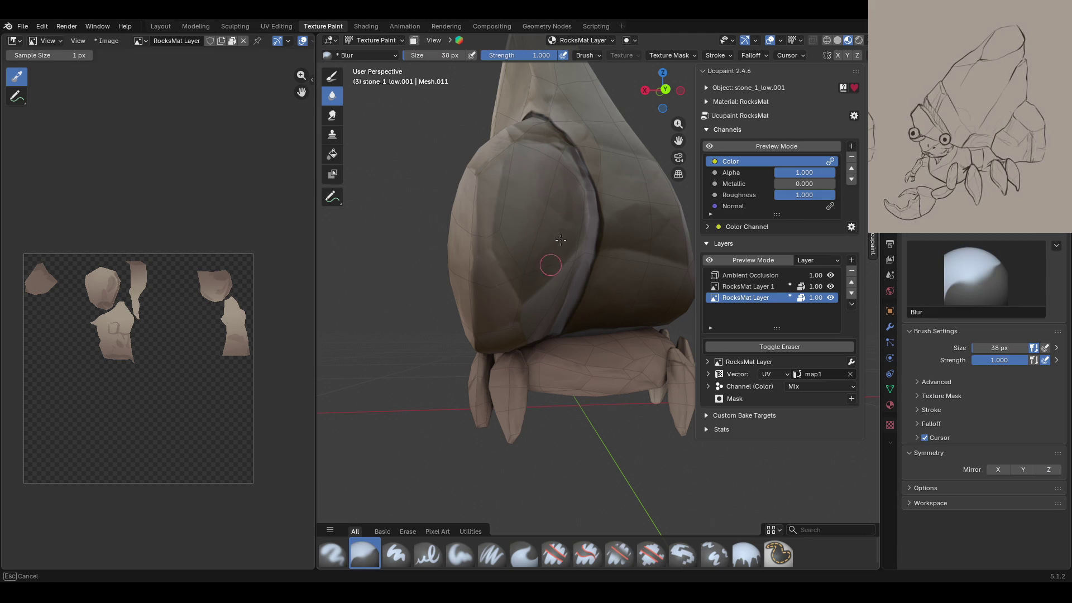
left_click_drag(557, 200, 500, 249)
middle_click_drag(582, 319, 580, 306)
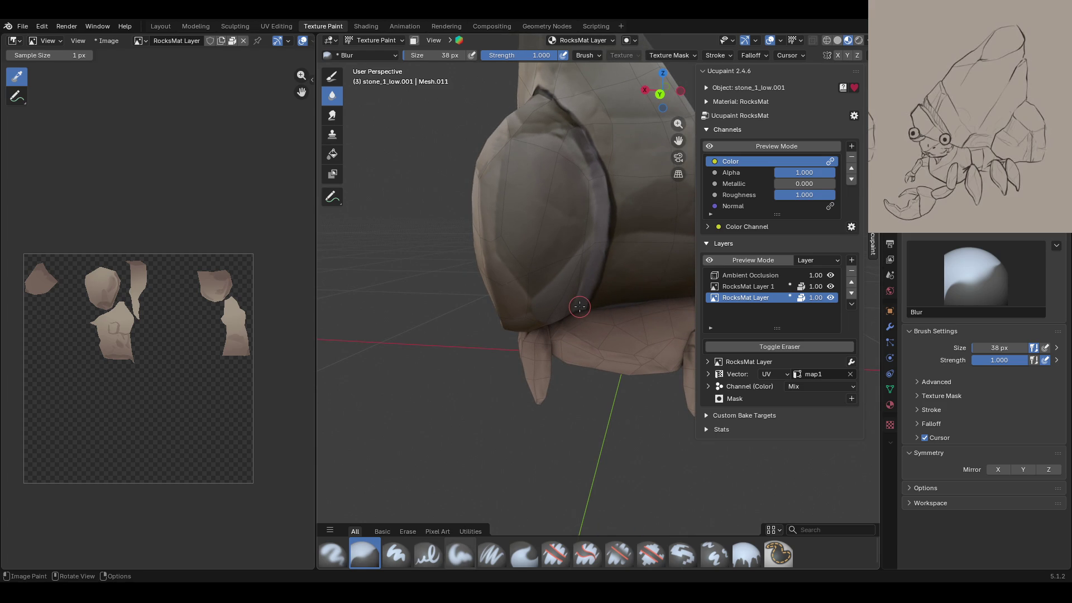
Step: Check the rock's flat colour in channel preview, then reselect the Paint Soft brush
left_click(716, 145)
mouse_move(693, 184)
middle_mouse_down()
mouse_move(658, 220)
mouse_move(586, 242)
middle_mouse_up()
scroll(586, 242, "up", 3)
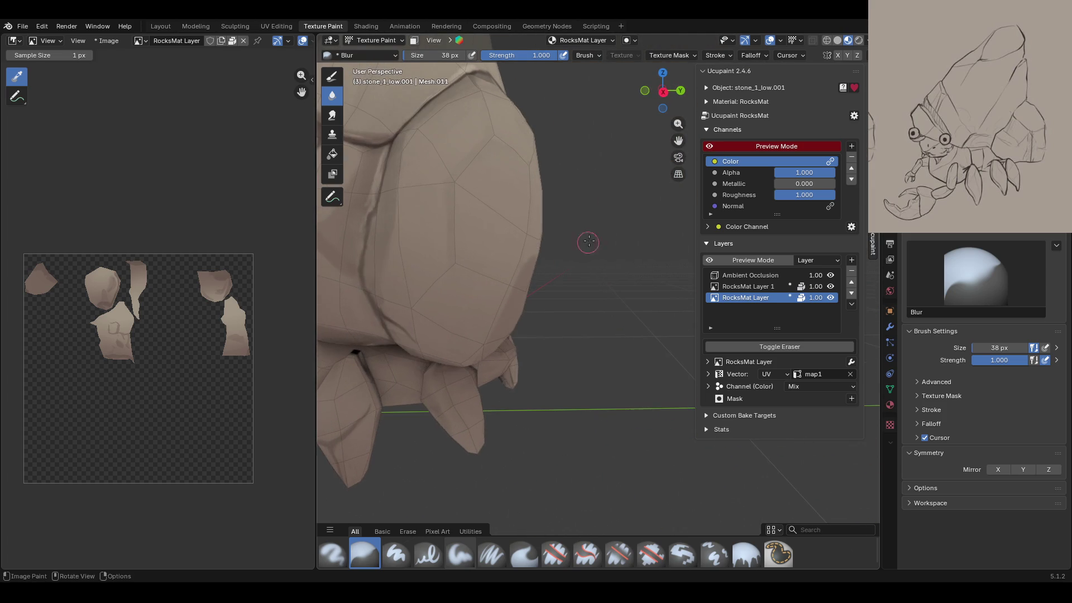
left_click(709, 147)
left_click(708, 147)
left_click(708, 147)
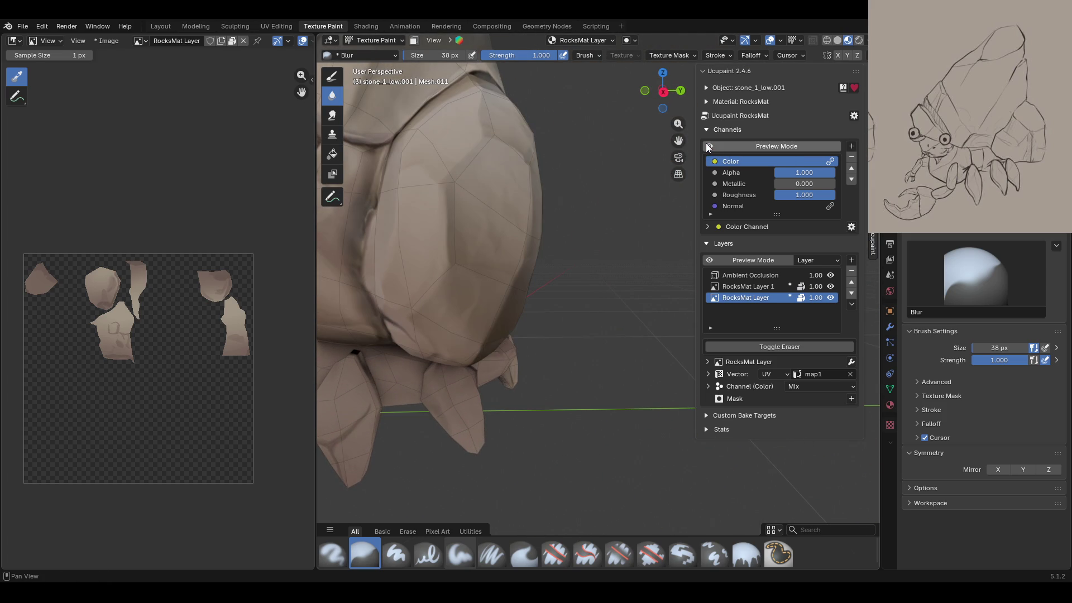
left_click(460, 554)
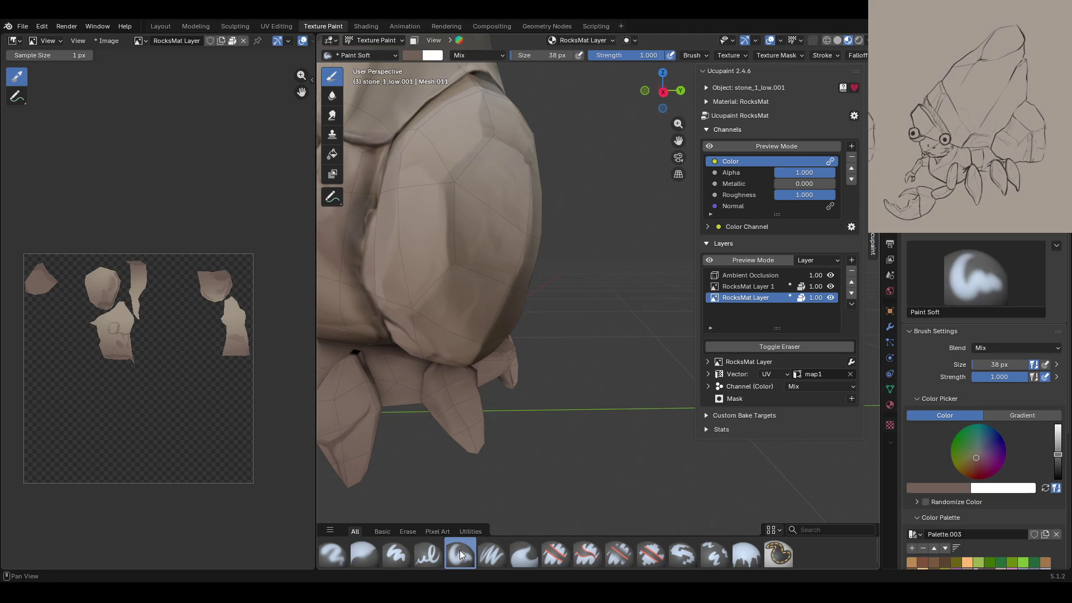
Step: Paint darker soft strokes across the rock face and its lower bulge
left_click_drag(462, 282, 485, 284)
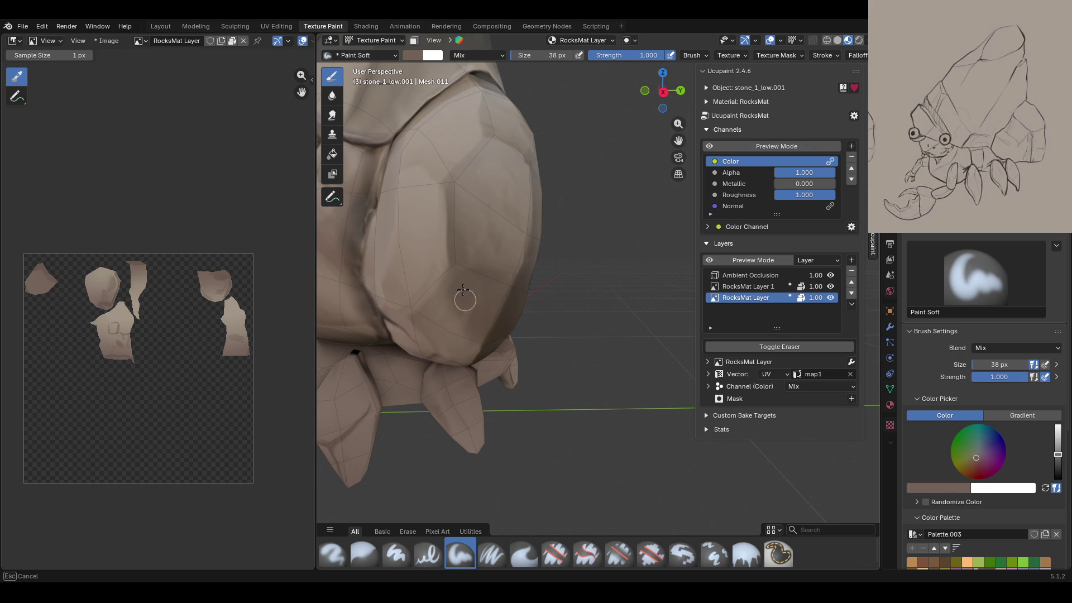
mouse_move(453, 302)
left_mouse_down()
mouse_move(421, 326)
mouse_move(441, 294)
left_mouse_up()
mouse_move(462, 185)
left_mouse_down()
mouse_move(458, 240)
mouse_move(470, 221)
left_mouse_up()
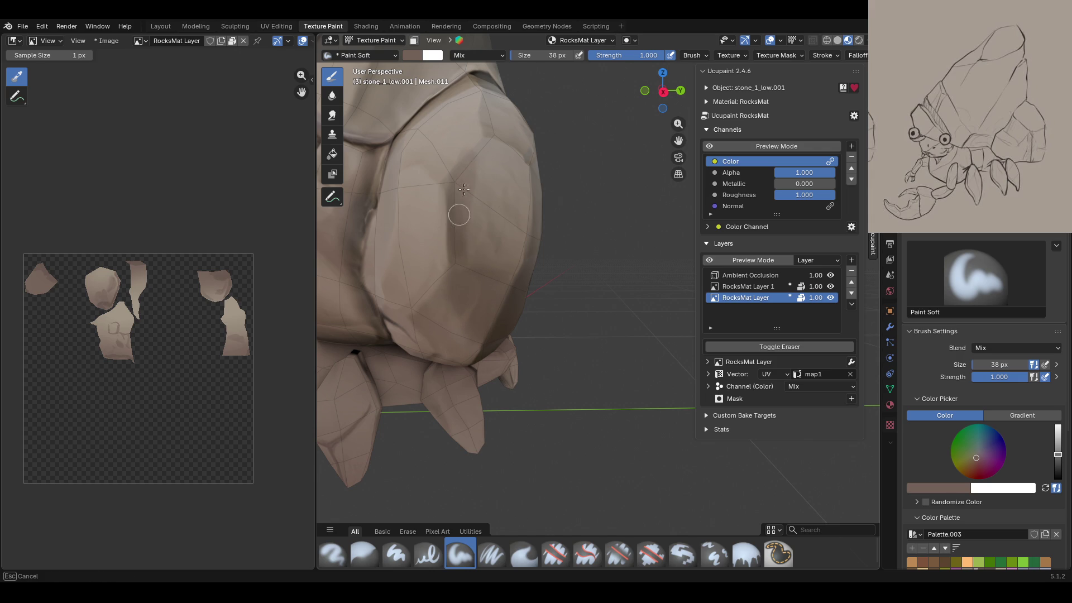
left_click_drag(470, 221, 500, 237)
mouse_move(487, 228)
middle_mouse_down()
mouse_move(564, 240)
mouse_move(478, 246)
middle_mouse_up()
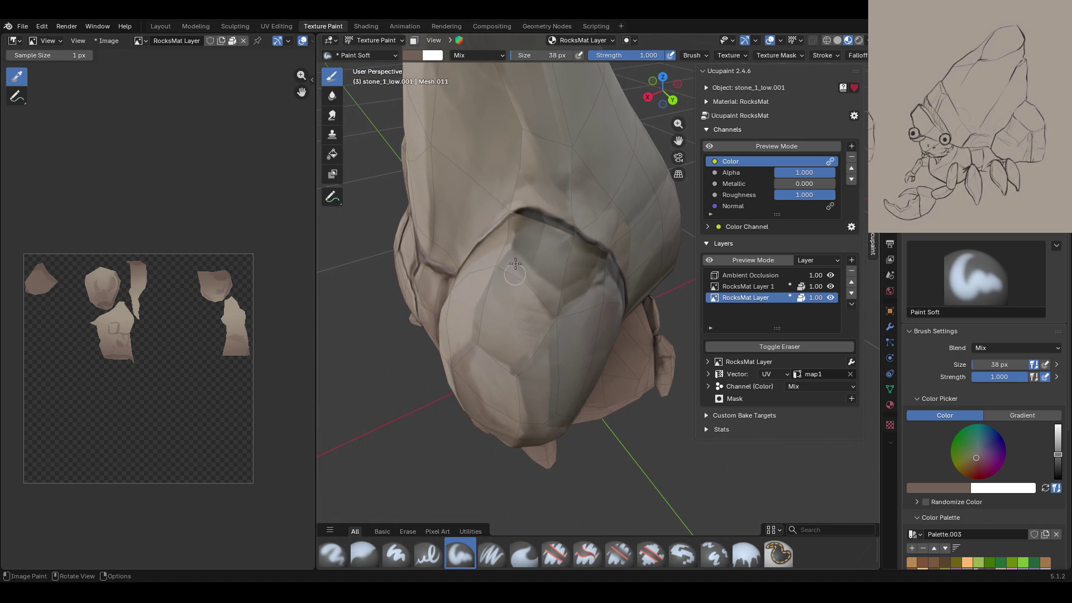
left_click_drag(511, 259, 508, 278)
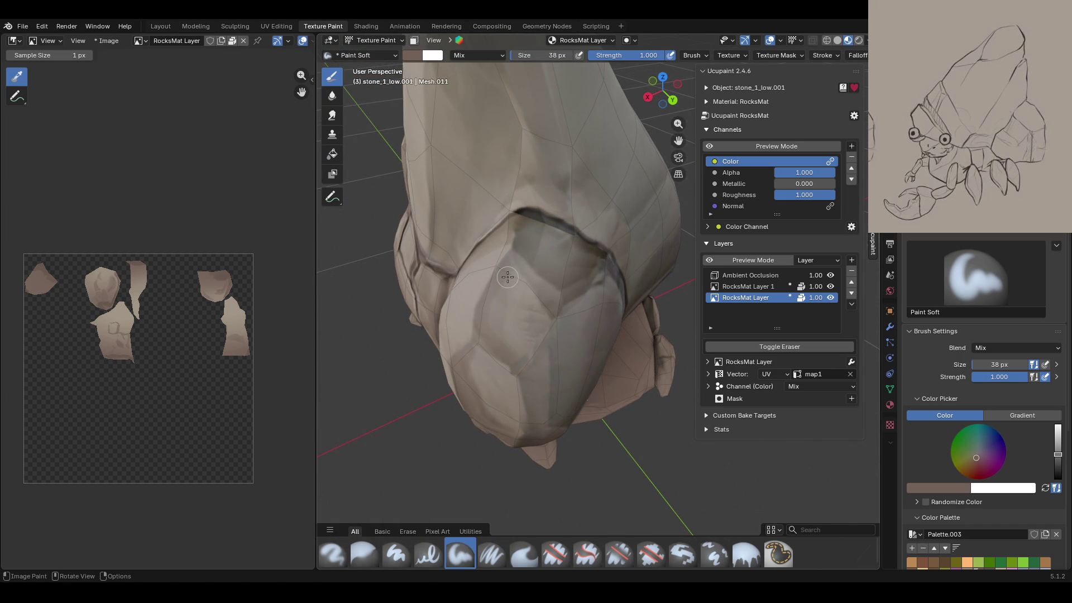
middle_click_drag(512, 273, 418, 503)
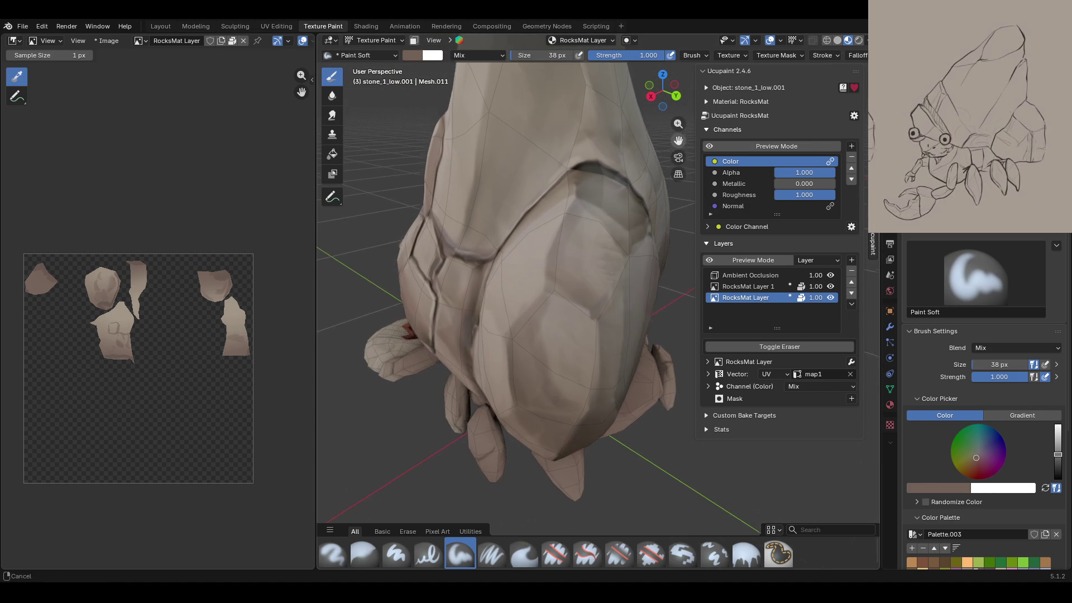
Step: Blur the painted shading up the shell, checking it in the colour channel preview
left_click(369, 553)
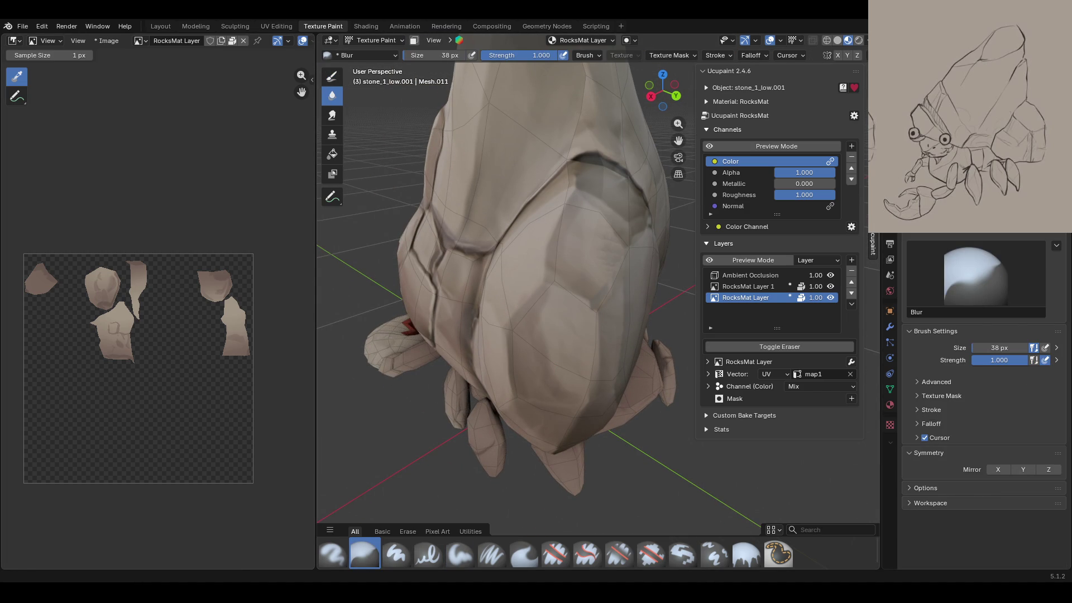
middle_click_drag(587, 335, 613, 311)
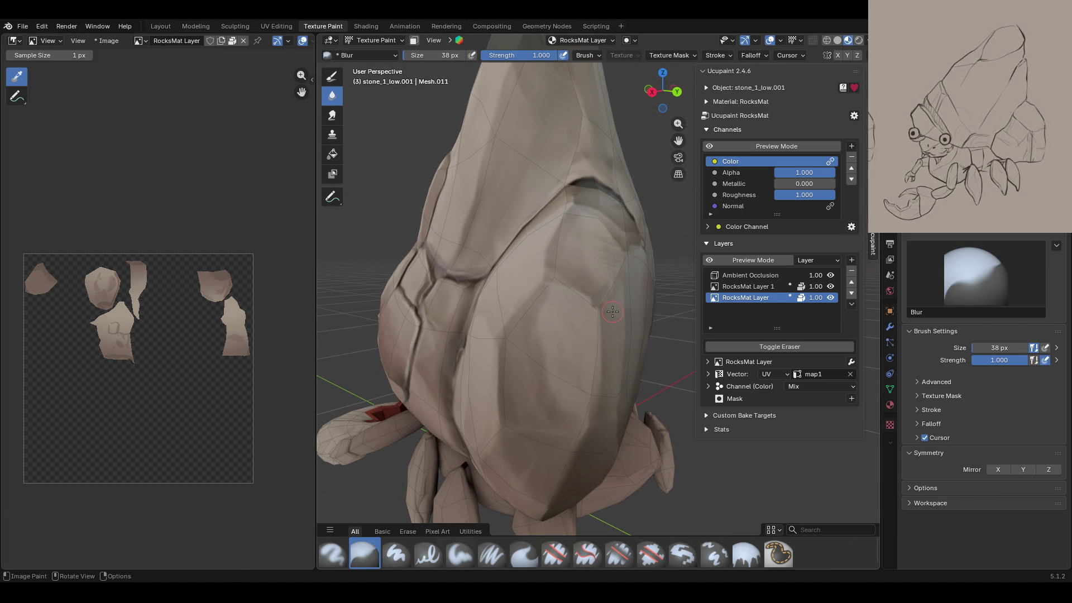
left_click_drag(542, 289, 541, 297)
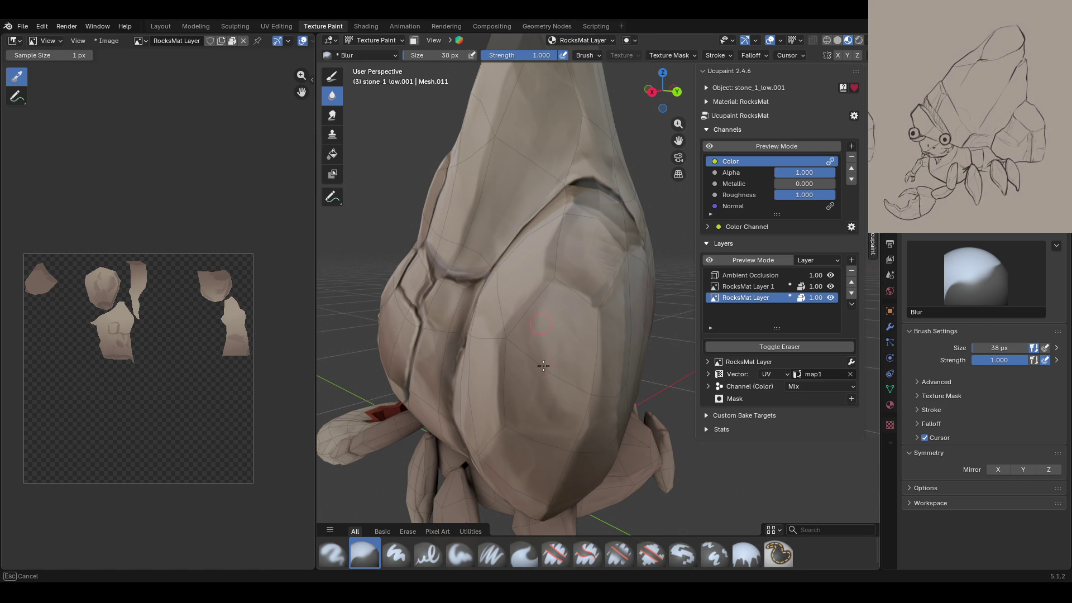
mouse_move(547, 410)
left_mouse_down()
mouse_move(563, 266)
mouse_move(581, 263)
left_mouse_up()
left_click(776, 146)
middle_click_drag(561, 326, 547, 284)
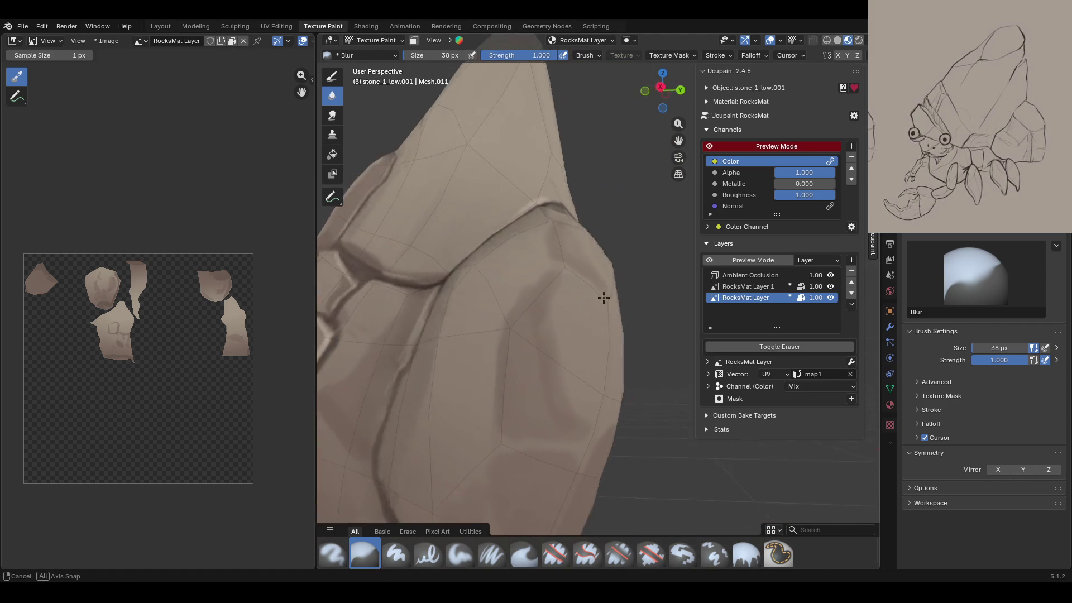
middle_click_drag(559, 359, 580, 391)
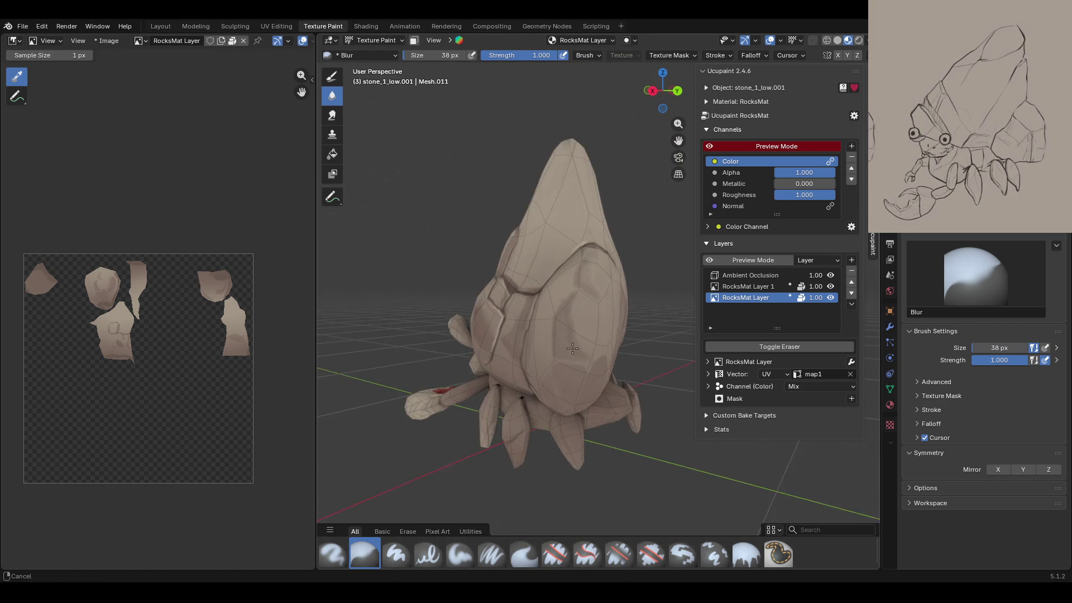
left_click(709, 260)
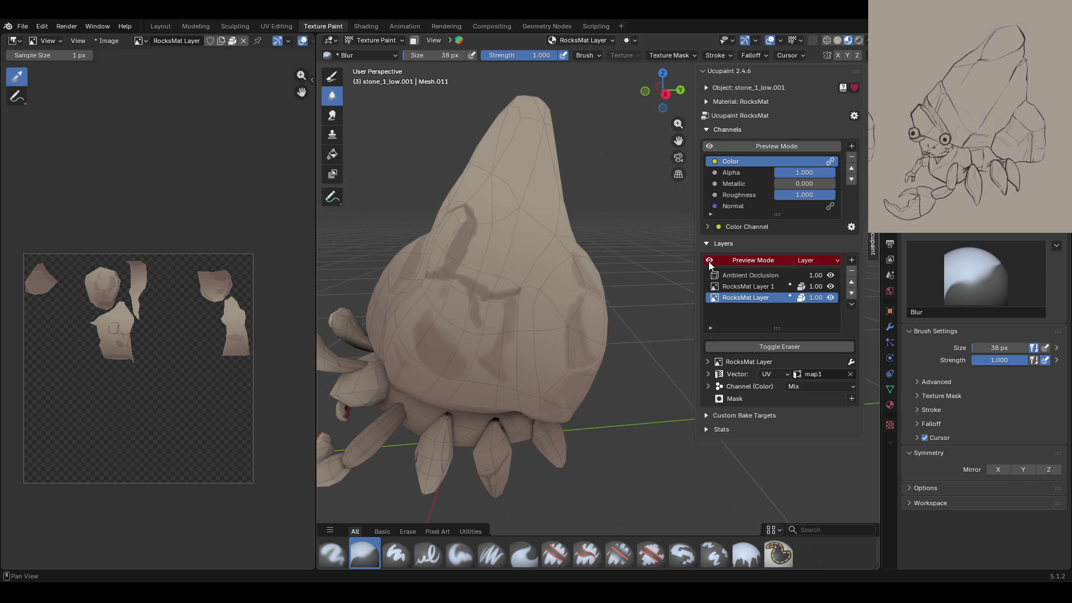
left_click(711, 146)
left_click(710, 146)
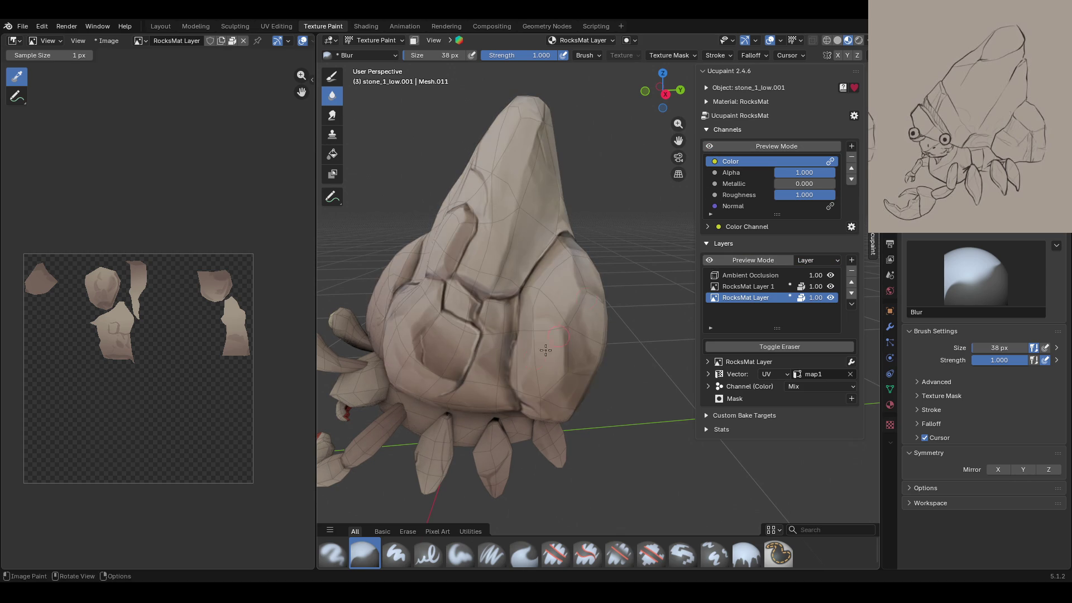
scroll(549, 360, "up", 5)
middle_click_drag(549, 361, 564, 358)
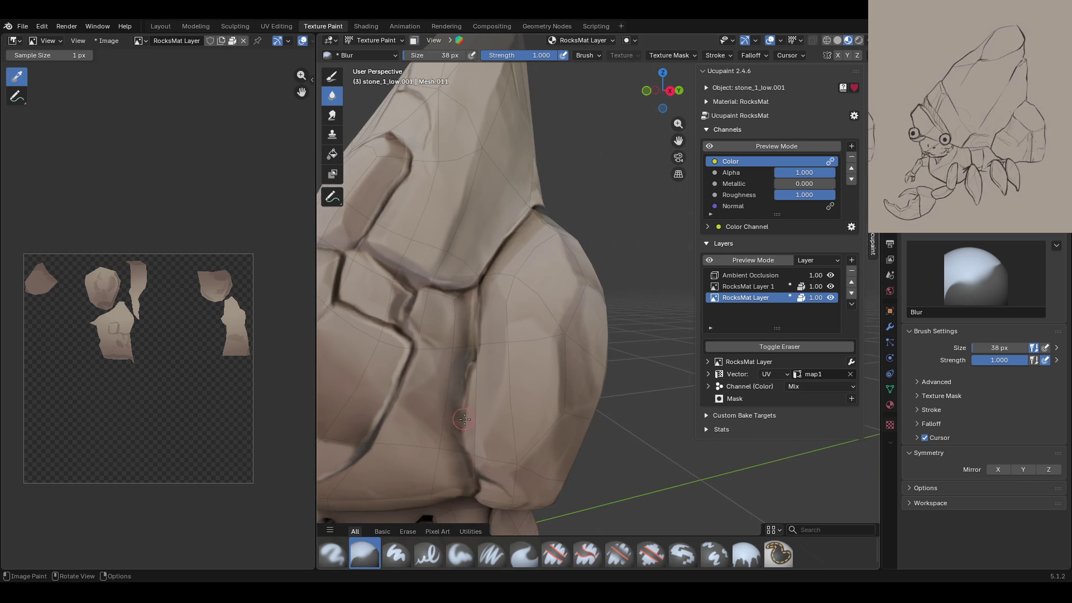
Step: With Paint Soft, paint a darker shading stroke down along a crack
left_click(461, 554)
mouse_move(523, 332)
left_mouse_down()
mouse_move(551, 349)
mouse_move(519, 387)
left_mouse_up()
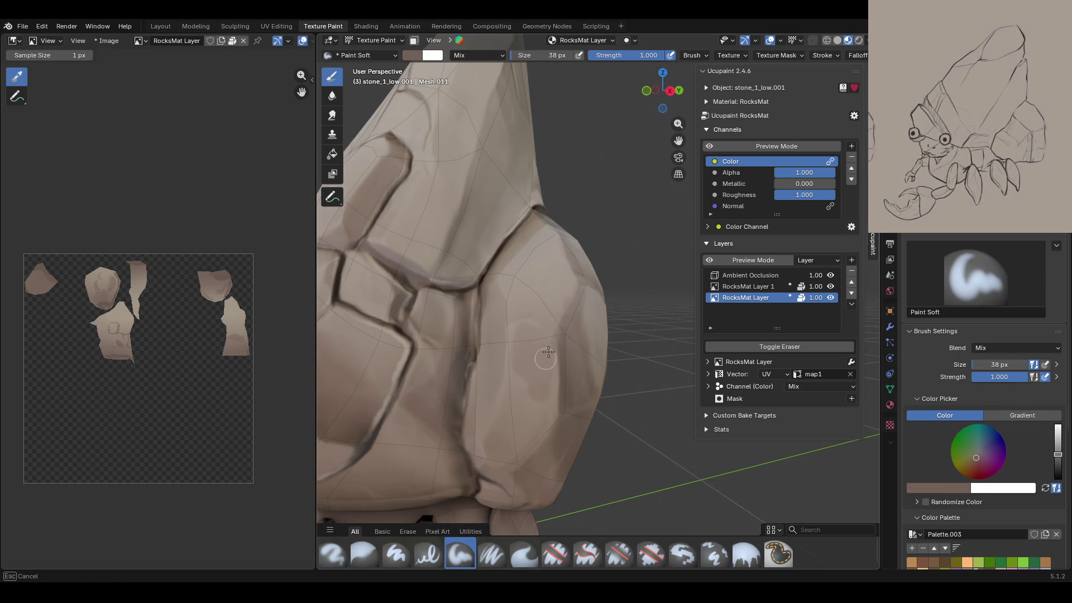
left_click_drag(518, 387, 522, 444)
mouse_move(538, 371)
middle_mouse_down()
mouse_move(487, 370)
mouse_move(497, 346)
middle_mouse_up()
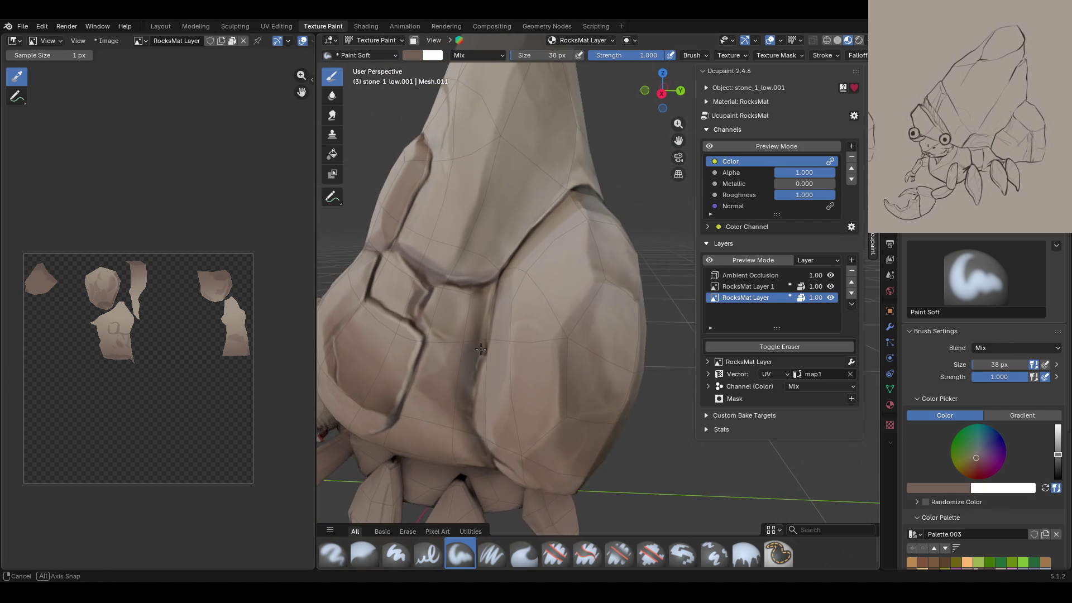
left_click(711, 146)
left_click(712, 146)
middle_click_drag(564, 245, 632, 244)
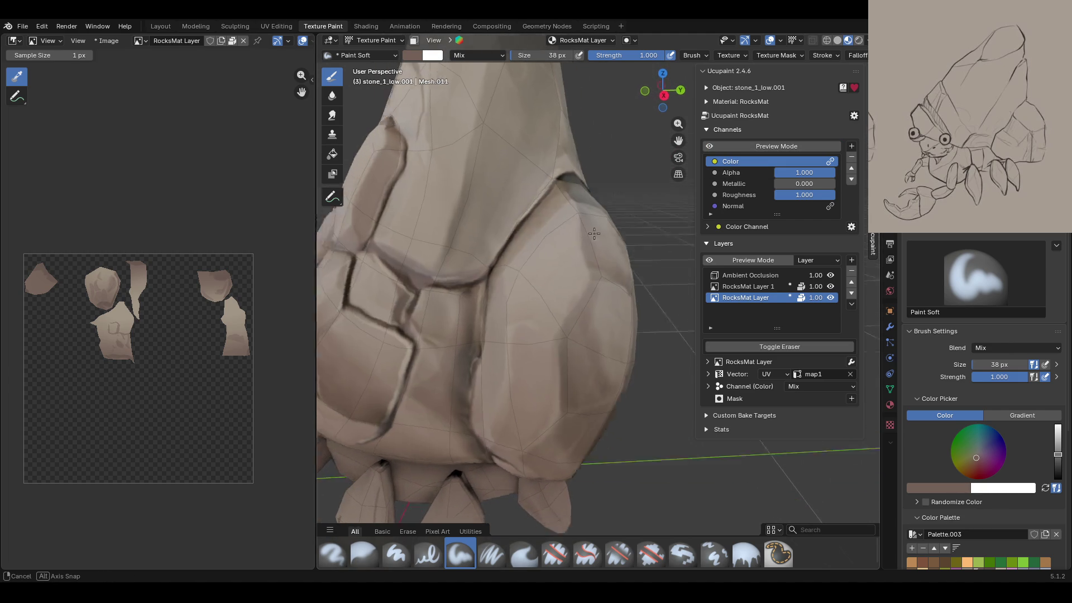
Step: Paint dark shading down the crease where the lower plate meets the pointed section
mouse_move(499, 176)
left_mouse_down()
mouse_move(464, 288)
mouse_move(474, 302)
left_mouse_up()
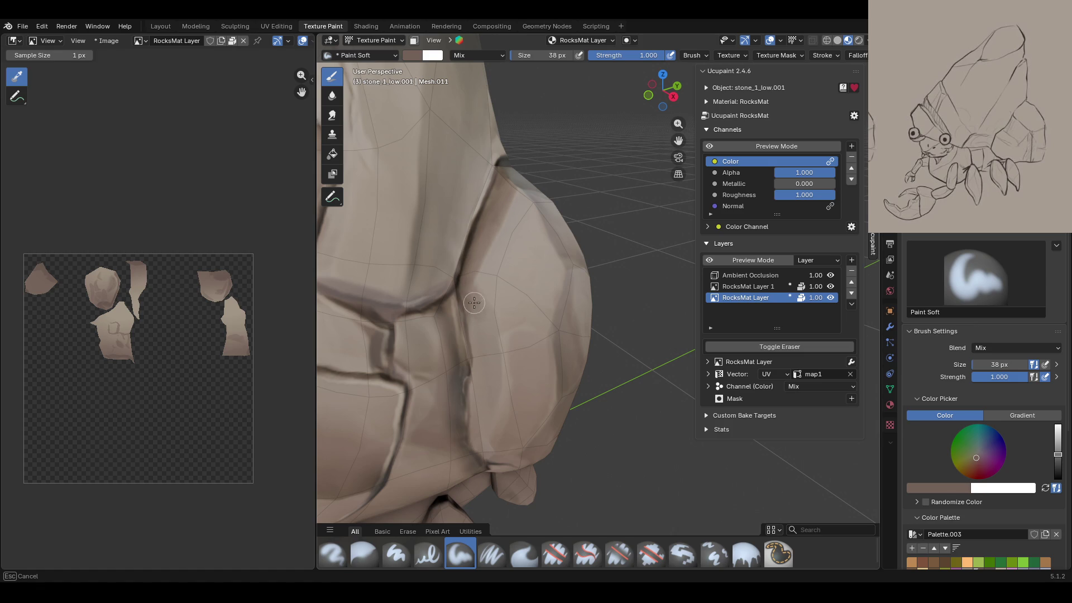
left_click_drag(486, 339, 449, 429)
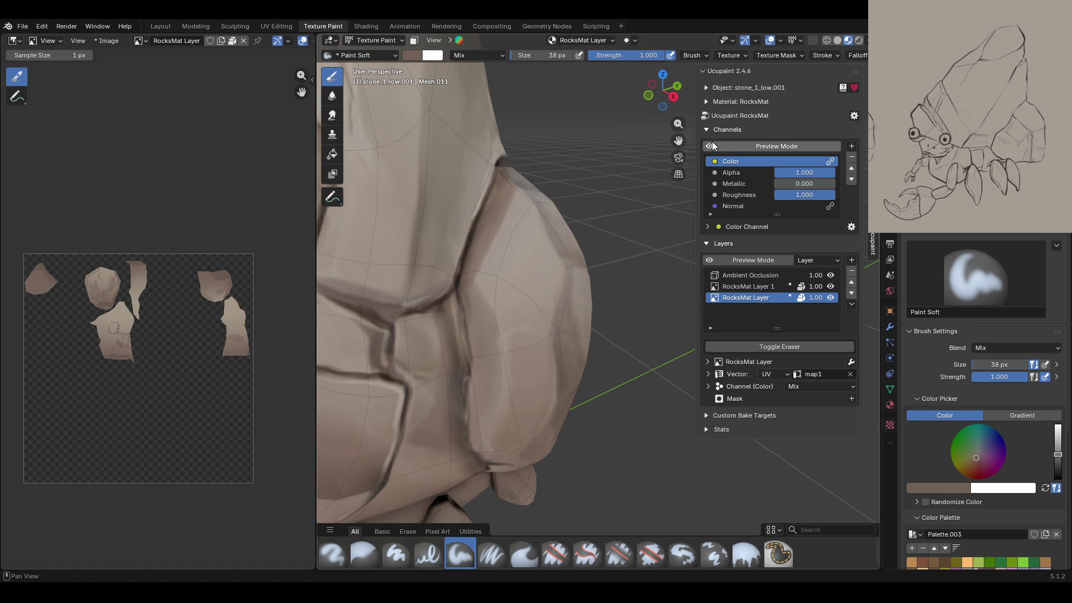
mouse_move(503, 252)
middle_mouse_down()
mouse_move(581, 204)
mouse_move(581, 233)
middle_mouse_up()
scroll(581, 203, "down", 3)
scroll(581, 204, "up", 4)
left_click_drag(562, 288, 587, 293)
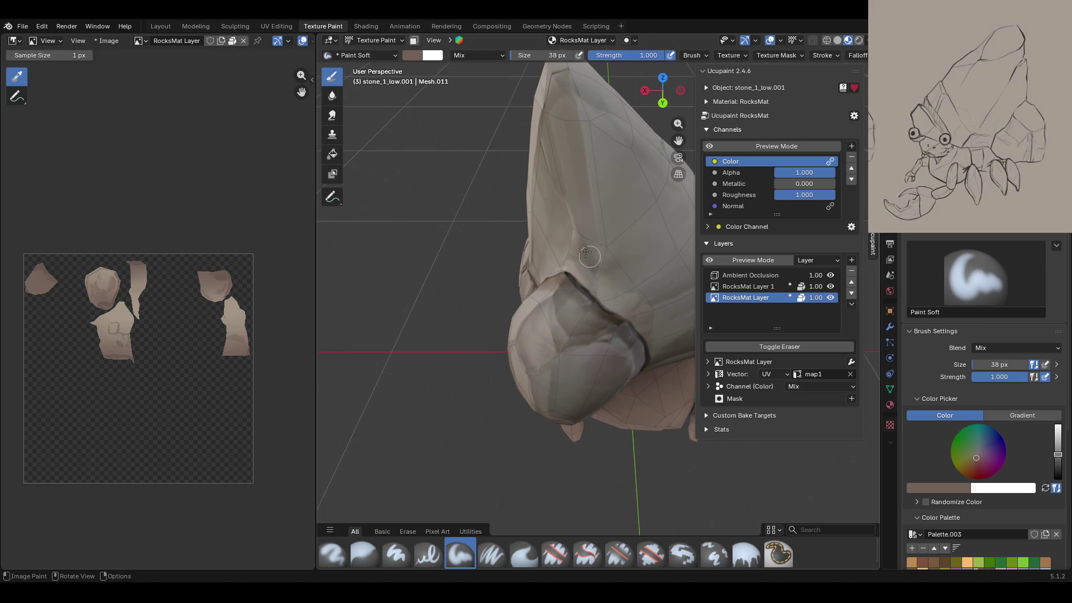
mouse_move(598, 262)
left_mouse_down()
mouse_move(592, 271)
mouse_move(634, 340)
left_mouse_up()
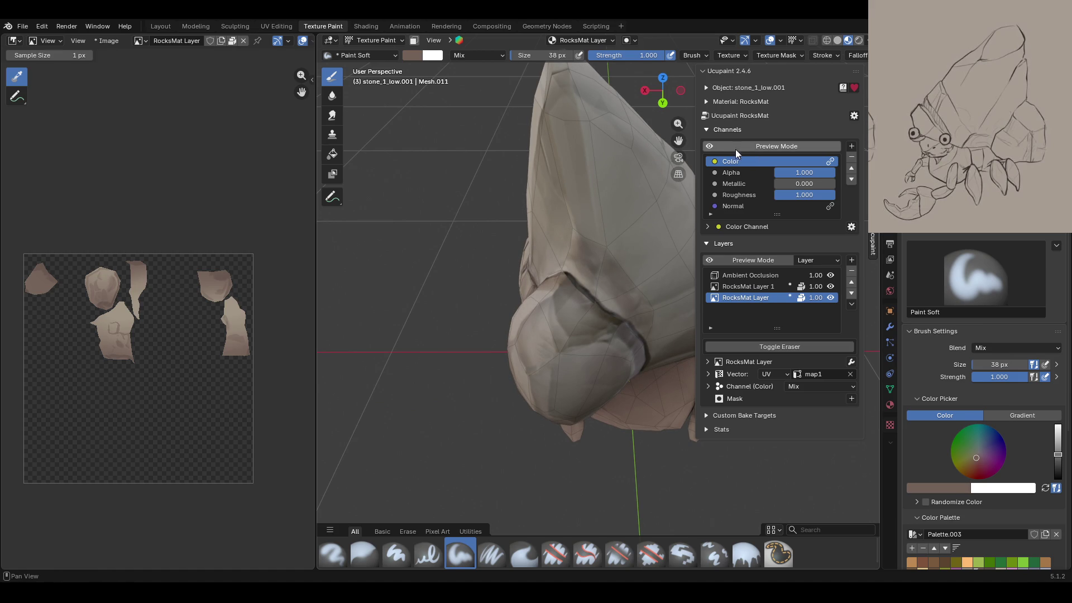
Step: Paint a darker shading streak down the ridge of the shell's pointed top
left_click(713, 146)
left_click(713, 146)
mouse_move(625, 212)
middle_mouse_down()
mouse_move(560, 204)
mouse_move(584, 210)
middle_mouse_up()
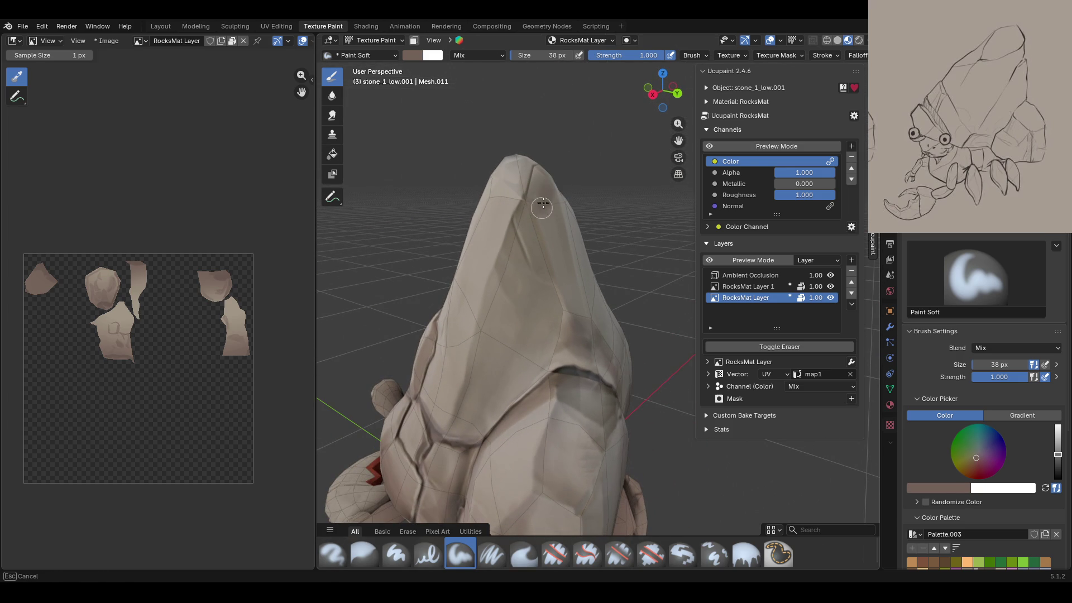
left_click_drag(546, 198, 572, 263)
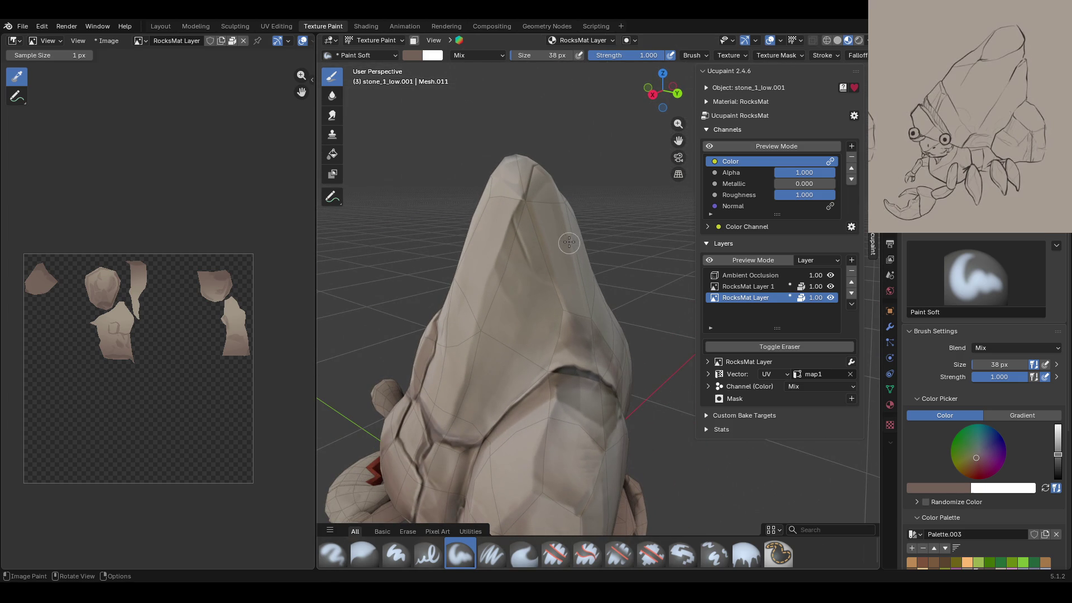
left_click_drag(545, 196, 551, 229)
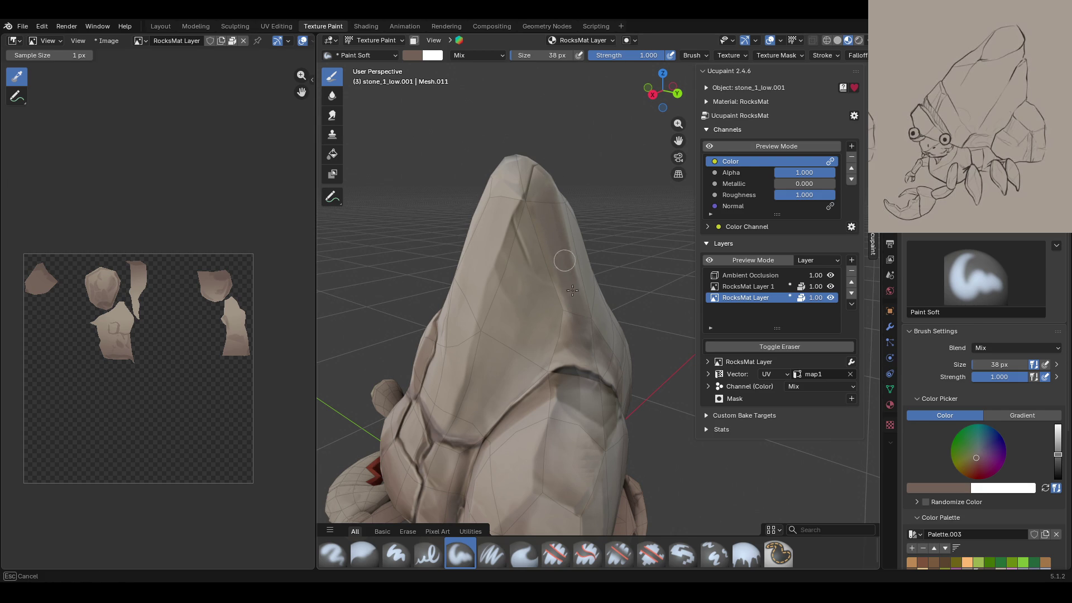
left_click_drag(552, 229, 578, 312)
Step: Extend the dark shading streak lower down the shell's top
middle_click_drag(511, 354, 529, 326)
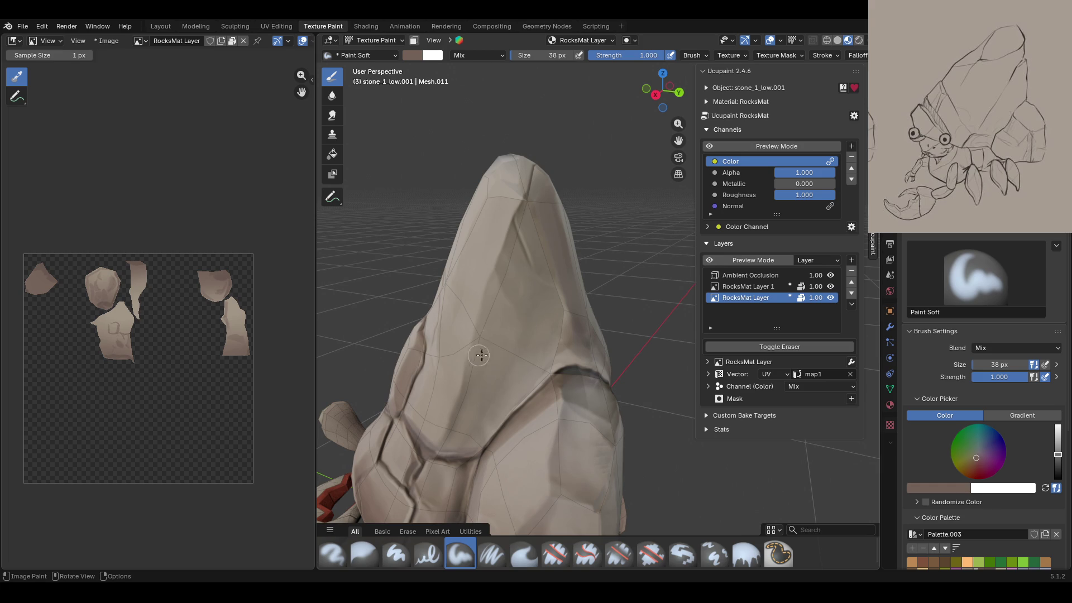
mouse_move(455, 444)
left_mouse_down()
mouse_move(526, 218)
mouse_move(529, 290)
left_mouse_up()
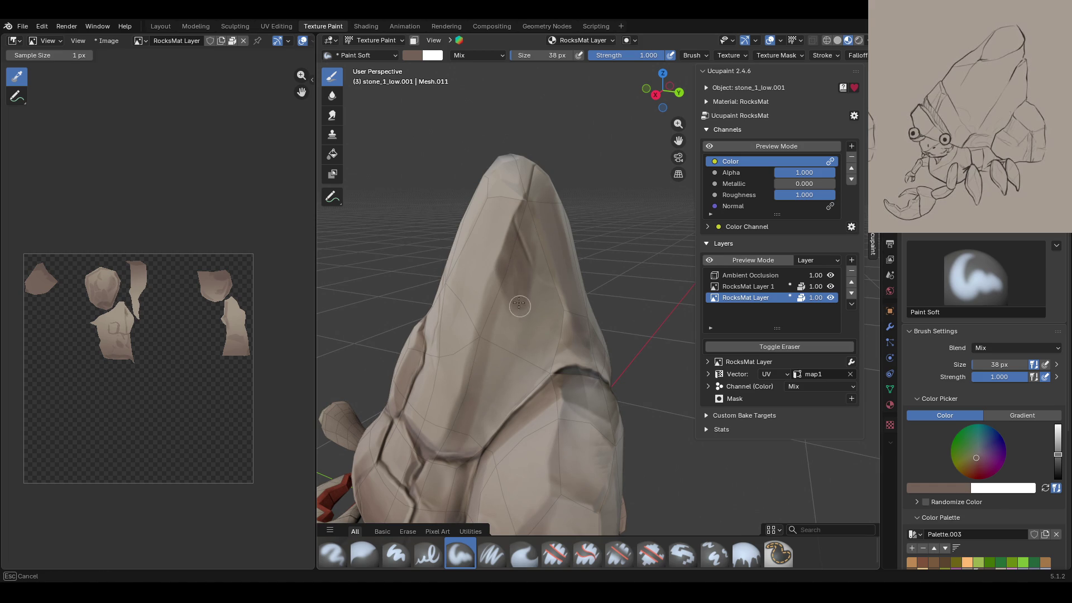
left_click_drag(528, 290, 536, 349)
left_click(364, 555)
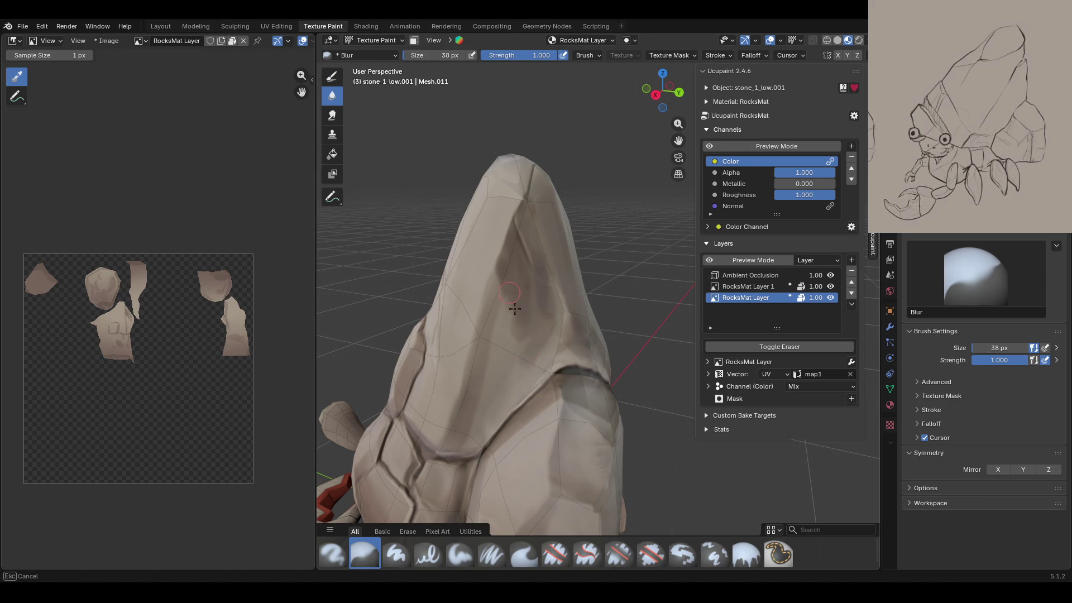
Step: Blur the dark streak on the shell's top and across the shell
left_click_drag(515, 309, 532, 350)
left_click_drag(552, 311, 469, 429)
middle_click_drag(461, 241, 553, 262)
scroll(562, 302, "down", 5)
middle_click_drag(562, 301, 687, 291)
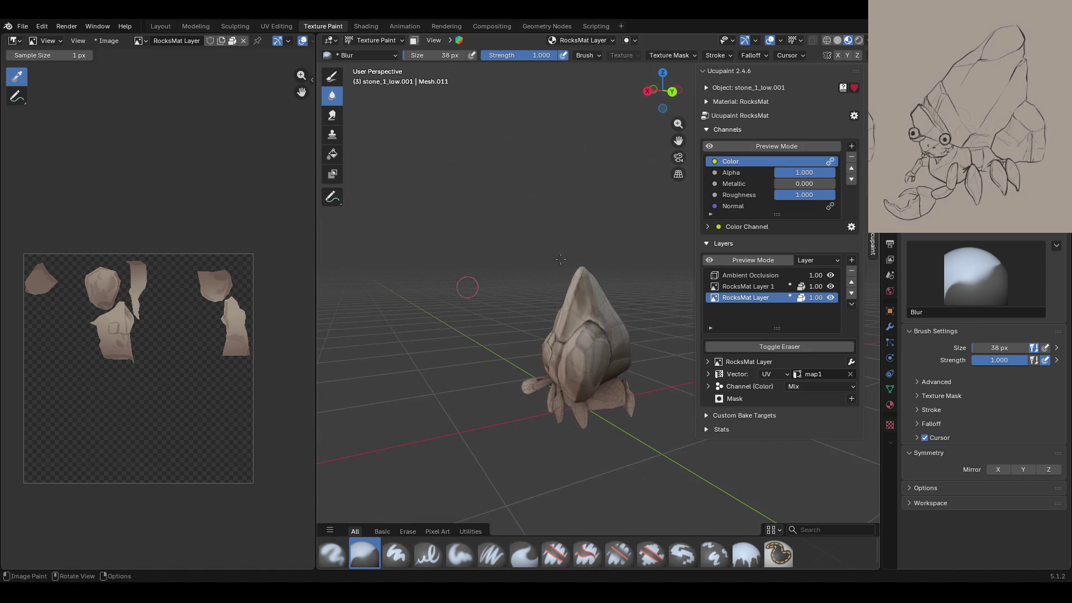
Step: Smooth the streak further in colour channel preview, then reselect Paint Soft
left_click(729, 148)
middle_click_drag(670, 205, 558, 262)
scroll(526, 267, "up", 6)
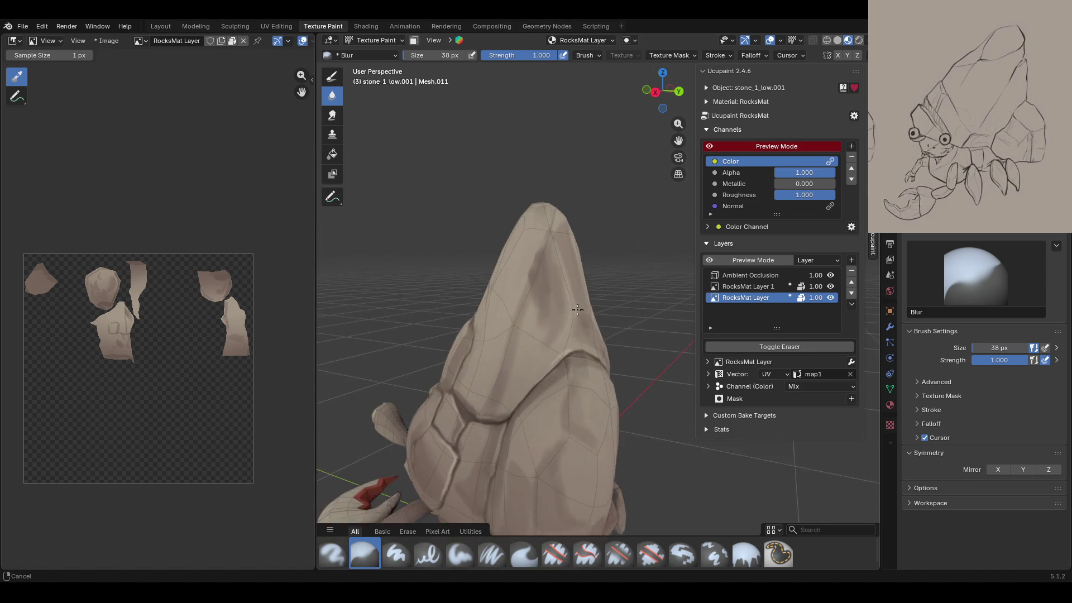
left_click_drag(526, 266, 545, 309)
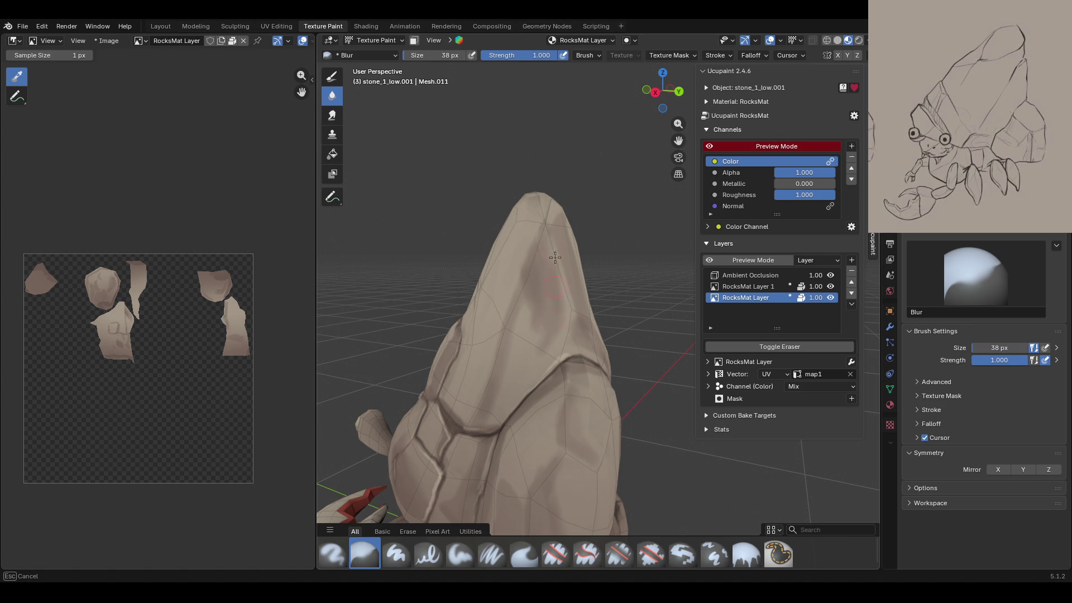
middle_click_drag(541, 284, 540, 314)
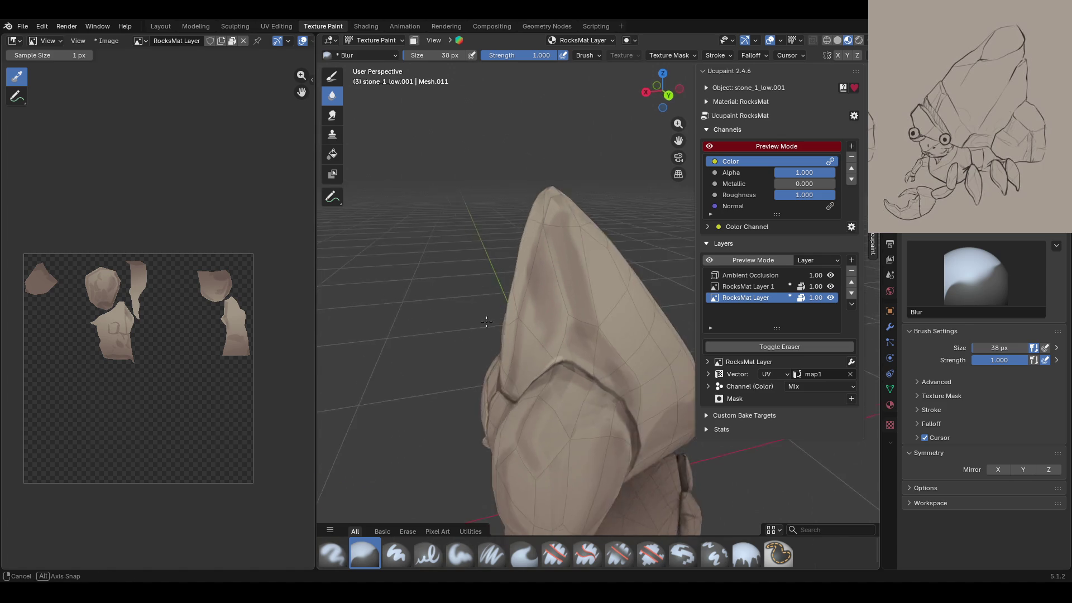
left_click(462, 556)
scroll(916, 516, "down", 3)
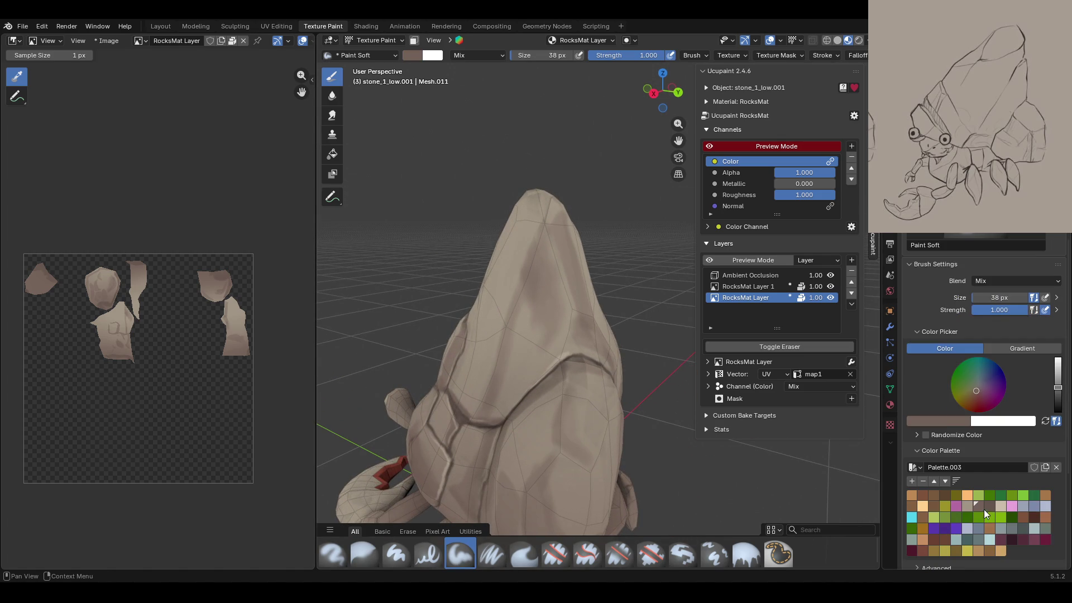
Step: Pick the light grey-brown palette colour and paint soft shading over the rock's front and tip
left_click(971, 507)
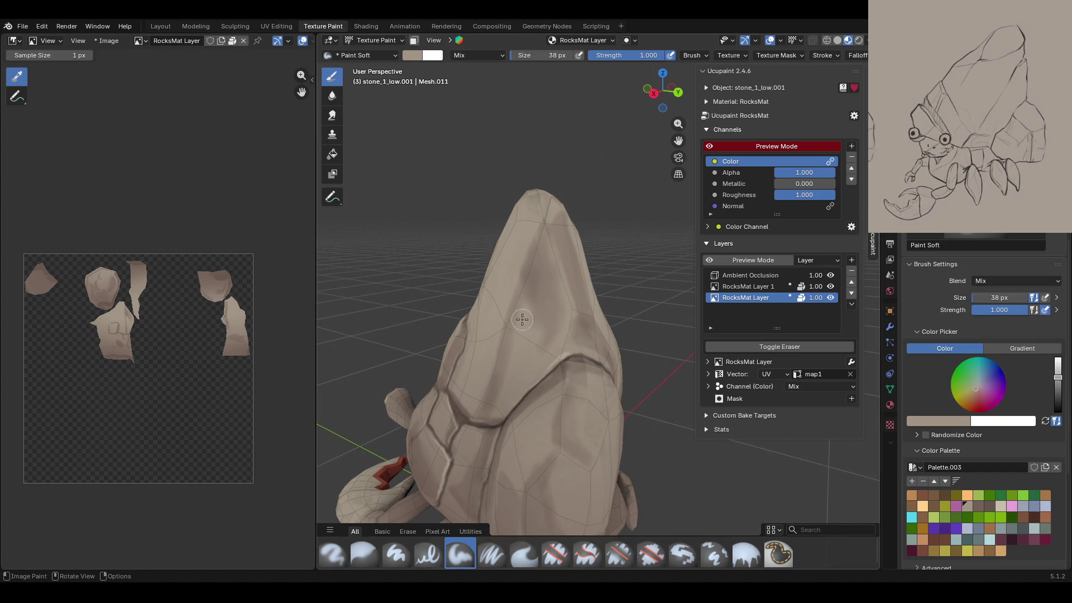
left_click_drag(526, 318, 541, 366)
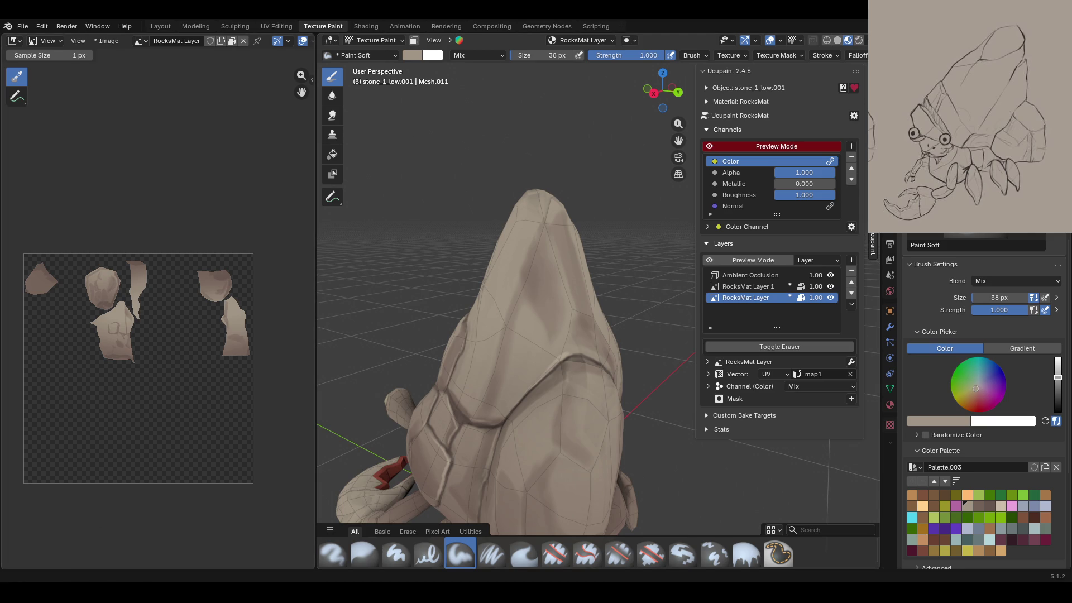
middle_click_drag(627, 304, 600, 346)
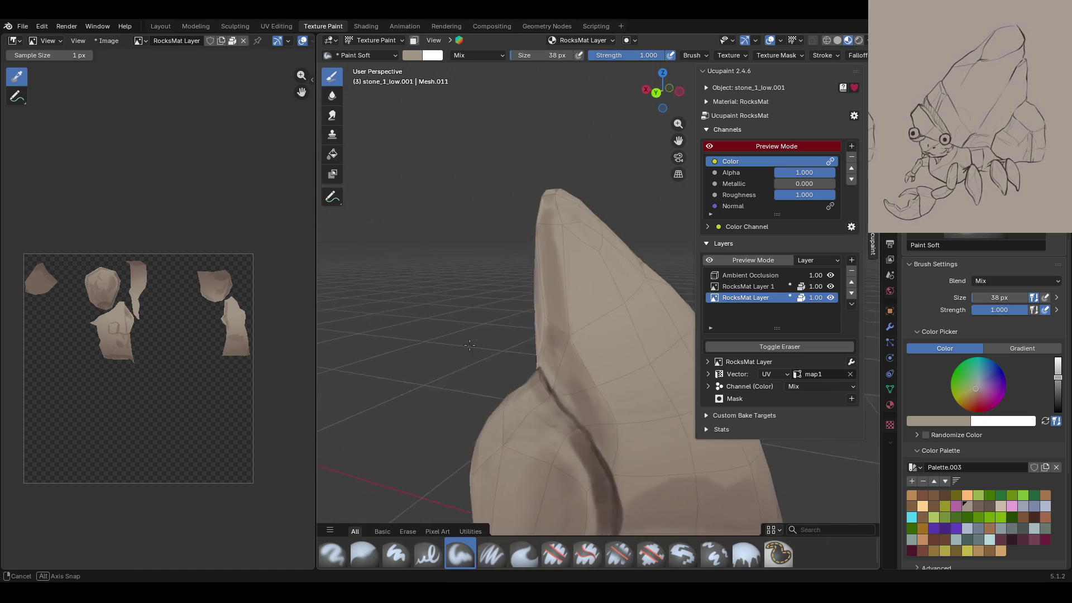
left_click_drag(529, 220, 538, 224)
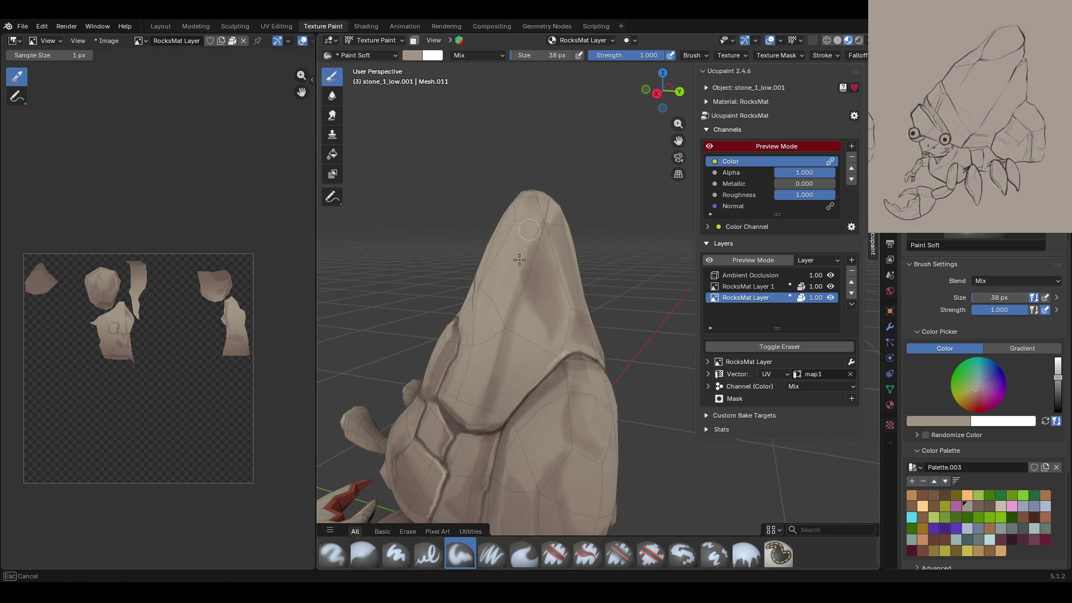
middle_click_drag(464, 357, 628, 336)
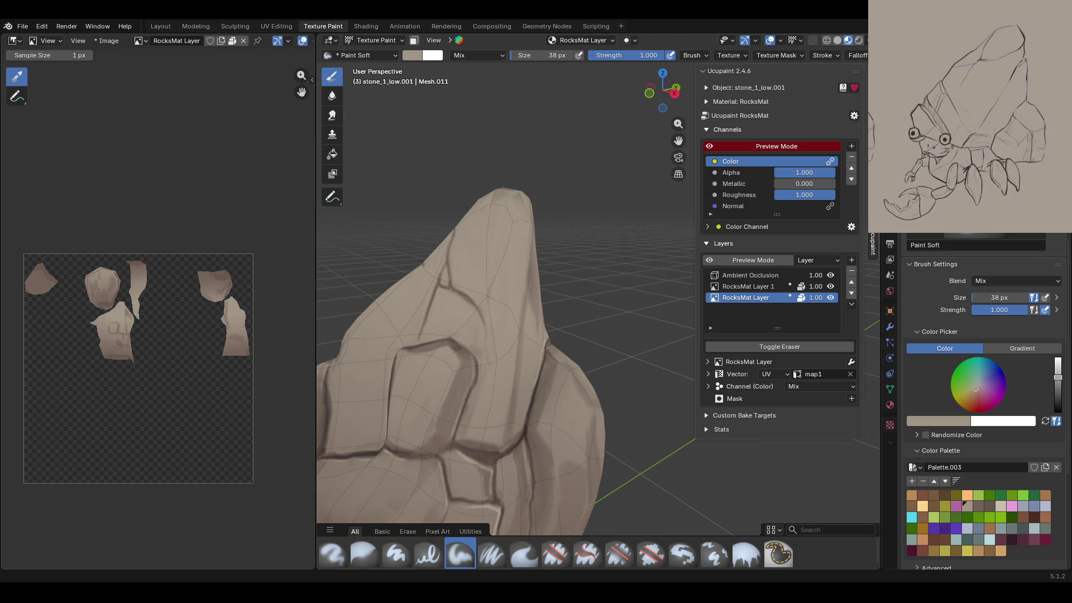
Step: Orbit around the rock to inspect its other sides and turn off channel preview
mouse_move(629, 380)
middle_mouse_down()
mouse_move(584, 350)
mouse_move(685, 358)
middle_mouse_up()
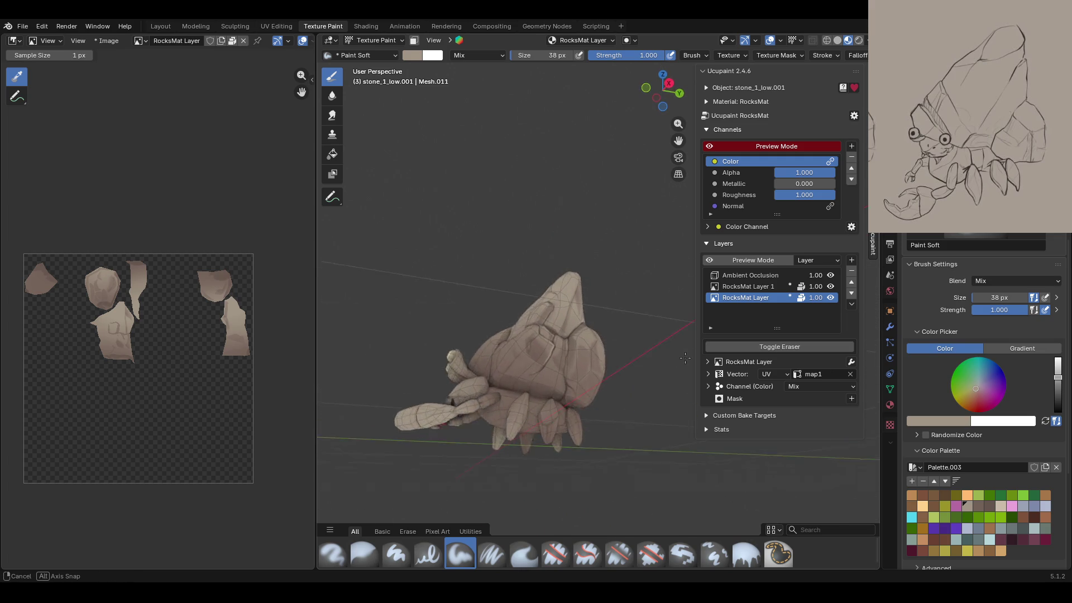
middle_click_drag(685, 358, 679, 139)
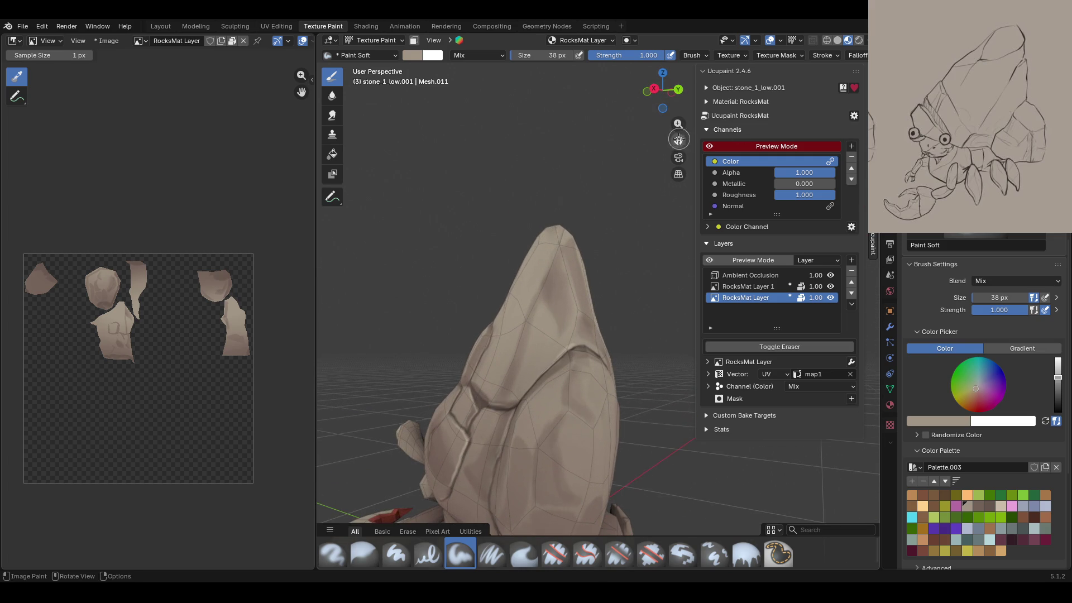
left_click_drag(679, 139, 679, 193)
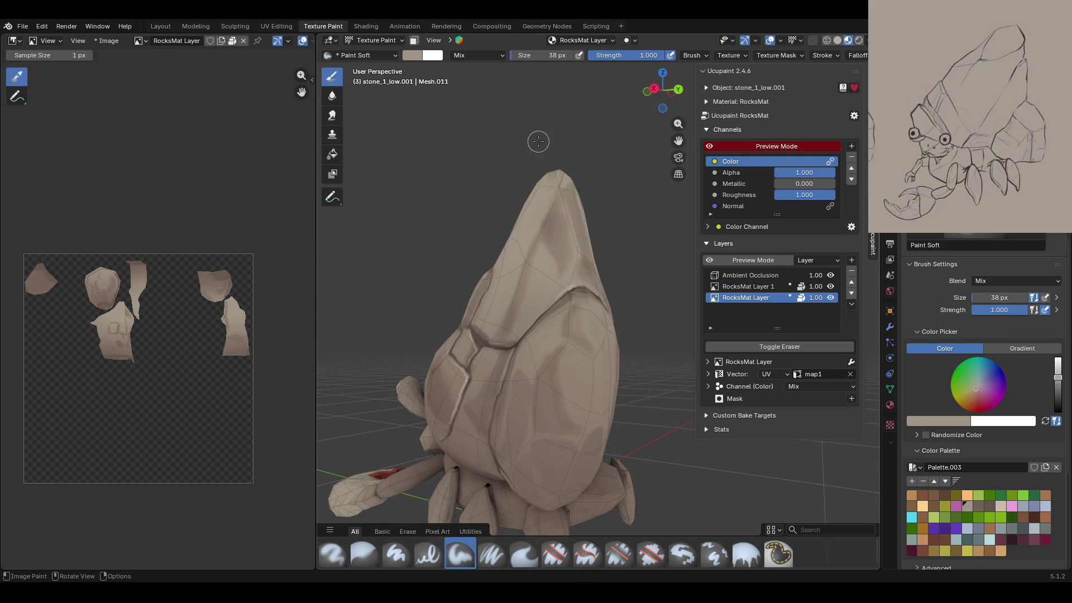
middle_click_drag(539, 142, 585, 177)
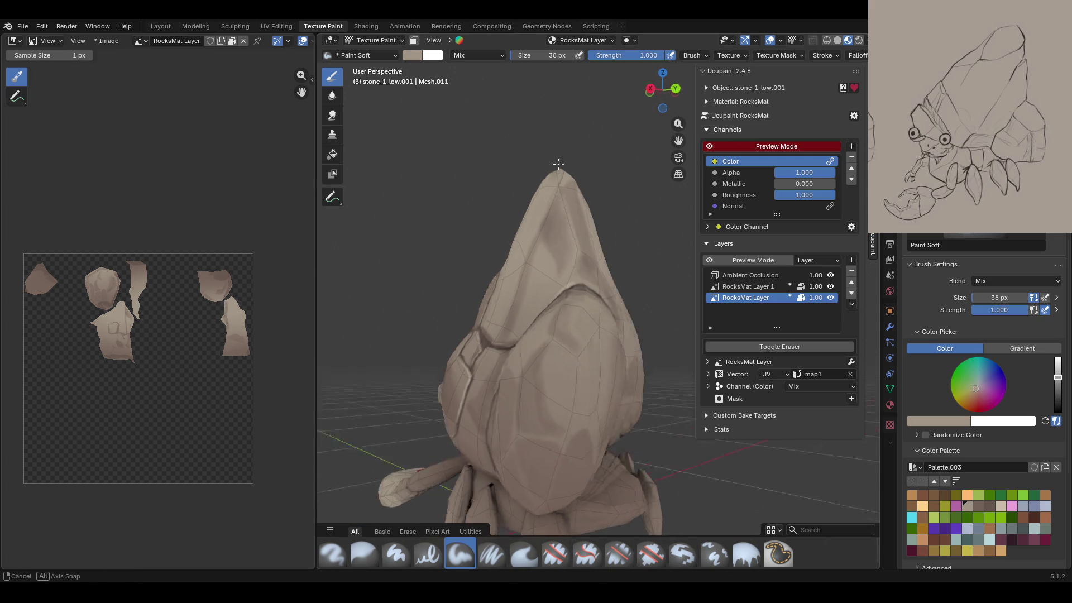
left_click(711, 146)
Step: Pick a darker brown from Palette.003 and begin painting the rock with it
left_click(710, 146)
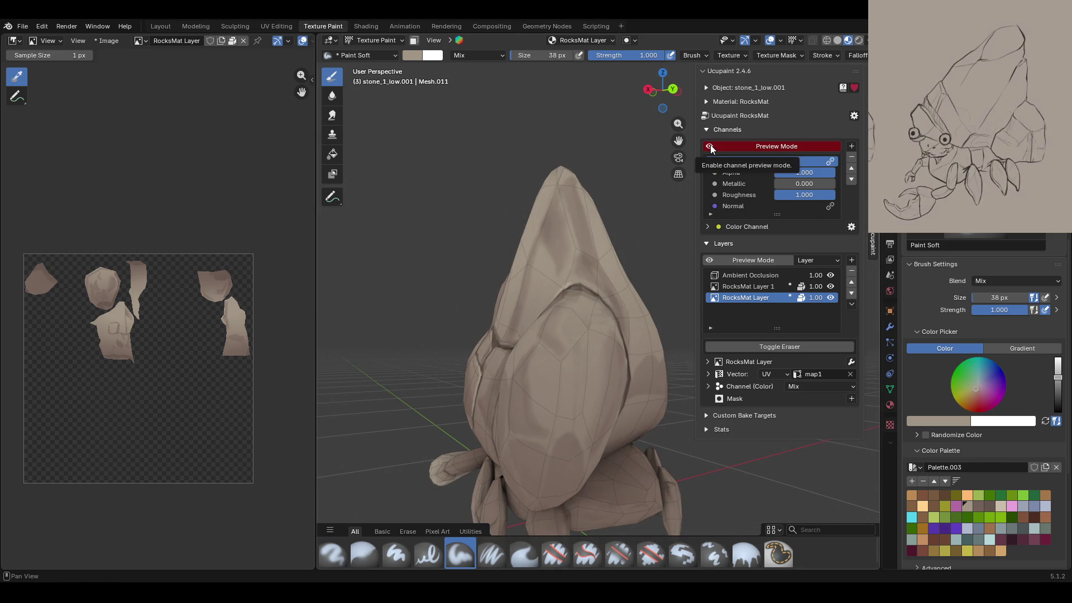
left_click(710, 145)
middle_click_drag(564, 290, 591, 310)
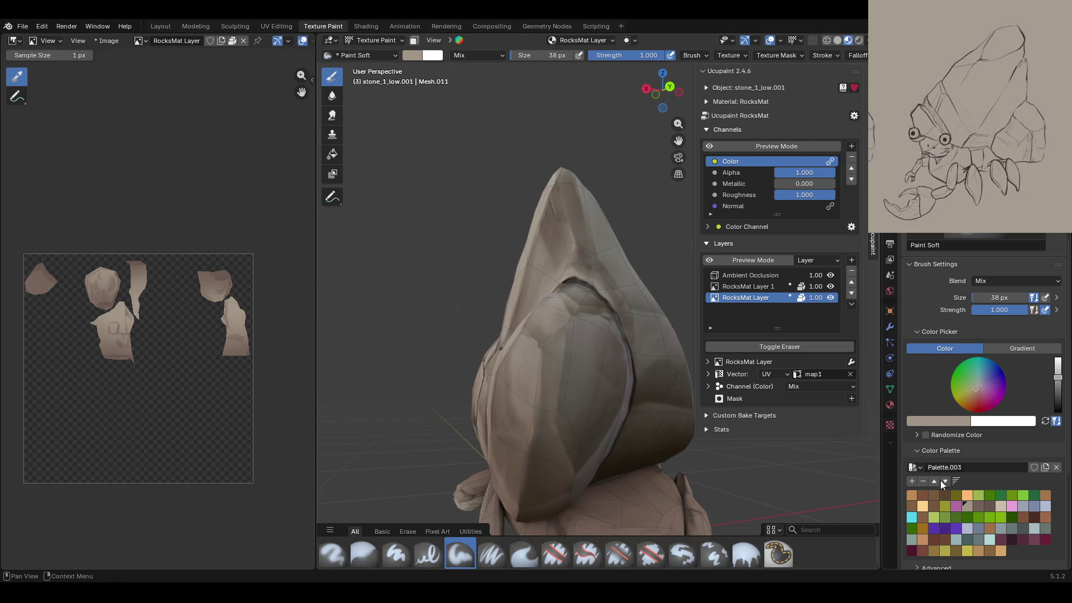
left_click(982, 507)
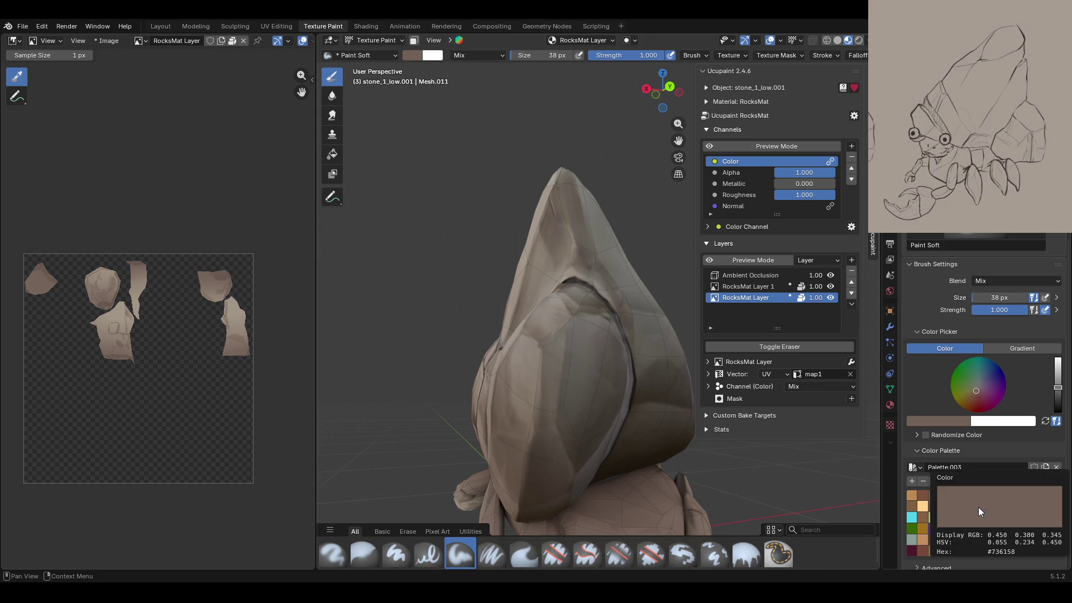
left_click_drag(559, 346, 534, 492)
Step: Orbit around the crab, toggling channel preview, to frame the front of the shell
middle_click_drag(533, 491, 573, 230)
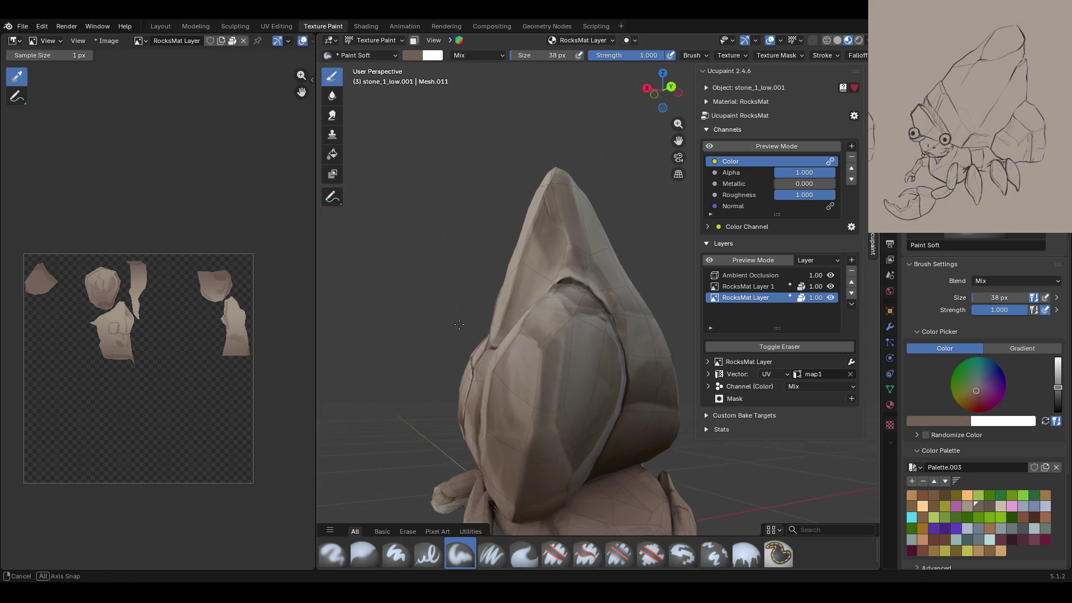
left_click(709, 146)
mouse_move(684, 167)
middle_mouse_down()
mouse_move(692, 151)
mouse_move(562, 323)
middle_mouse_up()
left_click(710, 146)
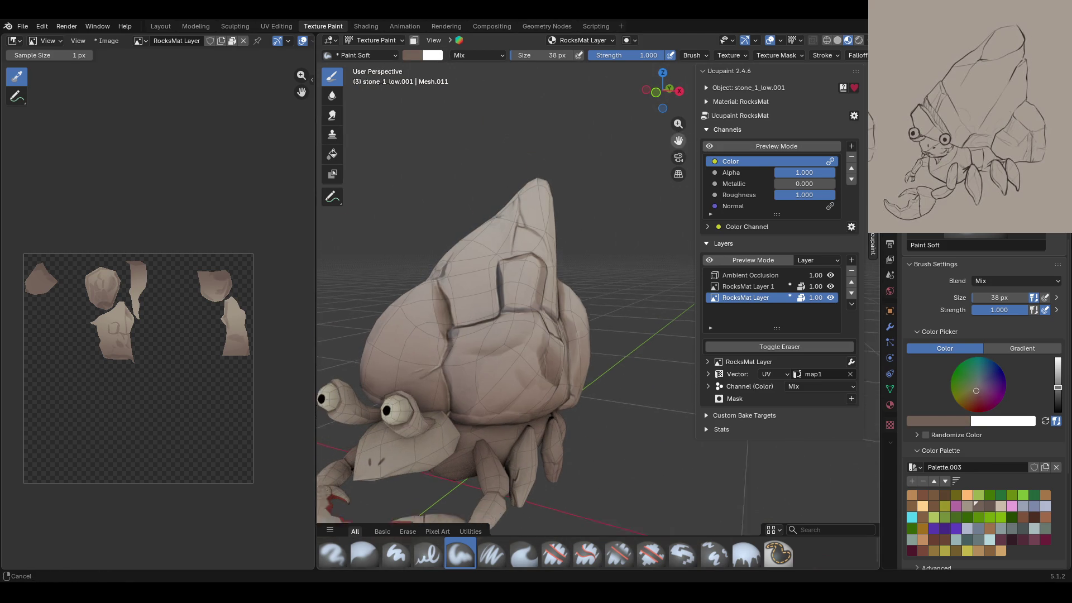
scroll(562, 323, "up", 3)
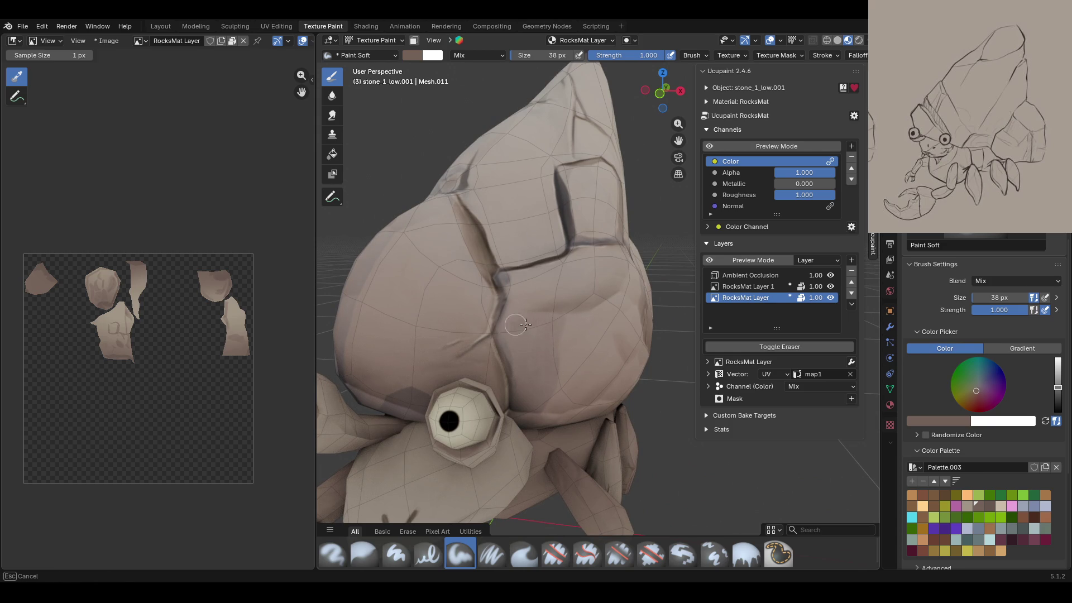
middle_click_drag(624, 370, 640, 375)
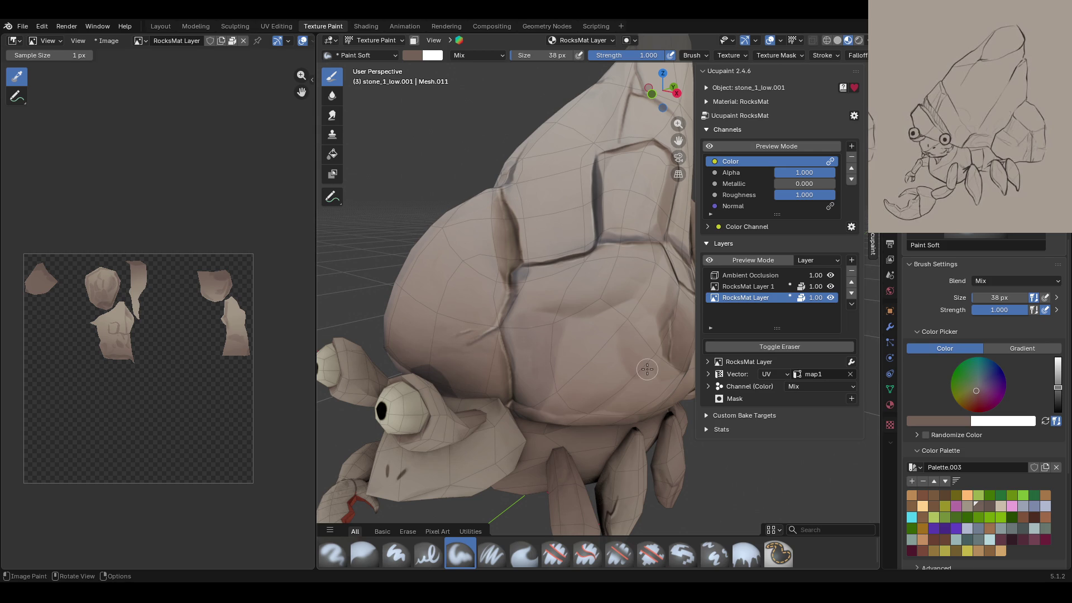
mouse_move(528, 174)
middle_mouse_down()
mouse_move(602, 189)
mouse_move(586, 191)
mouse_move(593, 240)
middle_mouse_up()
scroll(586, 191, "down", 5)
Step: Darken the crack on the front of the shell and view it in channel preview
left_click_drag(541, 218, 546, 224)
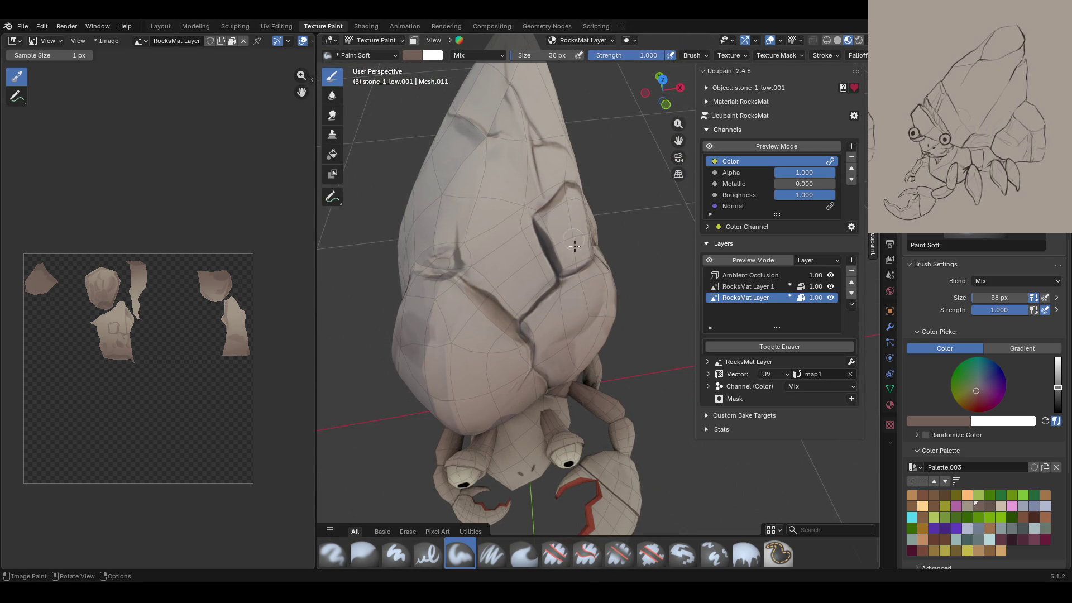
mouse_move(568, 262)
left_mouse_down()
mouse_move(589, 246)
mouse_move(567, 267)
left_mouse_up()
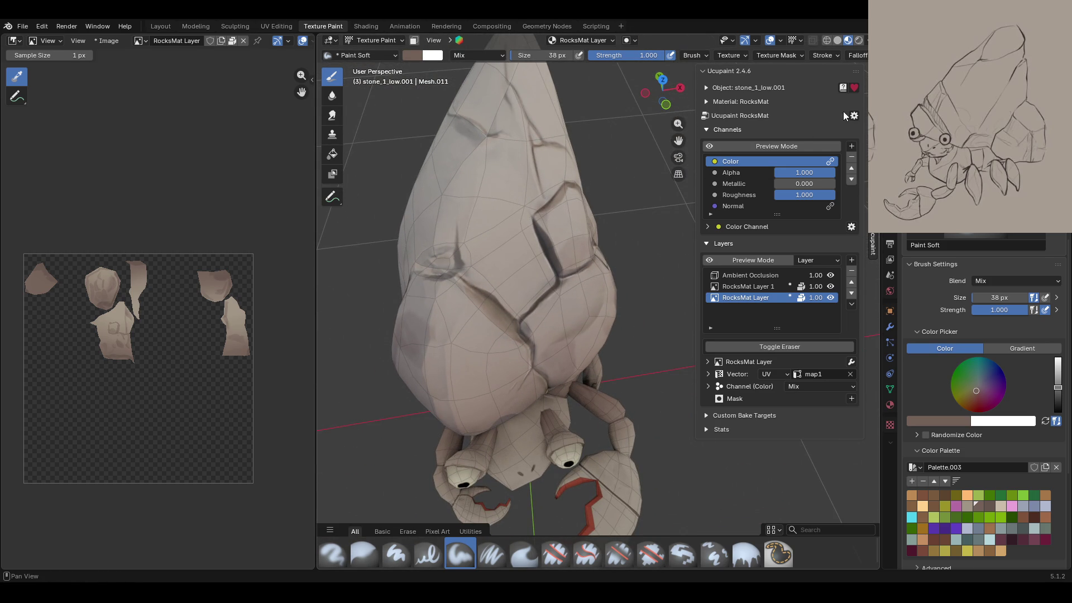
left_click(712, 146)
middle_click_drag(601, 229, 626, 184)
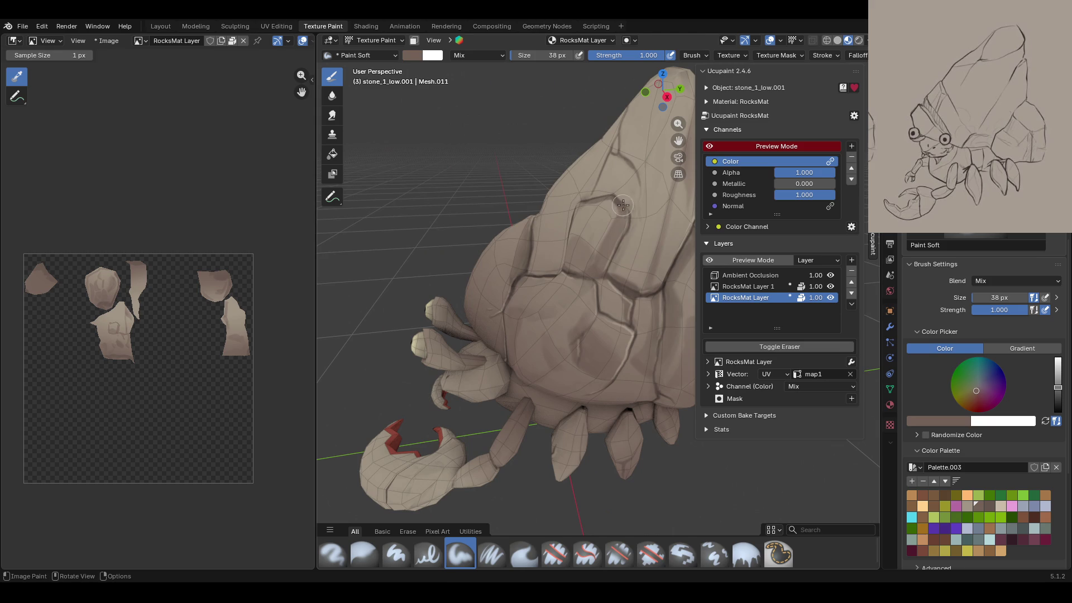
left_click(709, 146)
left_click(709, 146)
middle_click_drag(592, 246, 614, 238)
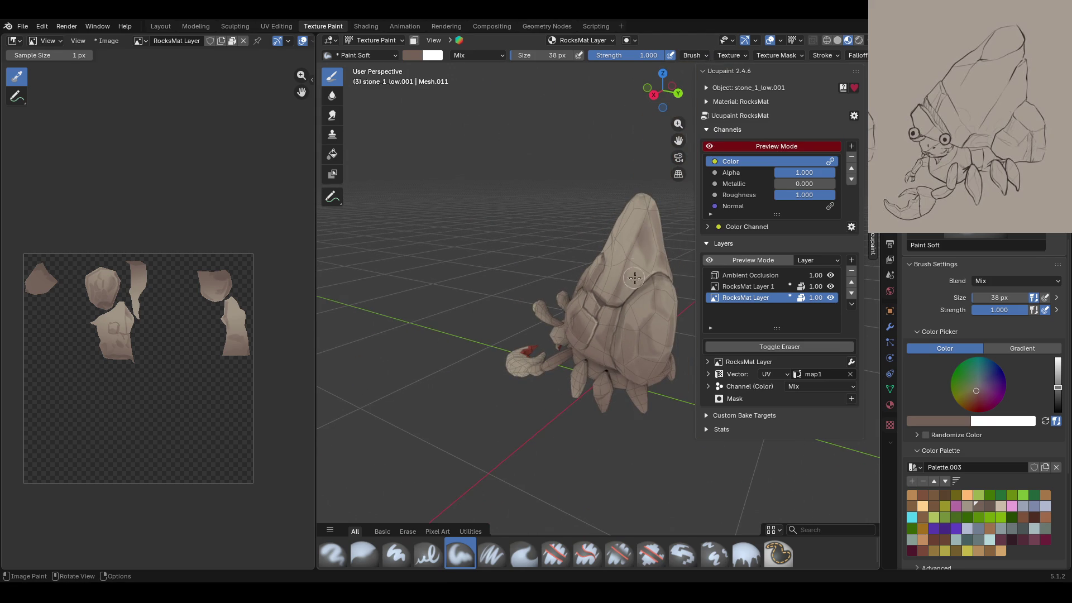
mouse_move(649, 254)
middle_mouse_down()
mouse_move(816, 322)
mouse_move(541, 345)
mouse_move(642, 252)
middle_mouse_up()
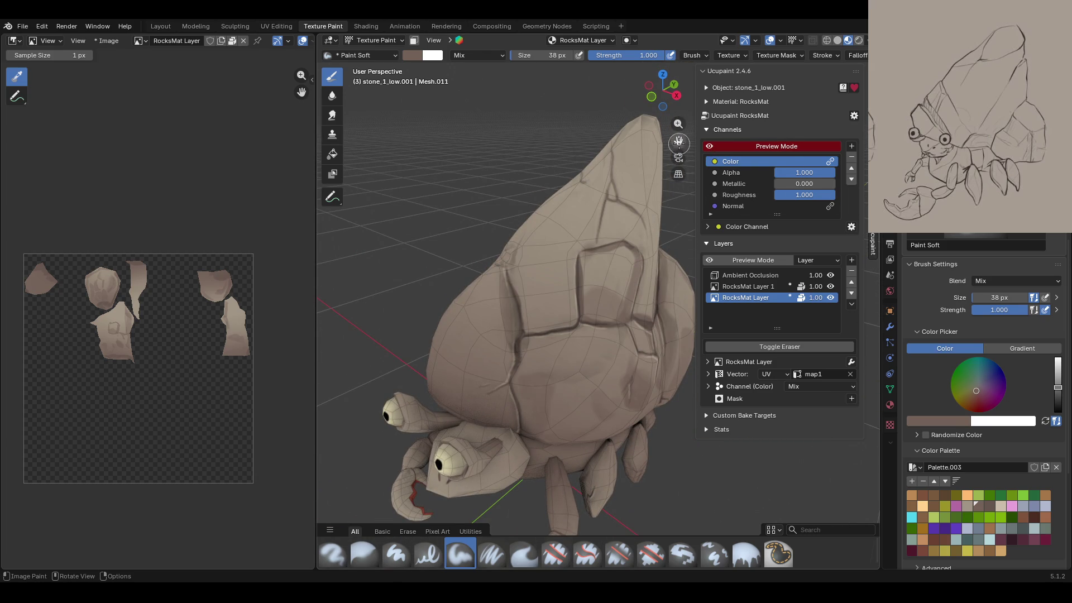
middle_click_drag(614, 223, 553, 251)
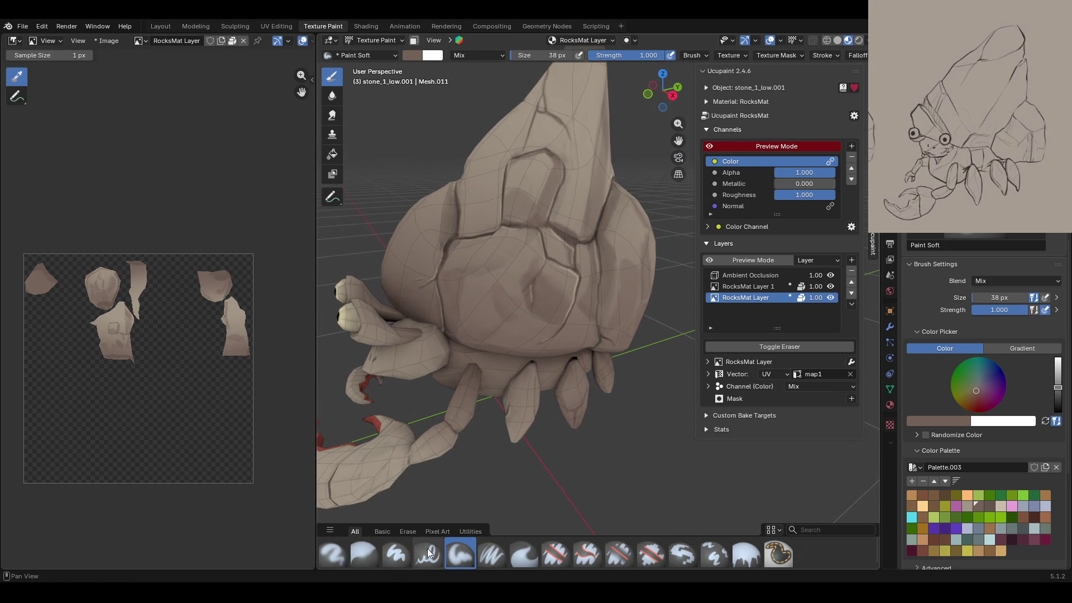
left_click(829, 289)
left_click(832, 289)
left_click(832, 289)
left_click(832, 290)
mouse_move(502, 335)
middle_mouse_down()
mouse_move(446, 362)
mouse_move(453, 358)
middle_mouse_up()
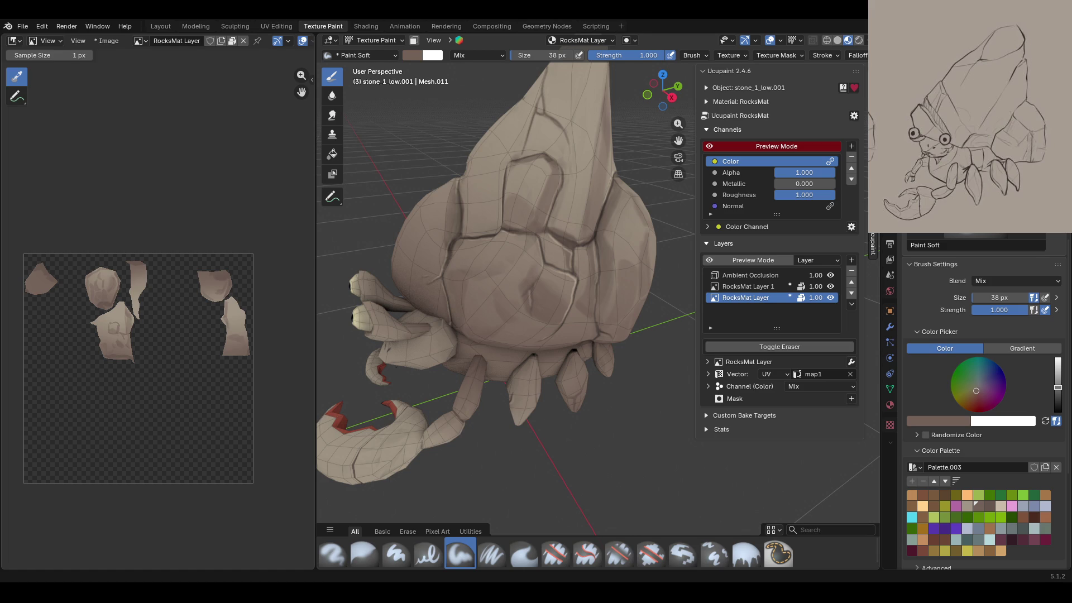
middle_click_drag(494, 481, 549, 352)
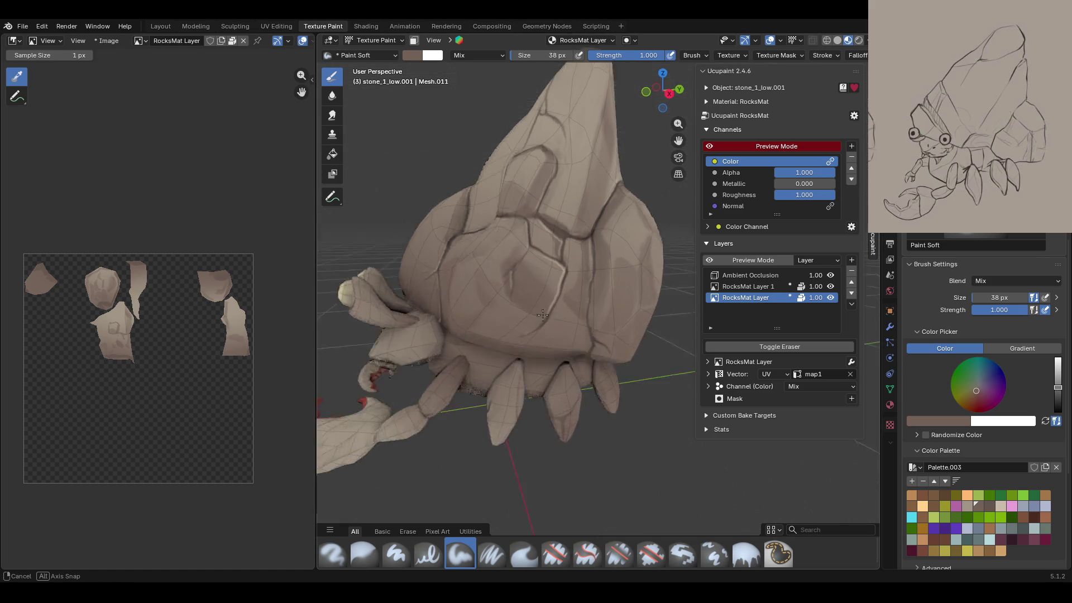